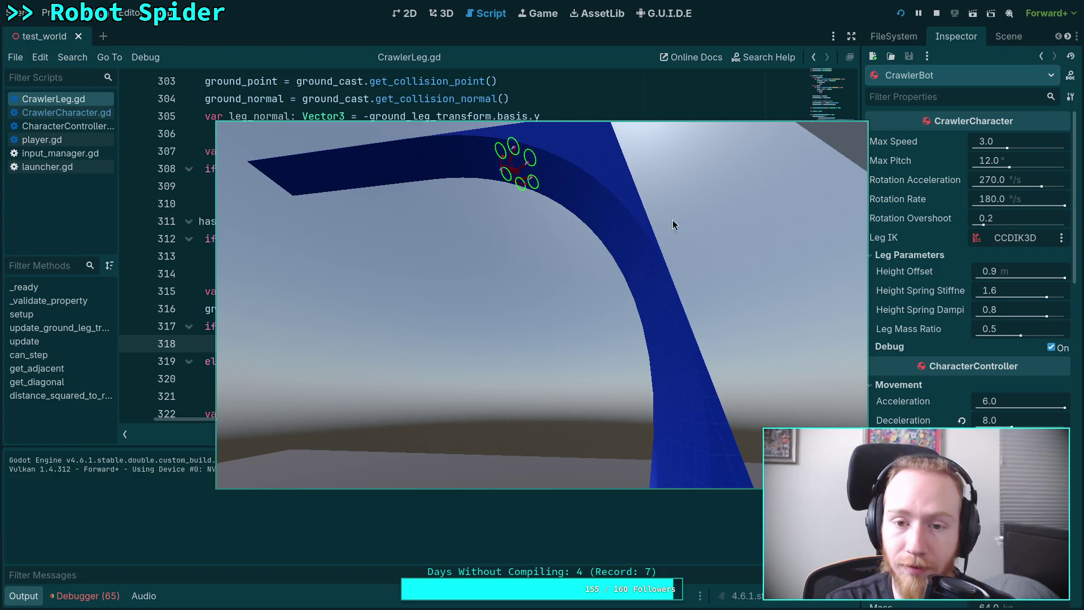
Stop the test run, collapse the Output panel and open CharacterController.gd.
{"action": "key", "text": "F8"}
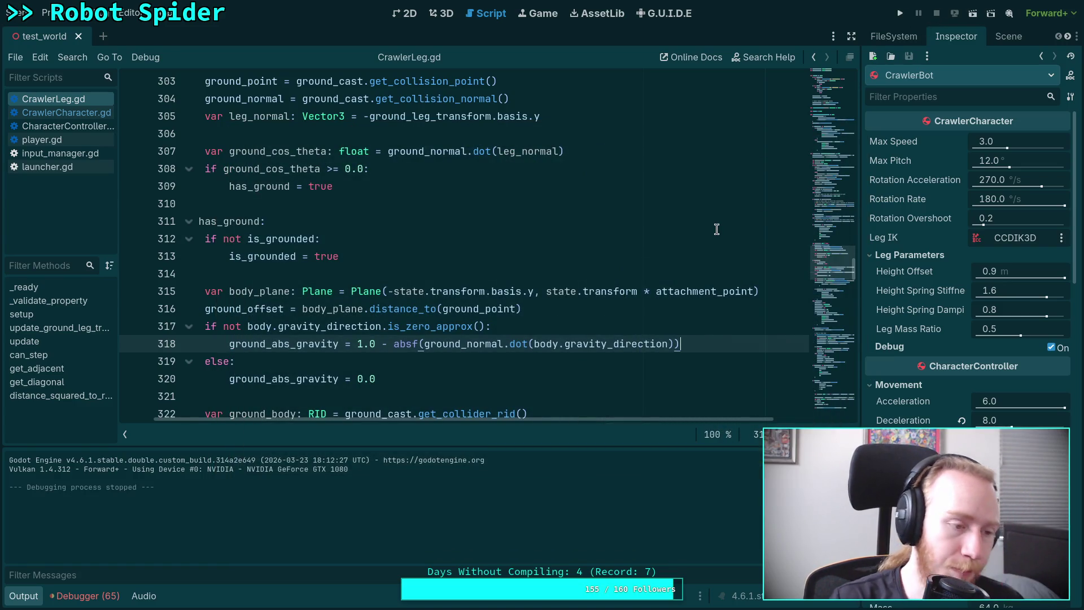
{"action": "left_click", "coordinate": [24, 596]}
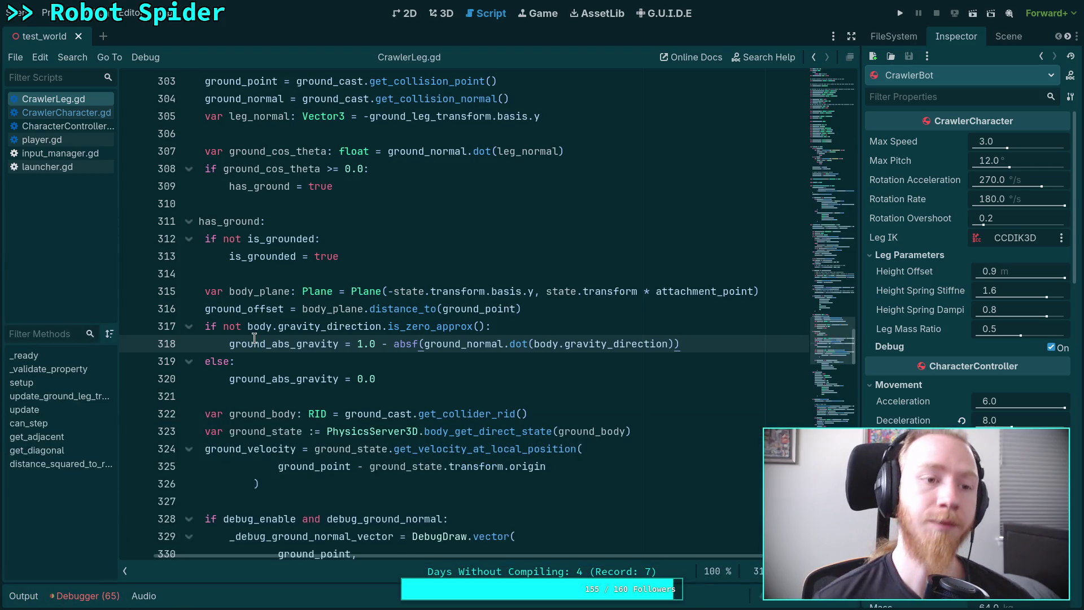
{"action": "left_click", "coordinate": [63, 126]}
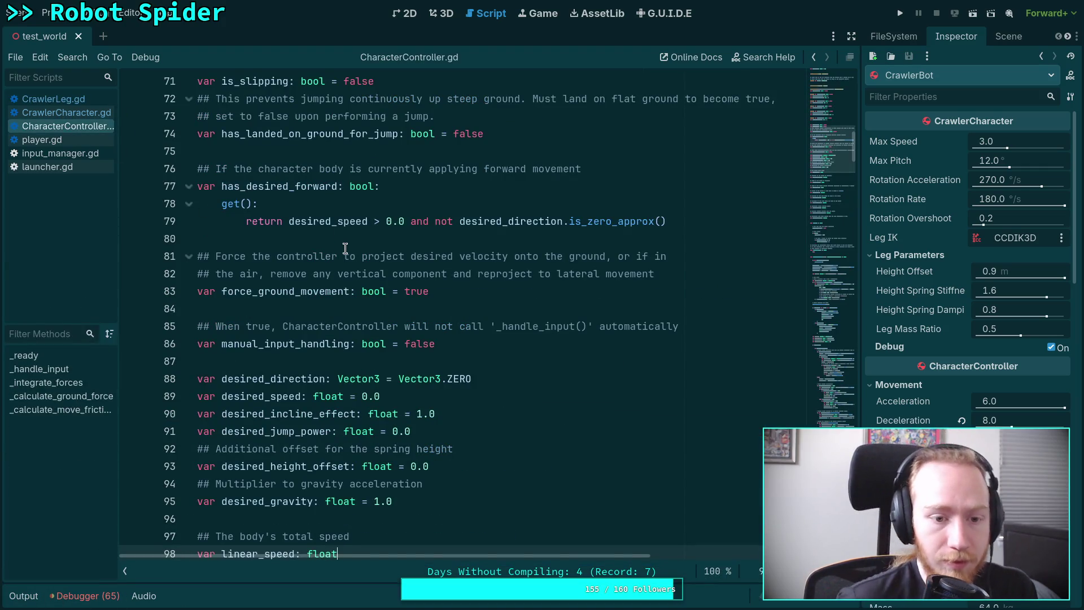
{"action": "double_click", "coordinate": [276, 288]}
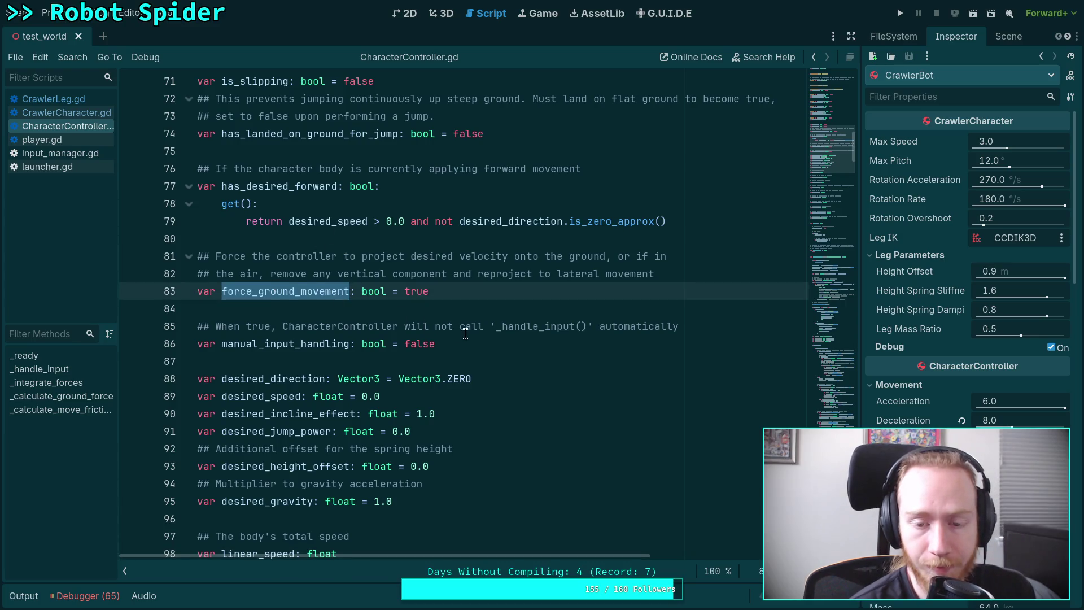
{"action": "scroll", "coordinate": [467, 334], "scroll_direction": "down", "scroll_amount": 1}
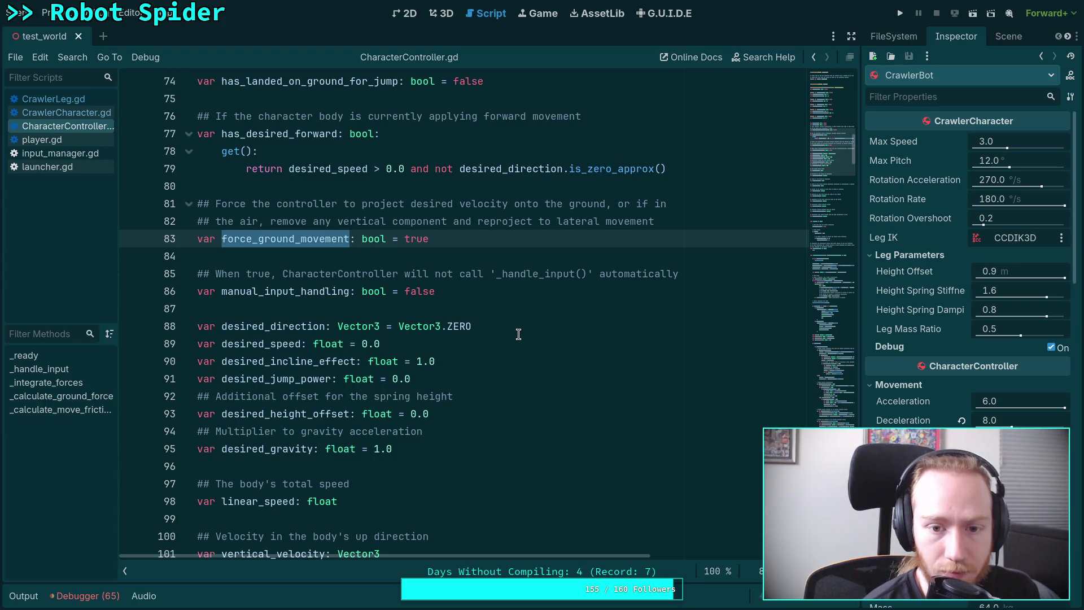
{"action": "scroll", "coordinate": [519, 335], "scroll_direction": "down", "scroll_amount": 20}
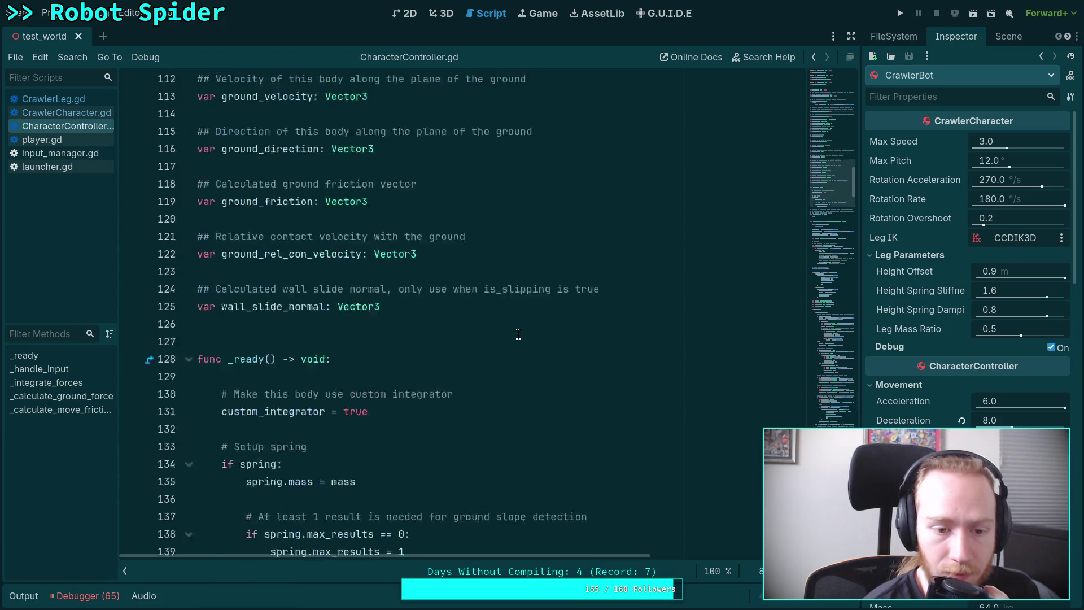
{"action": "scroll", "coordinate": [510, 331], "scroll_direction": "down", "scroll_amount": 17}
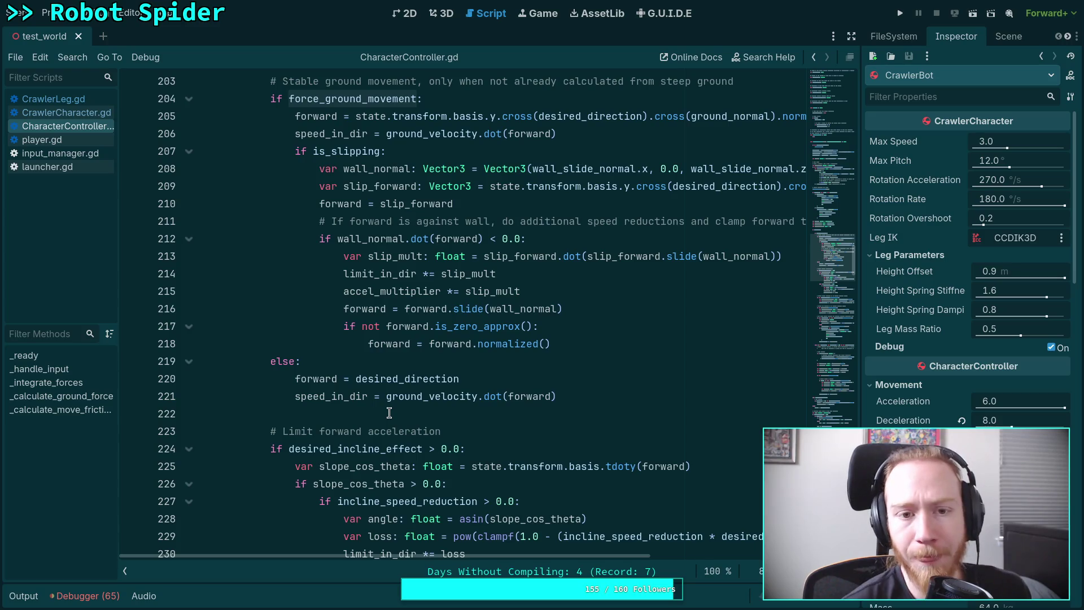
{"action": "mouse_move", "coordinate": [411, 378]}
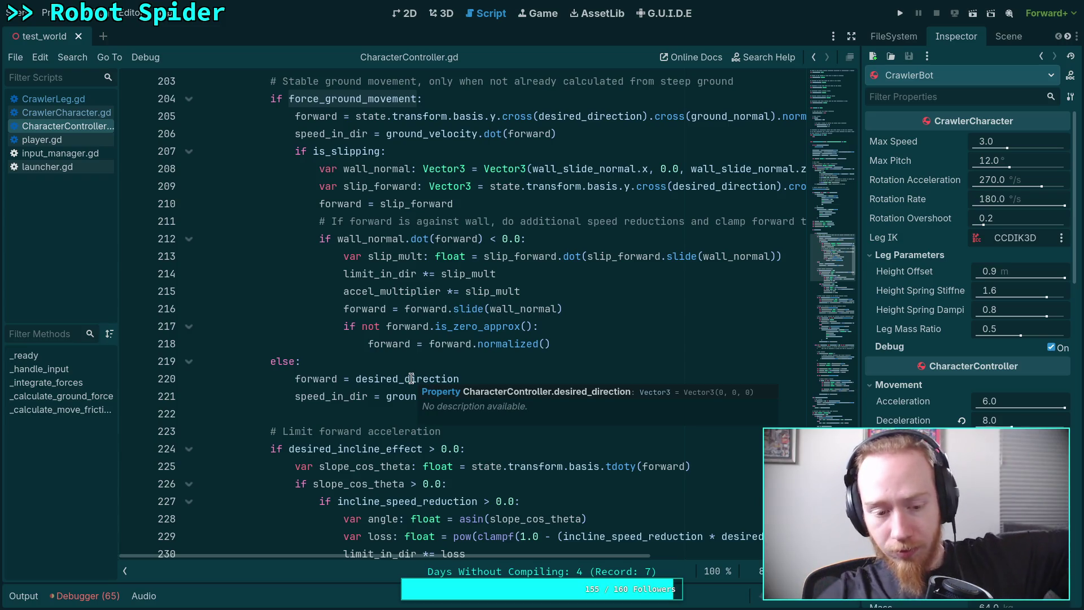
{"action": "left_click", "coordinate": [362, 360]}
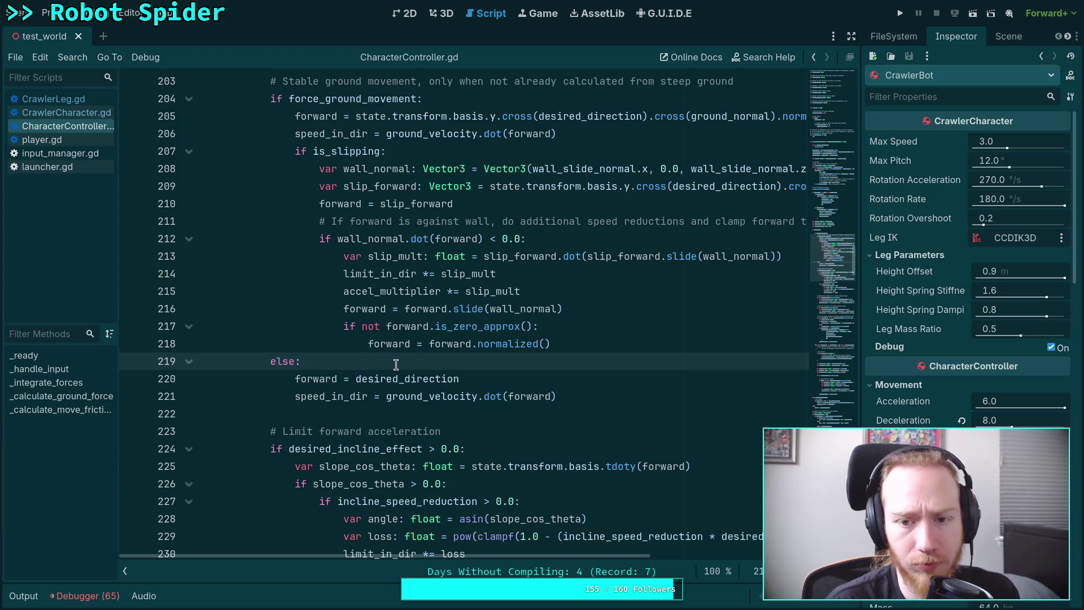
{"action": "left_click", "coordinate": [397, 407]}
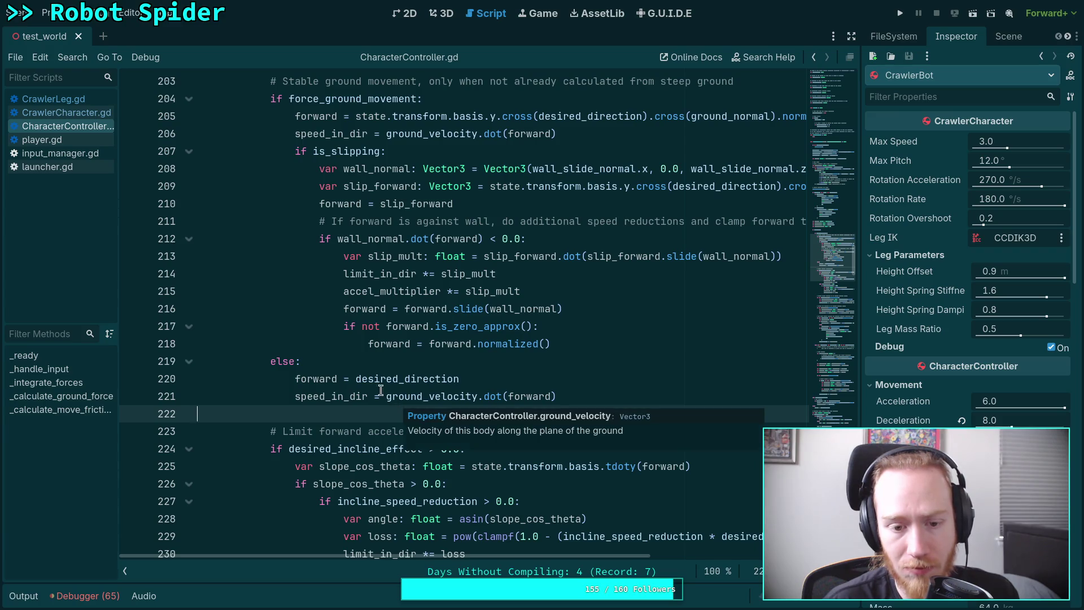
Review the force_ground_movement check and else branch around lines 204–219 of CharacterController.gd.
{"action": "left_click", "coordinate": [380, 364]}
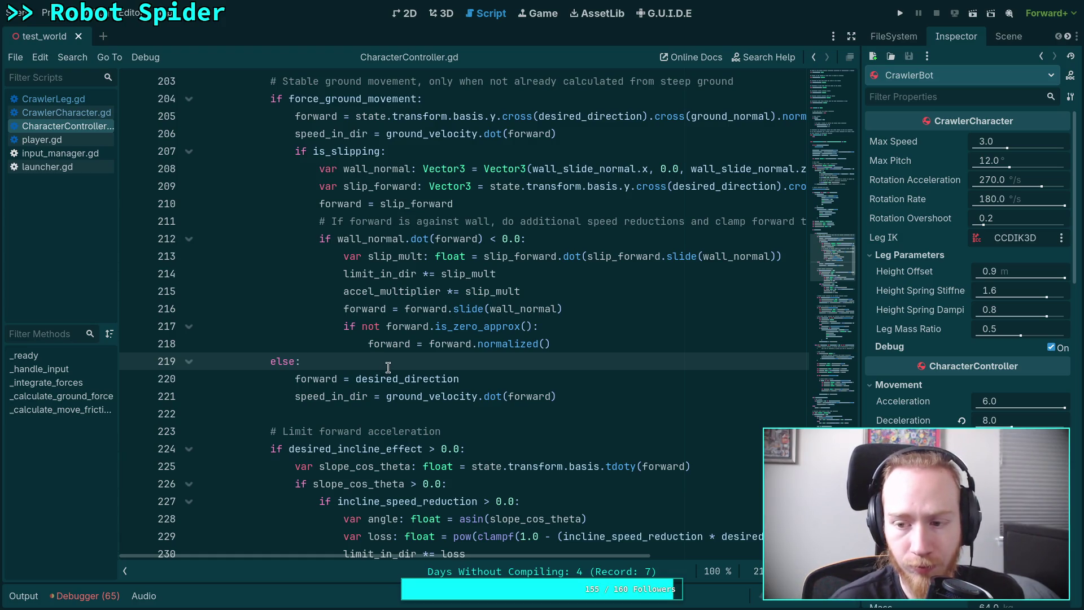
{"action": "scroll", "coordinate": [376, 366], "scroll_direction": "up", "scroll_amount": 1}
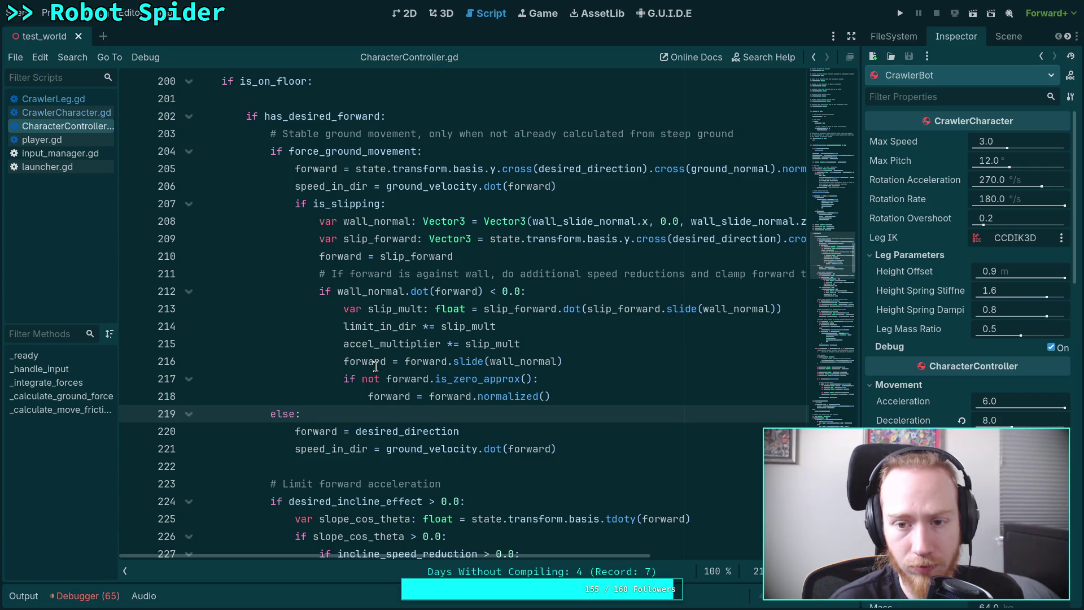
{"action": "scroll", "coordinate": [375, 366], "scroll_direction": "down", "scroll_amount": 1}
{"action": "scroll", "coordinate": [305, 153], "scroll_direction": "up", "scroll_amount": 1}
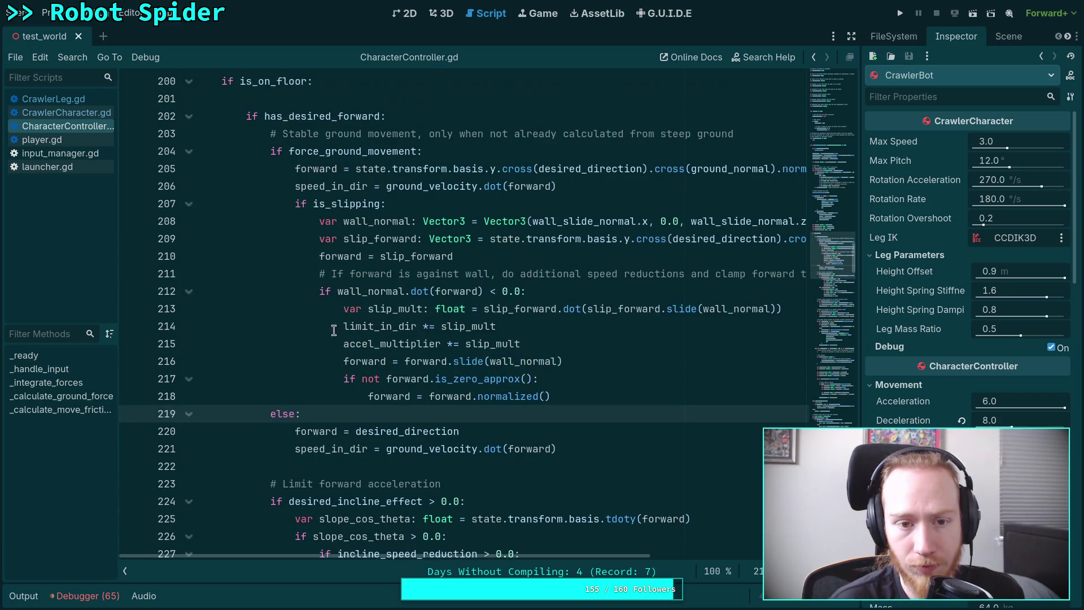
{"action": "left_click", "coordinate": [305, 153]}
{"action": "scroll", "coordinate": [285, 367], "scroll_direction": "down", "scroll_amount": 2}
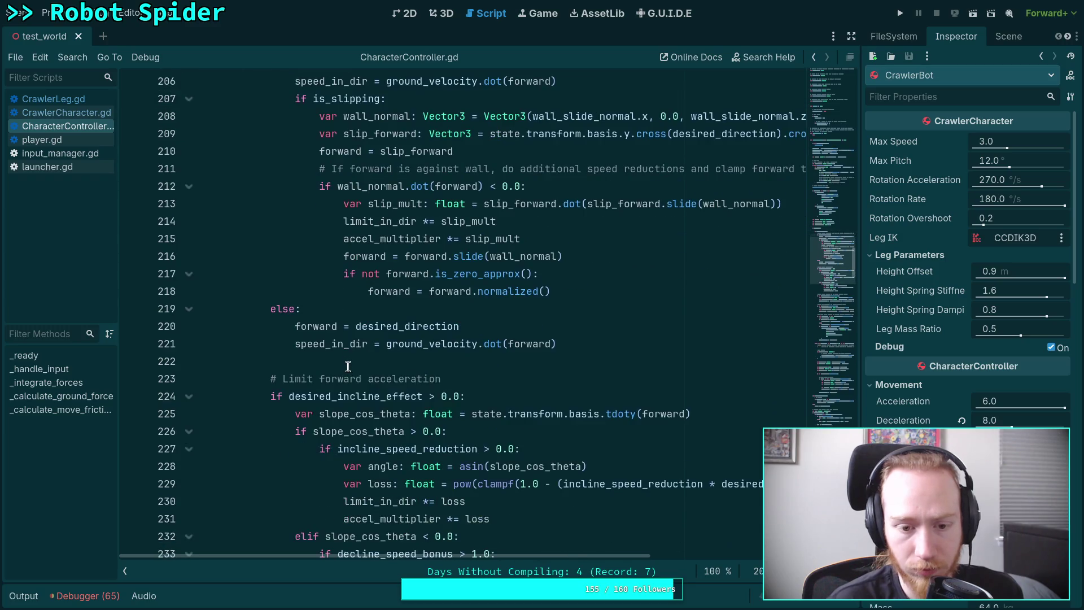
{"action": "scroll", "coordinate": [282, 407], "scroll_direction": "down", "scroll_amount": 4}
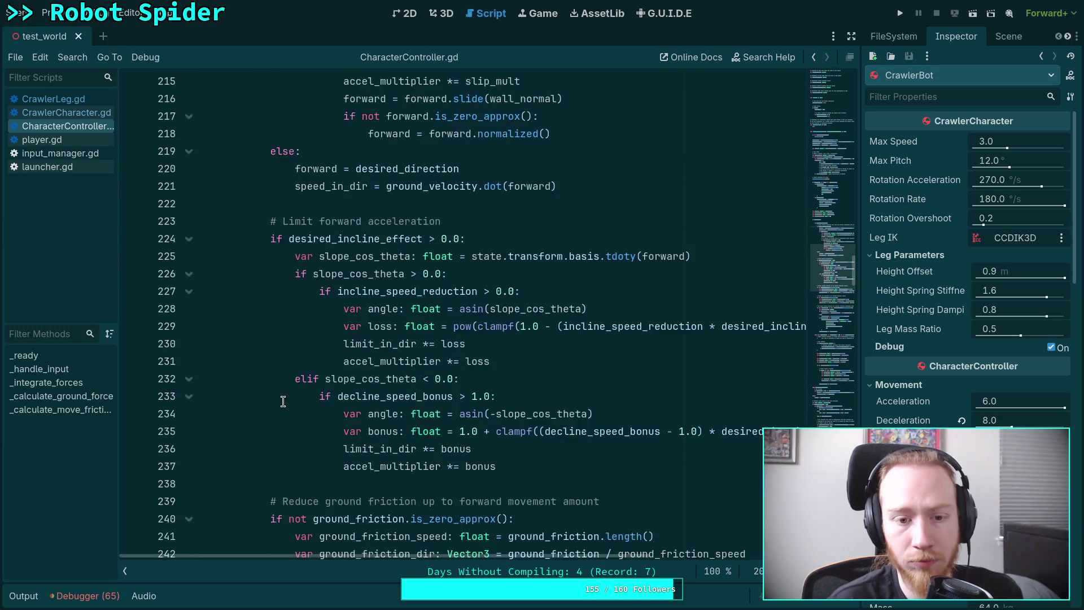
{"action": "scroll", "coordinate": [283, 402], "scroll_direction": "up", "scroll_amount": 2}
{"action": "scroll", "coordinate": [283, 401], "scroll_direction": "up", "scroll_amount": 1}
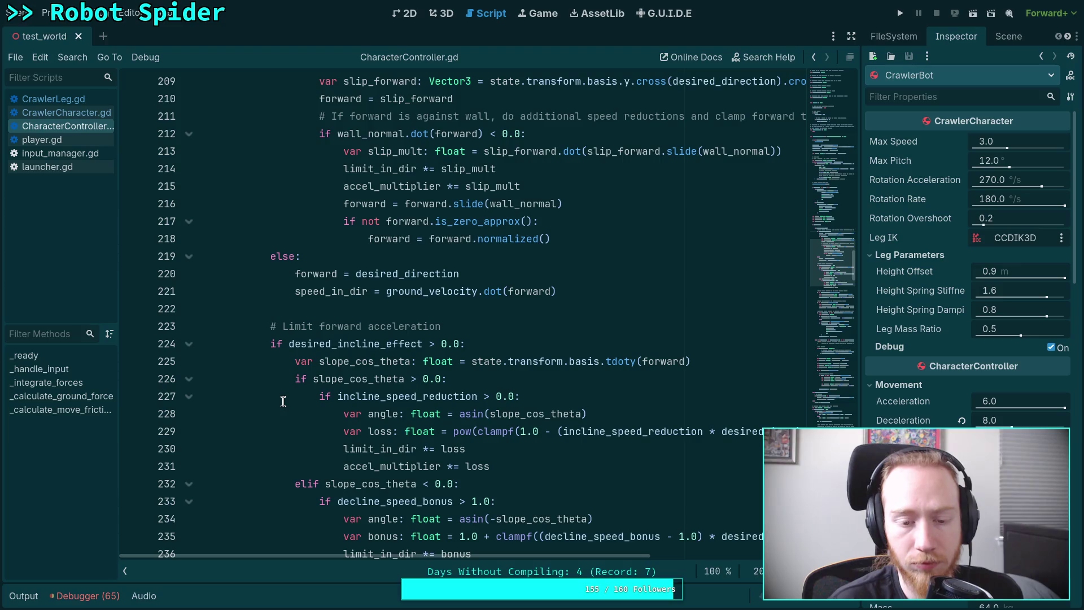
{"action": "scroll", "coordinate": [283, 401], "scroll_direction": "down", "scroll_amount": 2}
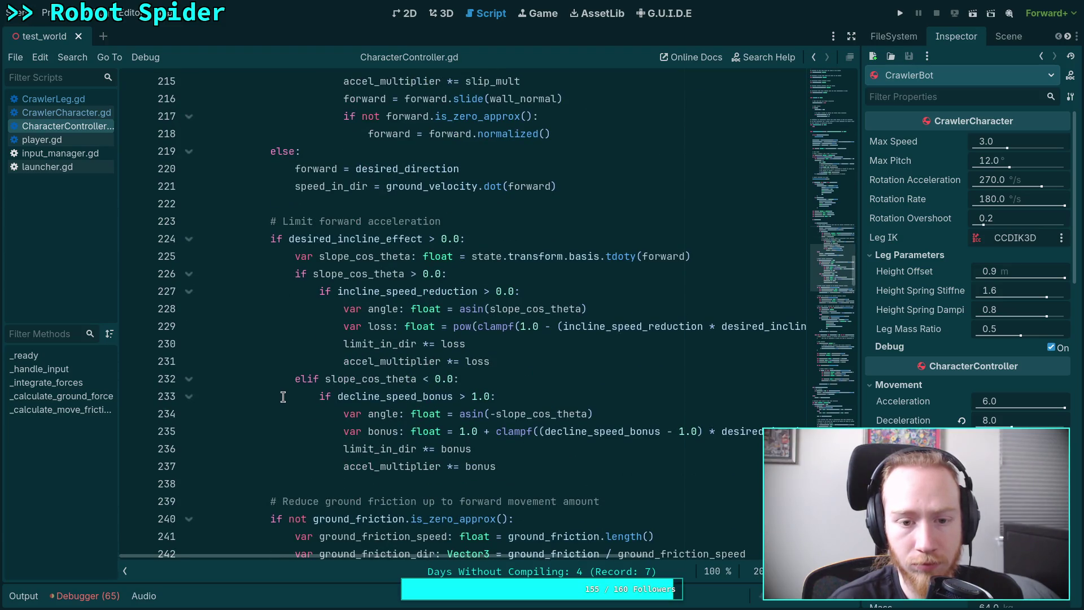
{"action": "scroll", "coordinate": [283, 402], "scroll_direction": "down", "scroll_amount": 1}
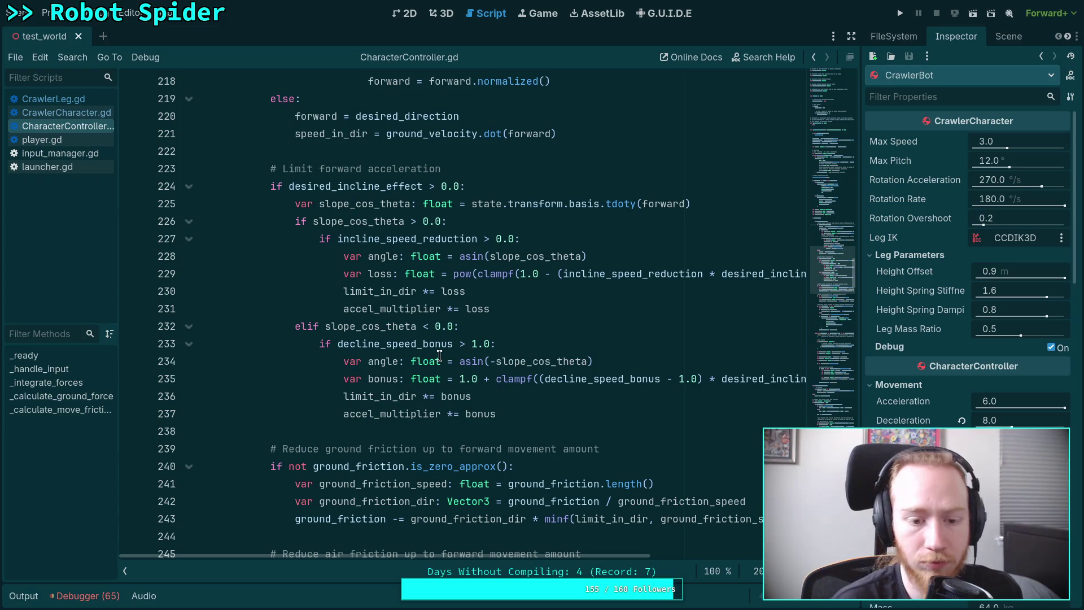
Scroll further through the script, then back up to the empty line 152 in _integrate_forces.
{"action": "mouse_move", "coordinate": [439, 356]}
{"action": "scroll", "coordinate": [299, 358], "scroll_direction": "down", "scroll_amount": 6}
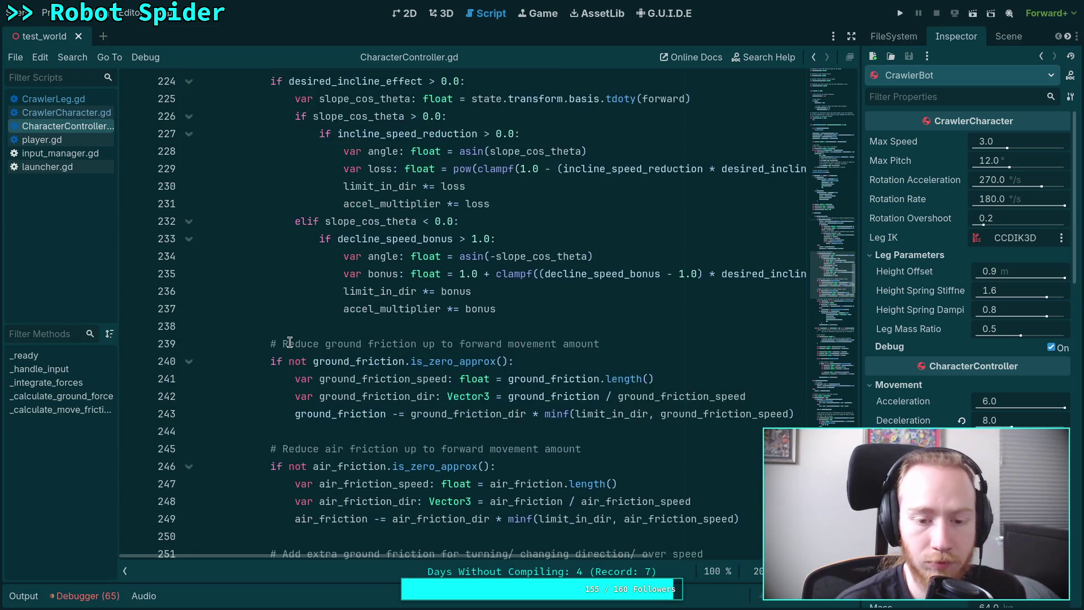
{"action": "scroll", "coordinate": [300, 361], "scroll_direction": "down", "scroll_amount": 1}
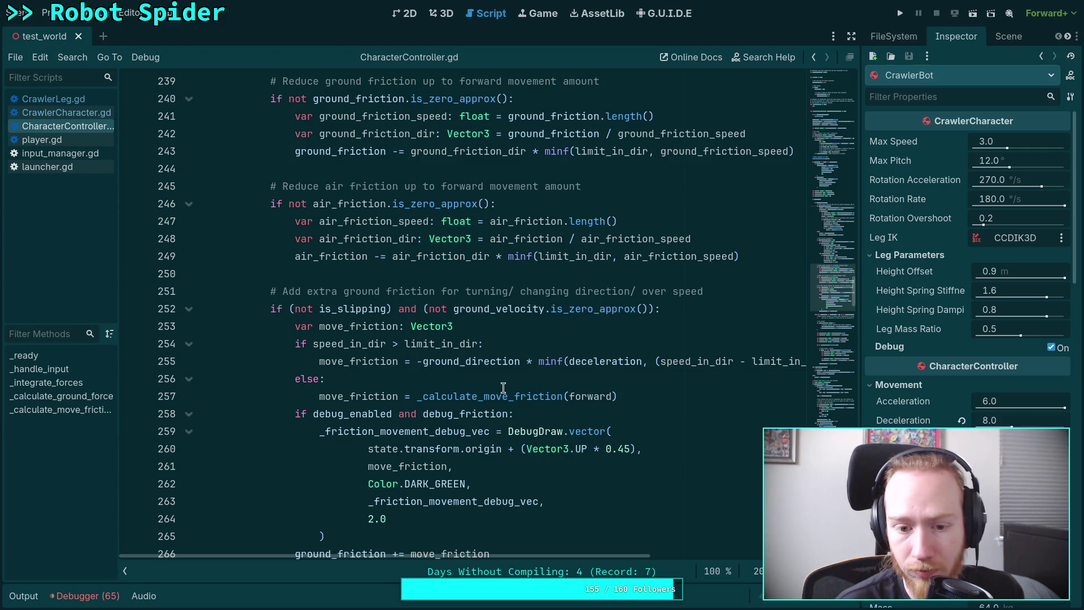
{"action": "scroll", "coordinate": [503, 389], "scroll_direction": "down", "scroll_amount": 1}
{"action": "scroll", "coordinate": [503, 389], "scroll_direction": "down", "scroll_amount": 4}
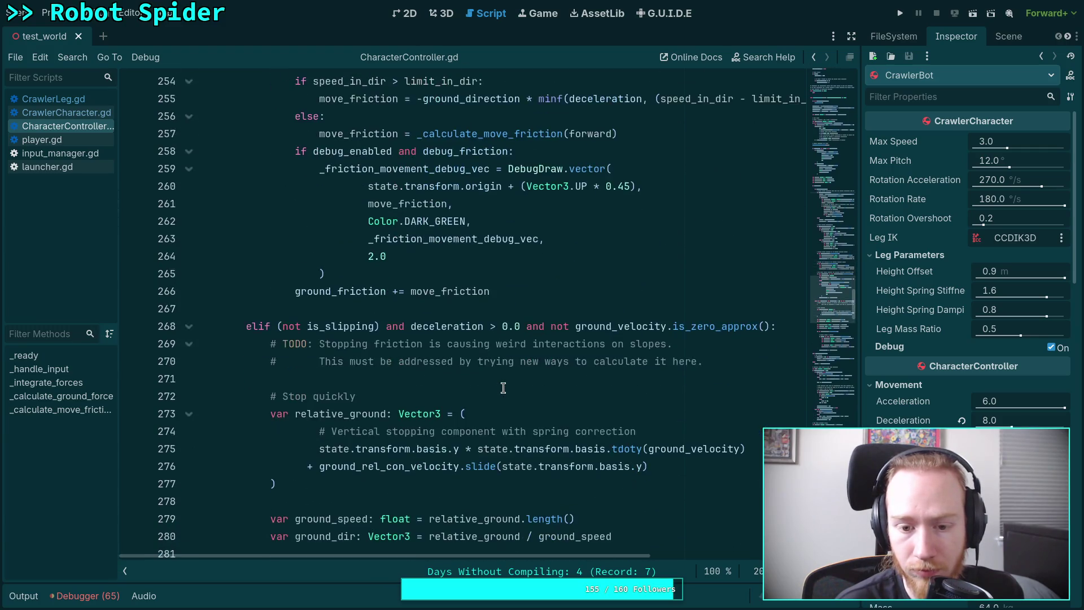
{"action": "scroll", "coordinate": [503, 388], "scroll_direction": "down", "scroll_amount": 11}
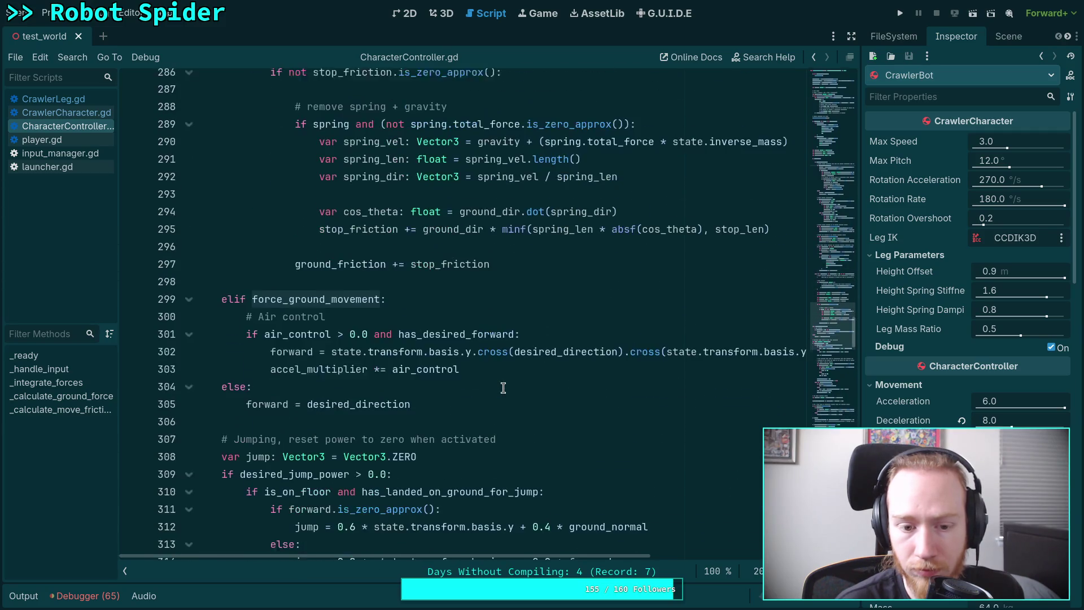
{"action": "scroll", "coordinate": [441, 397], "scroll_direction": "down", "scroll_amount": 13}
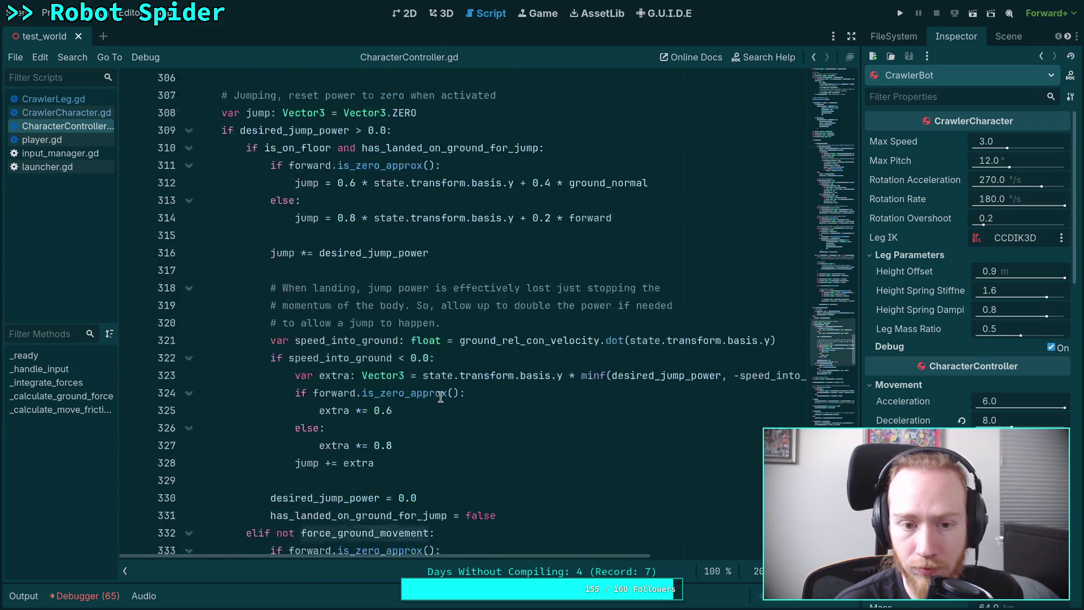
{"action": "scroll", "coordinate": [440, 397], "scroll_direction": "down", "scroll_amount": 5}
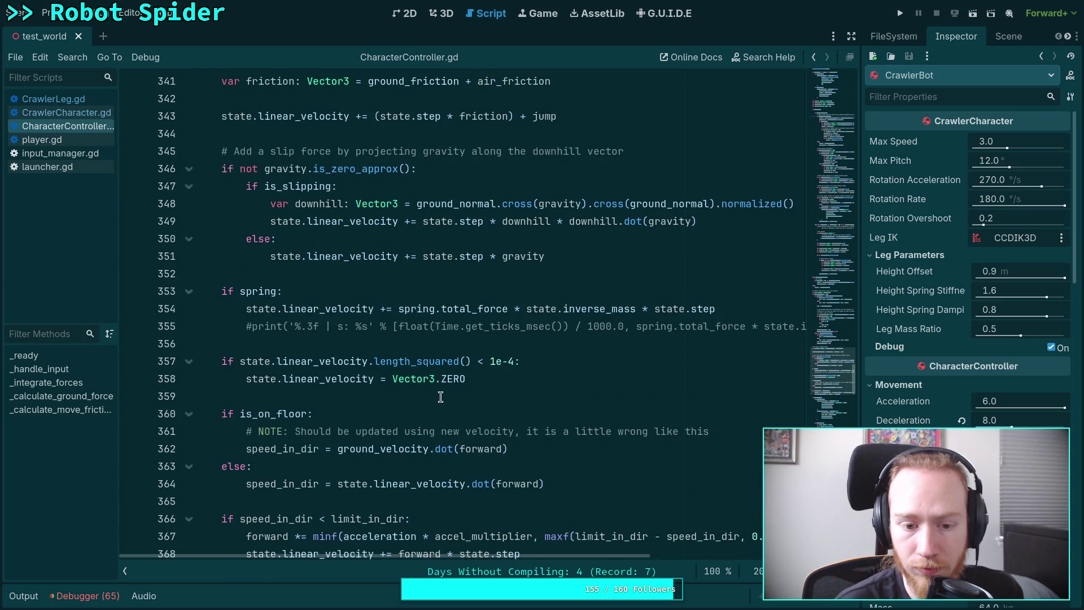
{"action": "scroll", "coordinate": [440, 397], "scroll_direction": "down", "scroll_amount": 4}
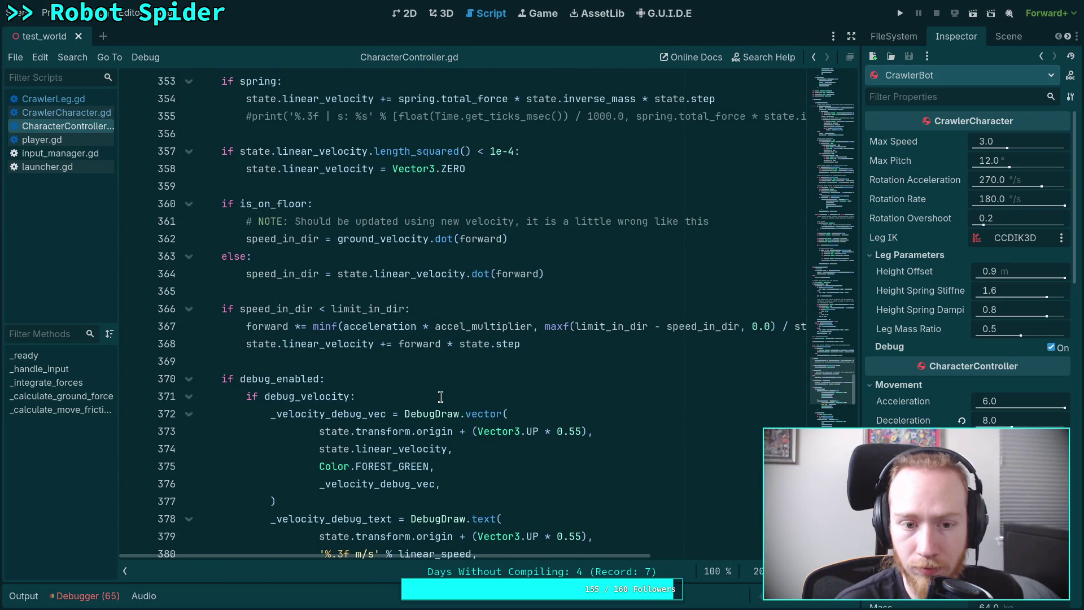
{"action": "scroll", "coordinate": [427, 385], "scroll_direction": "up", "scroll_amount": 4}
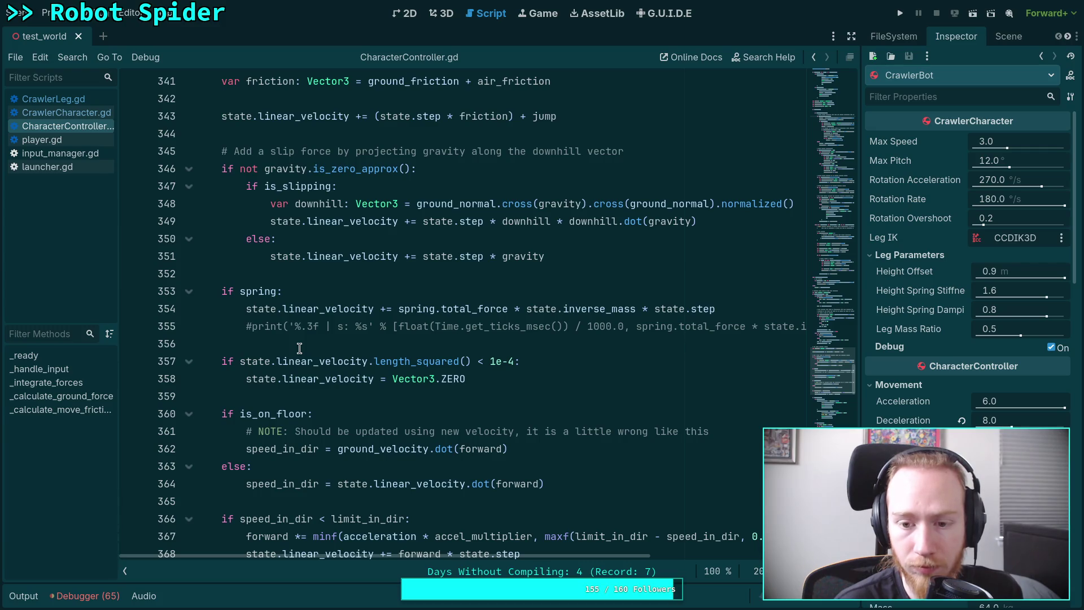
{"action": "scroll", "coordinate": [299, 347], "scroll_direction": "up", "scroll_amount": 3}
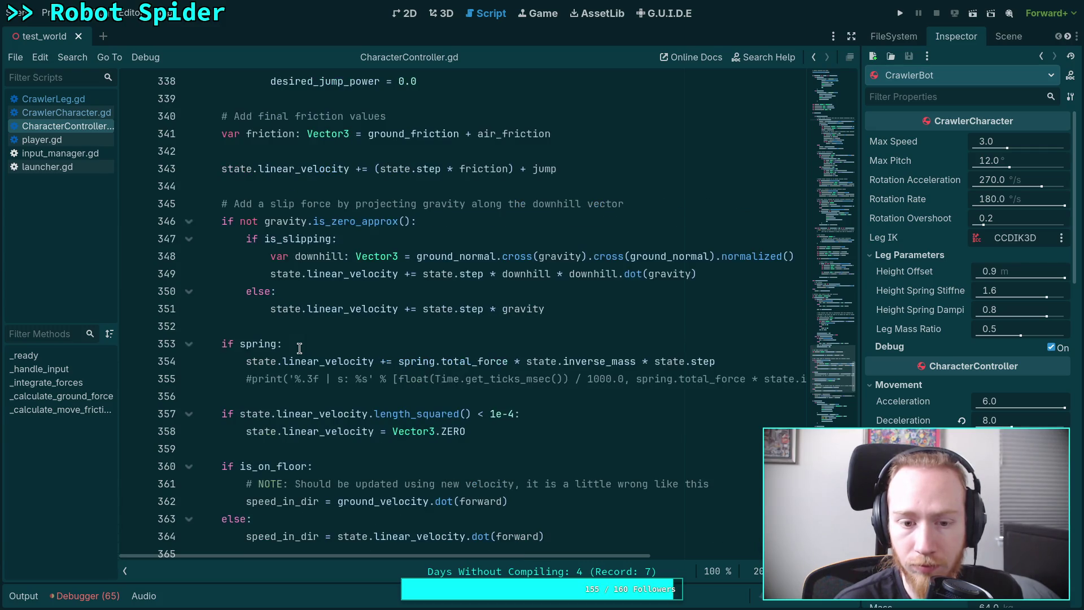
{"action": "scroll", "coordinate": [299, 348], "scroll_direction": "up", "scroll_amount": 15}
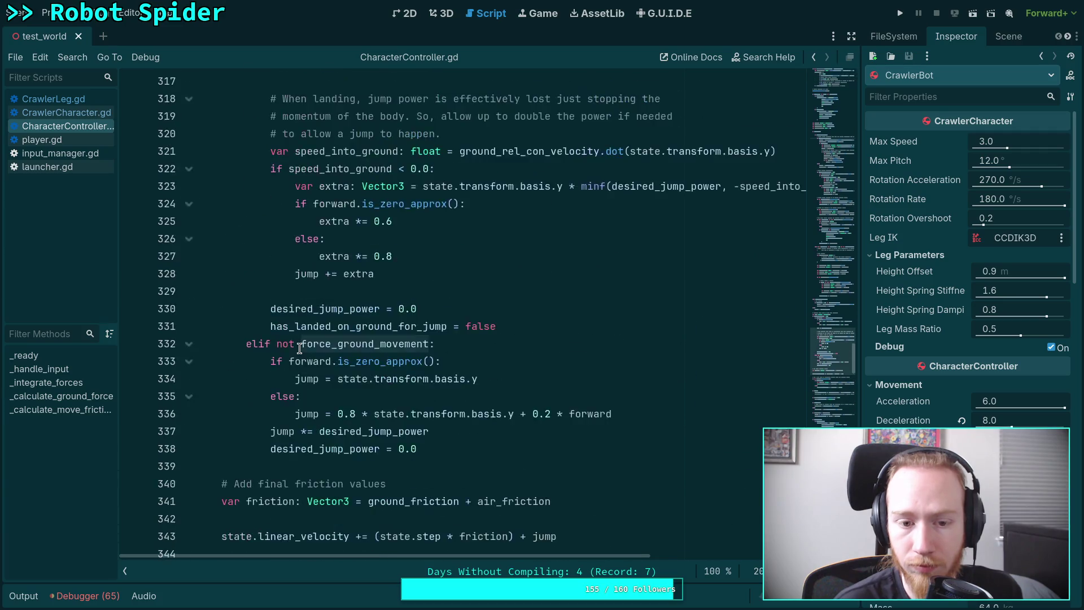
{"action": "left_click", "coordinate": [298, 276]}
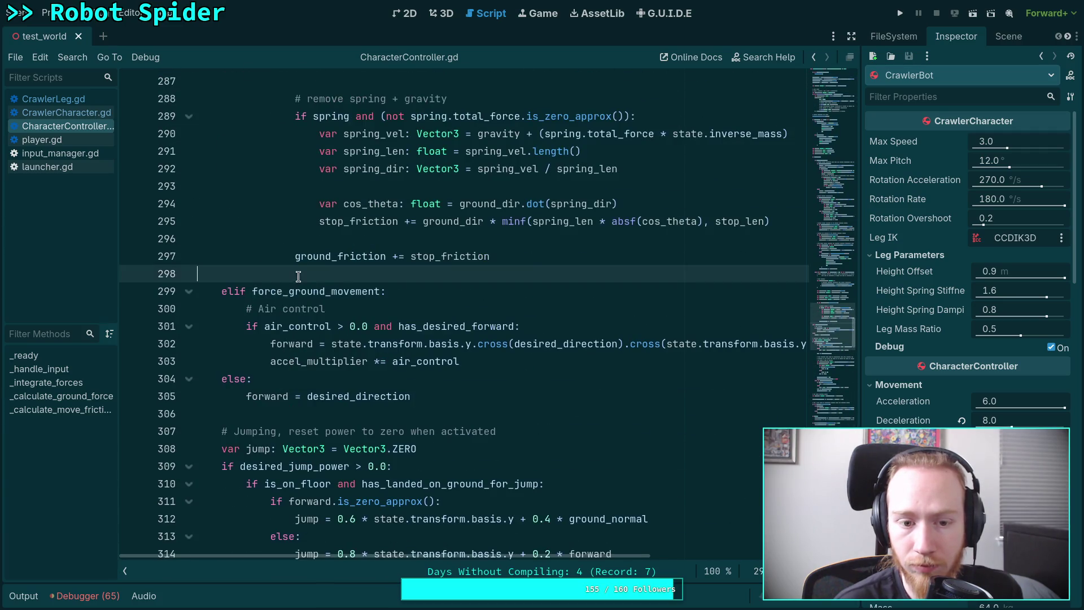
{"action": "scroll", "coordinate": [323, 313], "scroll_direction": "up", "scroll_amount": 20}
{"action": "scroll", "coordinate": [323, 314], "scroll_direction": "up", "scroll_amount": 20}
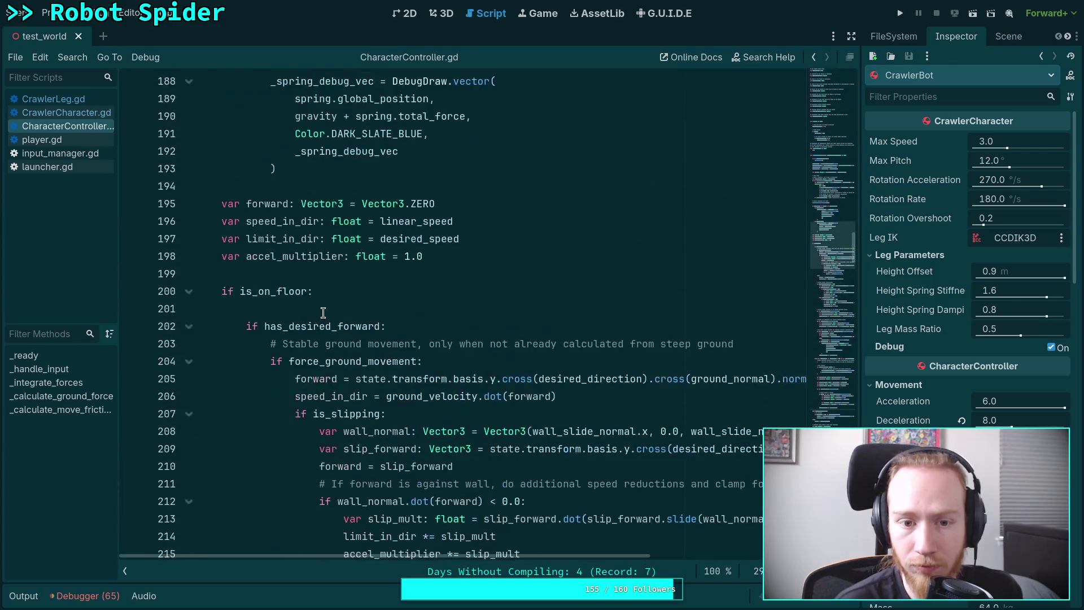
{"action": "scroll", "coordinate": [395, 316], "scroll_direction": "up", "scroll_amount": 3}
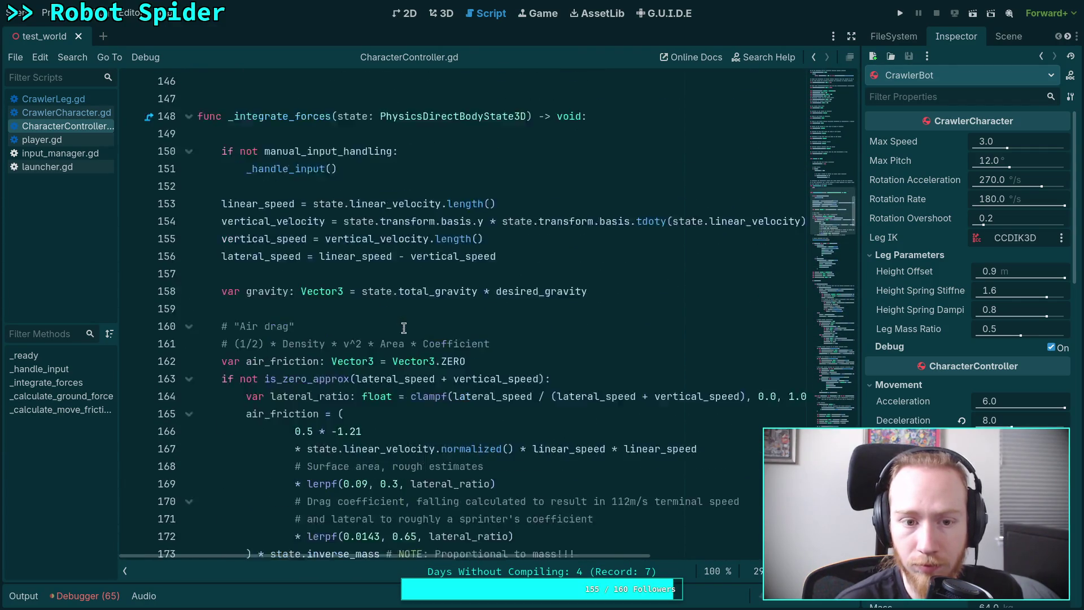
{"action": "scroll", "coordinate": [453, 195], "scroll_direction": "down", "scroll_amount": 2}
{"action": "left_click", "coordinate": [480, 191]}
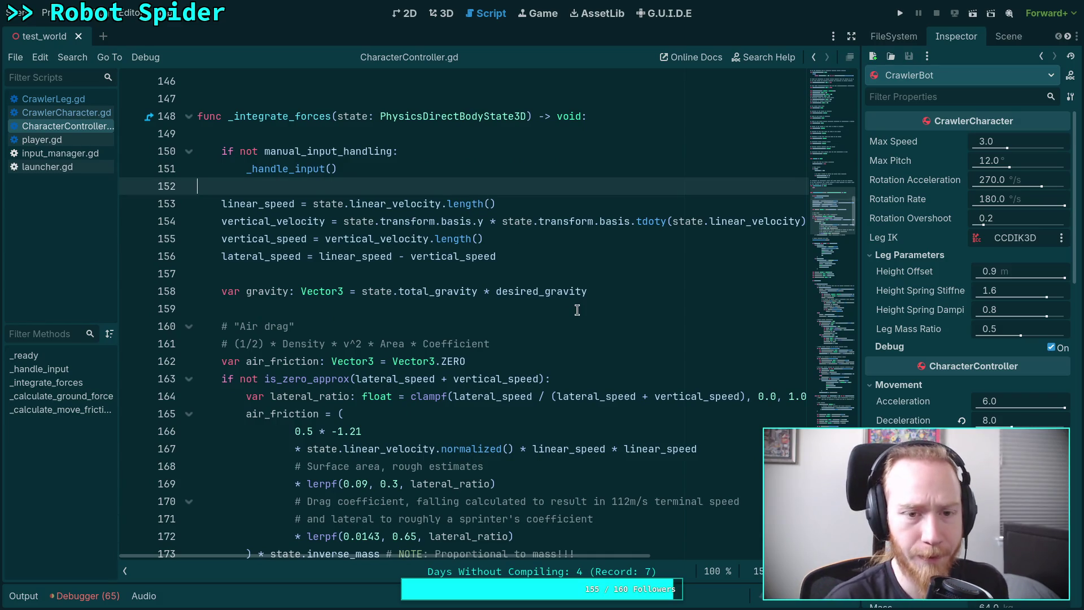
Insert a blank line after _handle_input(), widen the Inspector, and select the gravity variable on line 160.
{"action": "key", "text": "Return"}
{"action": "key", "text": "Return"}
{"action": "key", "text": "Up"}
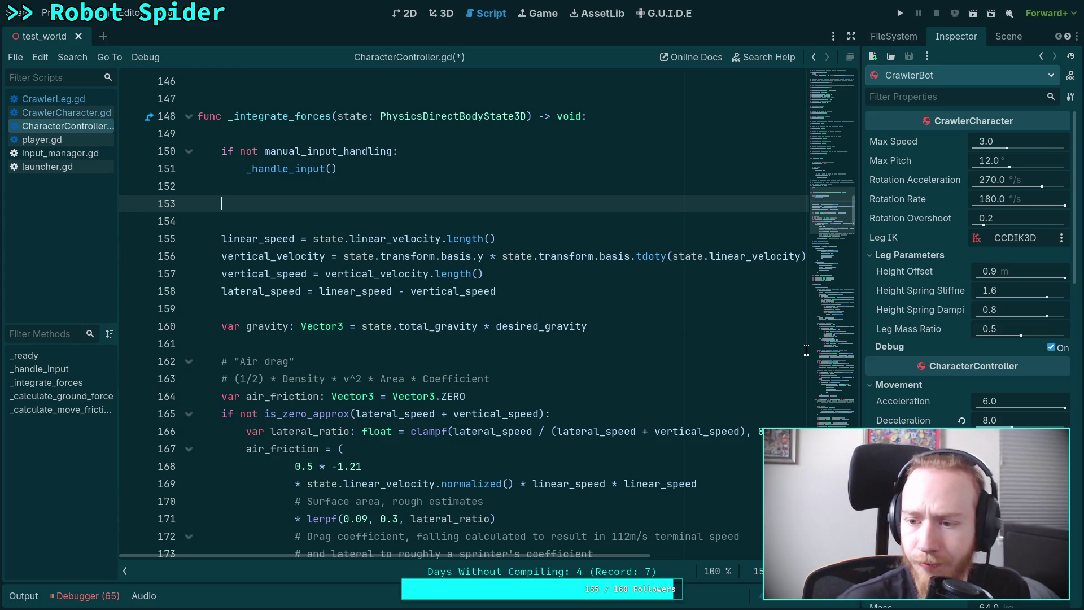
{"action": "left_click_drag", "start_coordinate": [860, 355], "coordinate": [845, 360]}
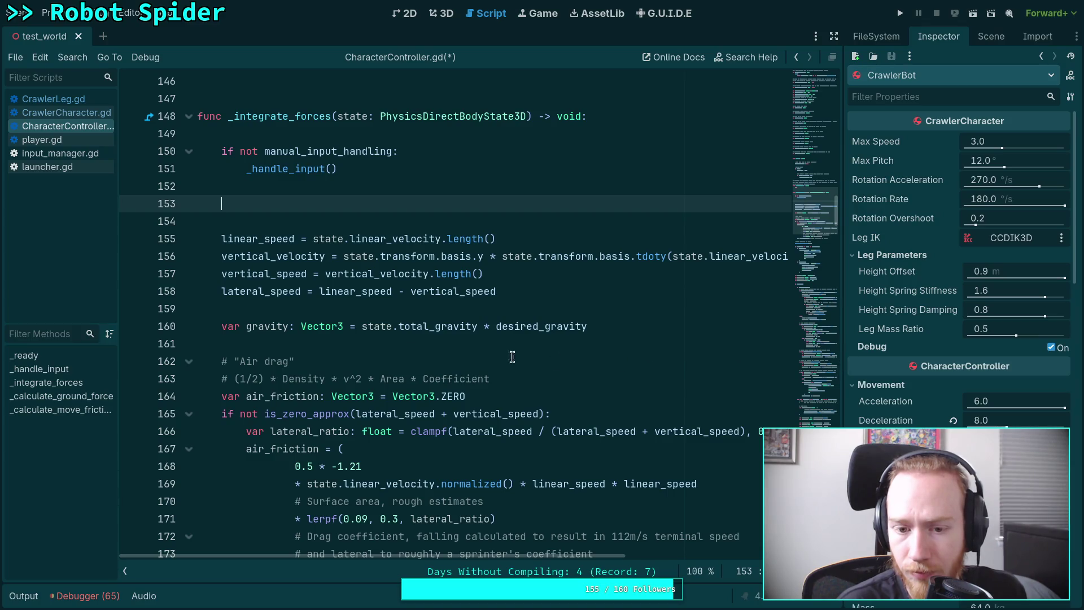
{"action": "double_click", "coordinate": [255, 330]}
{"action": "scroll", "coordinate": [495, 373], "scroll_direction": "down", "scroll_amount": 5}
{"action": "scroll", "coordinate": [495, 373], "scroll_direction": "down", "scroll_amount": 7}
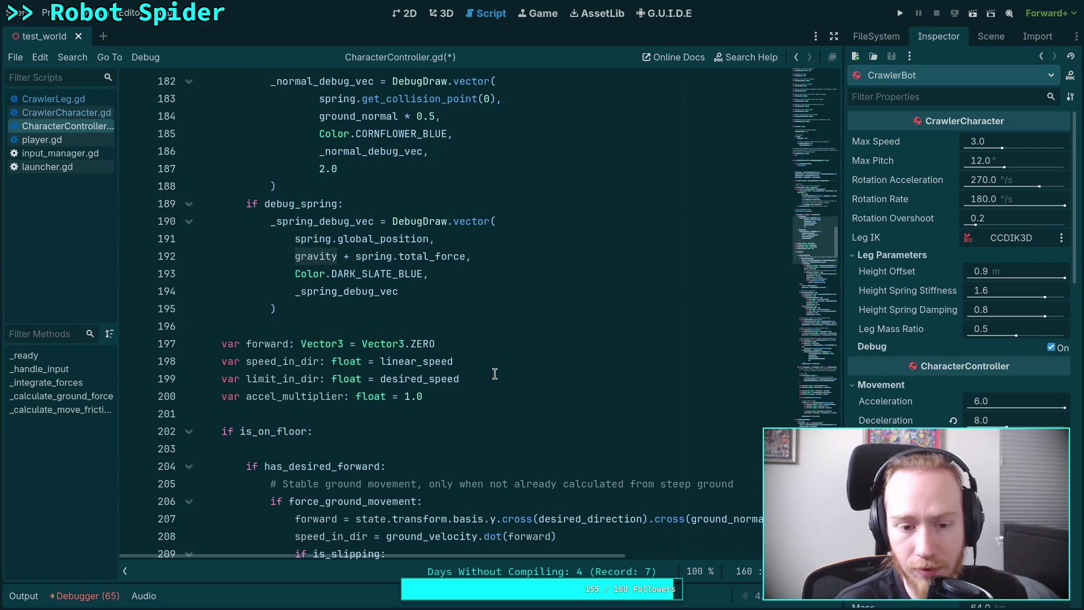
{"action": "scroll", "coordinate": [495, 374], "scroll_direction": "down", "scroll_amount": 11}
{"action": "scroll", "coordinate": [495, 373], "scroll_direction": "down", "scroll_amount": 8}
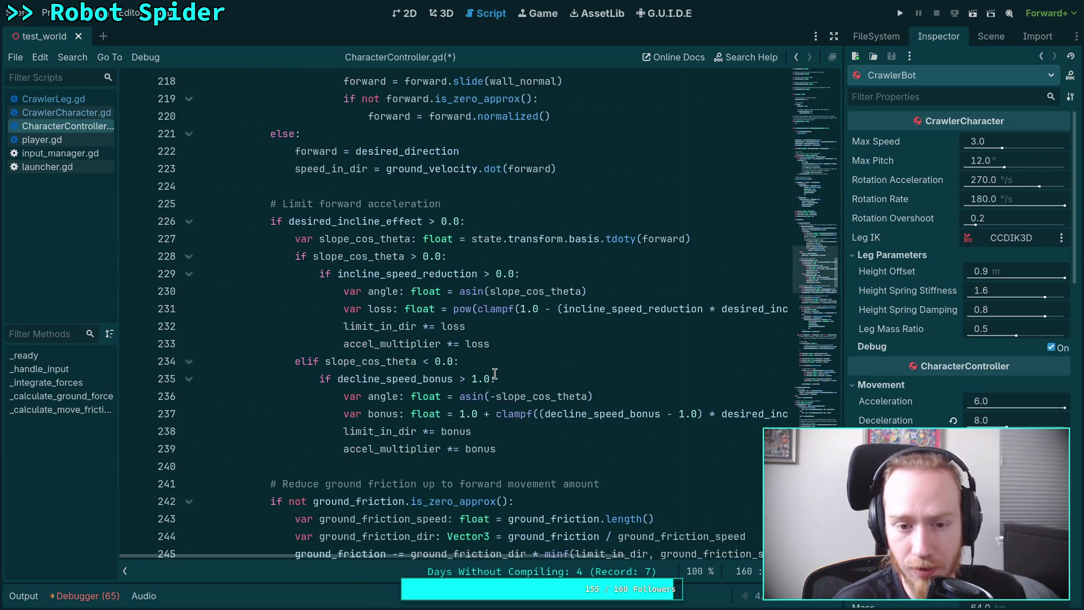
{"action": "scroll", "coordinate": [494, 374], "scroll_direction": "up", "scroll_amount": 6}
{"action": "scroll", "coordinate": [495, 373], "scroll_direction": "up", "scroll_amount": 20}
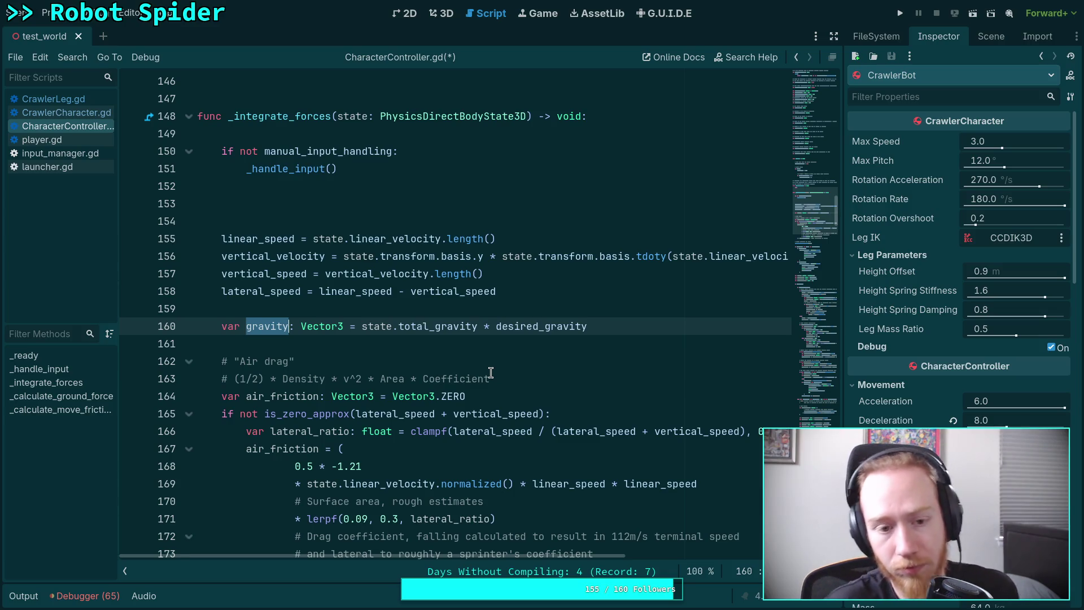
{"action": "scroll", "coordinate": [446, 357], "scroll_direction": "down", "scroll_amount": 5}
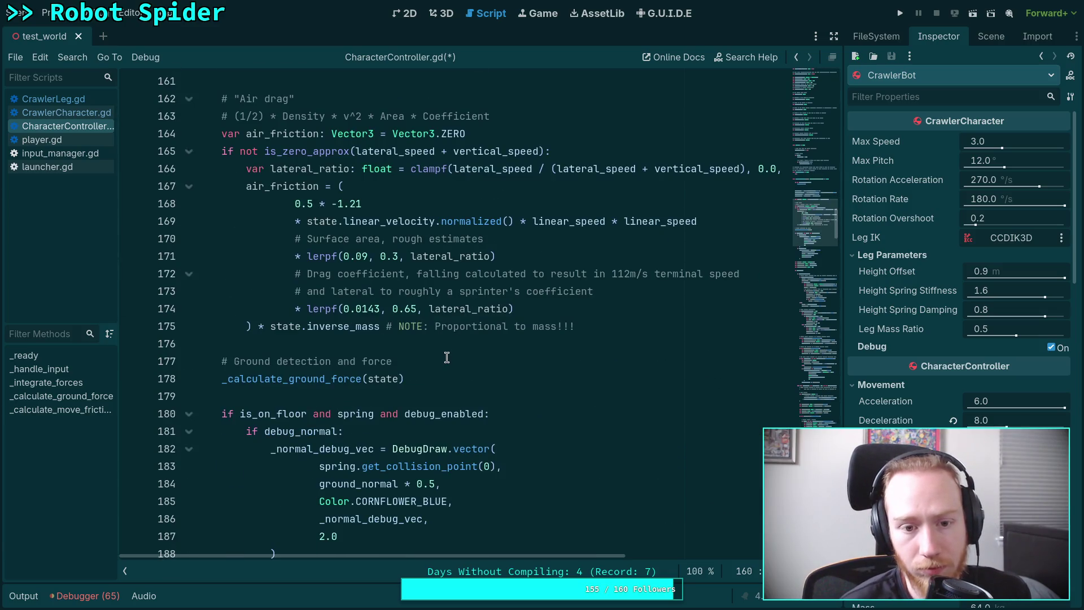
{"action": "left_click", "coordinate": [342, 344]}
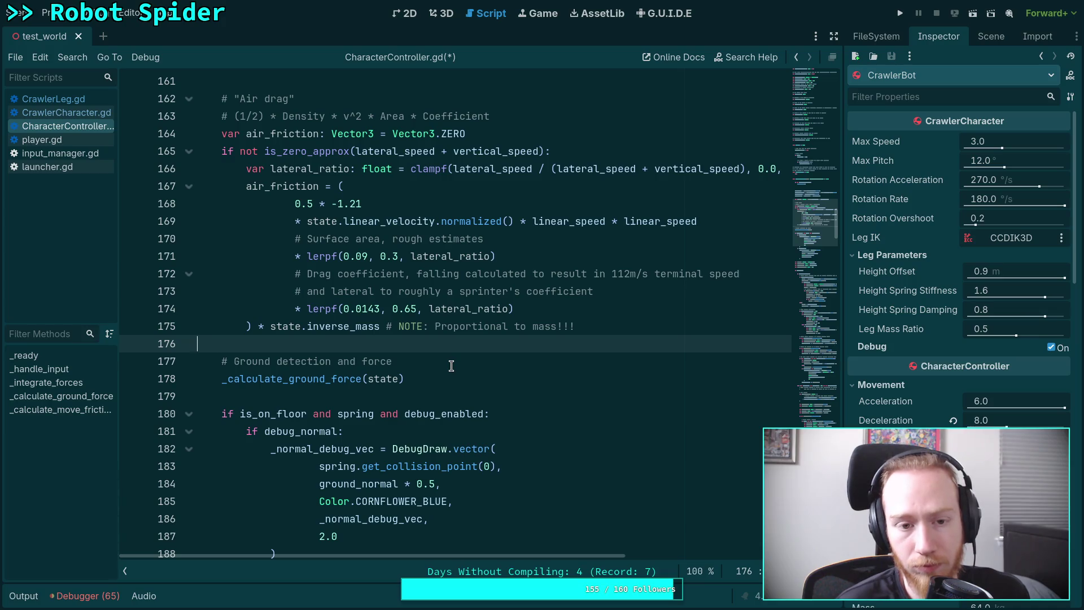
{"action": "double_click", "coordinate": [285, 188]}
{"action": "scroll", "coordinate": [421, 352], "scroll_direction": "down", "scroll_amount": 11}
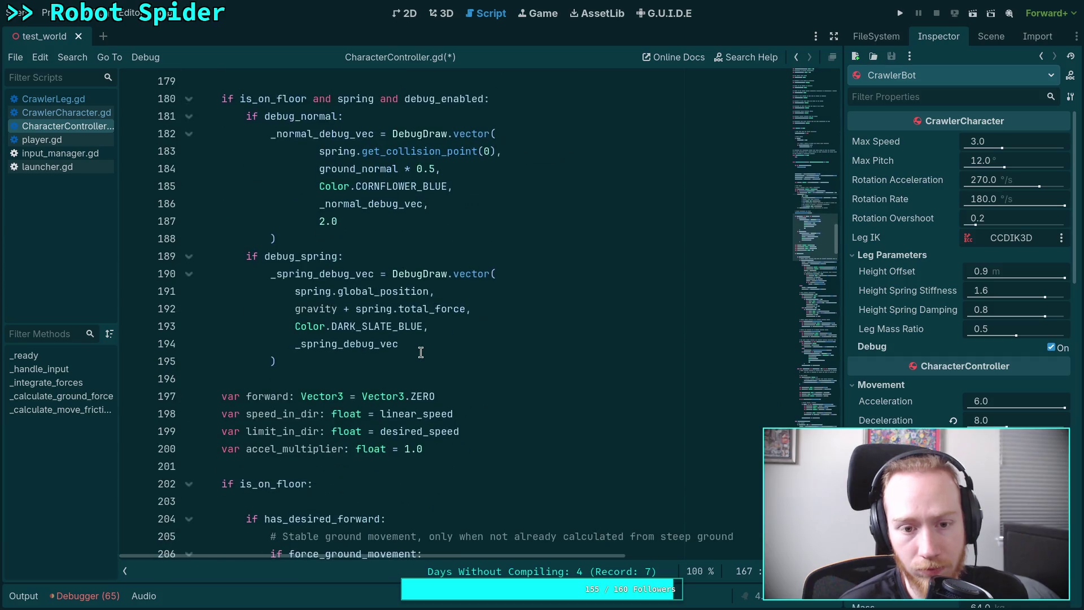
{"action": "scroll", "coordinate": [421, 352], "scroll_direction": "down", "scroll_amount": 3}
{"action": "scroll", "coordinate": [421, 353], "scroll_direction": "up", "scroll_amount": 15}
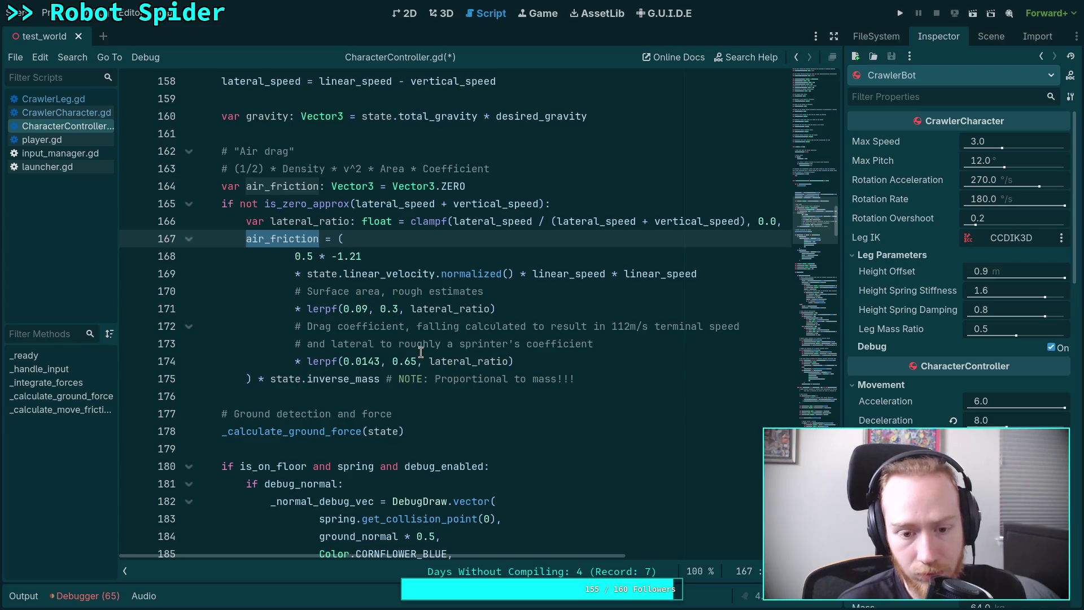
{"action": "scroll", "coordinate": [421, 352], "scroll_direction": "up", "scroll_amount": 2}
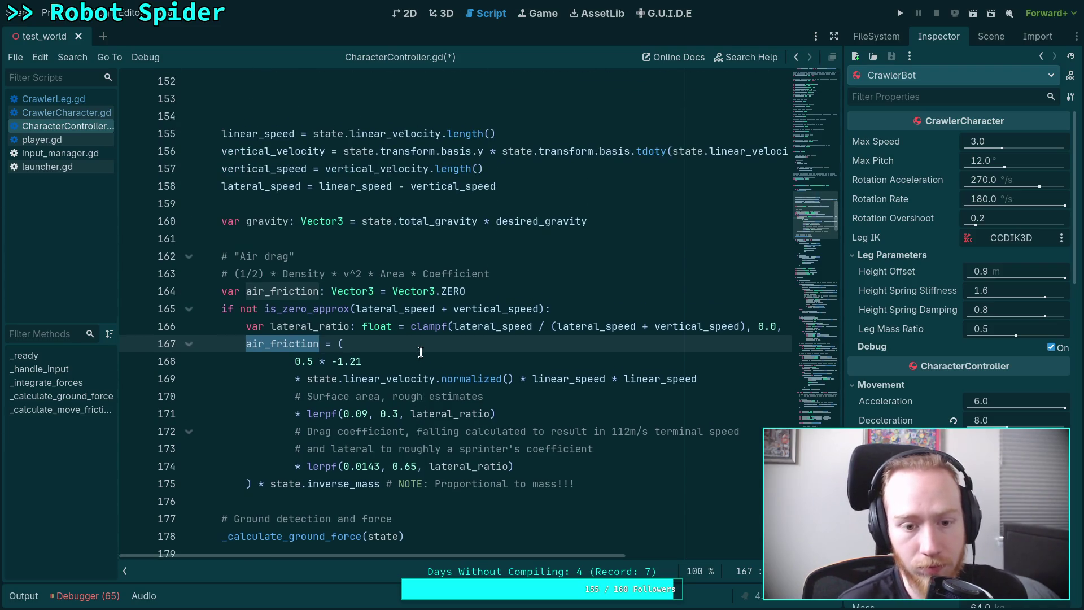
{"action": "scroll", "coordinate": [420, 352], "scroll_direction": "up", "scroll_amount": 1}
{"action": "scroll", "coordinate": [455, 300], "scroll_direction": "down", "scroll_amount": 1}
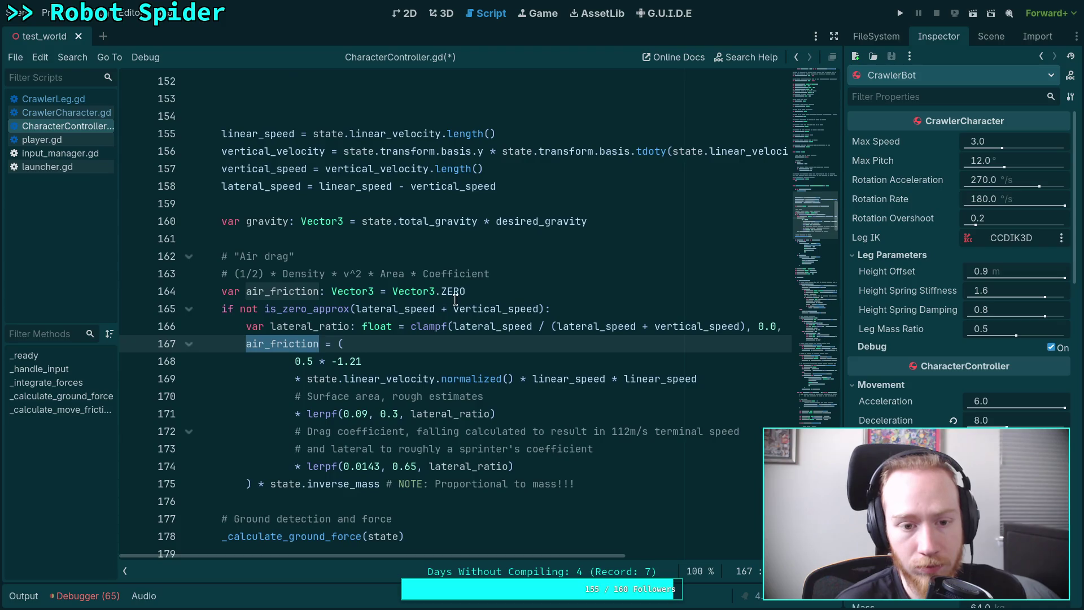
{"action": "scroll", "coordinate": [455, 299], "scroll_direction": "down", "scroll_amount": 1}
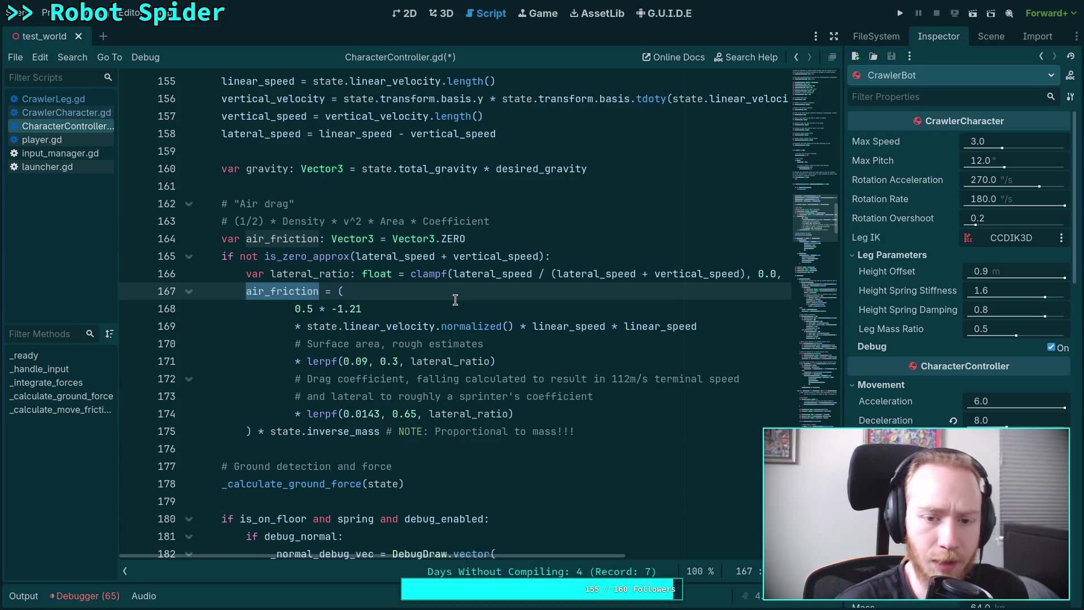
{"action": "left_click", "coordinate": [259, 221]}
{"action": "scroll", "coordinate": [310, 353], "scroll_direction": "down", "scroll_amount": 5}
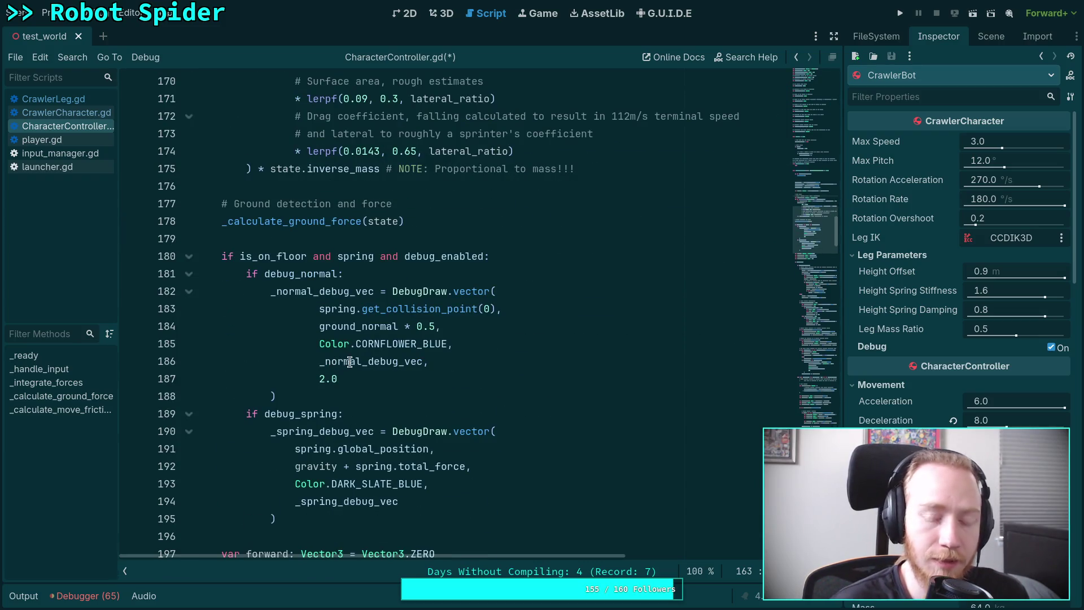
{"action": "scroll", "coordinate": [350, 362], "scroll_direction": "down", "scroll_amount": 2}
{"action": "scroll", "coordinate": [363, 356], "scroll_direction": "down", "scroll_amount": 2}
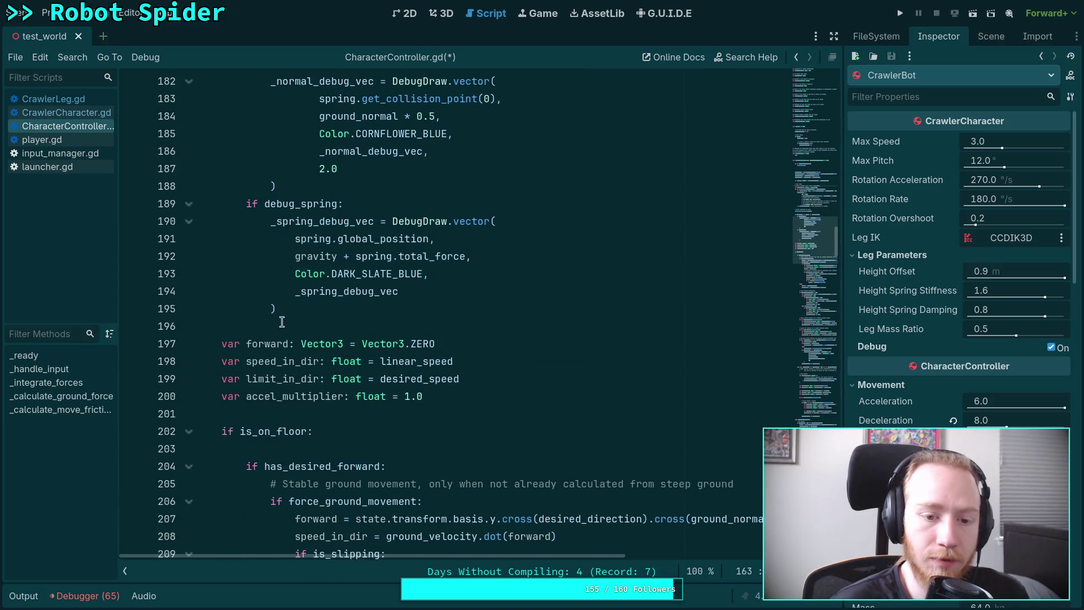
{"action": "left_click", "coordinate": [277, 326]}
{"action": "scroll", "coordinate": [464, 378], "scroll_direction": "down", "scroll_amount": 5}
{"action": "scroll", "coordinate": [464, 379], "scroll_direction": "down", "scroll_amount": 5}
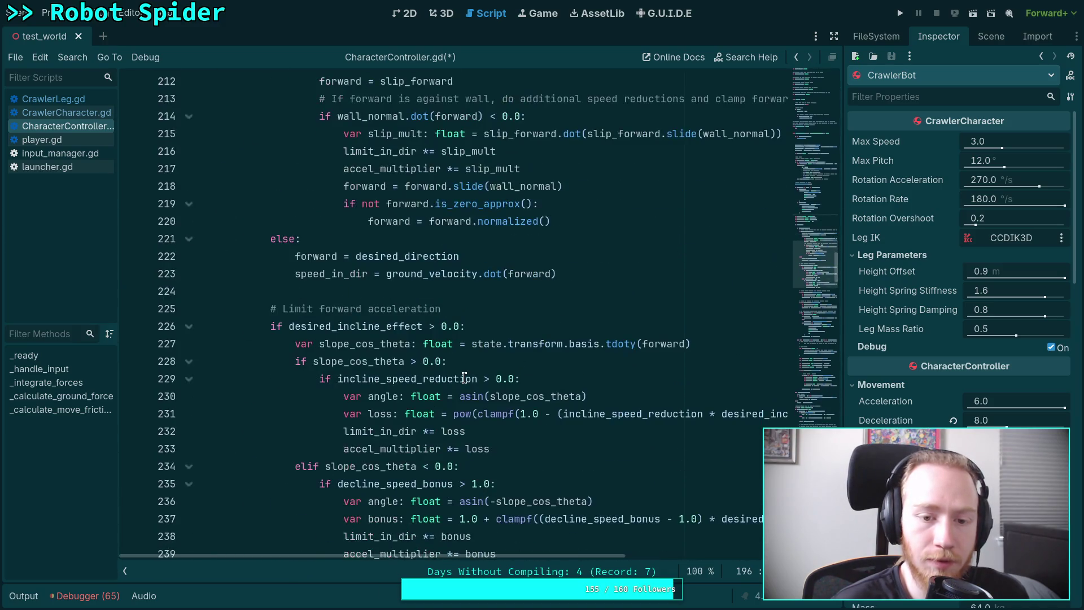
{"action": "scroll", "coordinate": [464, 379], "scroll_direction": "down", "scroll_amount": 4}
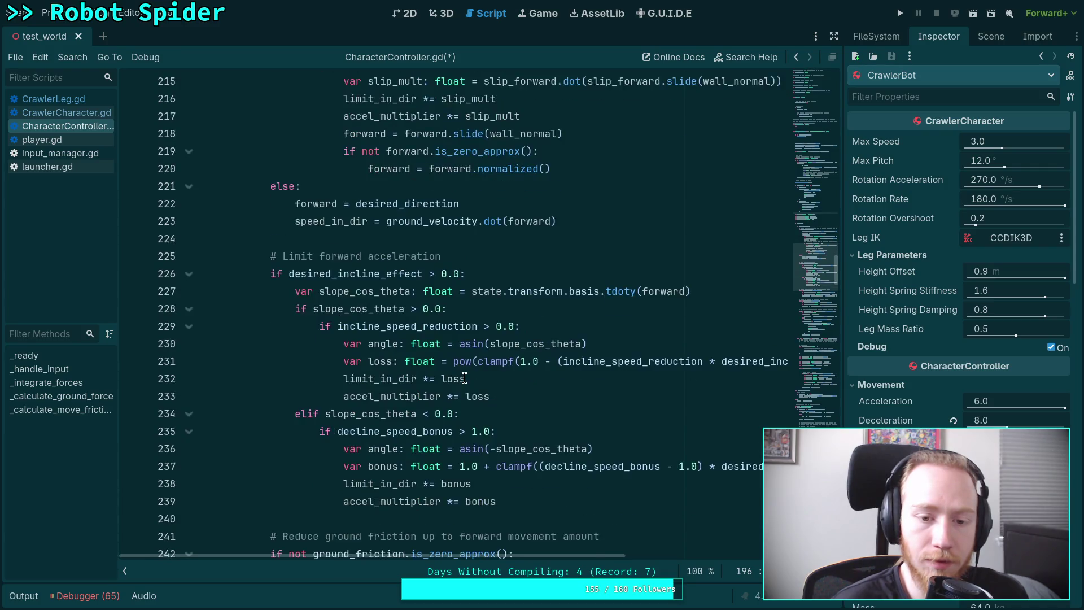
{"action": "left_click", "coordinate": [412, 358]}
{"action": "scroll", "coordinate": [412, 359], "scroll_direction": "up", "scroll_amount": 20}
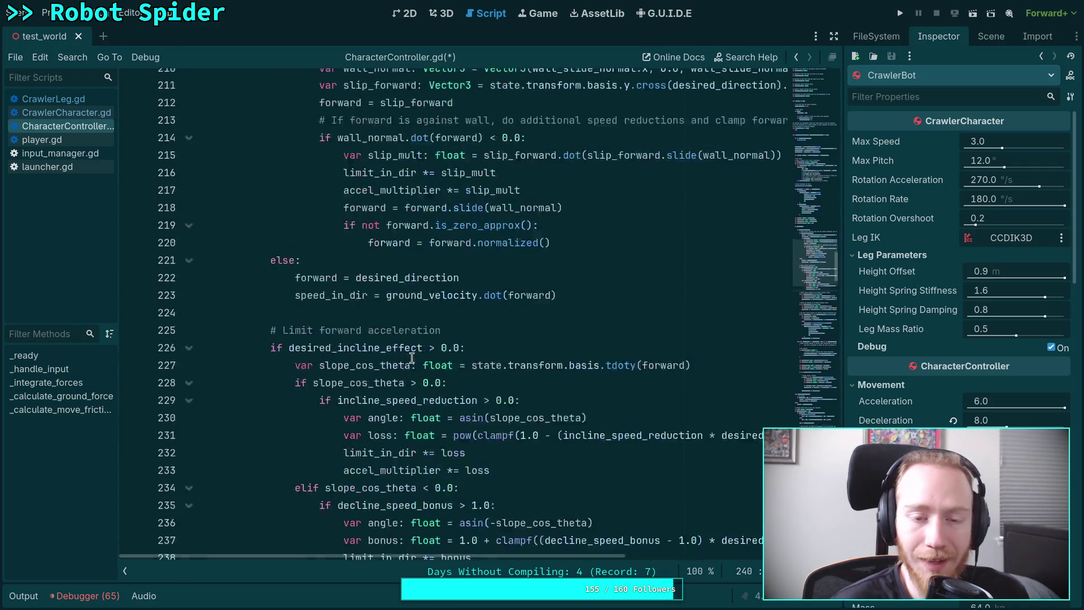
{"action": "scroll", "coordinate": [413, 358], "scroll_direction": "up", "scroll_amount": 2}
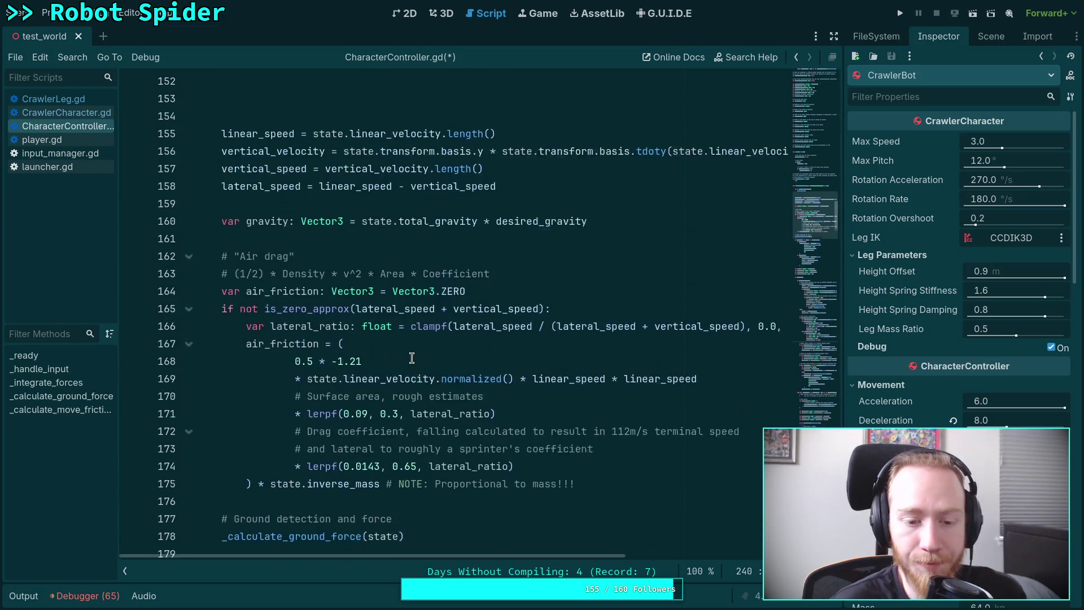
{"action": "scroll", "coordinate": [412, 359], "scroll_direction": "down", "scroll_amount": 3}
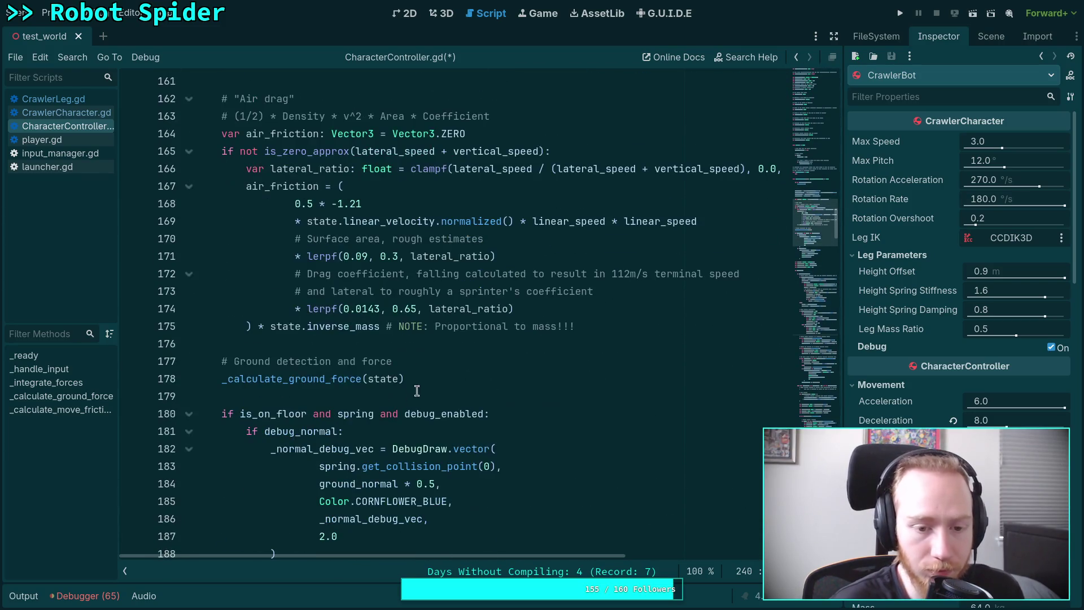
{"action": "left_click_drag", "start_coordinate": [412, 339], "coordinate": [299, 221]}
{"action": "left_click", "coordinate": [339, 221]}
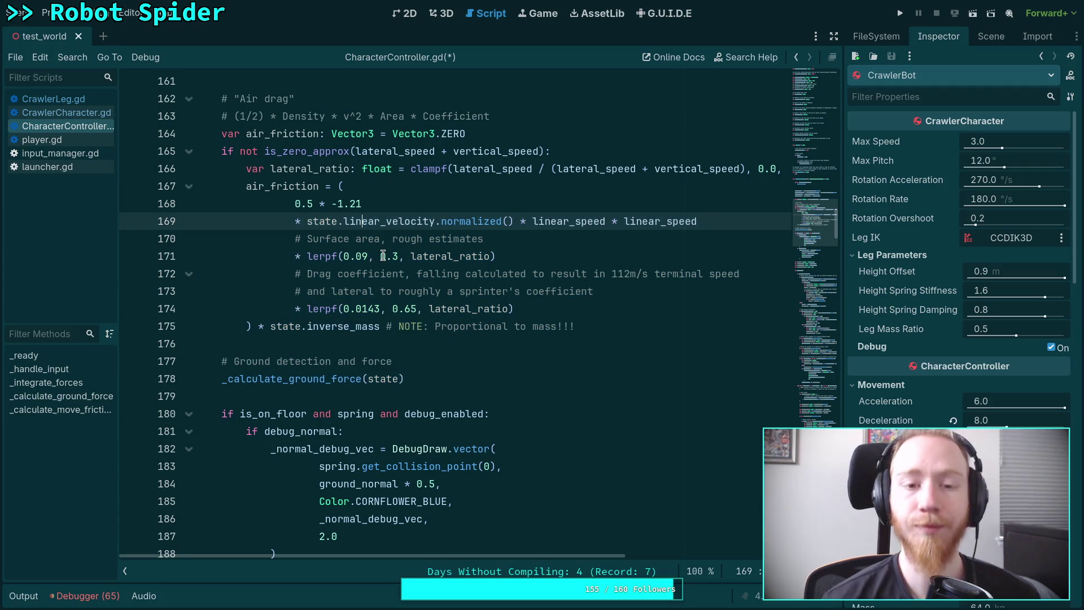
{"action": "scroll", "coordinate": [391, 275], "scroll_direction": "up", "scroll_amount": 3}
{"action": "left_click", "coordinate": [391, 238]}
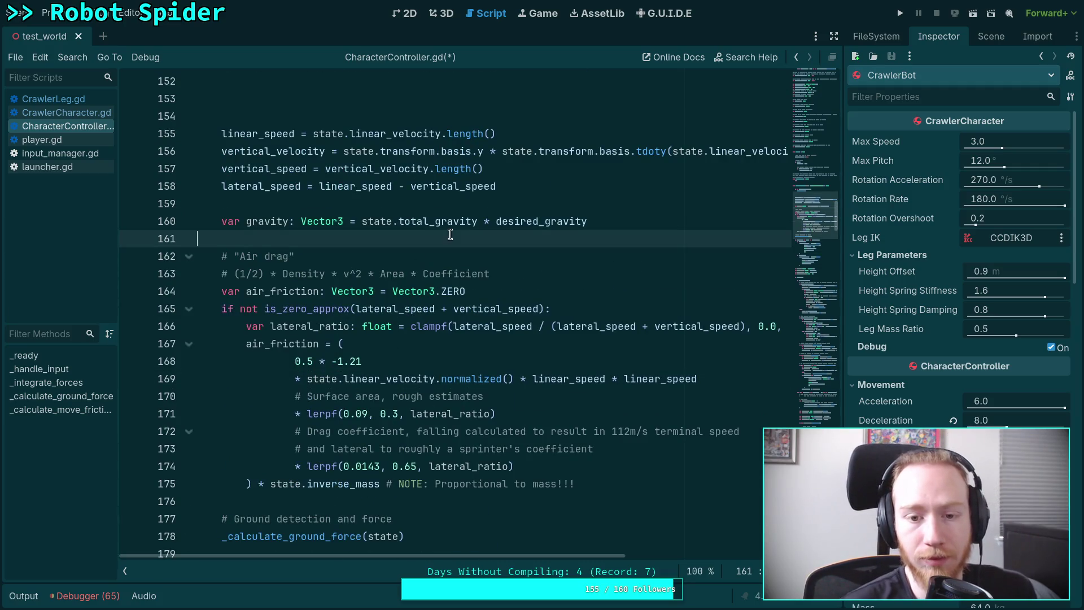
{"action": "left_click", "coordinate": [576, 490]}
{"action": "scroll", "coordinate": [503, 492], "scroll_direction": "up", "scroll_amount": 3}
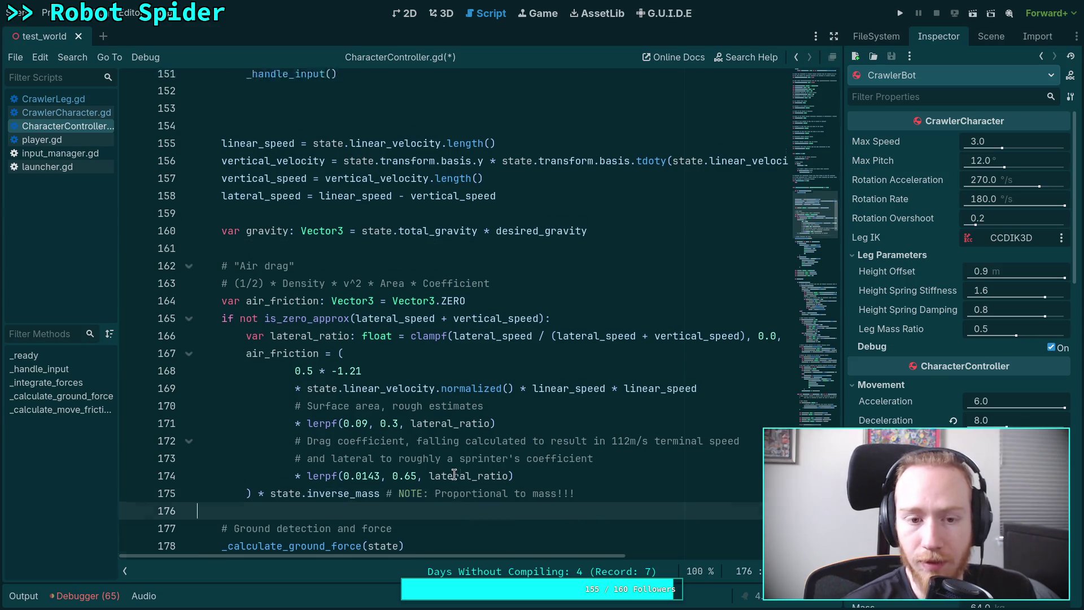
{"action": "left_click", "coordinate": [420, 251]}
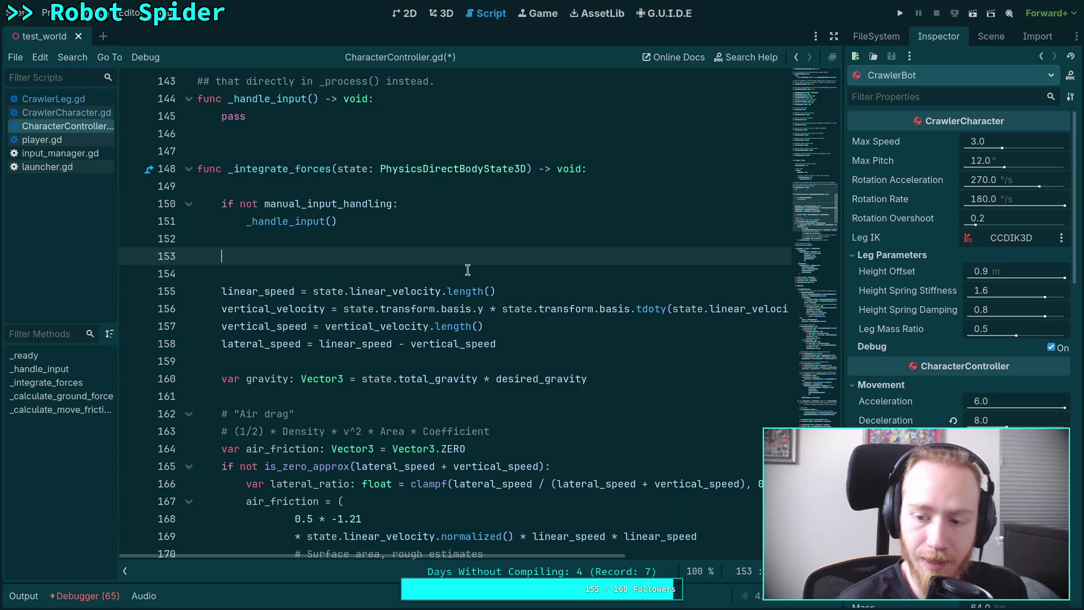
Check the body's damping properties in the Inspector and try out state.total_linear_damp on line 152.
{"action": "scroll", "coordinate": [945, 389], "scroll_direction": "down", "scroll_amount": 5}
{"action": "scroll", "coordinate": [946, 406], "scroll_direction": "down", "scroll_amount": 4}
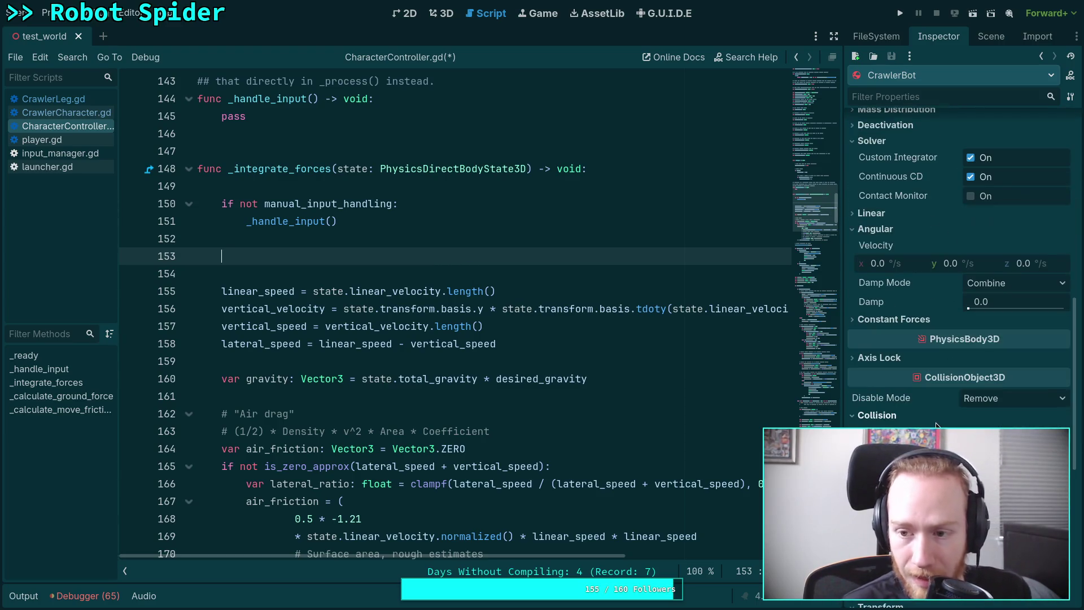
{"action": "scroll", "coordinate": [945, 407], "scroll_direction": "up", "scroll_amount": 2}
{"action": "scroll", "coordinate": [945, 406], "scroll_direction": "up", "scroll_amount": 1}
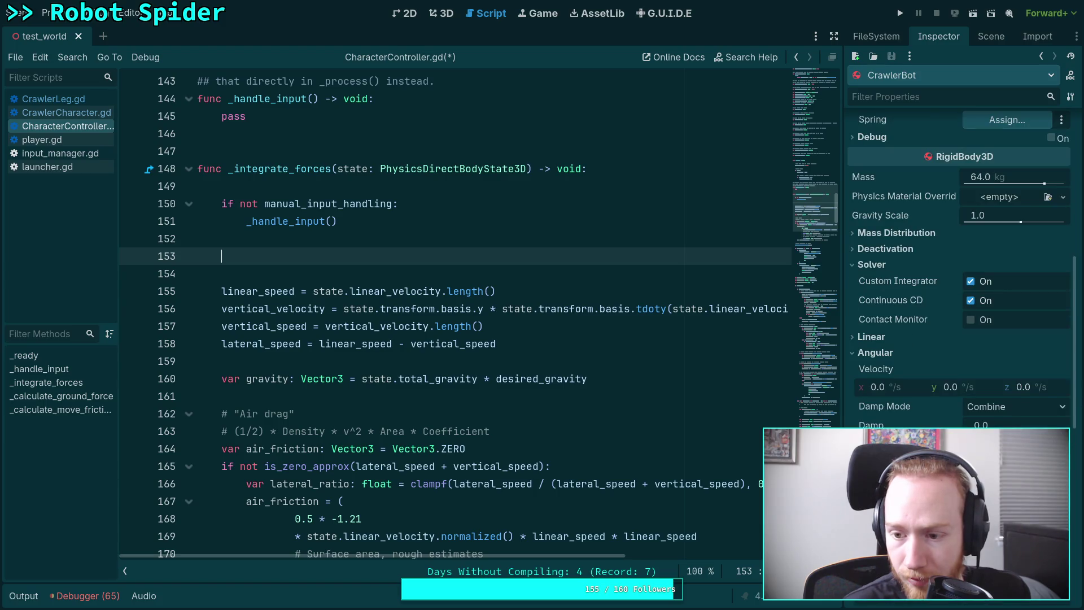
{"action": "left_click", "coordinate": [872, 338]}
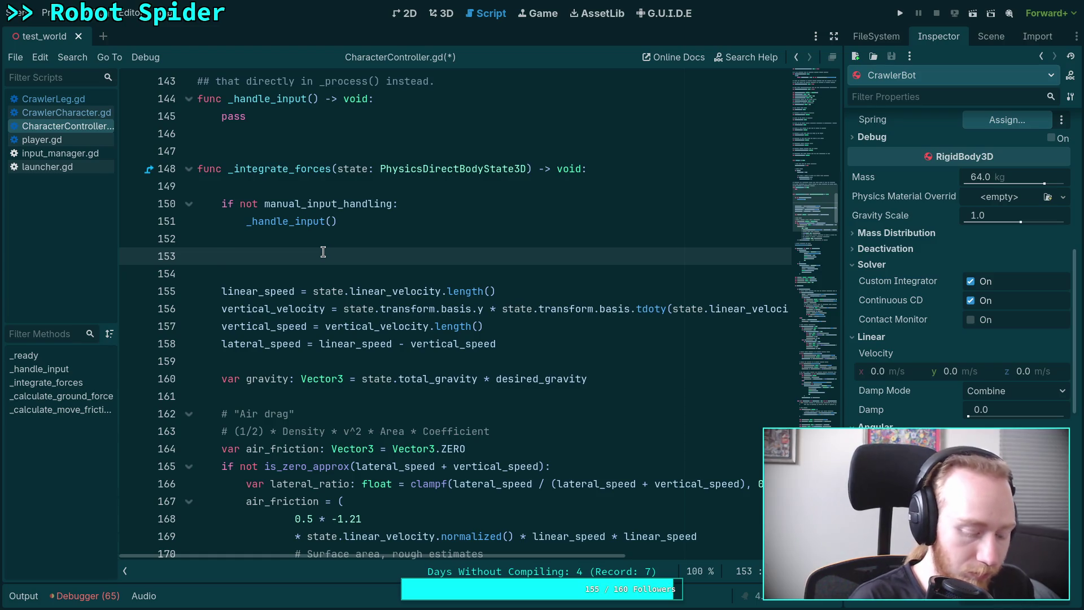
{"action": "type", "text": "state."}
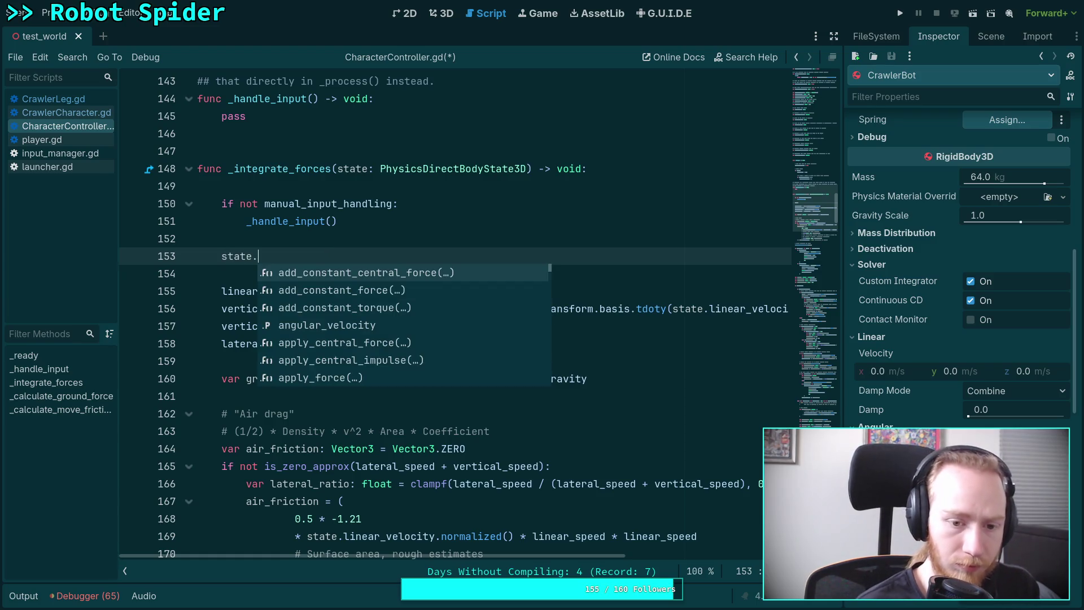
{"action": "type", "text": "tot"}
{"action": "key", "text": "Down"}
{"action": "key", "text": "Down"}
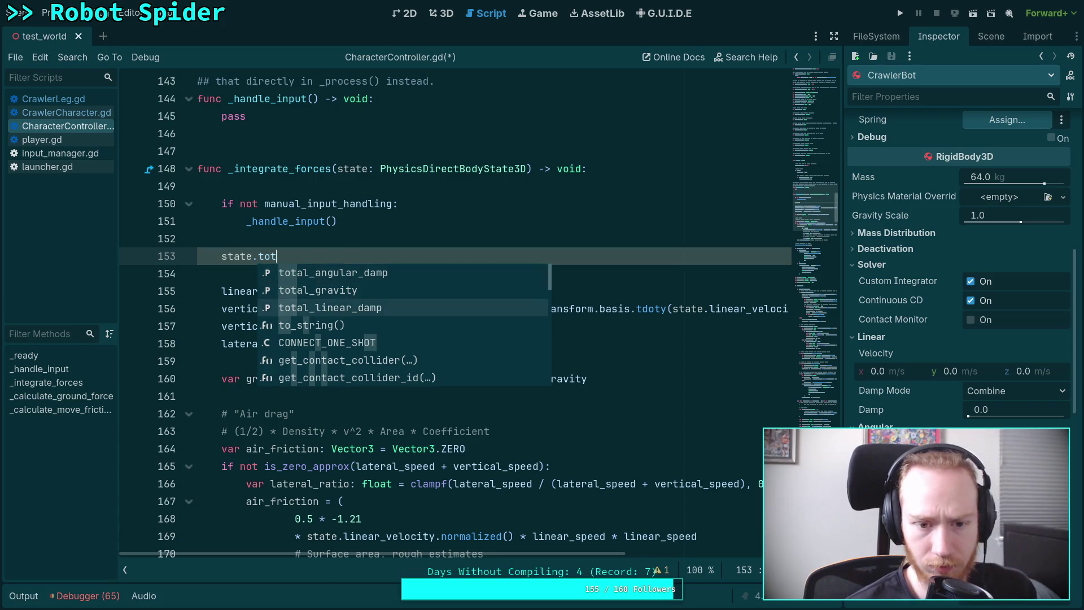
{"action": "key", "text": "Return"}
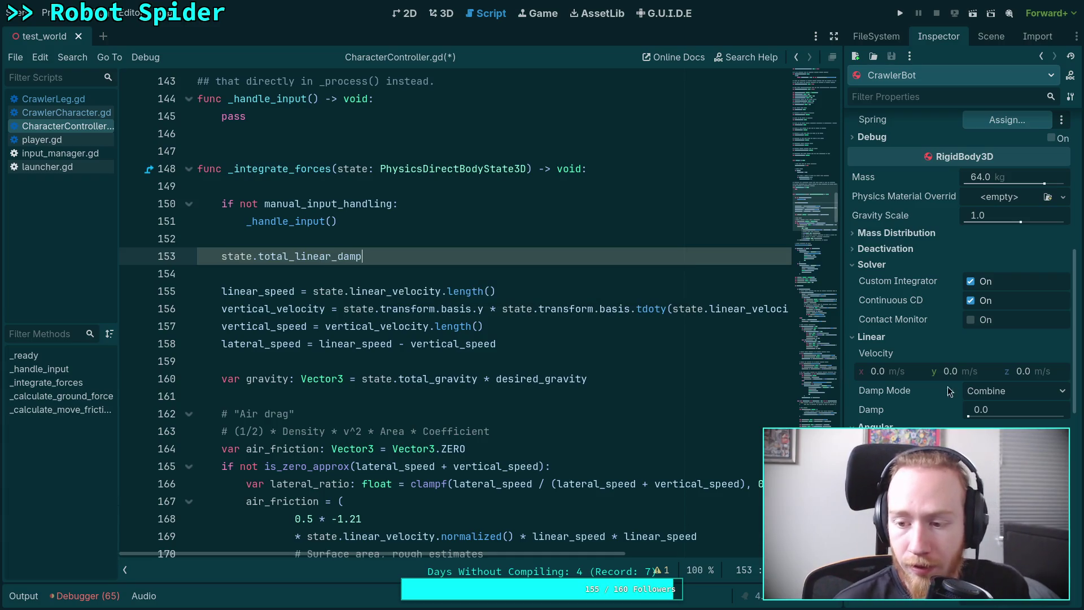
Delete the stray state.total_linear_damp line together with the extra blank line.
{"action": "left_click", "coordinate": [519, 241]}
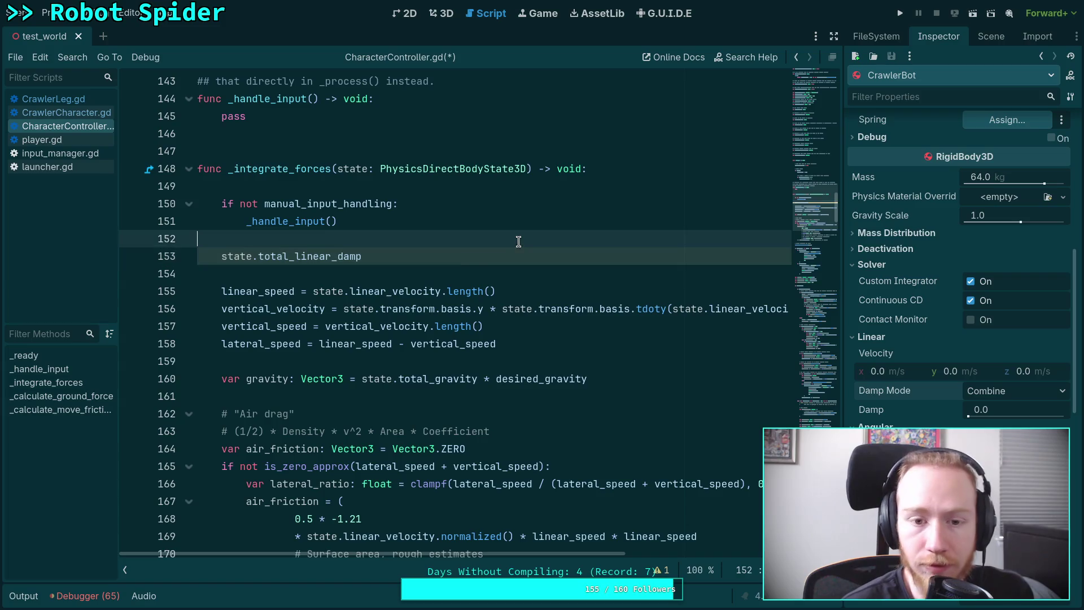
{"action": "key", "text": "shift+Down"}
{"action": "key", "text": "shift+Down"}
{"action": "key", "text": "BackSpace"}
{"action": "key", "text": "Left"}
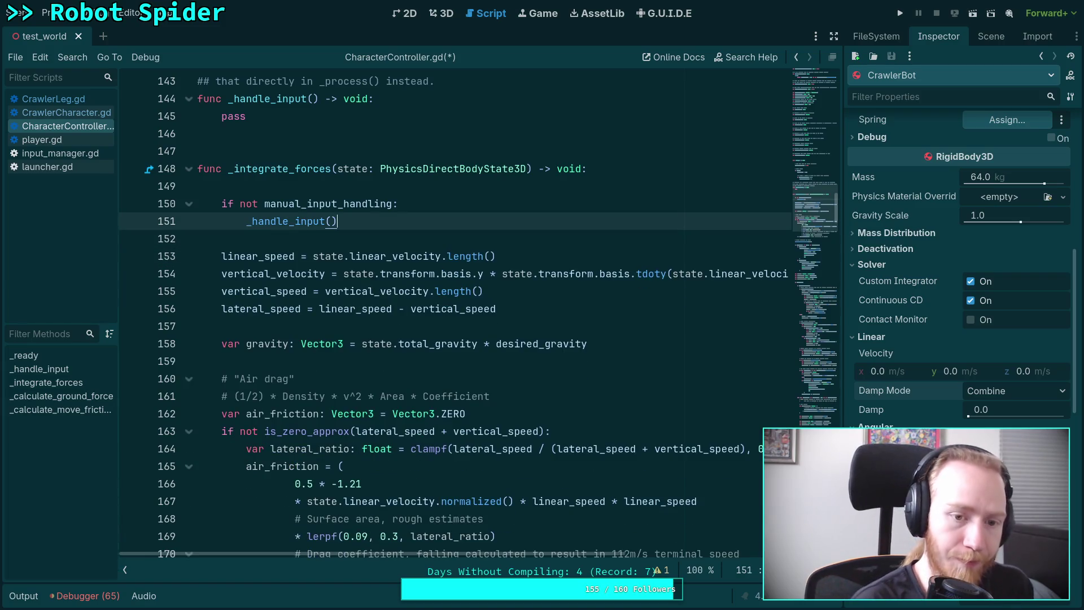
{"action": "left_click", "coordinate": [50, 166]}
{"action": "scroll", "coordinate": [488, 265], "scroll_direction": "down", "scroll_amount": 2}
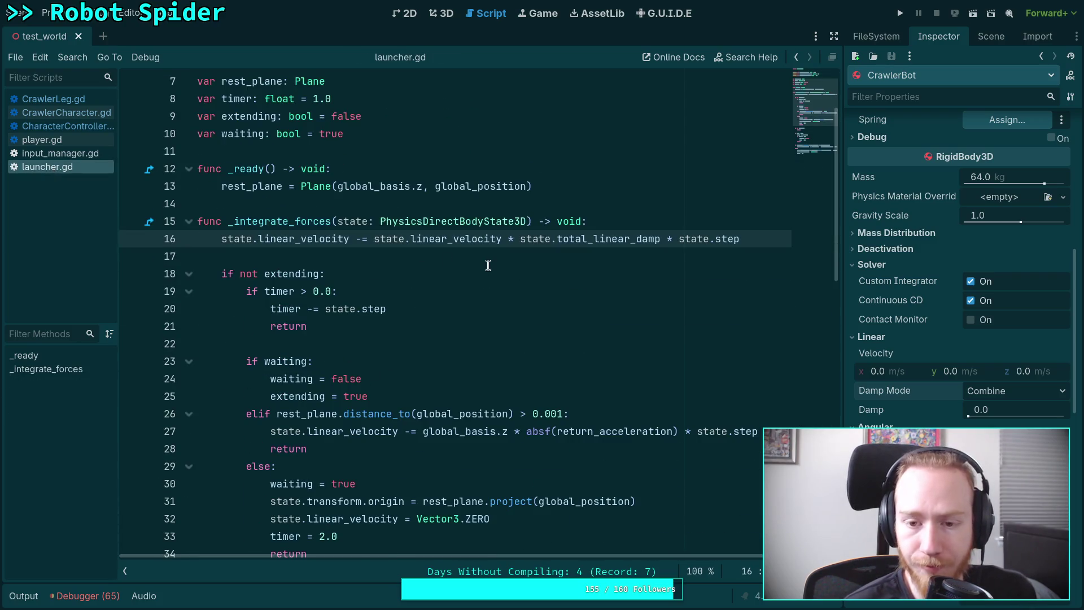
{"action": "mouse_move", "coordinate": [757, 241]}
{"action": "left_mouse_down"}
{"action": "mouse_move", "coordinate": [214, 223]}
{"action": "mouse_move", "coordinate": [374, 239]}
{"action": "left_mouse_up"}
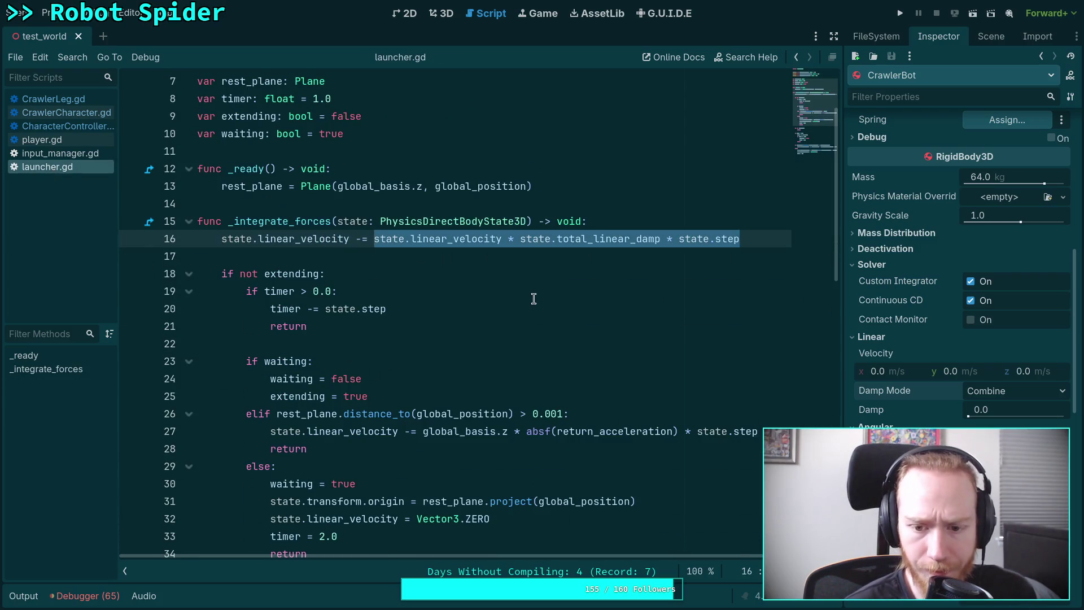
{"action": "scroll", "coordinate": [533, 298], "scroll_direction": "down", "scroll_amount": 5}
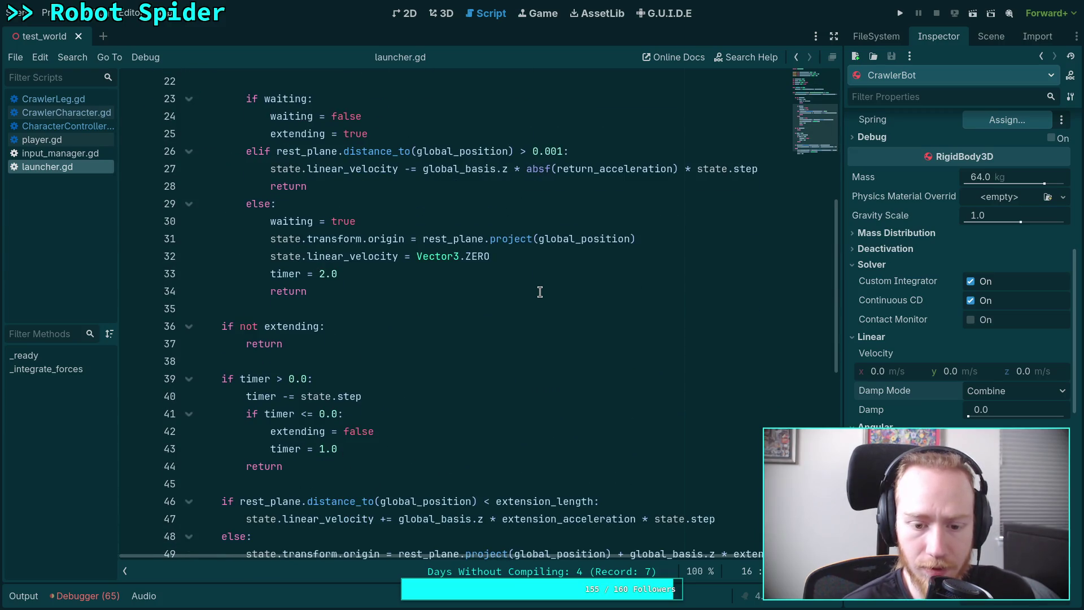
{"action": "scroll", "coordinate": [540, 291], "scroll_direction": "up", "scroll_amount": 4}
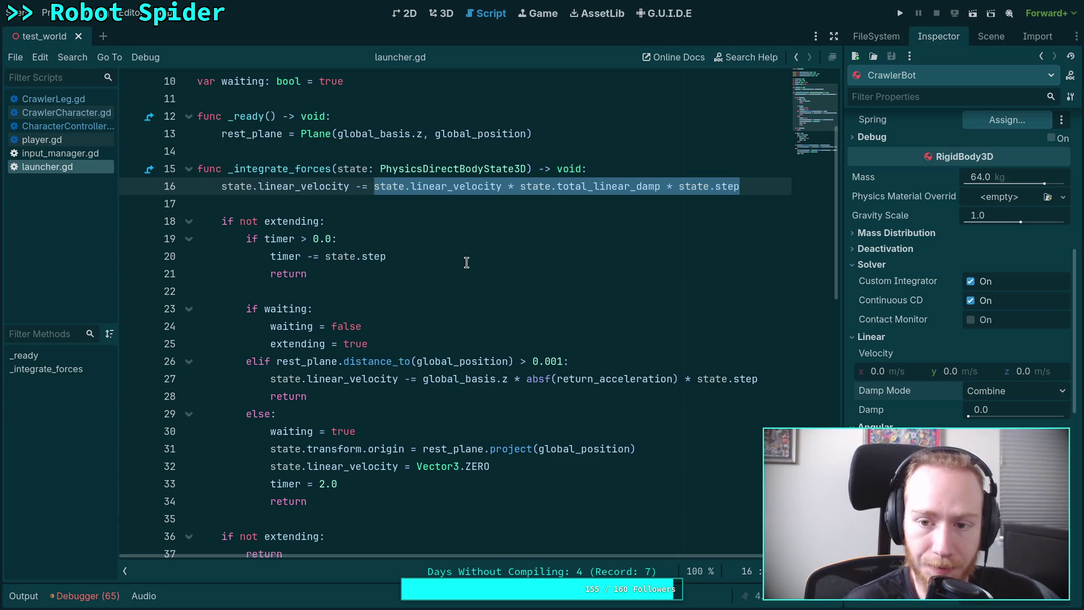
{"action": "scroll", "coordinate": [467, 262], "scroll_direction": "up", "scroll_amount": 3}
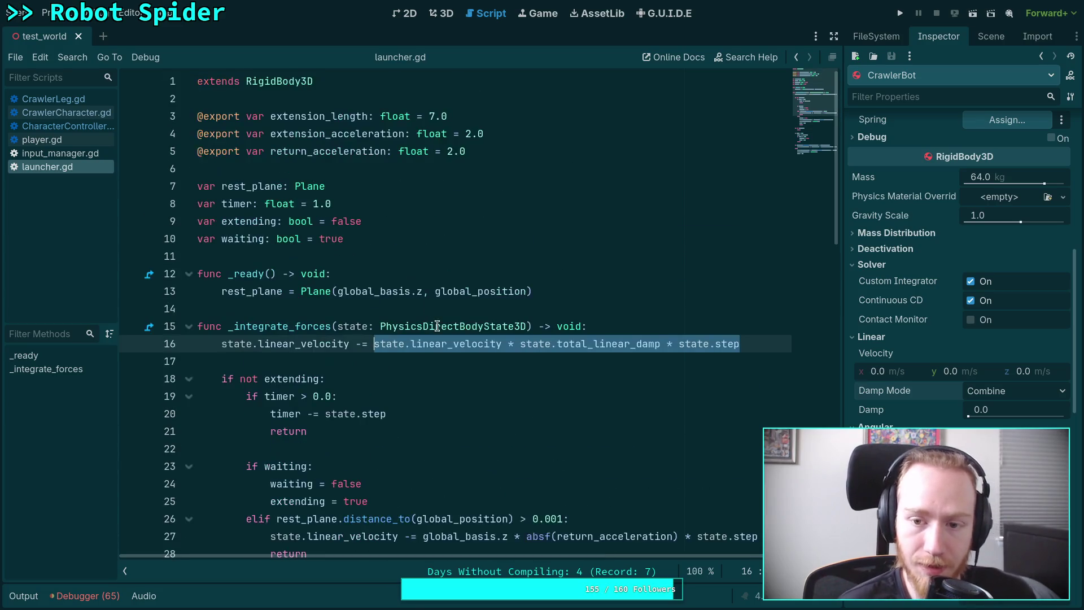
{"action": "left_click", "coordinate": [84, 113]}
{"action": "left_click", "coordinate": [79, 127]}
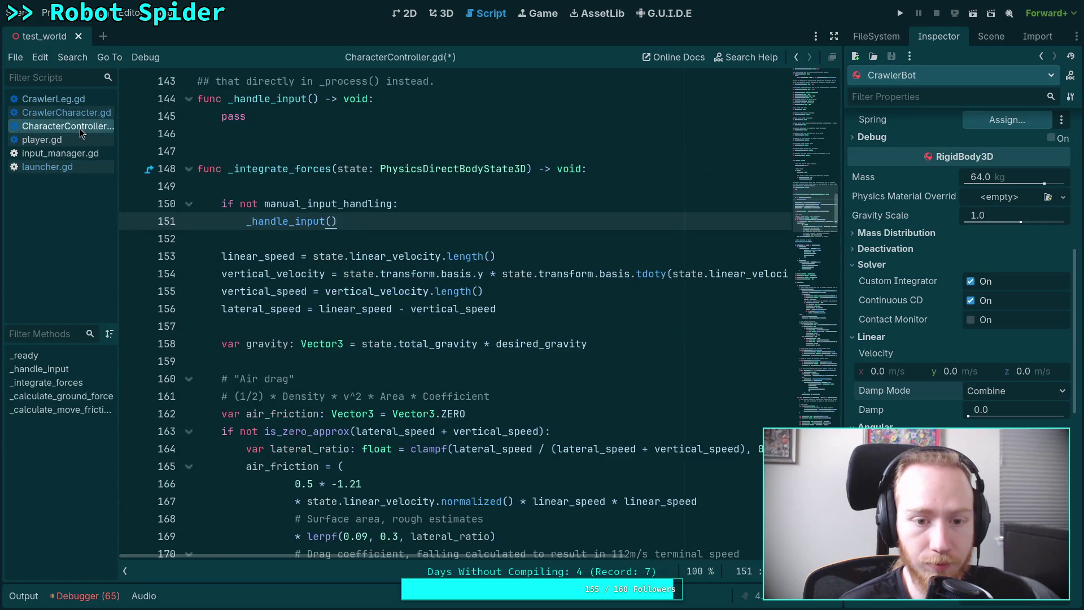
Open a blank line after _handle_input() and add the '# Apply damping forces immediately' comment.
{"action": "left_click", "coordinate": [400, 230]}
{"action": "key", "text": "Return"}
{"action": "key", "text": "Return"}
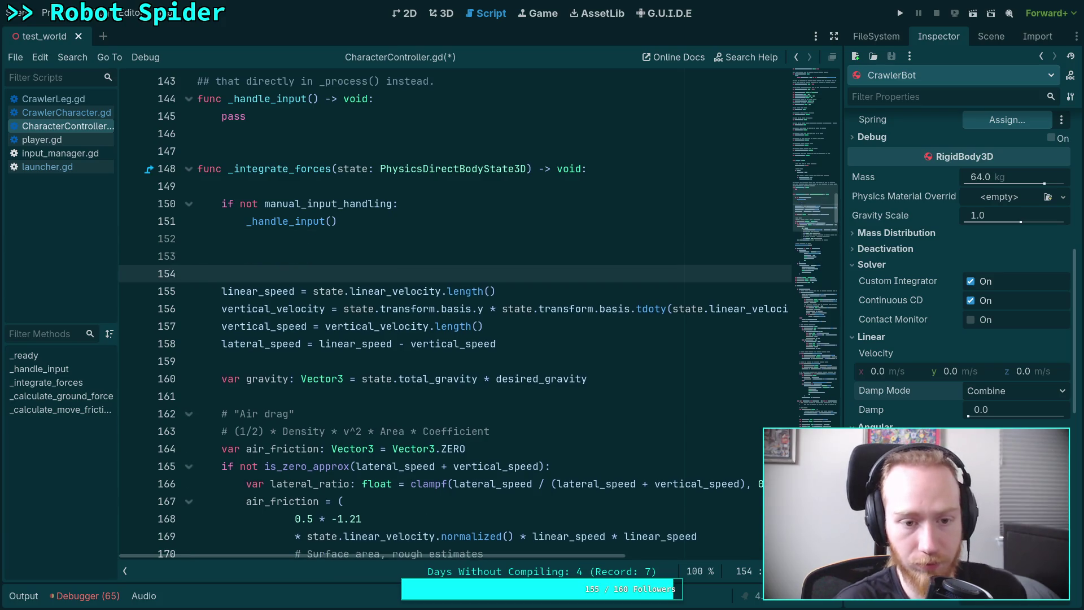
{"action": "key", "text": "Up"}
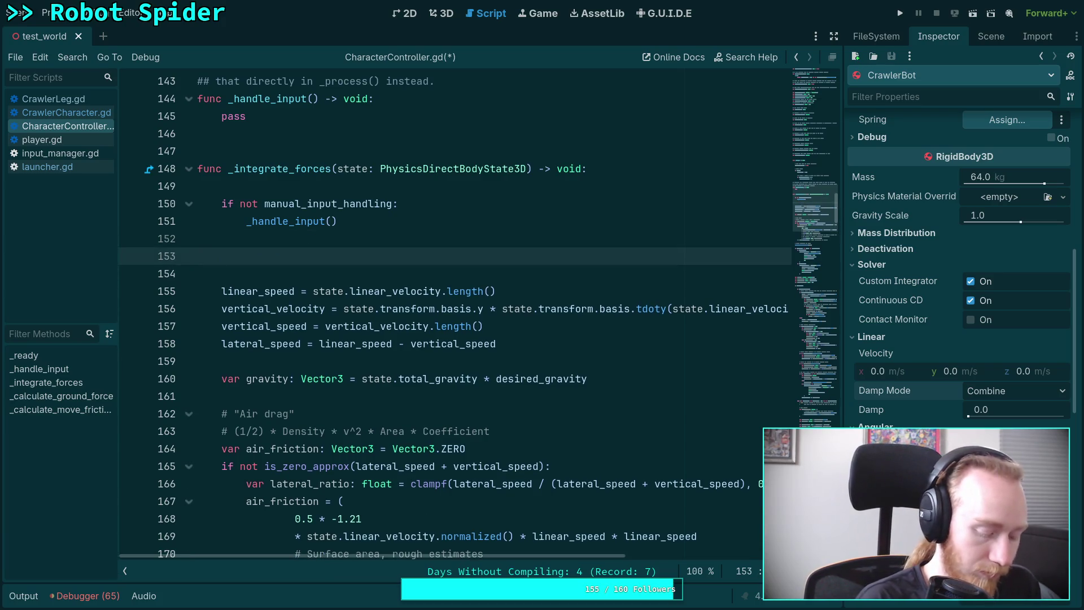
{"action": "type", "text": "# A"}
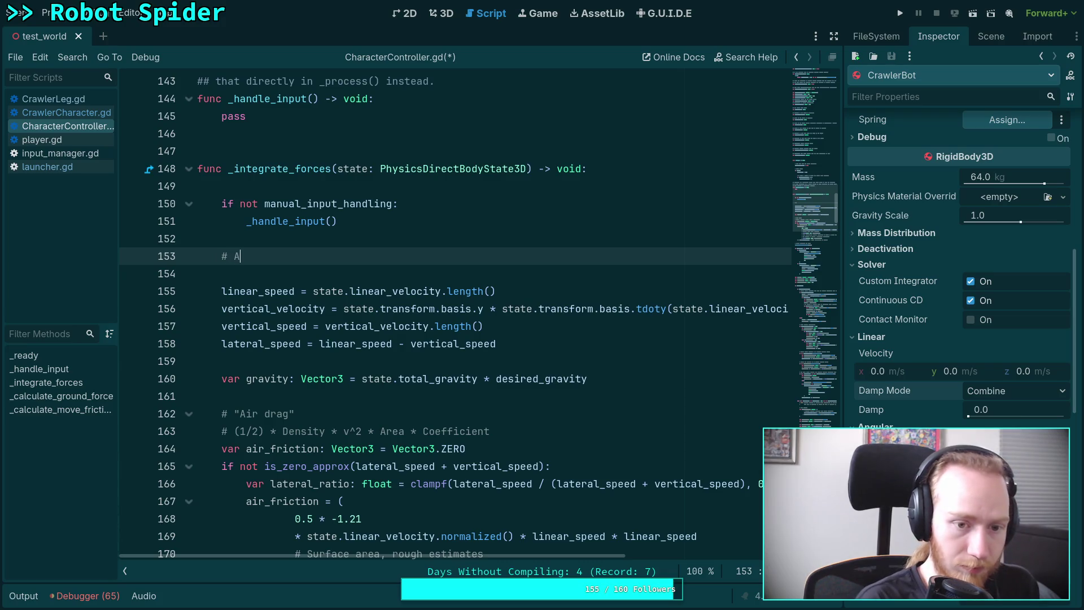
{"action": "type", "text": "mping forces immediately"}
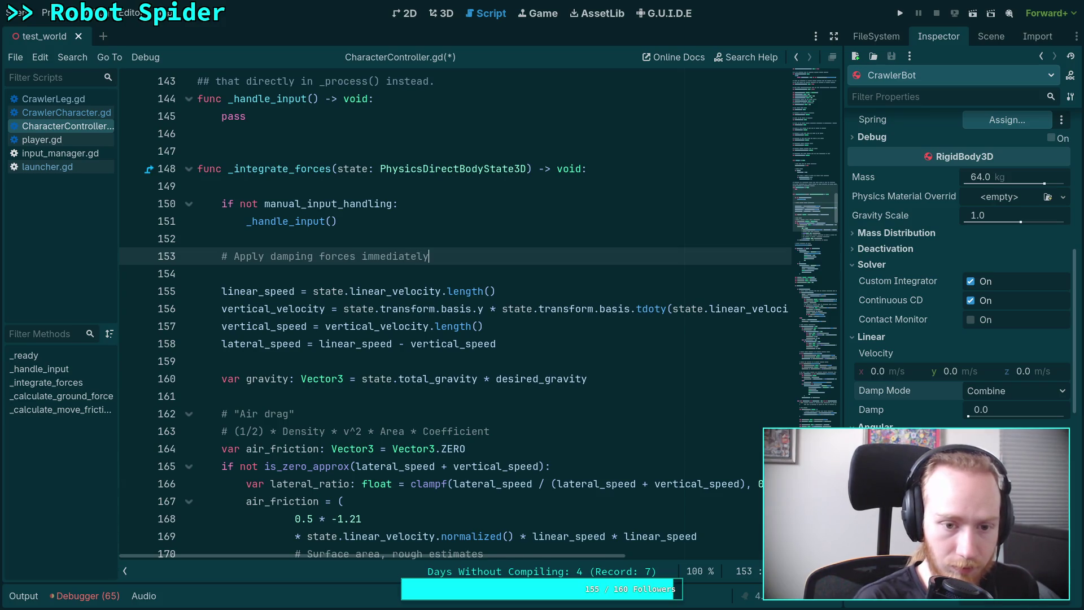
{"action": "key", "text": "Return"}
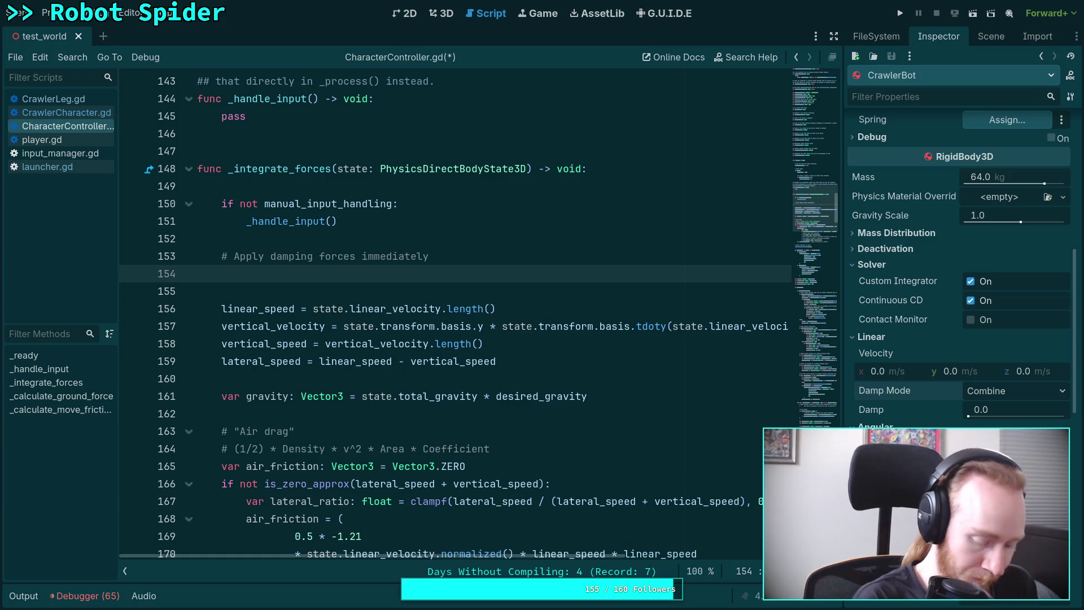
Write 'if not is_zero_approx(state.total_linear_damp):' below the comment and start its body line.
{"action": "type", "text": "ate"}
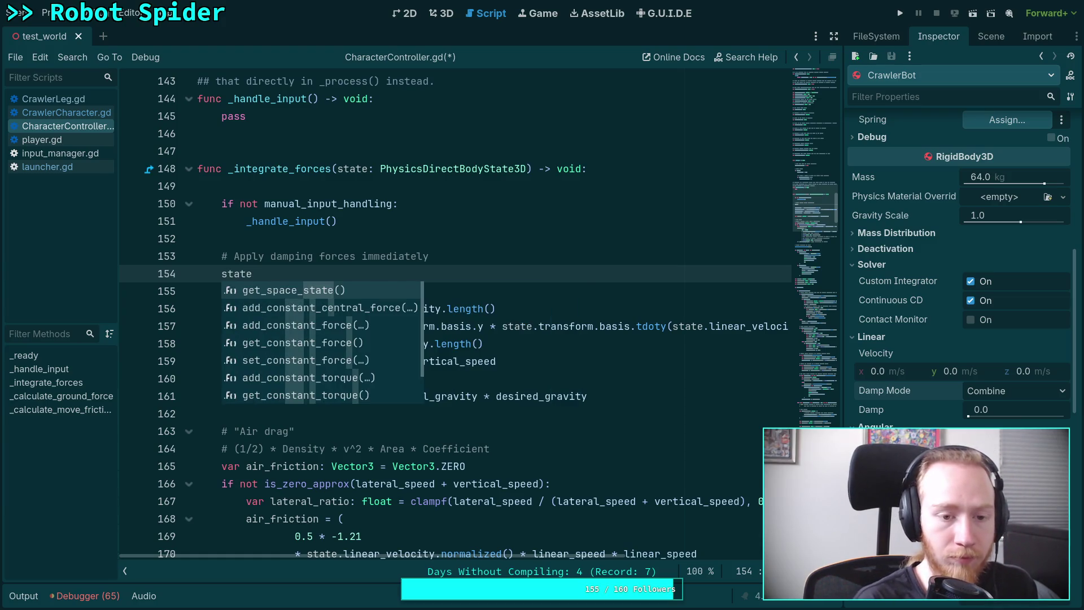
{"action": "key", "text": "BackSpace"}
{"action": "key", "text": "BackSpace"}
{"action": "key", "text": "BackSpace"}
{"action": "key", "text": "BackSpace"}
{"action": "key", "text": "BackSpace"}
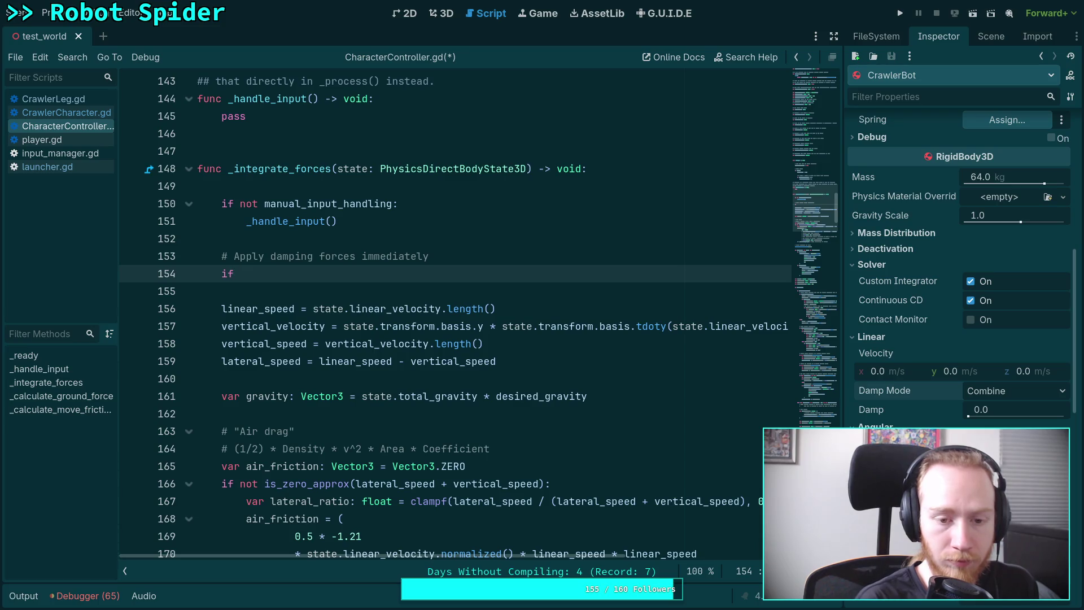
{"action": "type", "text": "state.to"}
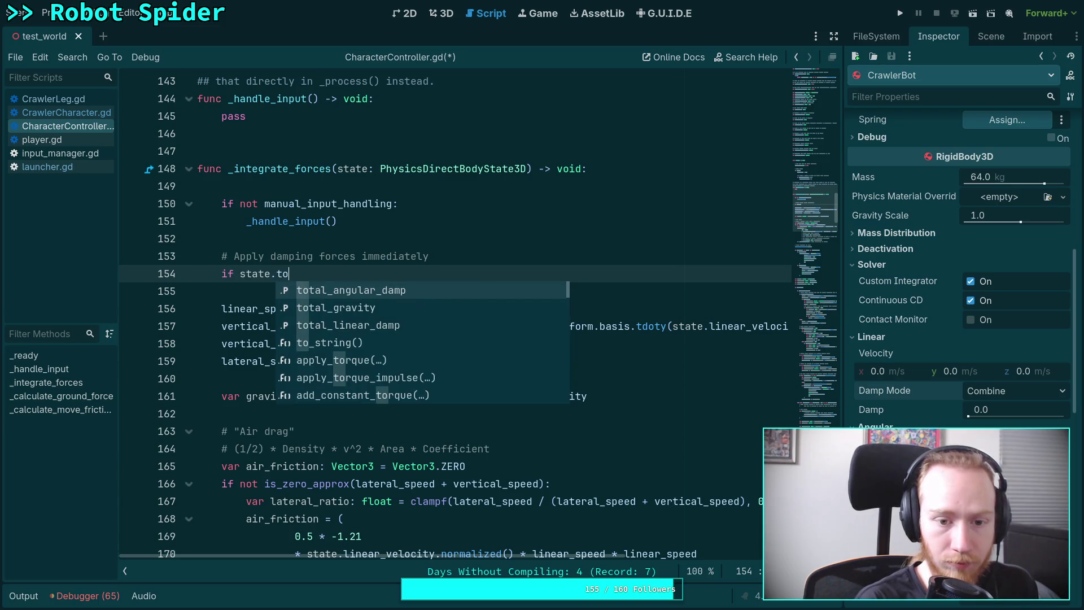
{"action": "key", "text": "Down"}
{"action": "key", "text": "Down"}
{"action": "key", "text": "Return"}
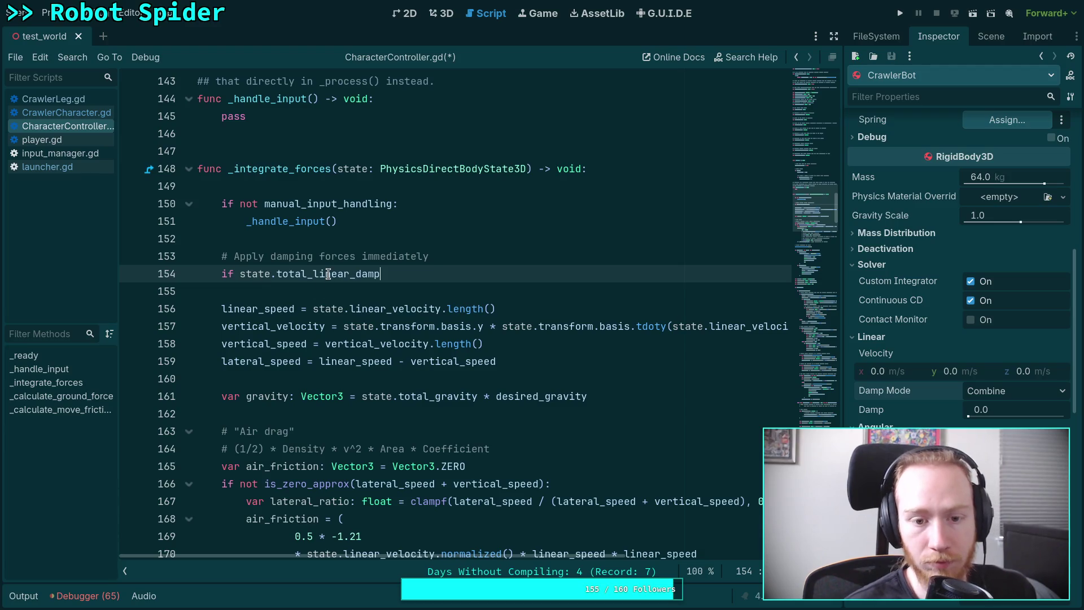
{"action": "left_click", "coordinate": [240, 273]}
{"action": "type", "text": "noi"}
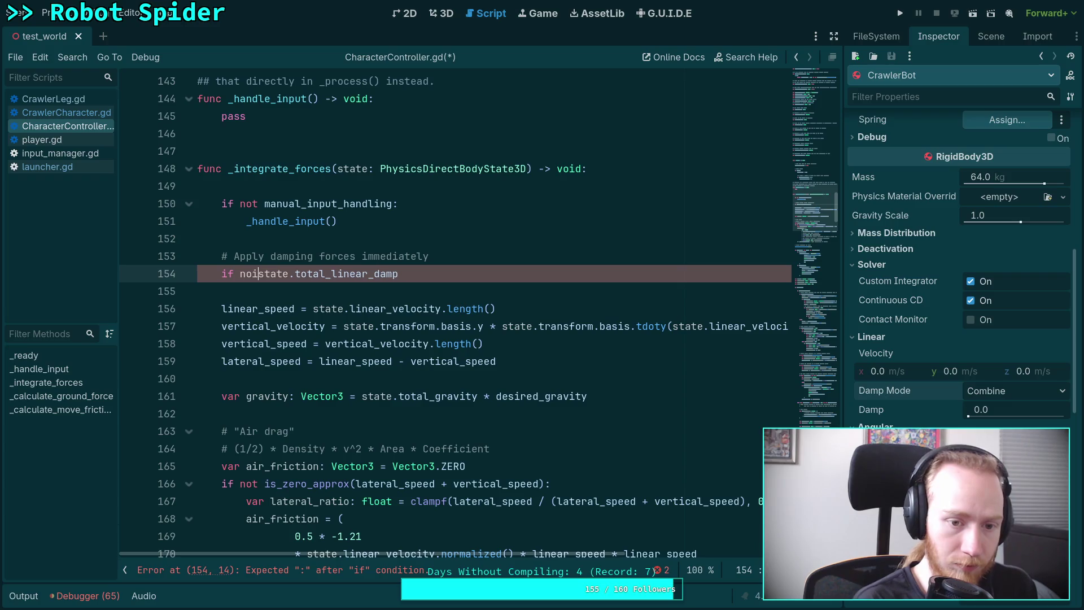
{"action": "key", "text": "BackSpace"}
{"action": "type", "text": "t is "}
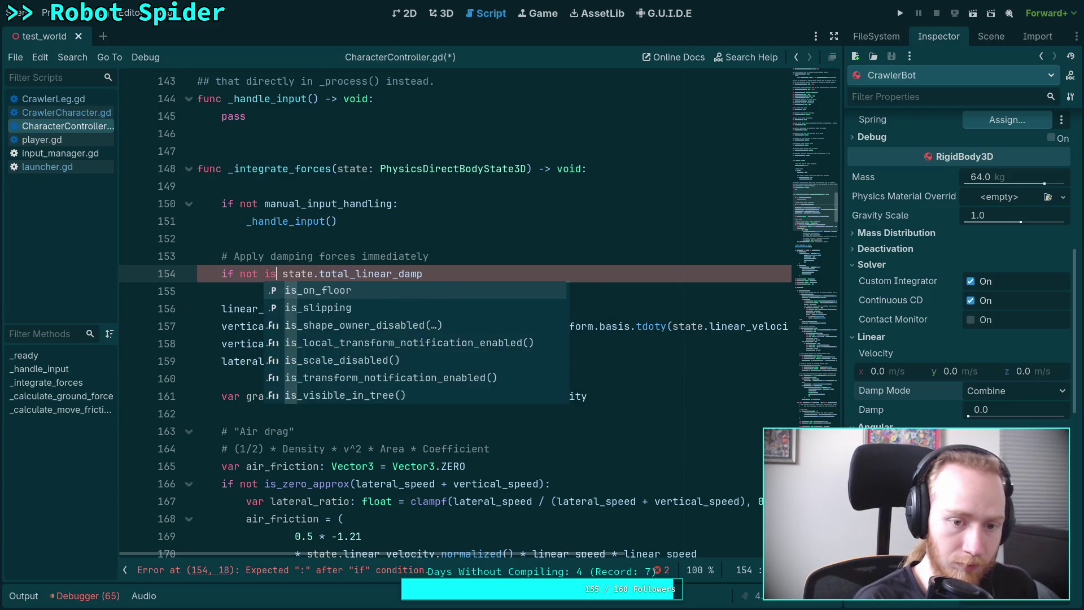
{"action": "type", "text": "_ze"}
{"action": "key", "text": "Return"}
{"action": "key", "text": "Delete"}
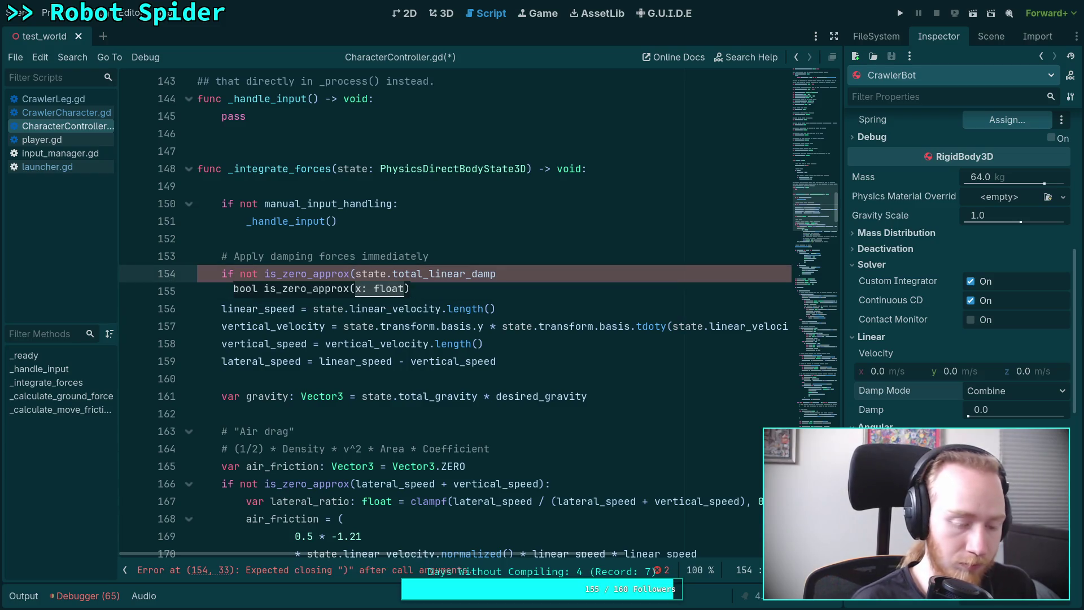
{"action": "type", "text": "):"}
{"action": "key", "text": "Return"}
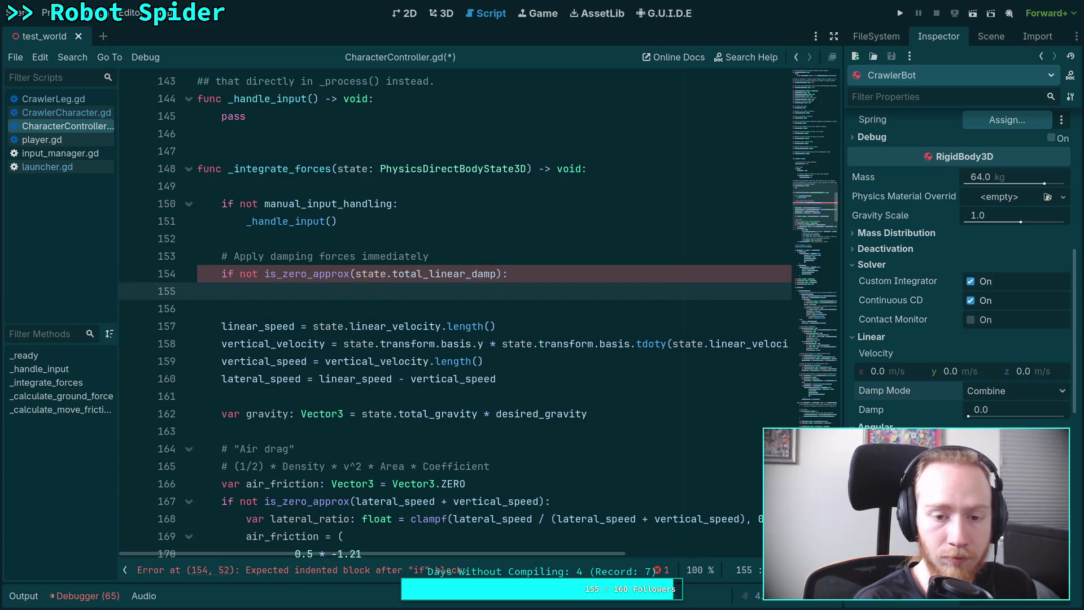
Add 'state.linear_velocity -= state.linear_velocity * state.total_linear_damp * state.step' inside the linear check.
{"action": "type", "text": "state.lin"}
{"action": "key", "text": "Return"}
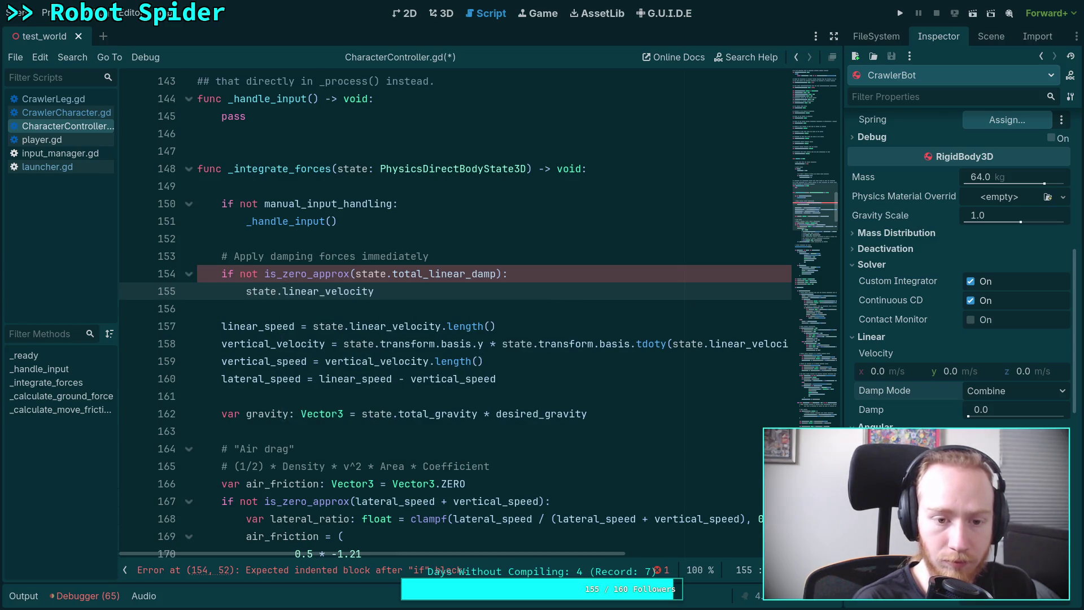
{"action": "type", "text": "state."}
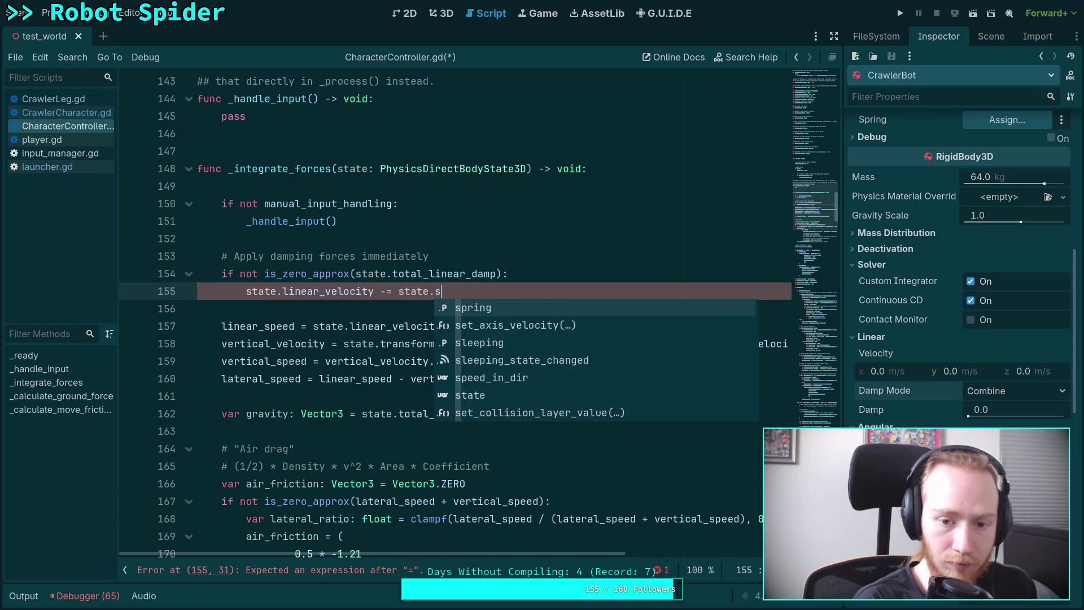
{"action": "type", "text": "lin"}
{"action": "key", "text": "Return"}
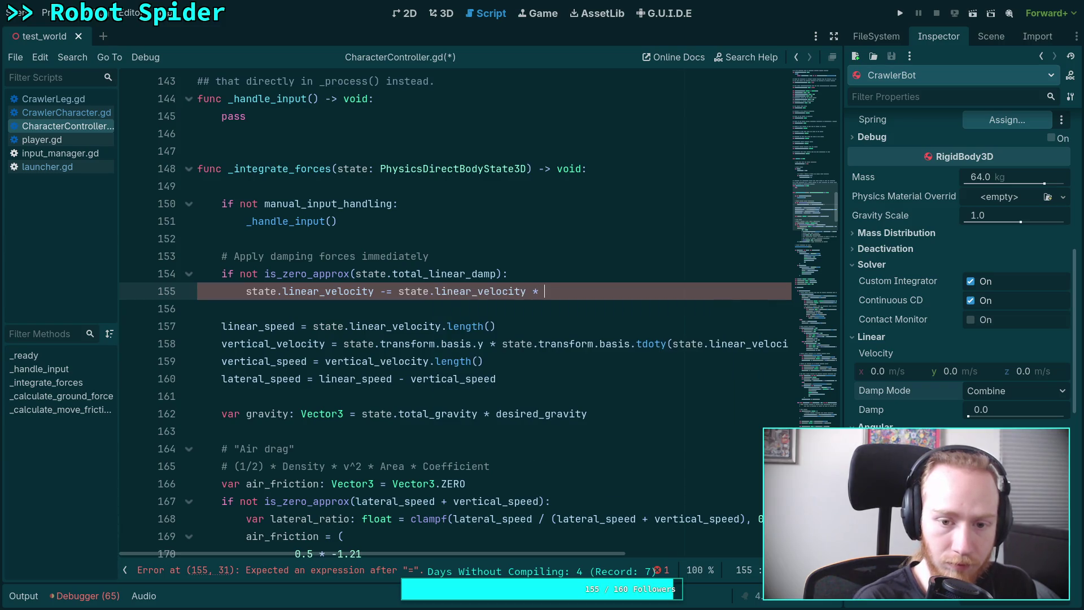
{"action": "type", "text": "state.tot"}
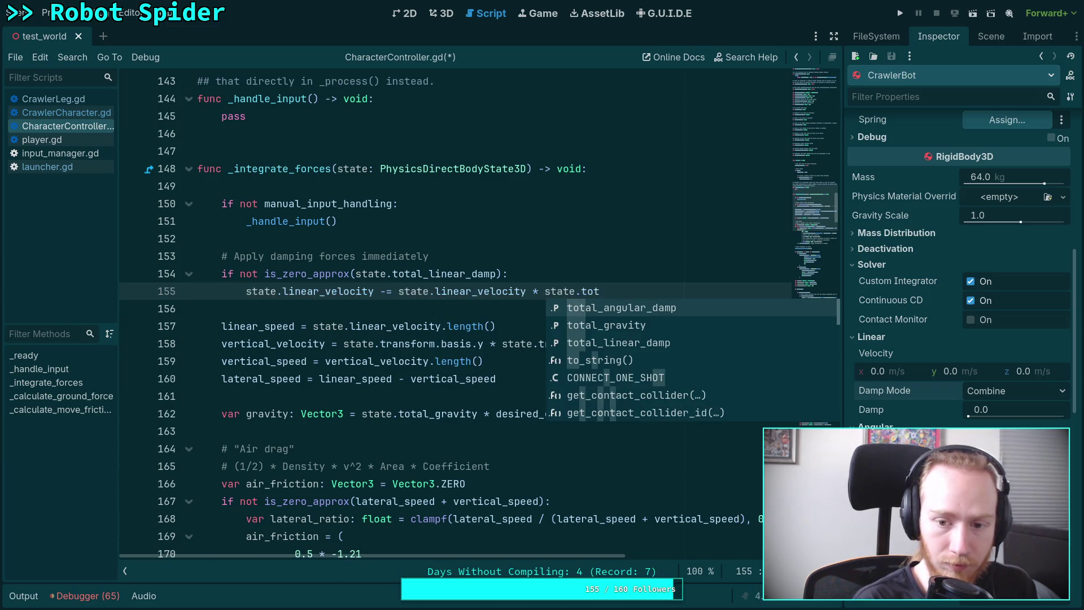
{"action": "key", "text": "Down"}
{"action": "key", "text": "Down"}
{"action": "key", "text": "Return"}
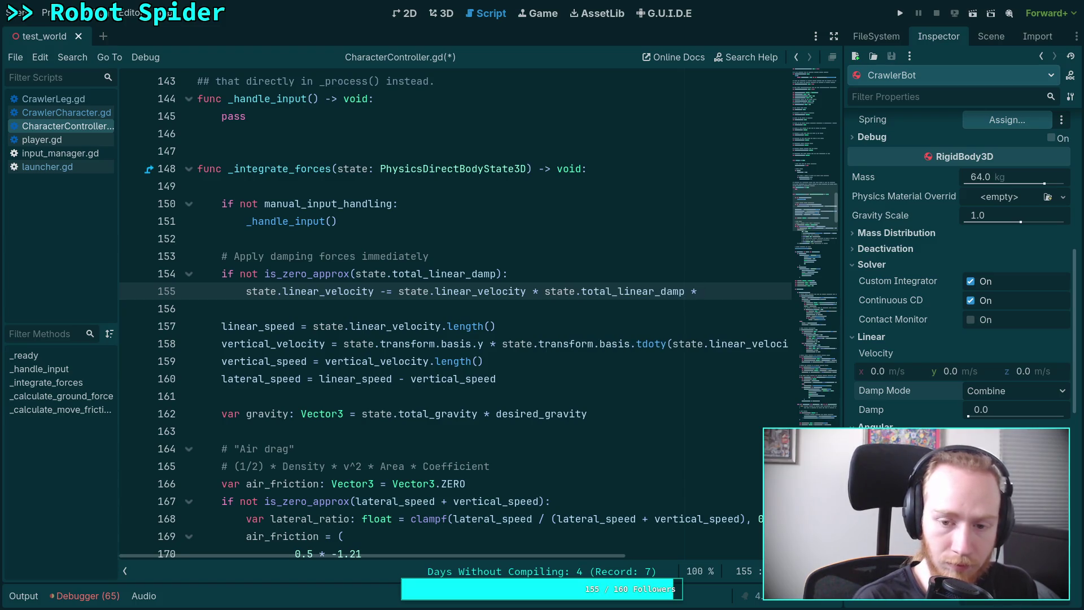
{"action": "key", "text": "BackSpace"}
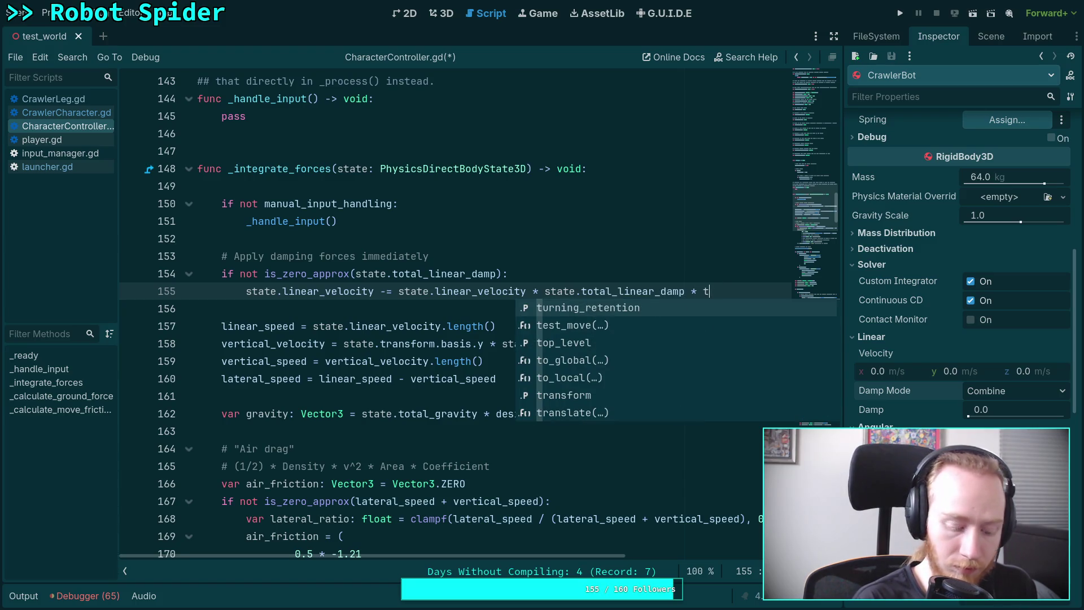
{"action": "key", "text": "BackSpace"}
{"action": "type", "text": ".step"}
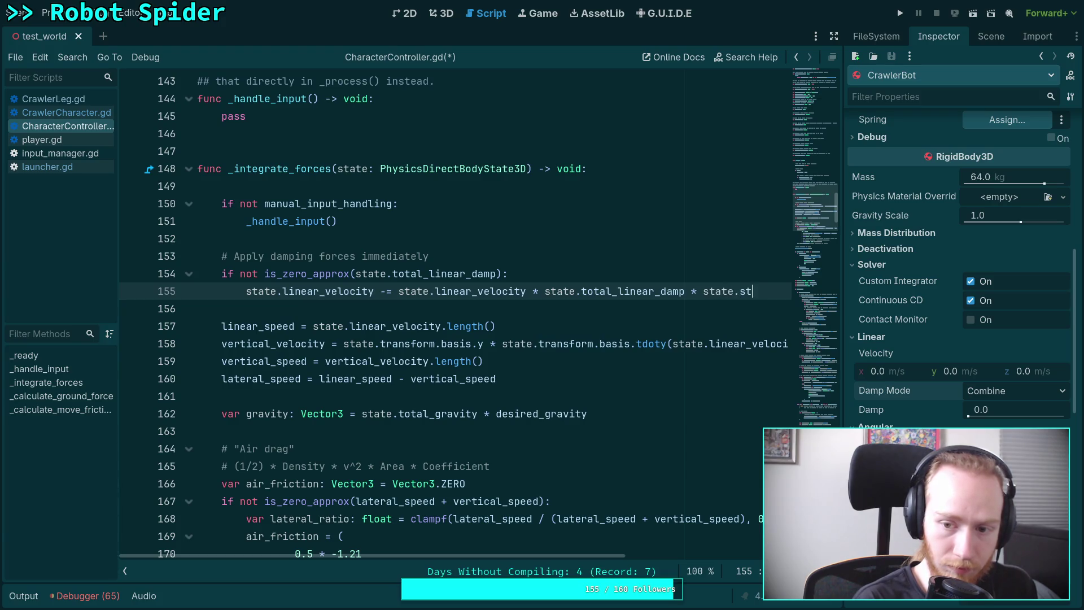
{"action": "key", "text": "Return"}
Add an 'if not is_zero_approx(state.total_angular_damp):' check below the linear damping block.
{"action": "type", "text": "if not is_ze"}
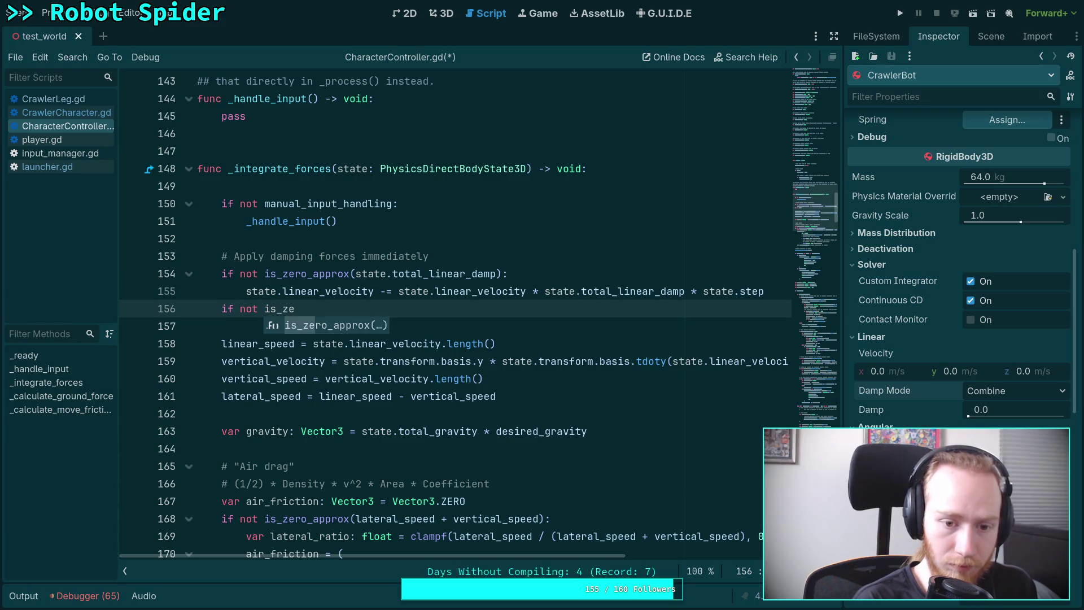
{"action": "key", "text": "Return"}
{"action": "key", "text": "BackSpace"}
{"action": "type", "text": "state.ang"}
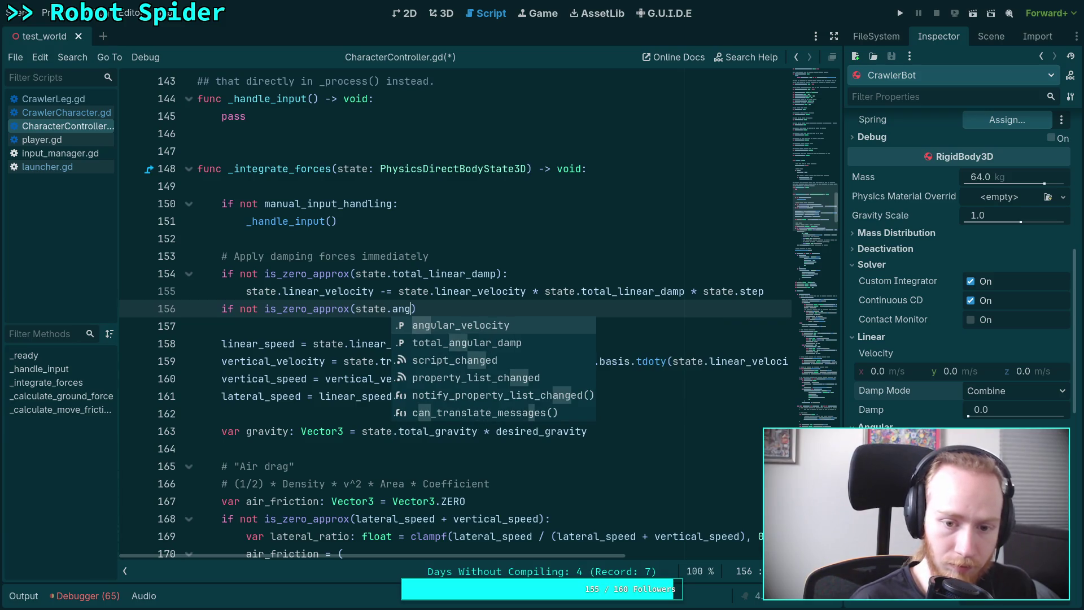
{"action": "key", "text": "Down"}
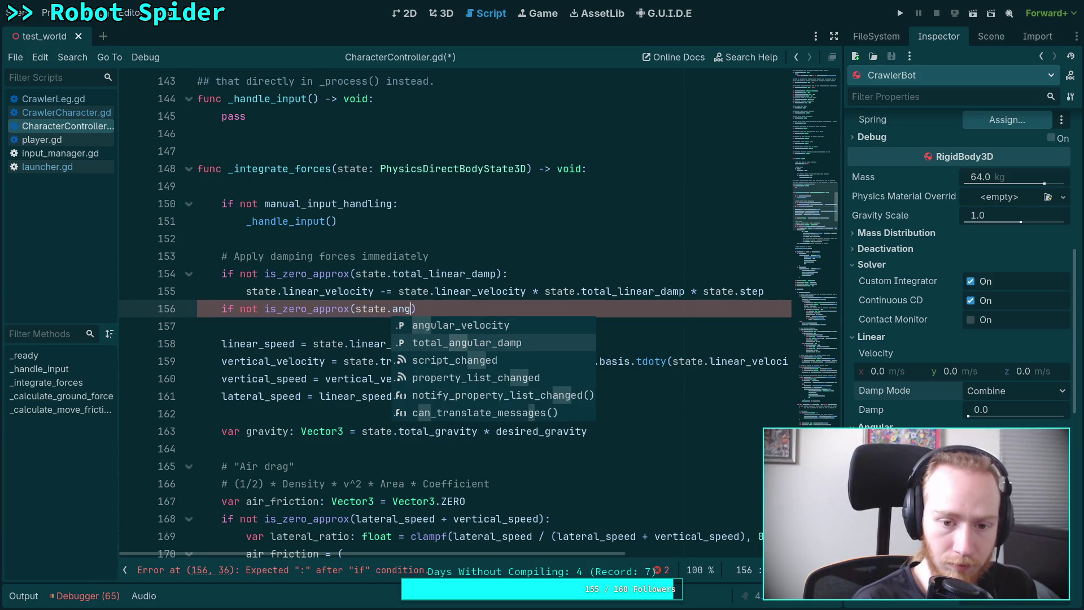
{"action": "key", "text": "BackSpace"}
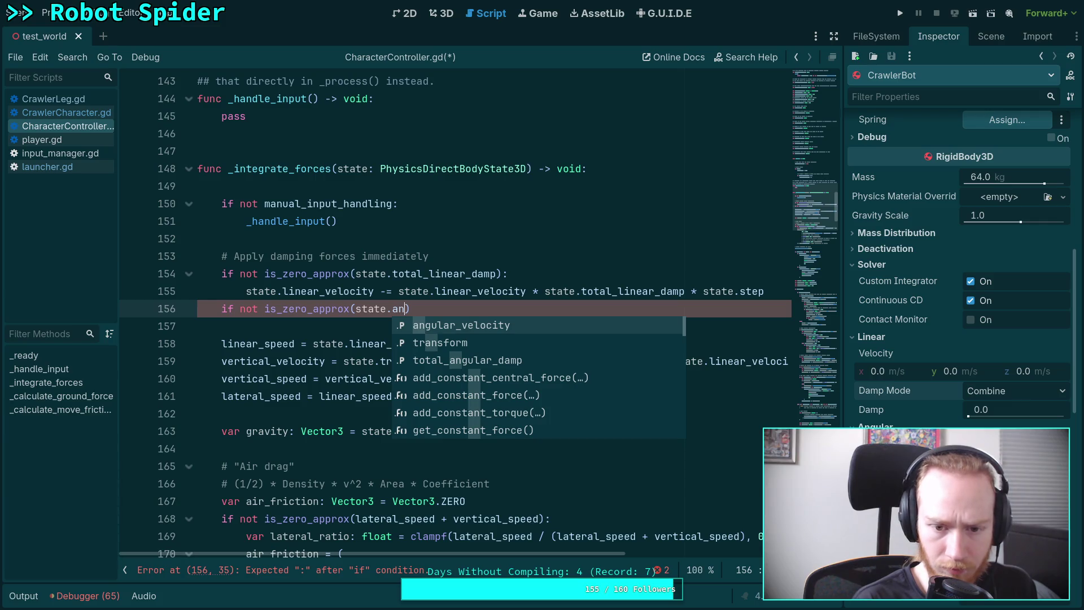
{"action": "key", "text": "BackSpace"}
{"action": "key", "text": "BackSpace"}
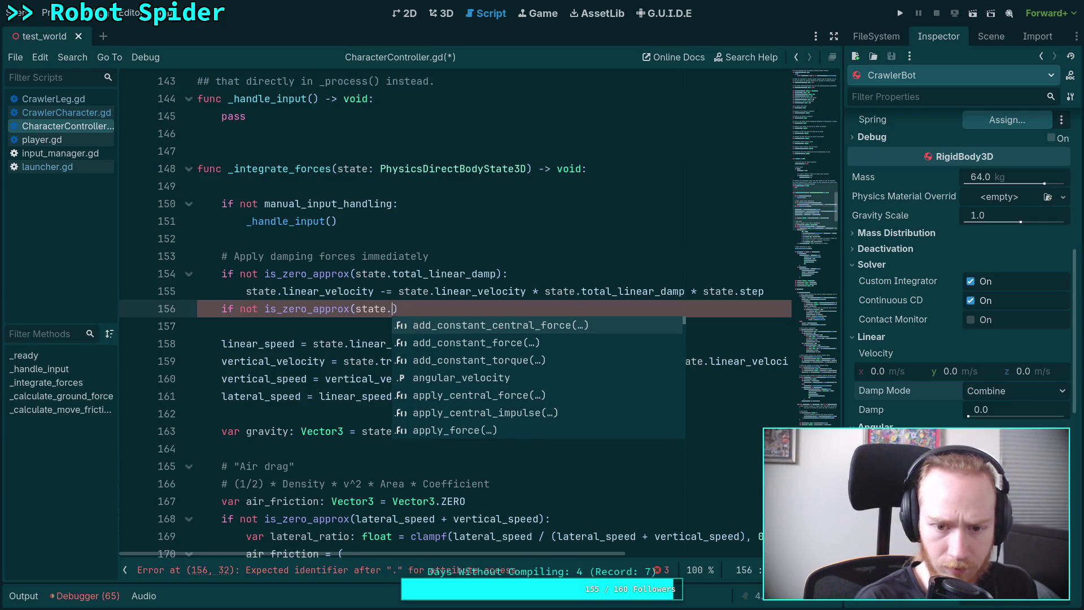
{"action": "type", "text": "angu"}
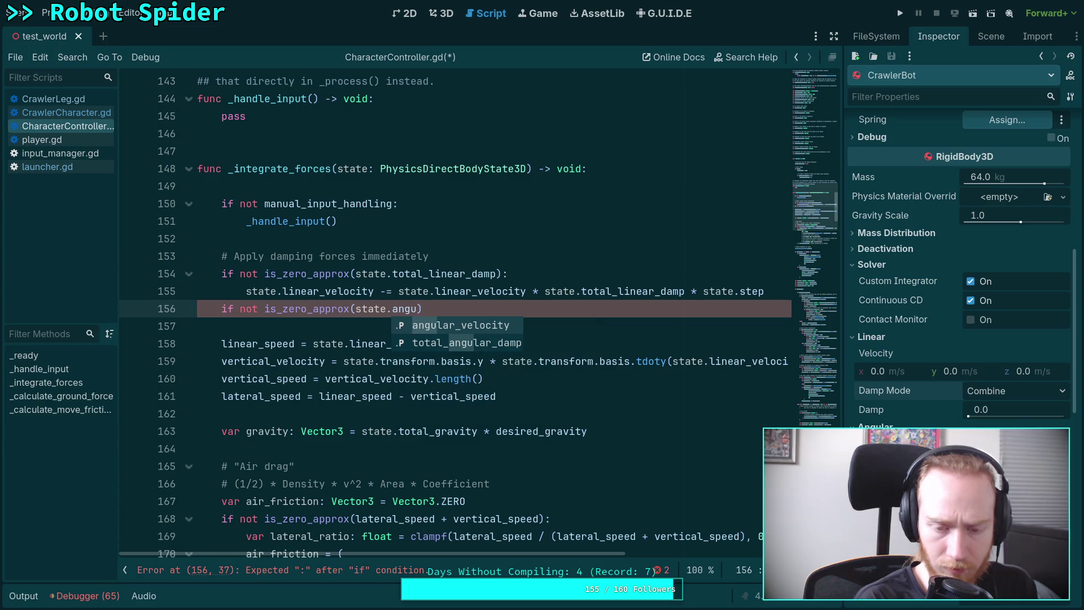
{"action": "key", "text": "Down"}
{"action": "key", "text": "Return"}
{"action": "type", "text": ":"}
Subtract angular_velocity * total_angular_damp * state.step from state.angular_velocity and save the script.
{"action": "key", "text": "Return"}
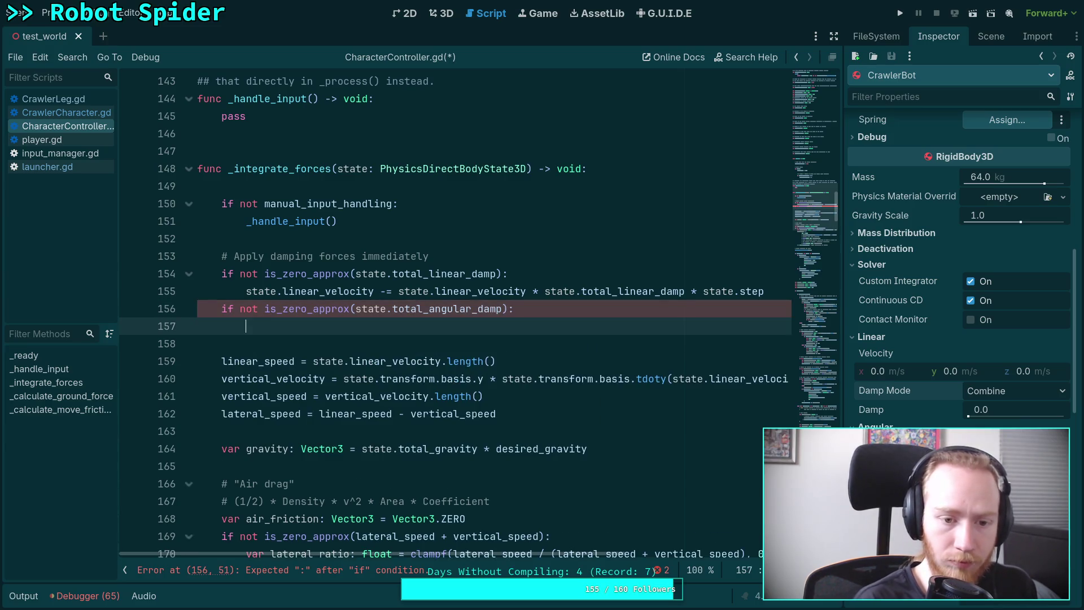
{"action": "type", "text": "state.ang"}
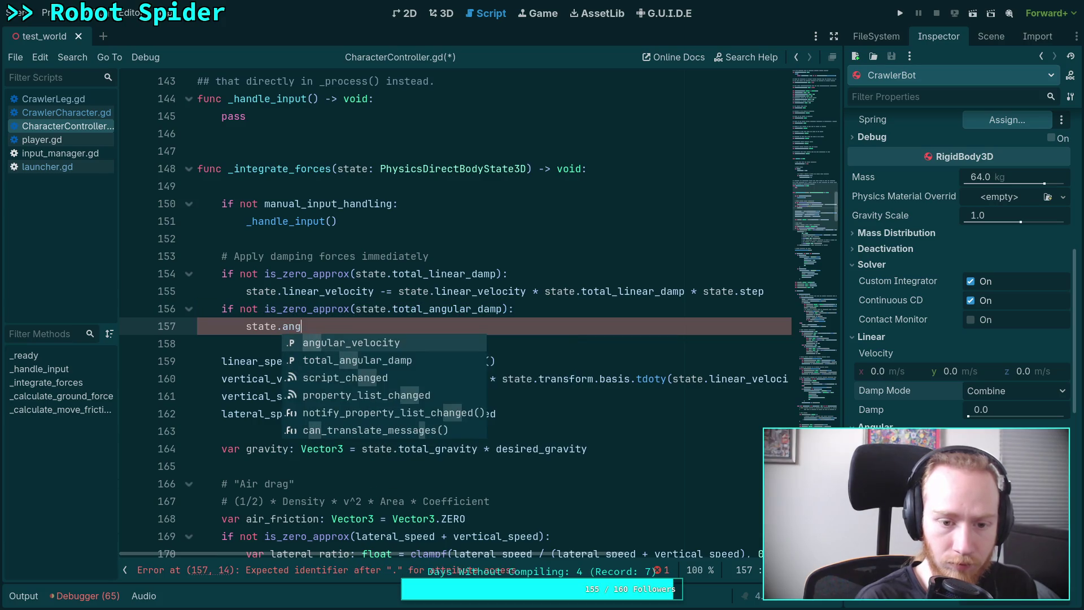
{"action": "key", "text": "Return"}
{"action": "type", "text": "state."}
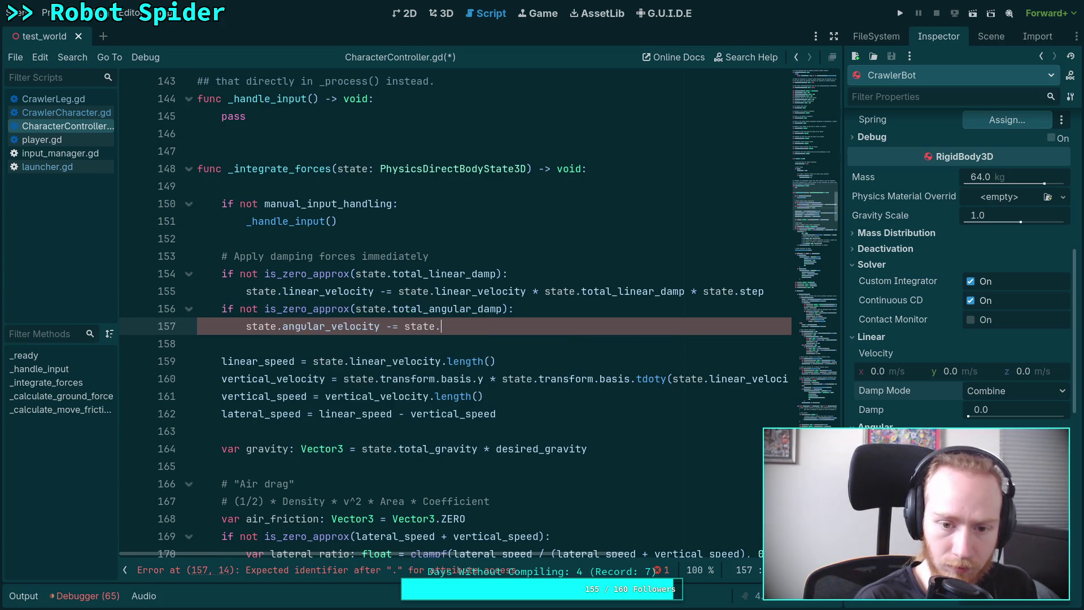
{"action": "type", "text": "ang"}
{"action": "key", "text": "Return"}
{"action": "type", "text": "* state.tota"}
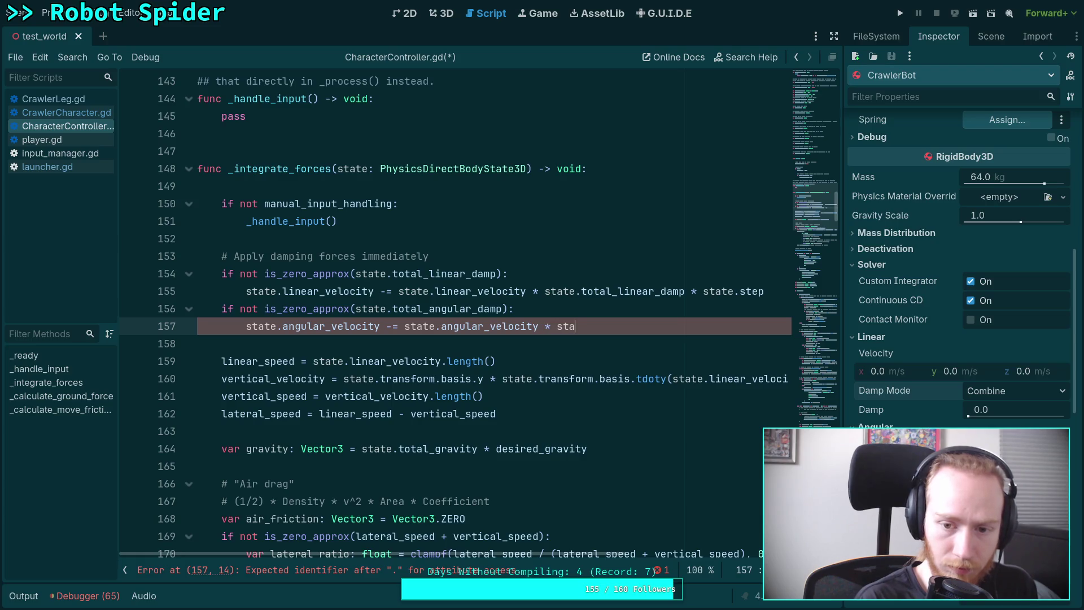
{"action": "key", "text": "Return"}
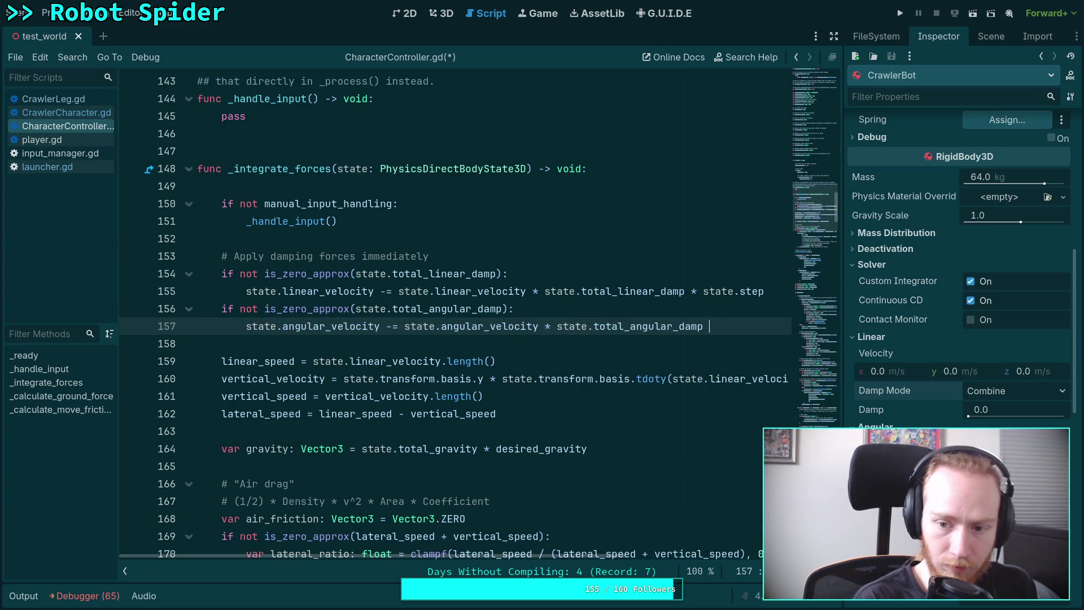
{"action": "type", "text": "state.step"}
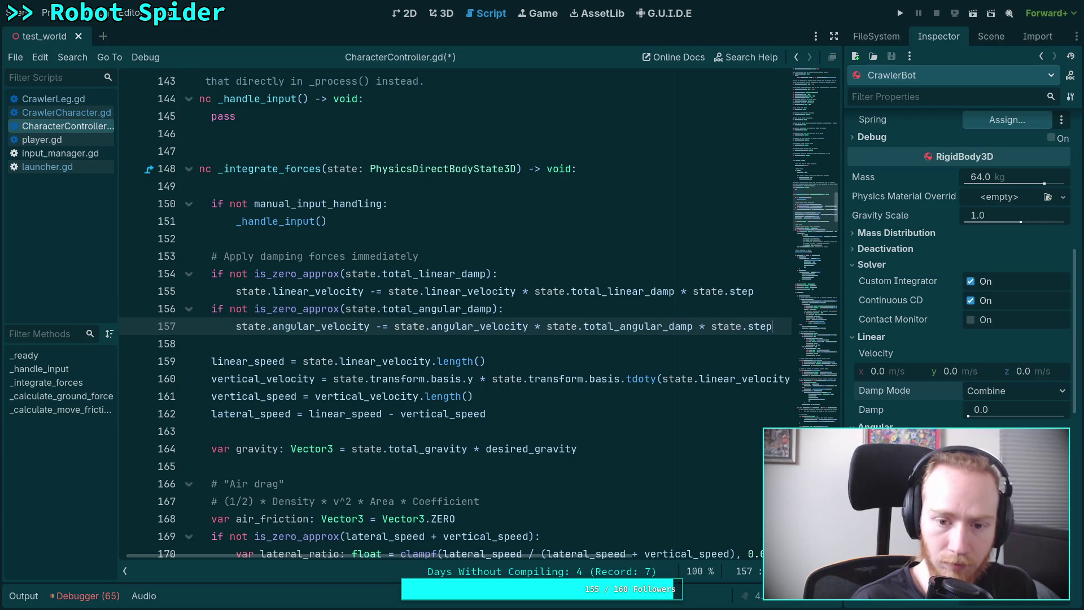
{"action": "key", "text": "Down"}
{"action": "key", "text": "ctrl+s"}
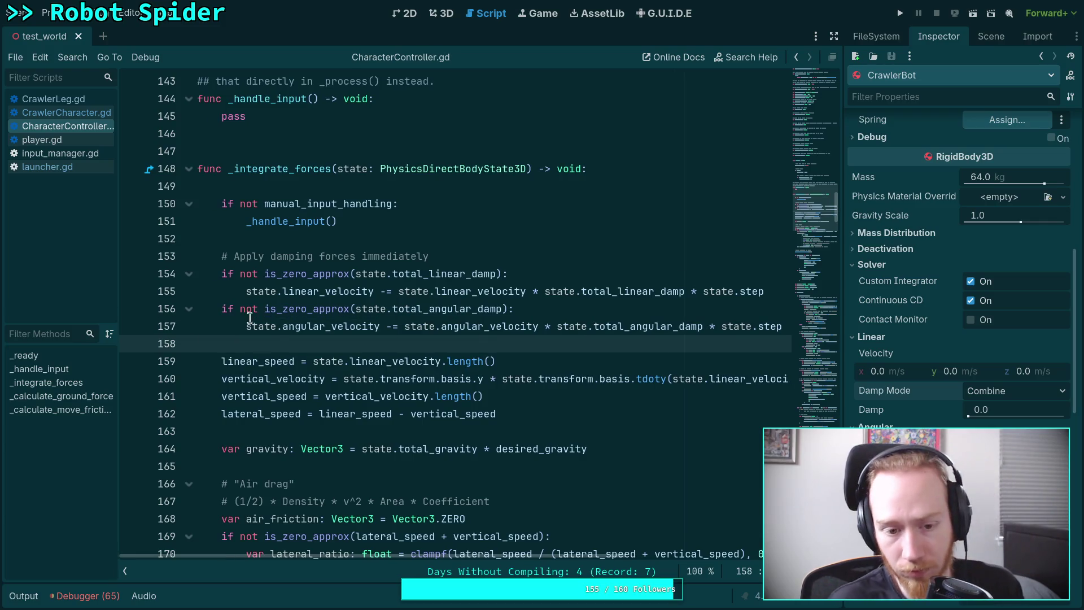
Read through the is_on_floor ground movement code around lines 163–165, then show the test_world scene tree.
{"action": "scroll", "coordinate": [431, 379], "scroll_direction": "down", "scroll_amount": 3}
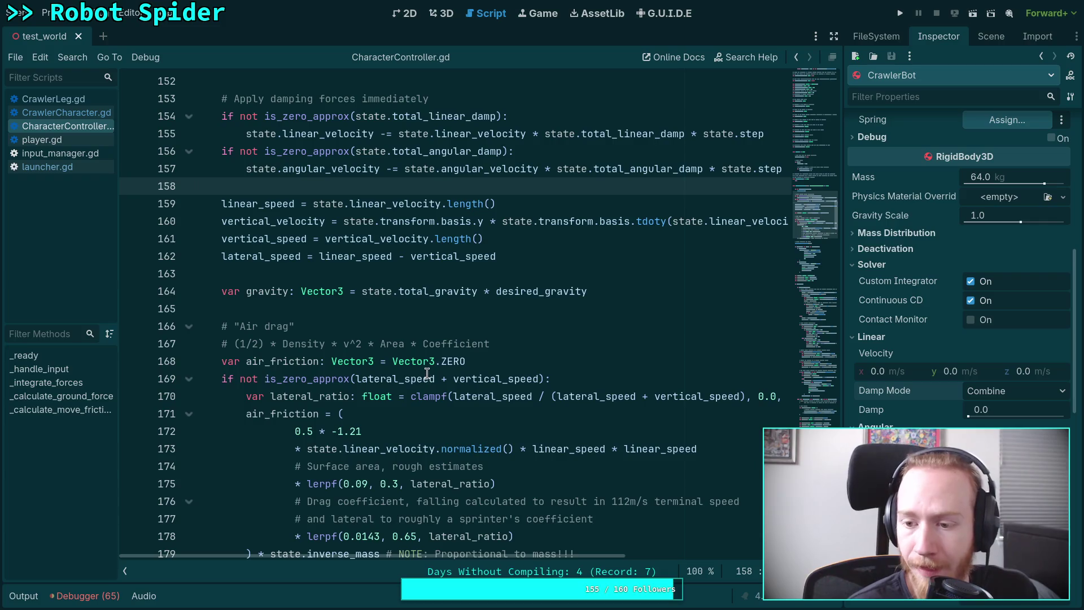
{"action": "mouse_move", "coordinate": [427, 371]}
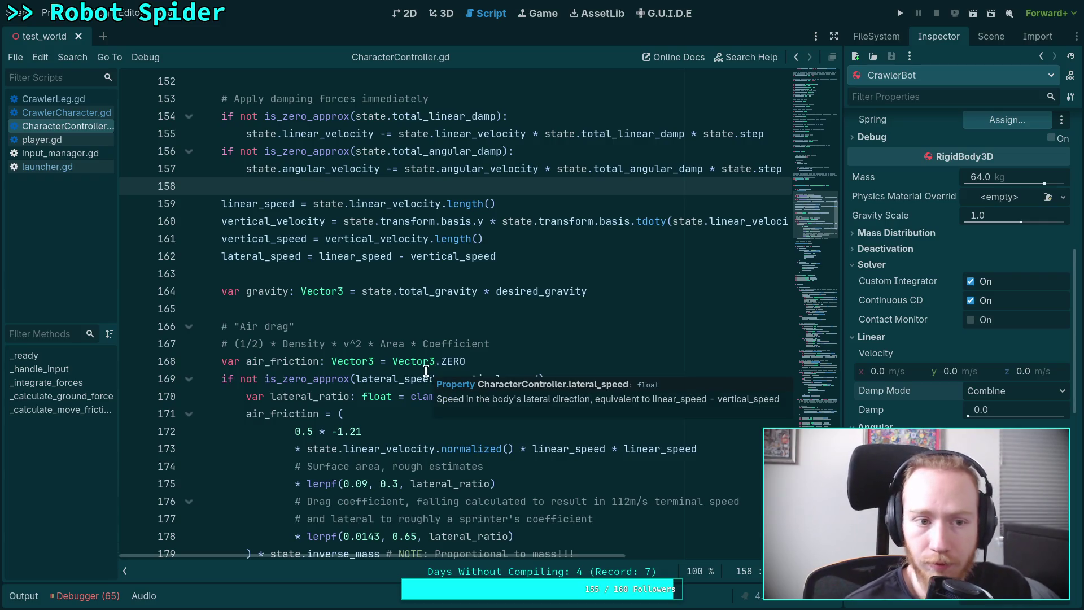
{"action": "left_click", "coordinate": [309, 272]}
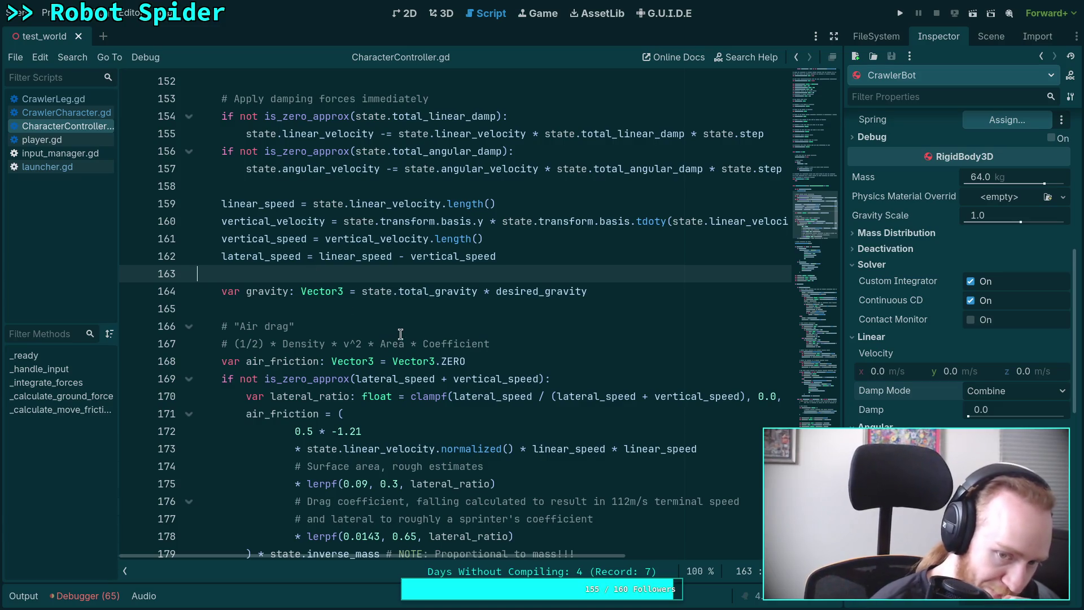
{"action": "left_click", "coordinate": [306, 310]}
{"action": "scroll", "coordinate": [356, 324], "scroll_direction": "down", "scroll_amount": 4}
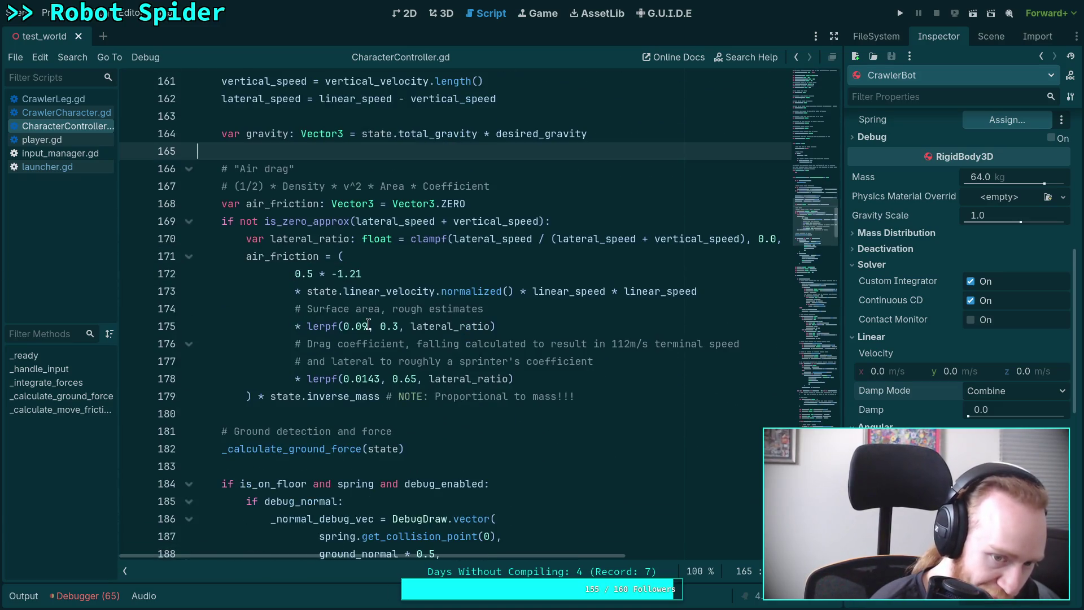
{"action": "scroll", "coordinate": [370, 326], "scroll_direction": "up", "scroll_amount": 3}
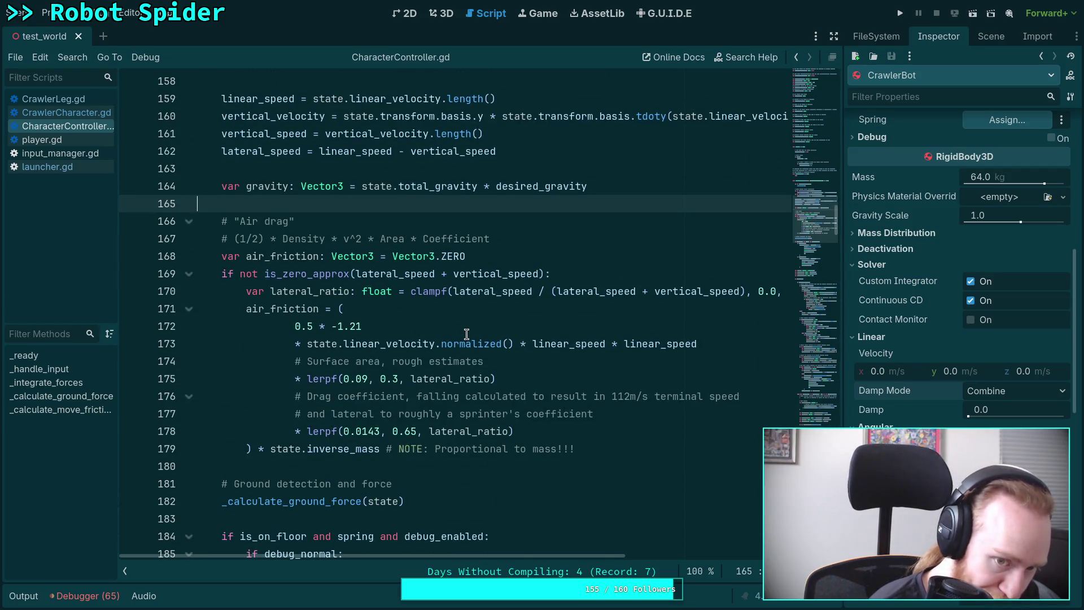
{"action": "scroll", "coordinate": [467, 333], "scroll_direction": "up", "scroll_amount": 4}
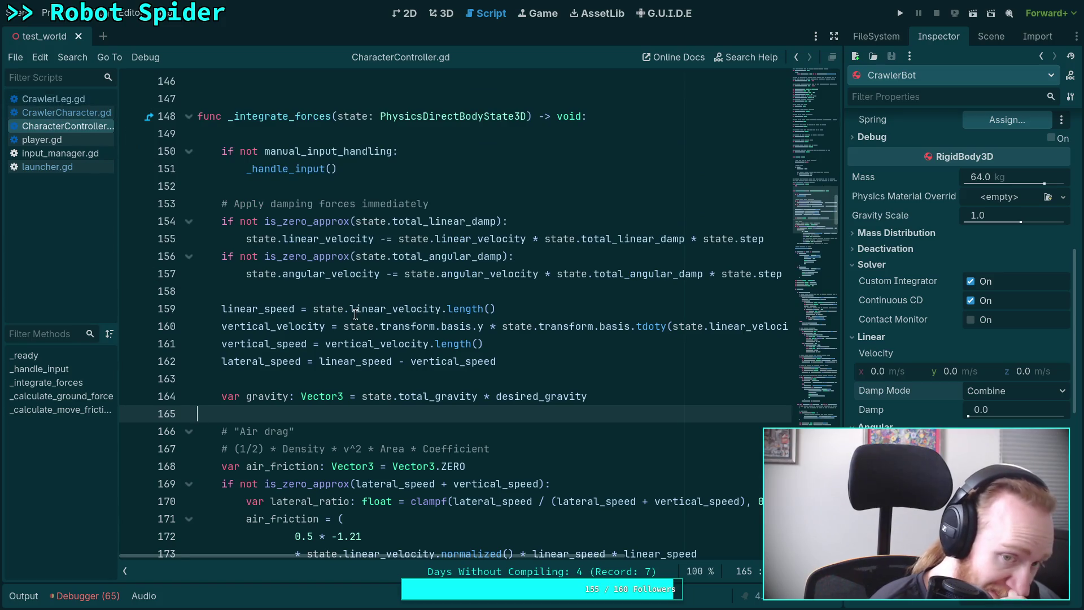
{"action": "mouse_move", "coordinate": [355, 314]}
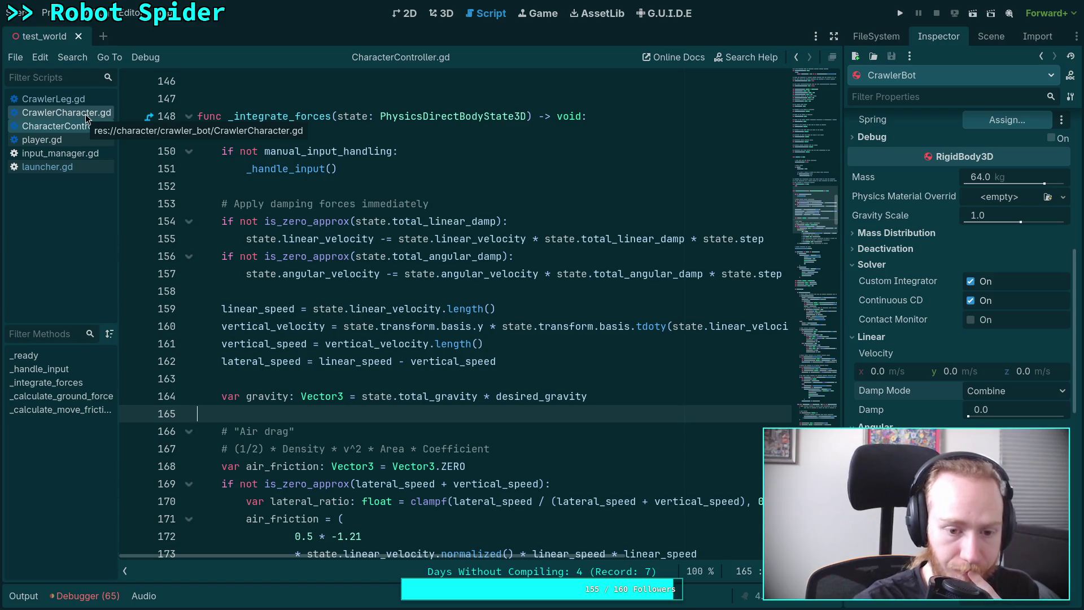
{"action": "scroll", "coordinate": [411, 373], "scroll_direction": "down", "scroll_amount": 15}
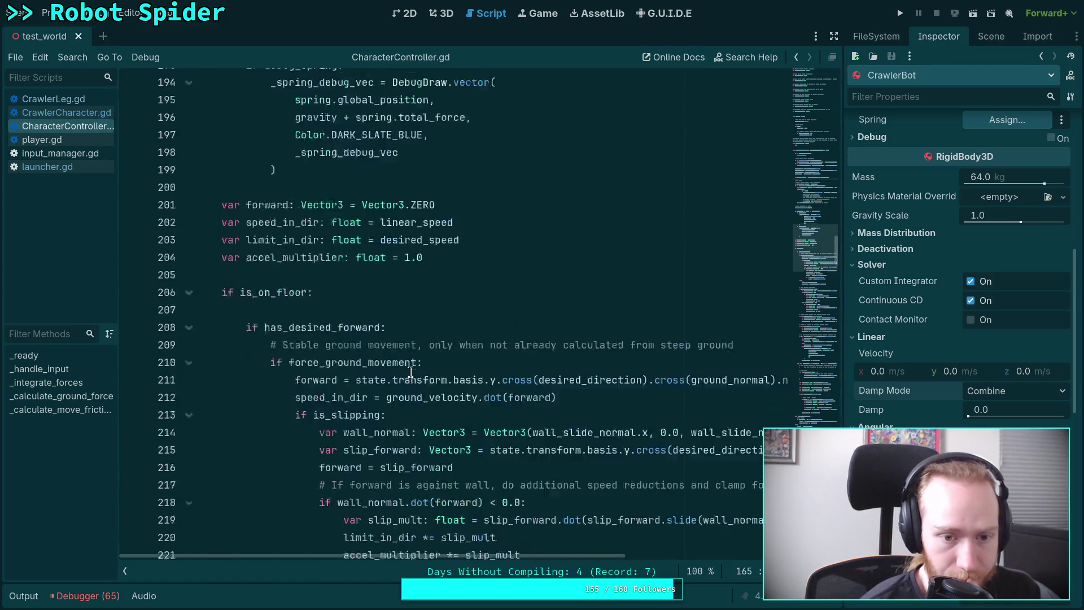
{"action": "scroll", "coordinate": [411, 373], "scroll_direction": "down", "scroll_amount": 6}
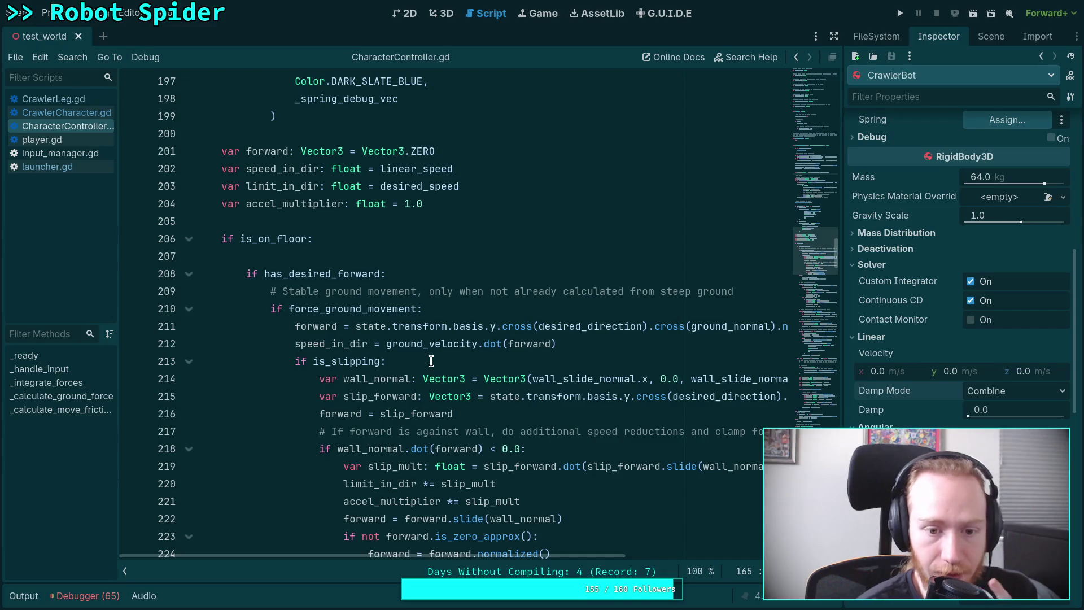
{"action": "mouse_move", "coordinate": [434, 350]}
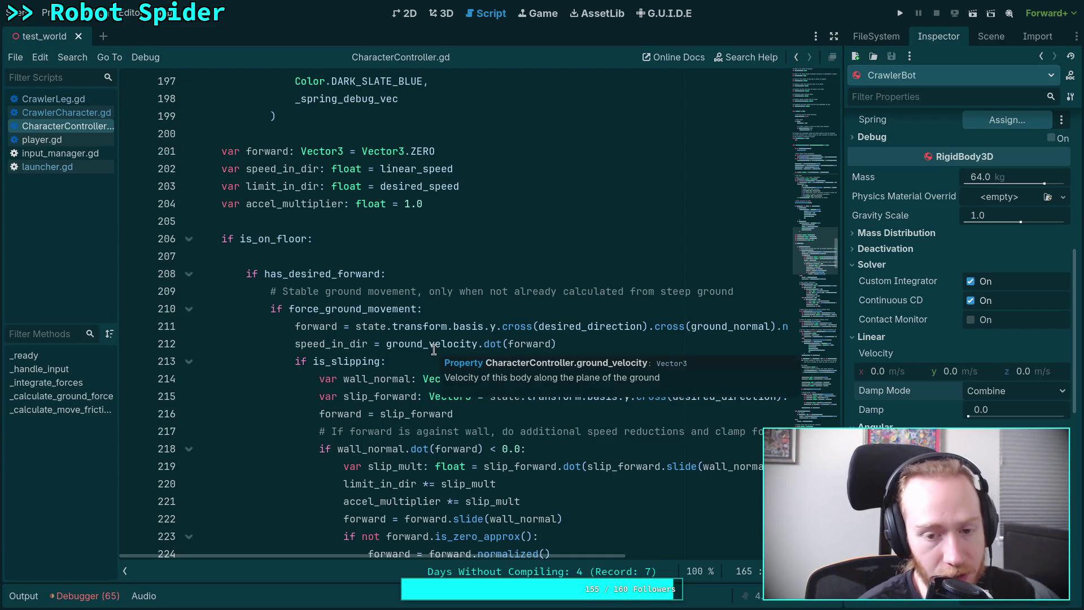
{"action": "left_click", "coordinate": [990, 35]}
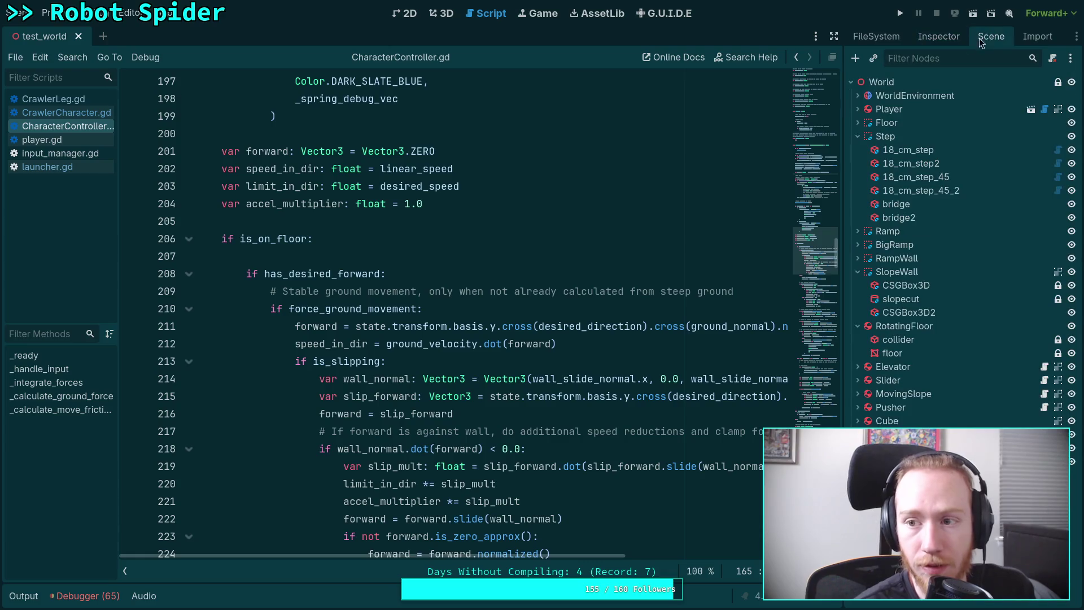
Create a new Resource in res://input/debug/action from the FileSystem dock, saved as noclip.tres.
{"action": "left_click", "coordinate": [876, 36]}
{"action": "scroll", "coordinate": [937, 326], "scroll_direction": "down", "scroll_amount": 3}
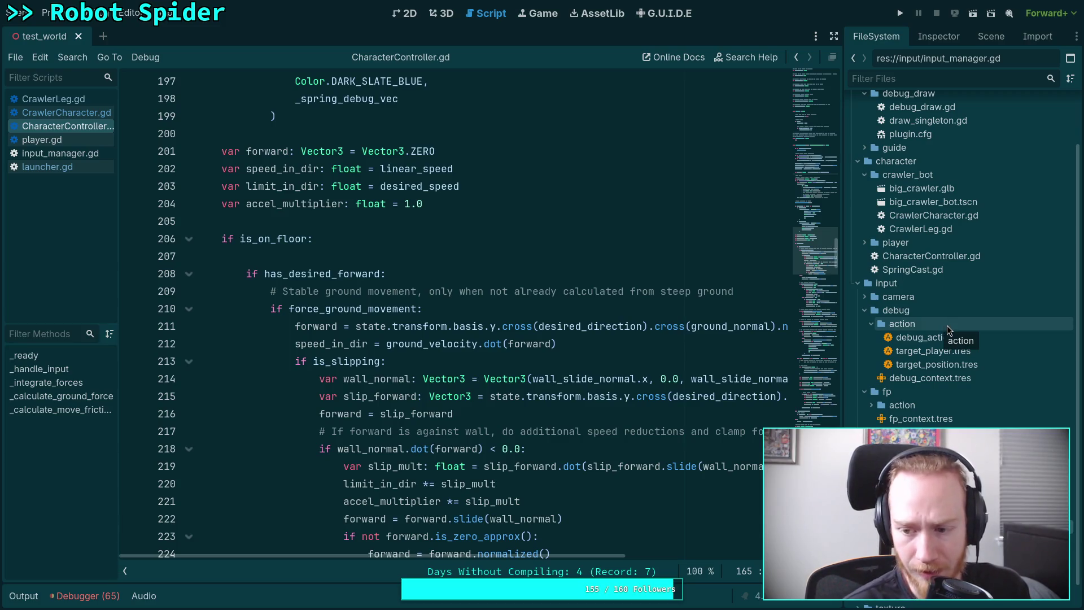
{"action": "left_click", "coordinate": [947, 325]}
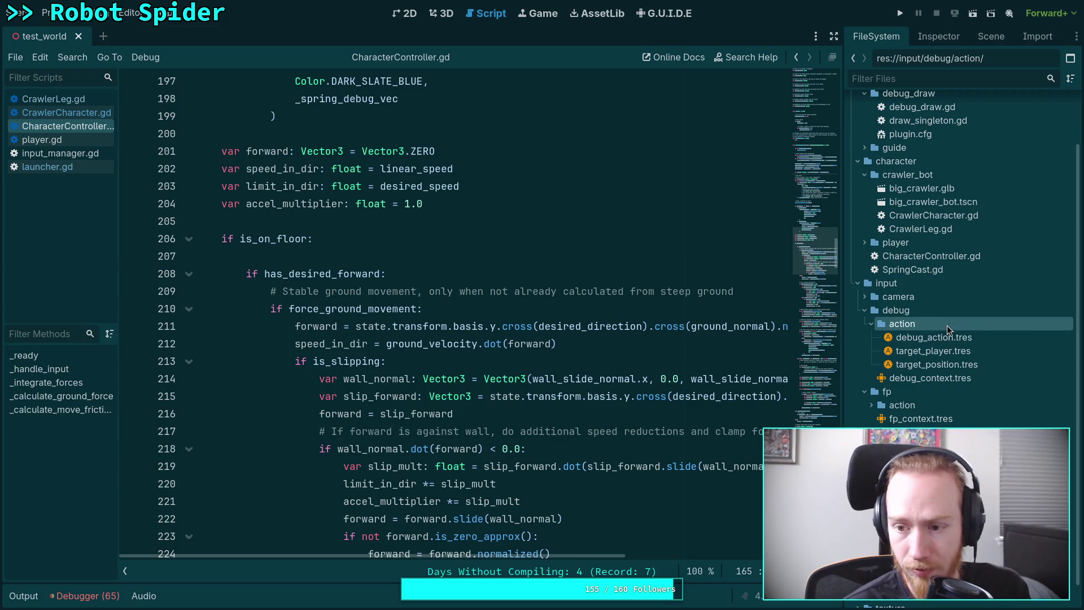
{"action": "right_click", "coordinate": [959, 325]}
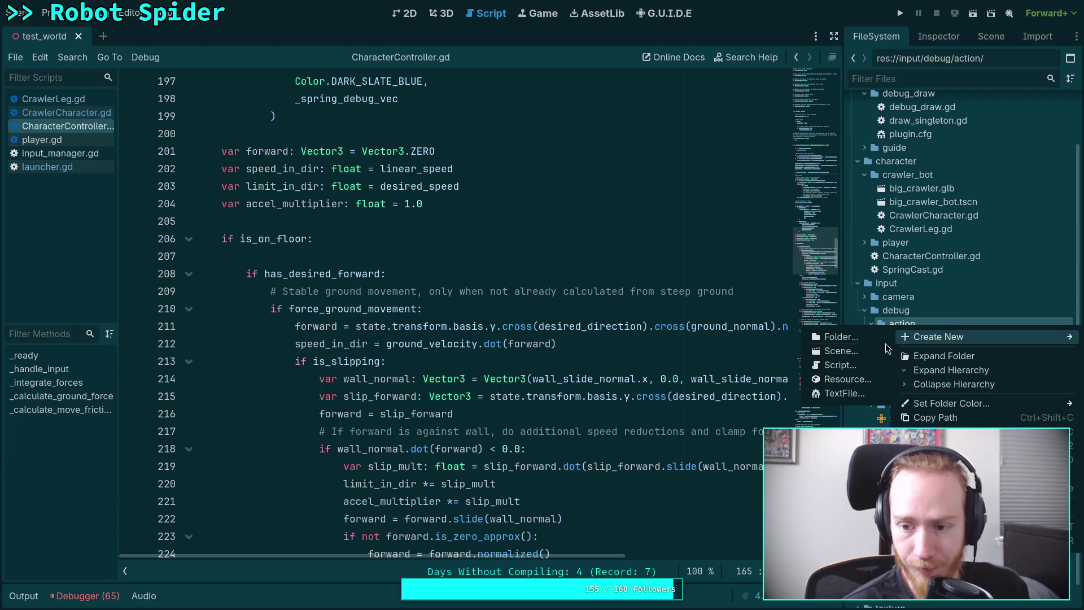
{"action": "left_click", "coordinate": [846, 379]}
{"action": "double_click", "coordinate": [316, 336]}
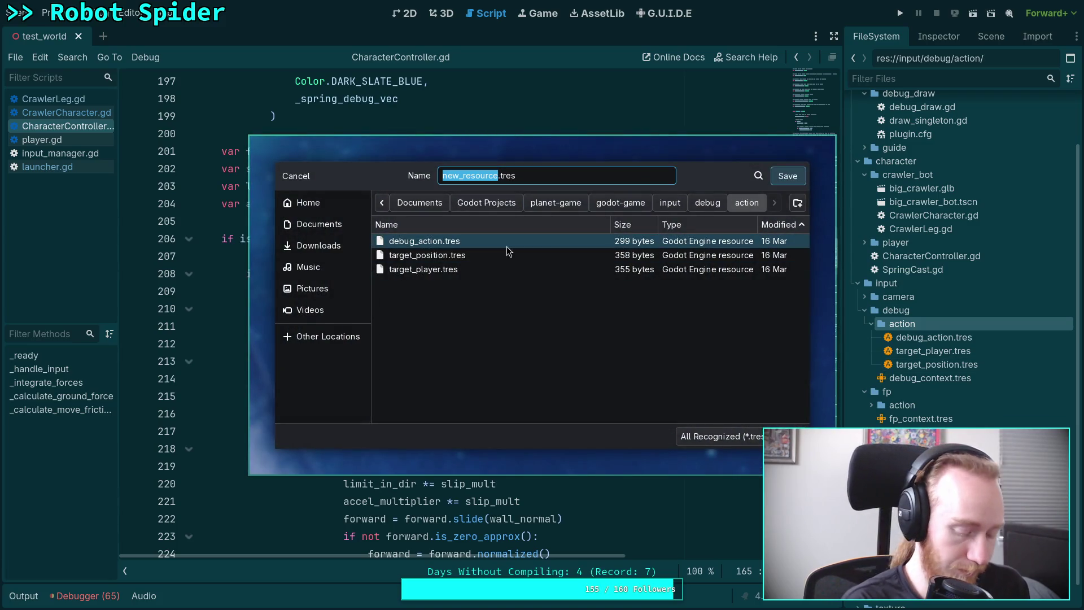
{"action": "type", "text": "no"}
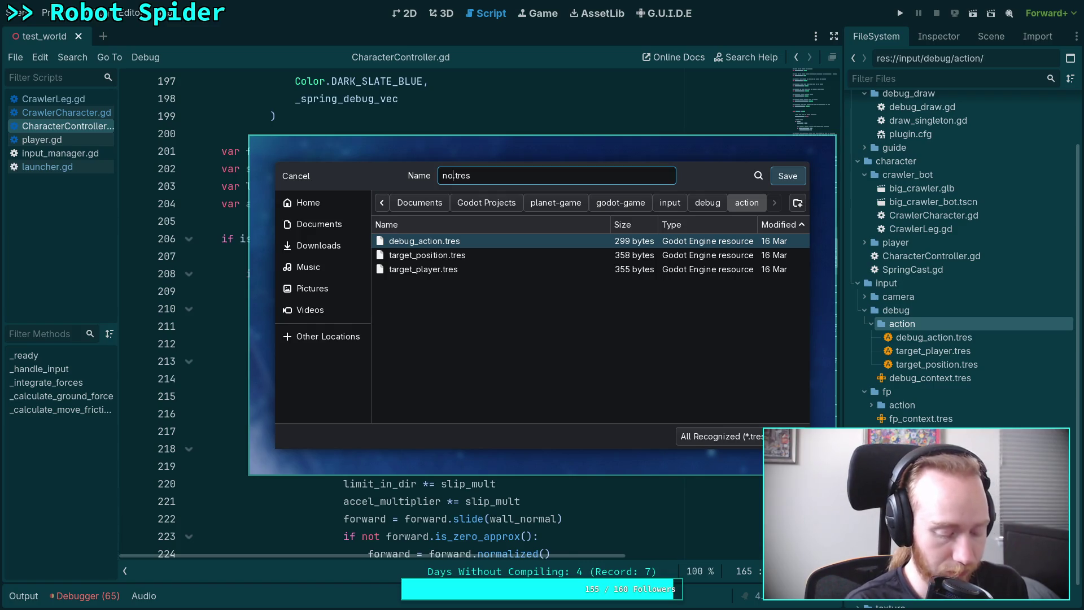
{"action": "type", "text": "clip"}
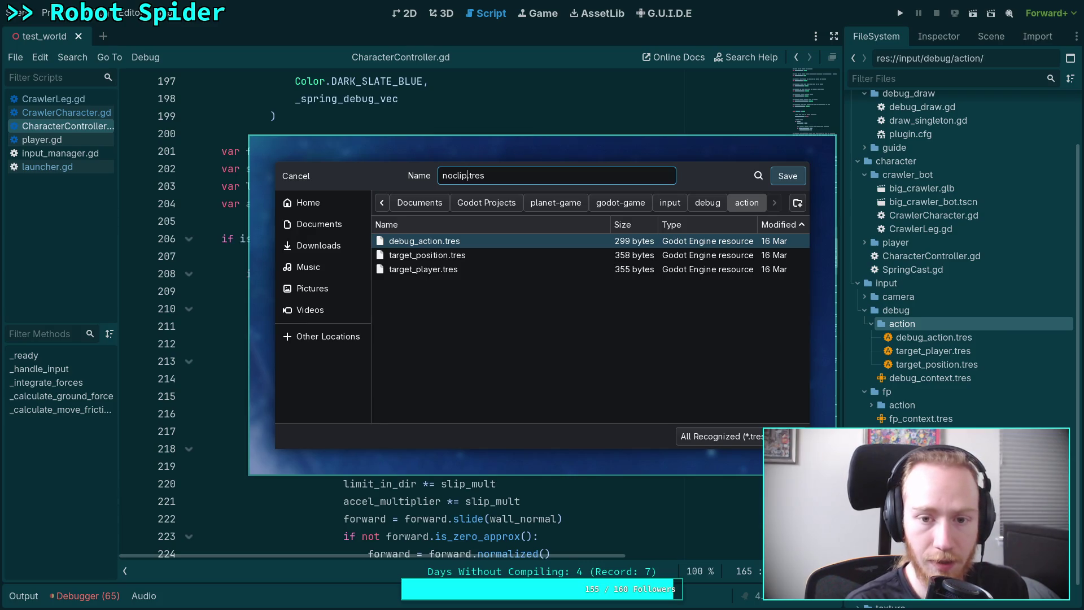
{"action": "type", "text": "_"}
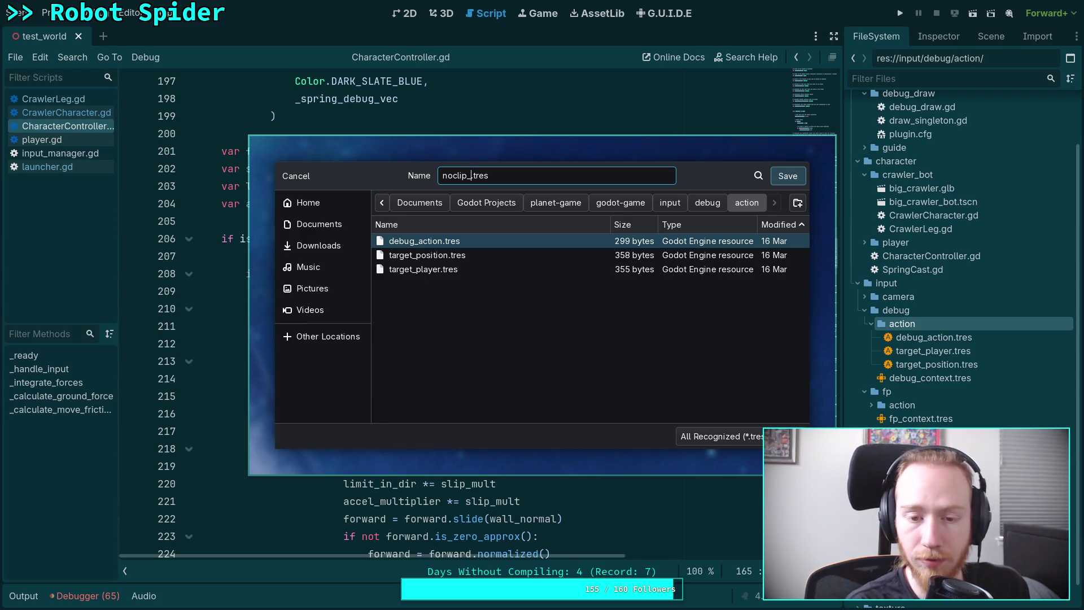
{"action": "type", "text": "player"}
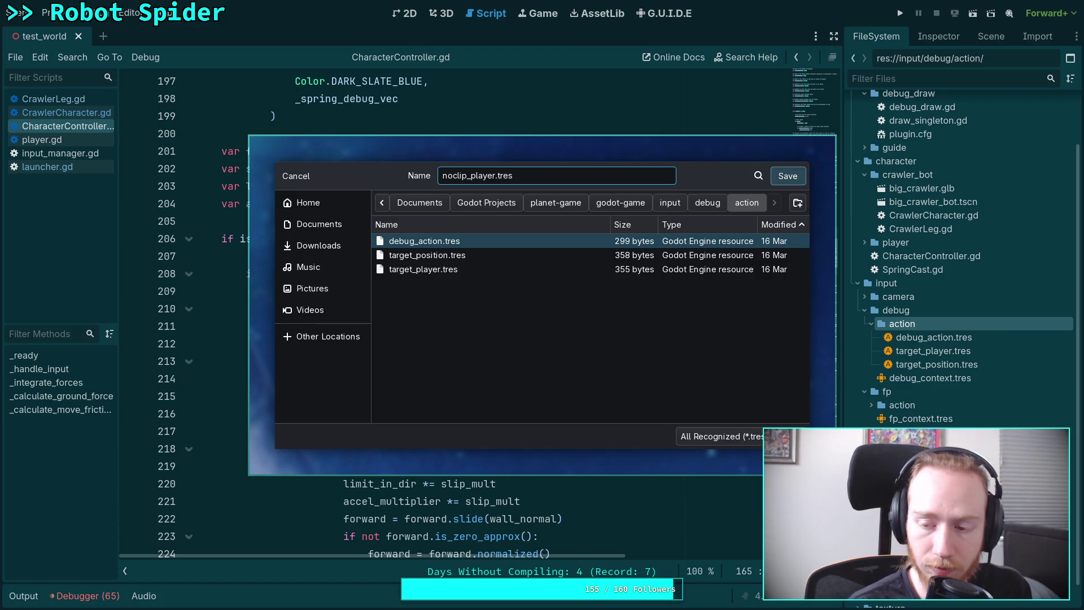
{"action": "key", "text": "BackSpace"}
{"action": "key", "text": "BackSpace"}
{"action": "key", "text": "BackSpace"}
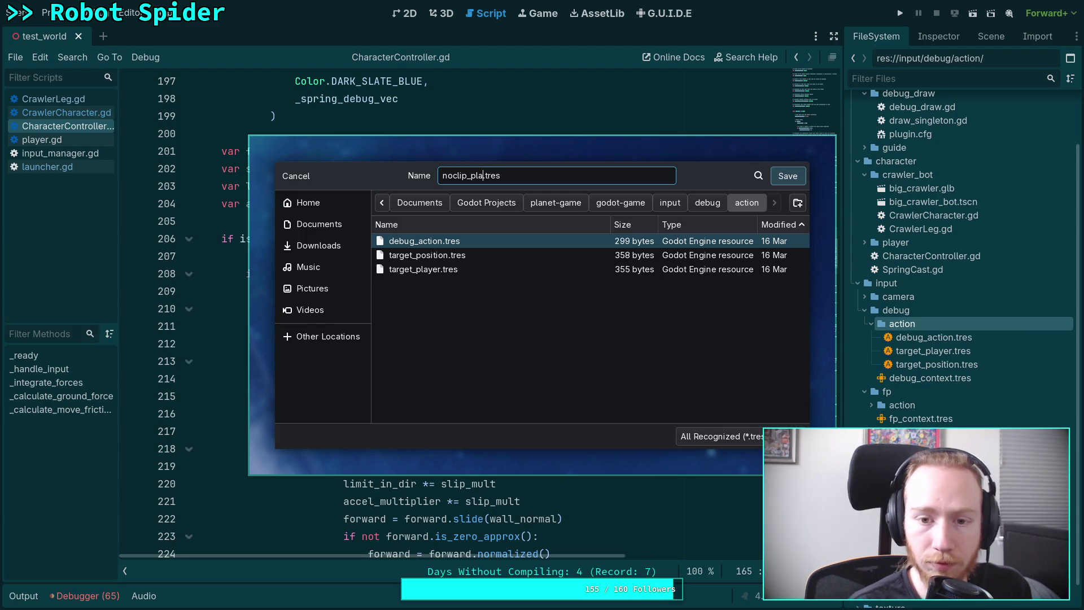
{"action": "key", "text": "Return"}
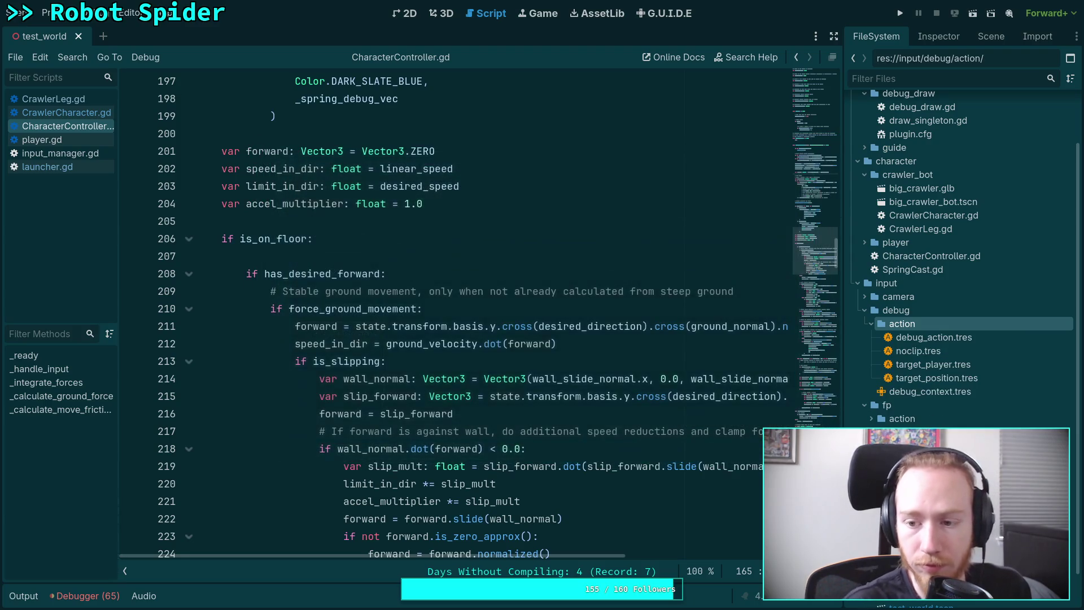
Open noclip.tres and change the action's Name from no_clip to noclip.
{"action": "left_click", "coordinate": [923, 355]}
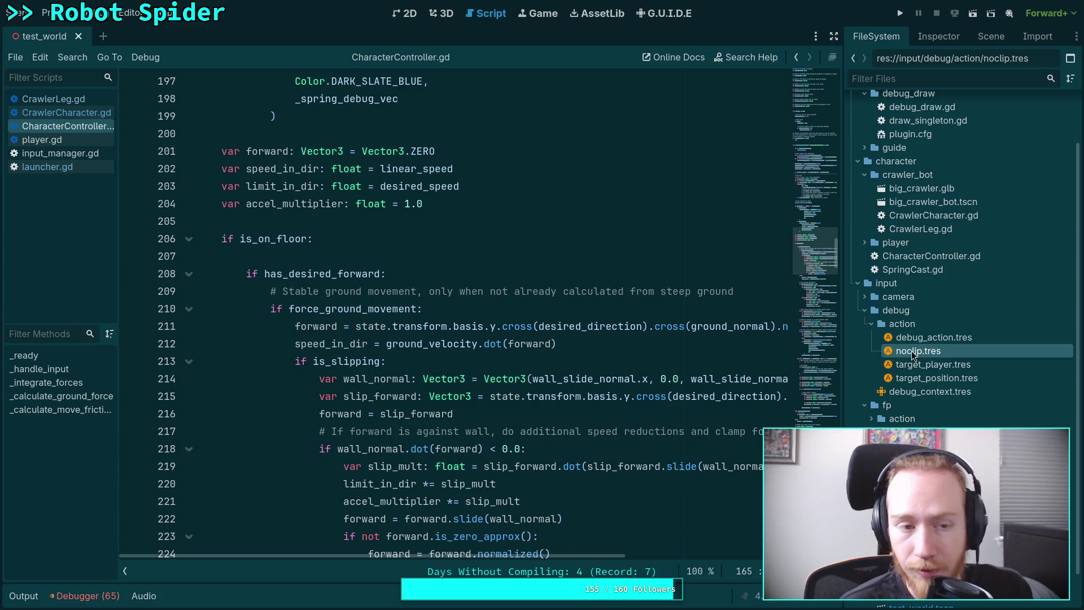
{"action": "double_click", "coordinate": [912, 354]}
{"action": "left_click", "coordinate": [1013, 142]}
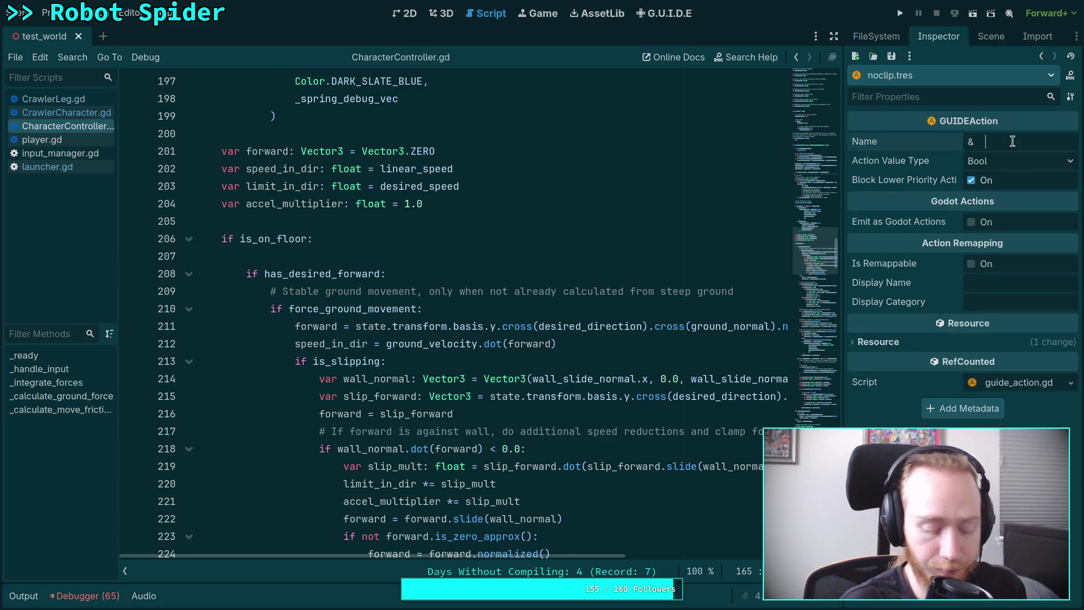
{"action": "type", "text": "no_clip"}
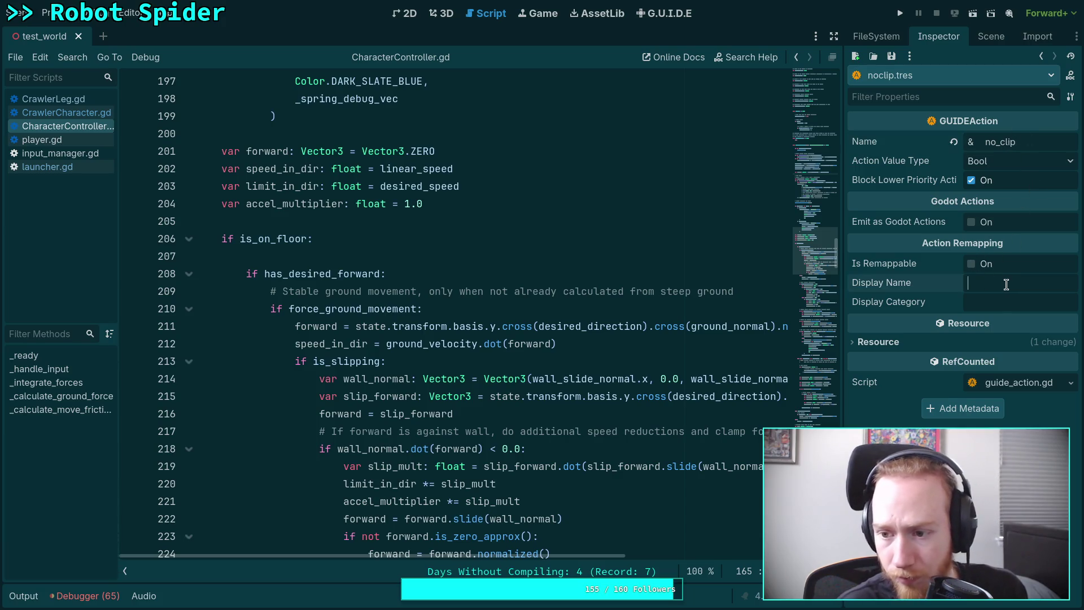
{"action": "left_click", "coordinate": [999, 142]}
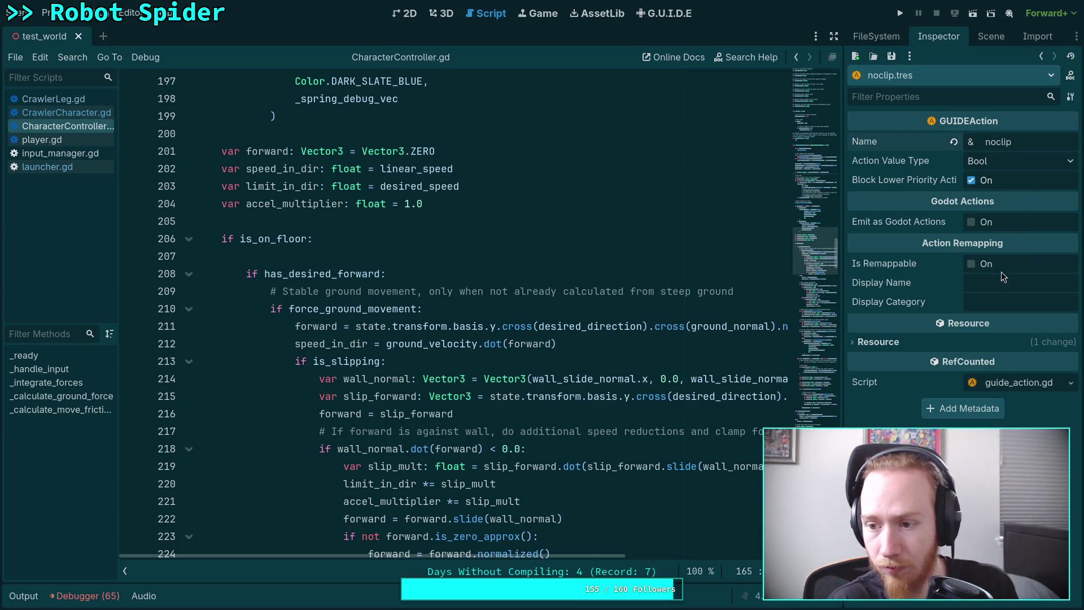
{"action": "key", "text": "BackSpace"}
Set the action's Display Name to 'Free Cam'.
{"action": "left_click", "coordinate": [990, 286]}
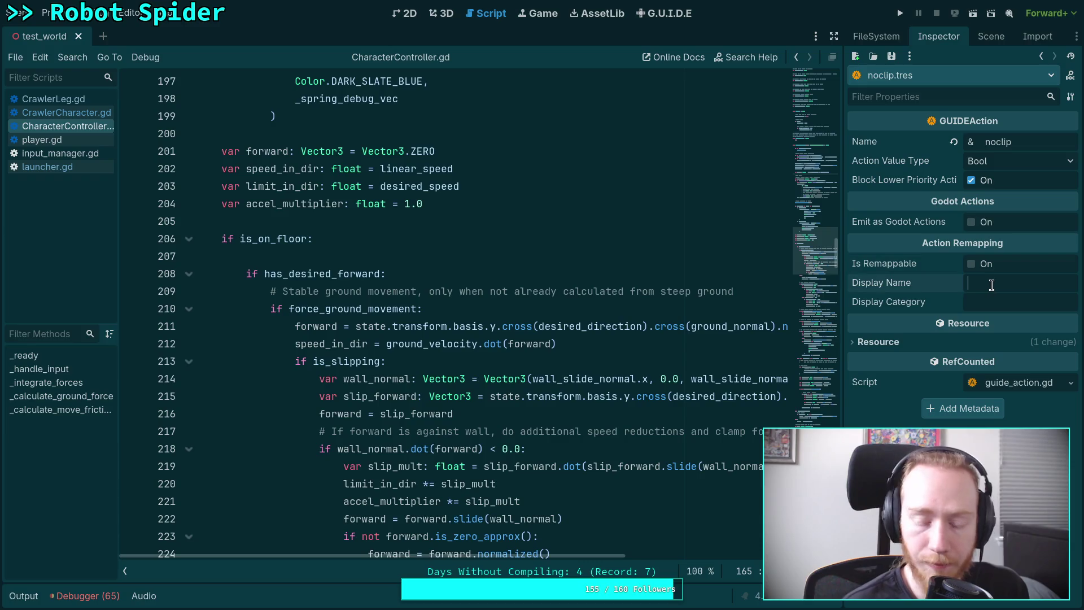
{"action": "type", "text": "Free "}
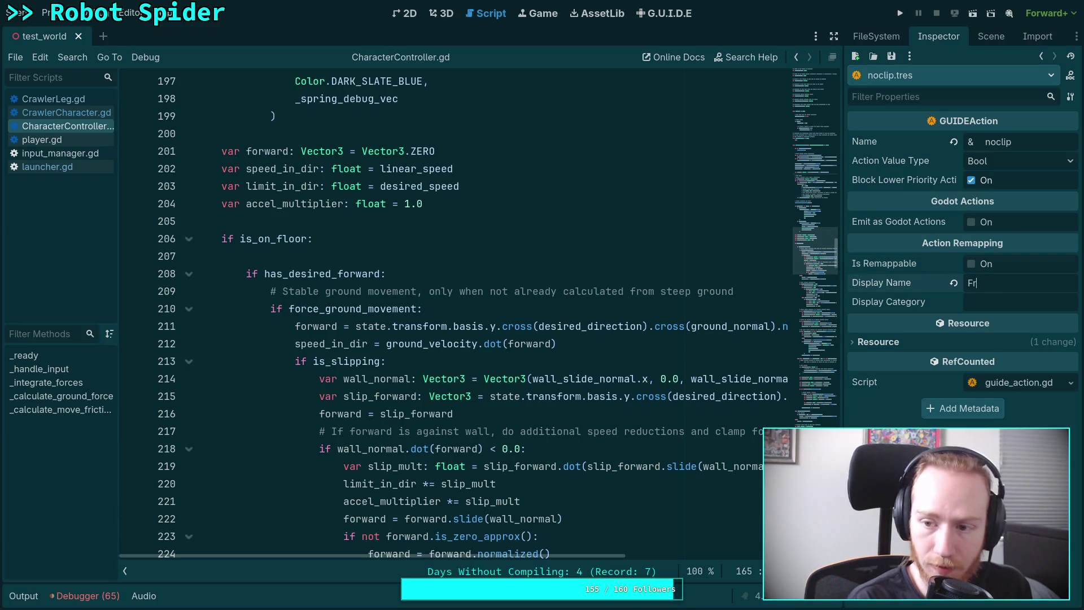
{"action": "type", "text": "Cam"}
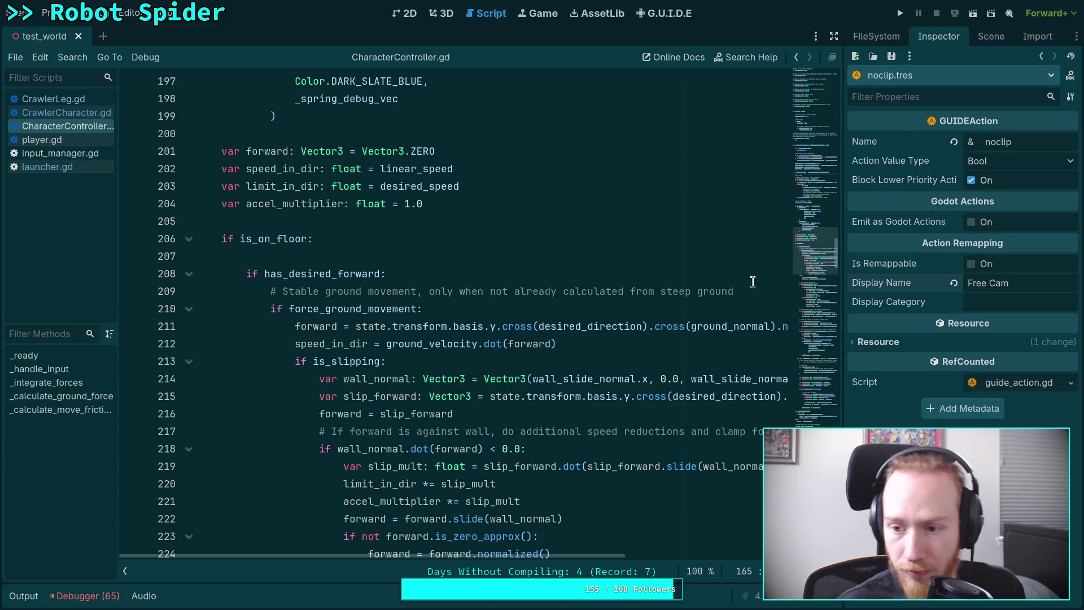
{"action": "left_click", "coordinate": [753, 257]}
{"action": "left_click", "coordinate": [982, 37]}
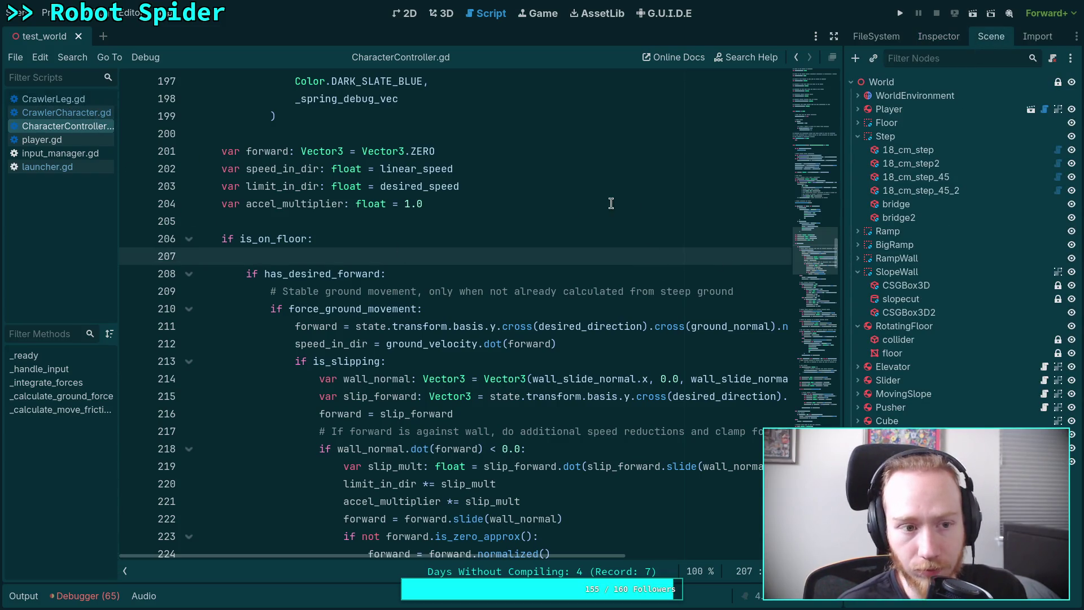
{"action": "left_click", "coordinate": [876, 36]}
Move noclip.tres out of the debug action folder into input/global/action.
{"action": "double_click", "coordinate": [932, 392]}
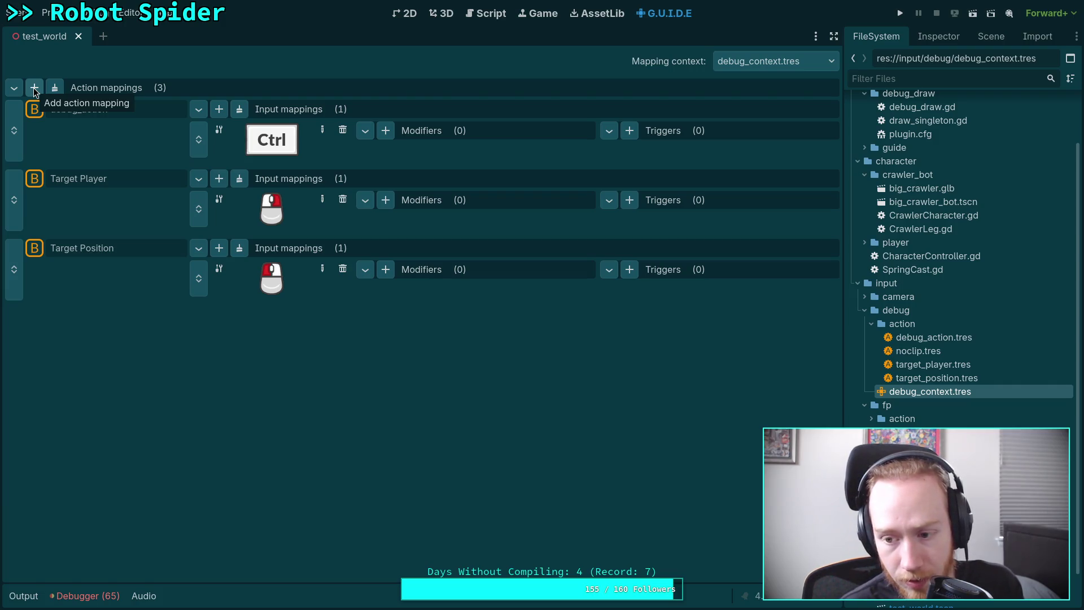
{"action": "left_click", "coordinate": [870, 420]}
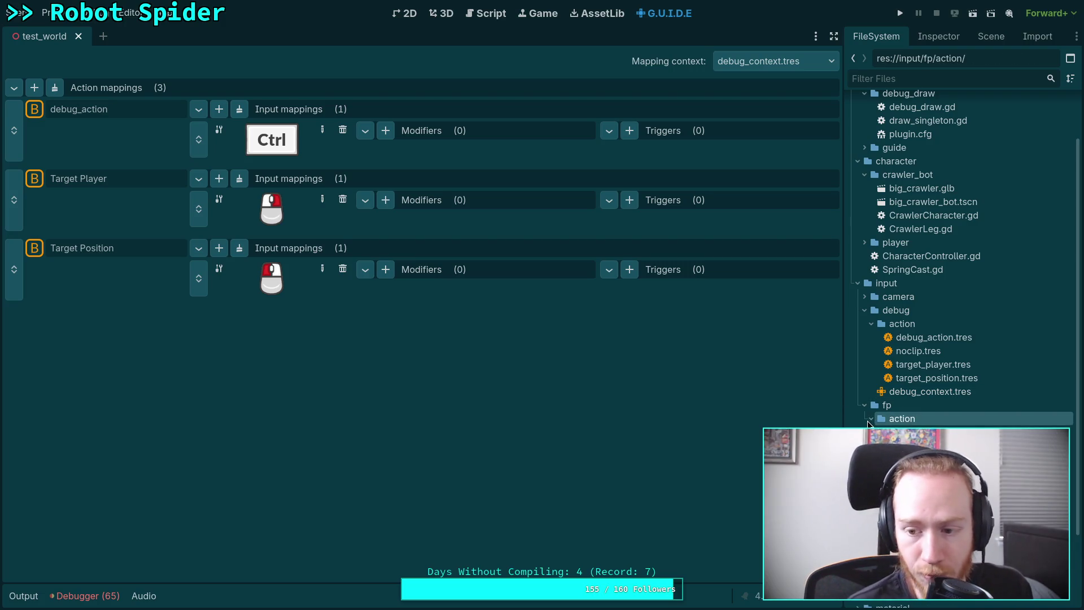
{"action": "left_click", "coordinate": [920, 352]}
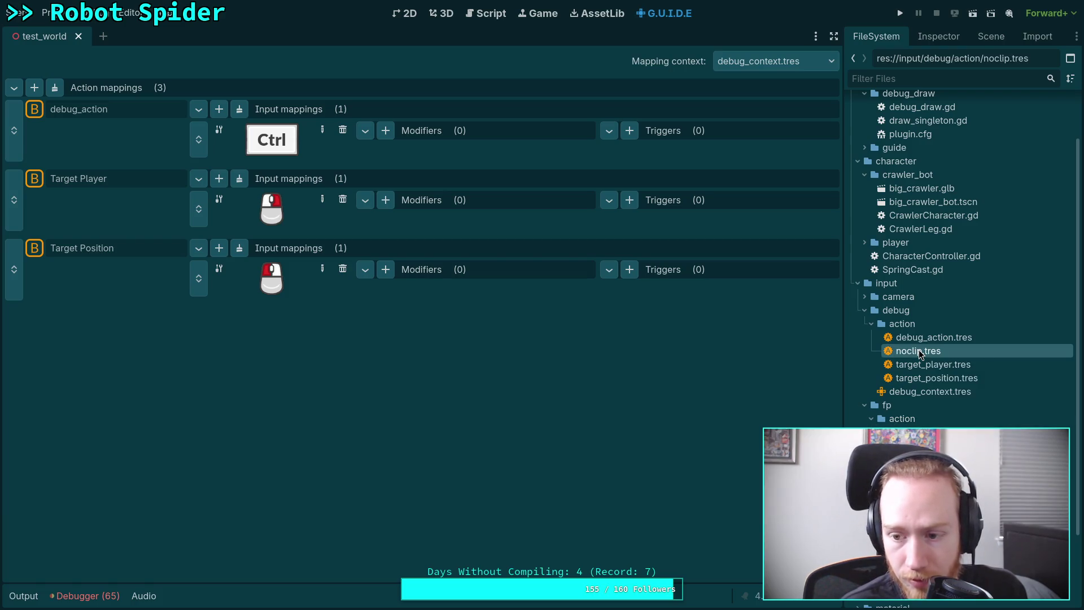
{"action": "left_click_drag", "start_coordinate": [920, 352], "coordinate": [919, 422]}
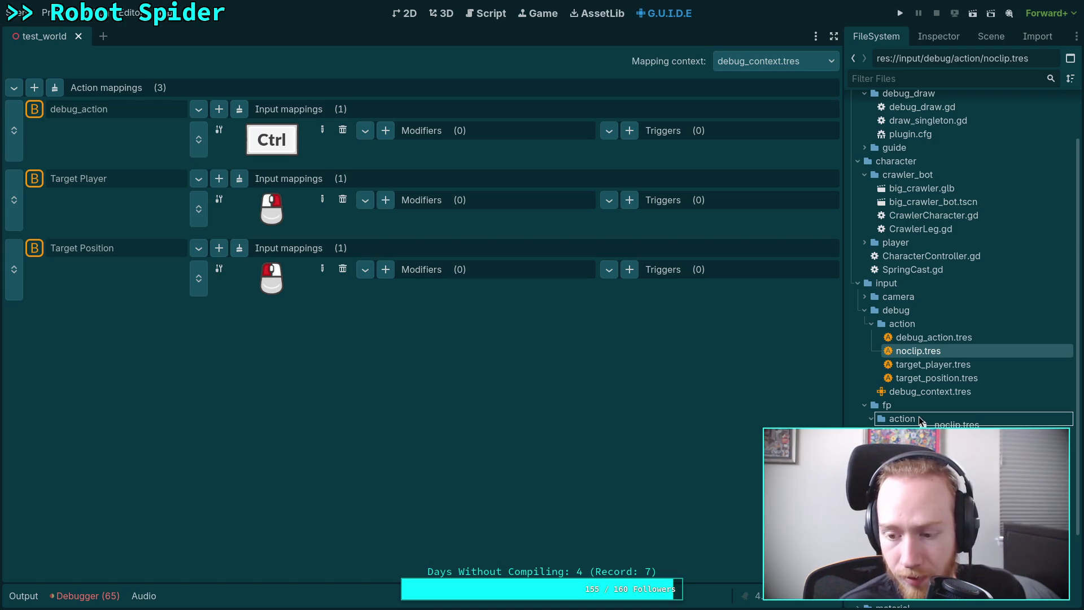
{"action": "left_click_drag", "start_coordinate": [920, 421], "coordinate": [1071, 513]}
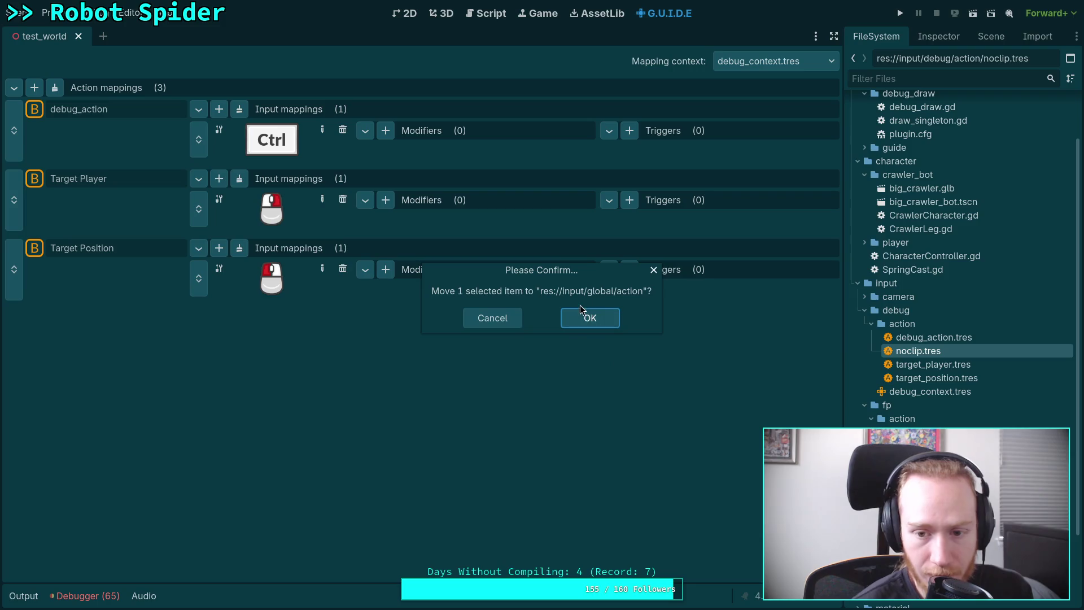
{"action": "left_click", "coordinate": [585, 315]}
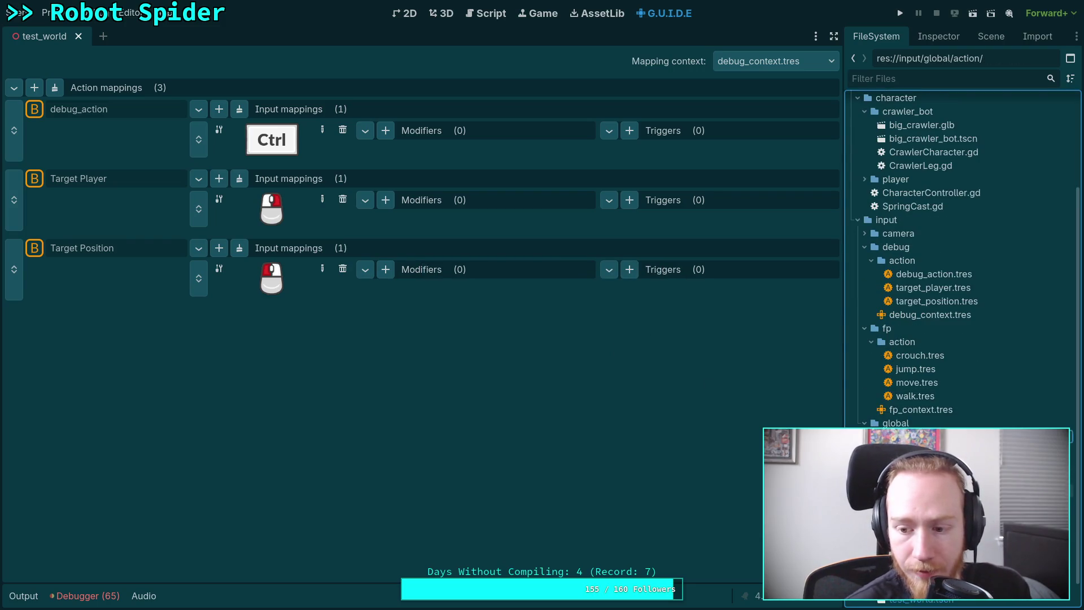
In global_context.tres, add a new action mapping assigned to noclip.tres (Free Cam) with an input mapping.
{"action": "double_click", "coordinate": [927, 450]}
{"action": "scroll", "coordinate": [141, 277], "scroll_direction": "down", "scroll_amount": 2}
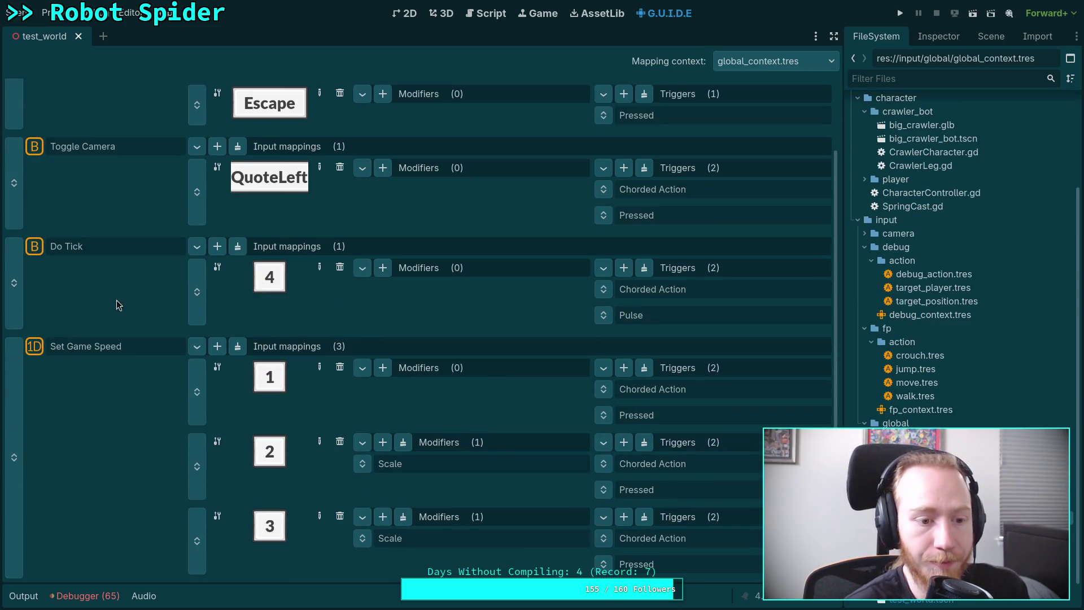
{"action": "scroll", "coordinate": [96, 345], "scroll_direction": "up", "scroll_amount": 2}
{"action": "left_click", "coordinate": [34, 89]}
{"action": "scroll", "coordinate": [153, 347], "scroll_direction": "down", "scroll_amount": 2}
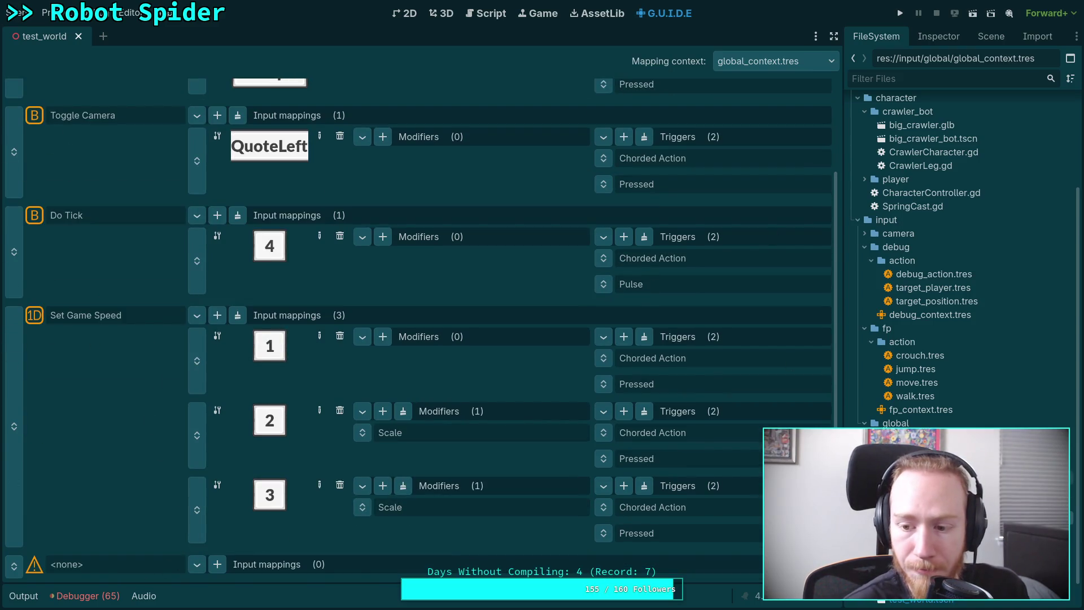
{"action": "mouse_move", "coordinate": [915, 450]}
{"action": "left_mouse_down"}
{"action": "mouse_move", "coordinate": [79, 572]}
{"action": "mouse_move", "coordinate": [92, 567]}
{"action": "left_mouse_up"}
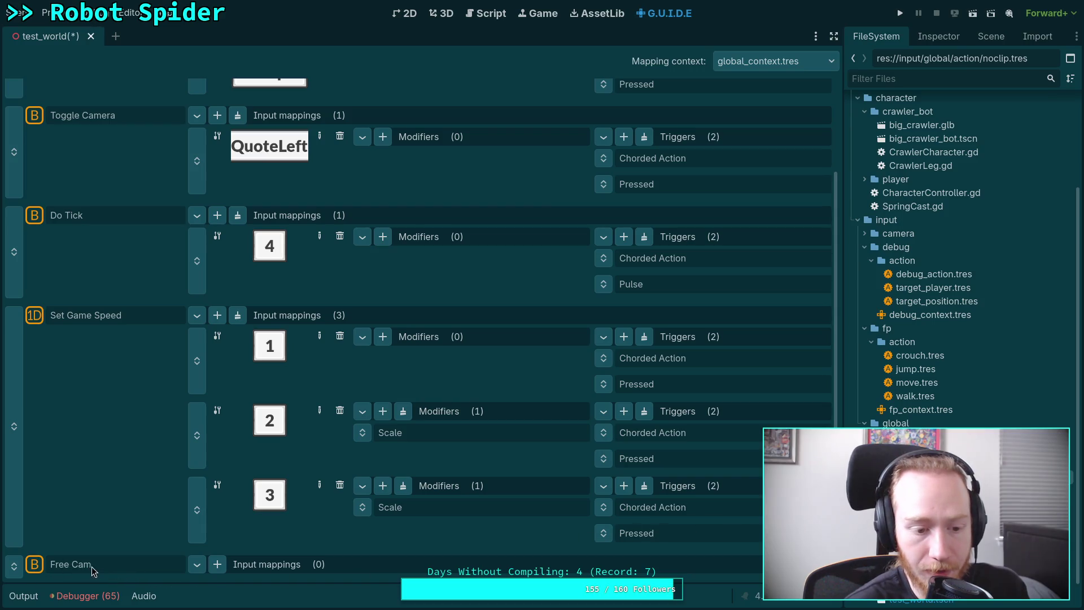
{"action": "left_click", "coordinate": [222, 569]}
Bind Free Cam's input mapping to the U key via Detect Input, then add a trigger.
{"action": "scroll", "coordinate": [237, 565], "scroll_direction": "down", "scroll_amount": 1}
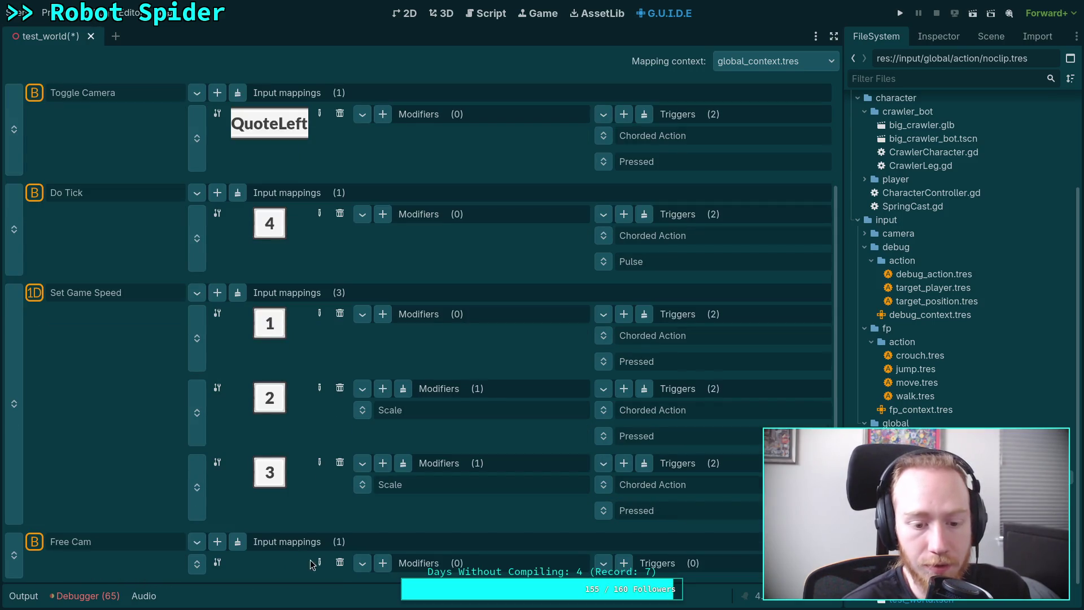
{"action": "left_click", "coordinate": [320, 563]}
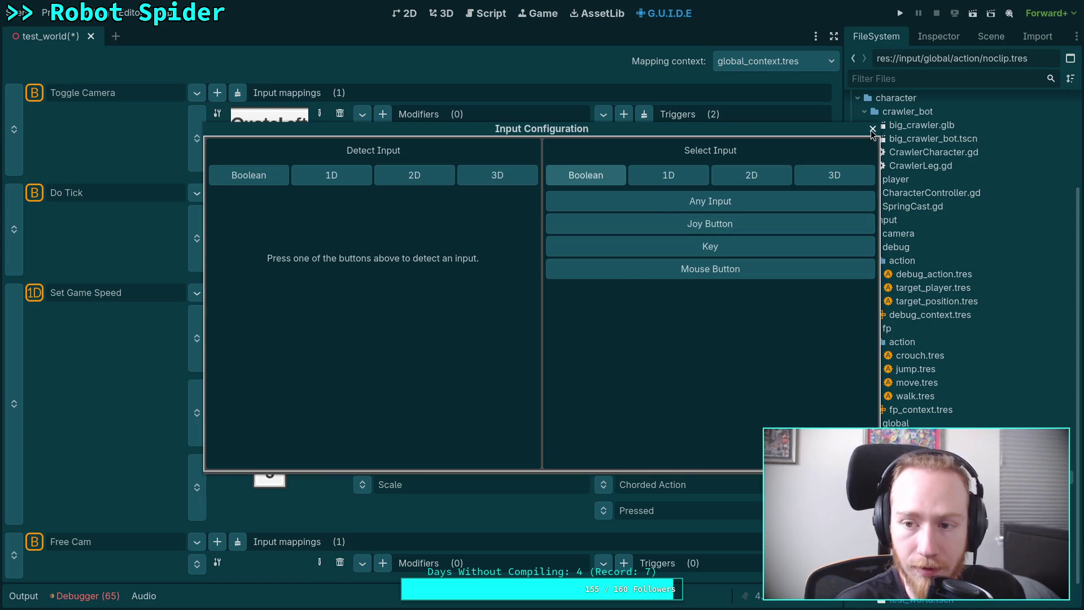
{"action": "left_click", "coordinate": [873, 128]}
{"action": "scroll", "coordinate": [447, 384], "scroll_direction": "up", "scroll_amount": 5}
{"action": "scroll", "coordinate": [440, 408], "scroll_direction": "down", "scroll_amount": 5}
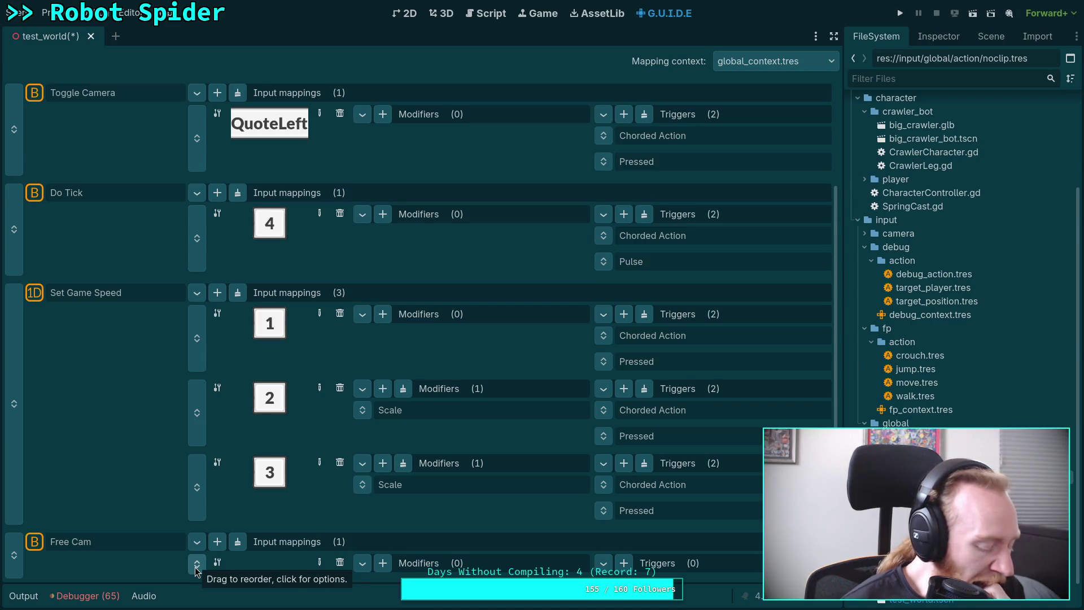
{"action": "left_click", "coordinate": [320, 563]}
{"action": "left_click", "coordinate": [249, 175]}
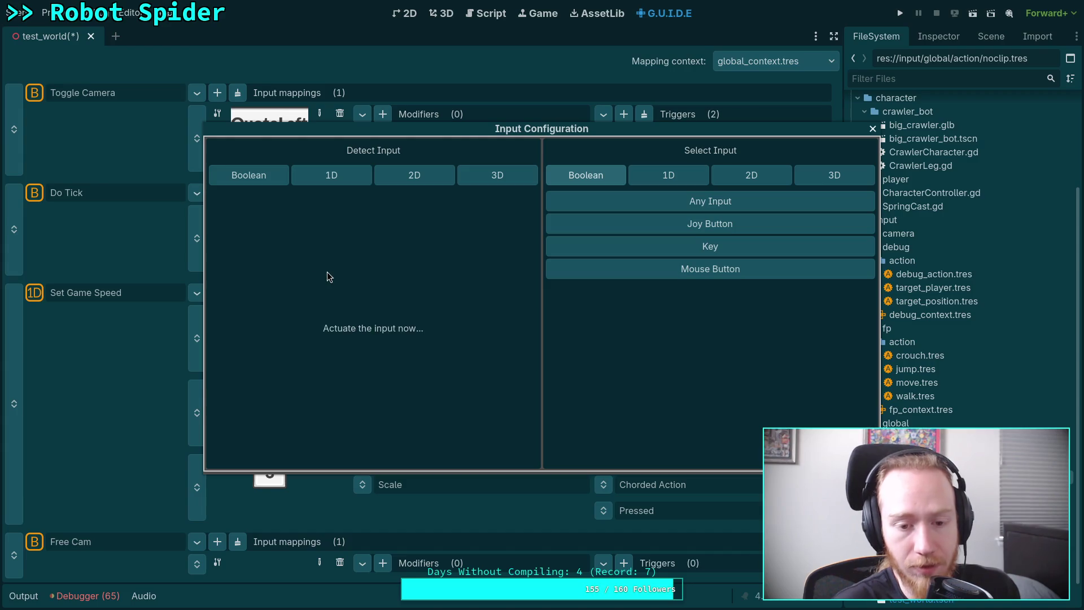
{"action": "key", "text": "u"}
{"action": "left_click", "coordinate": [373, 457]}
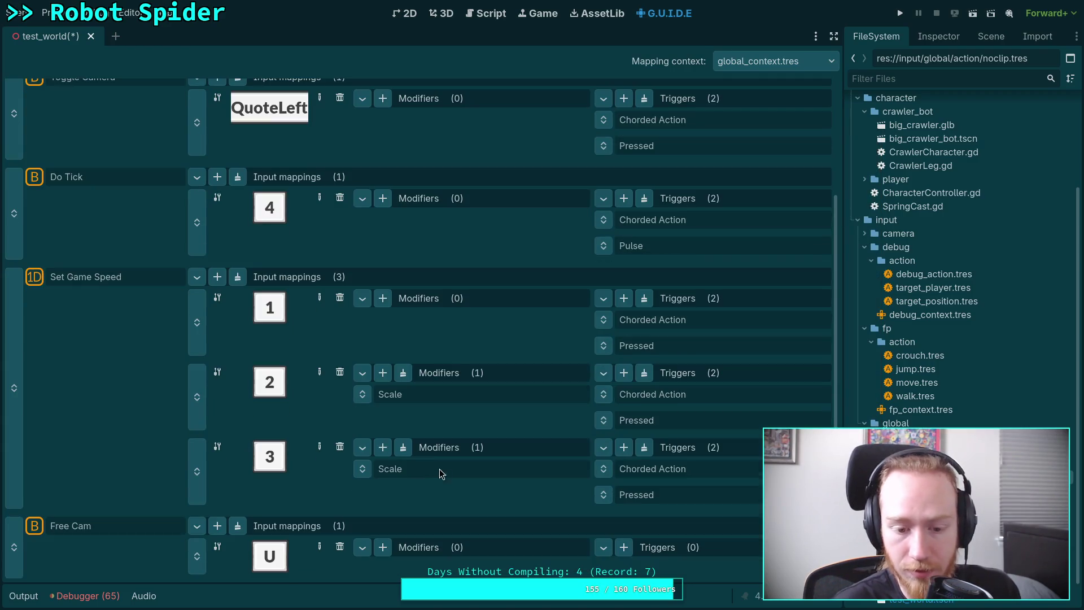
{"action": "left_click", "coordinate": [624, 547]}
Make Free Cam's new trigger a Chorded Action that requires debug_action.tres.
{"action": "left_click", "coordinate": [663, 462]}
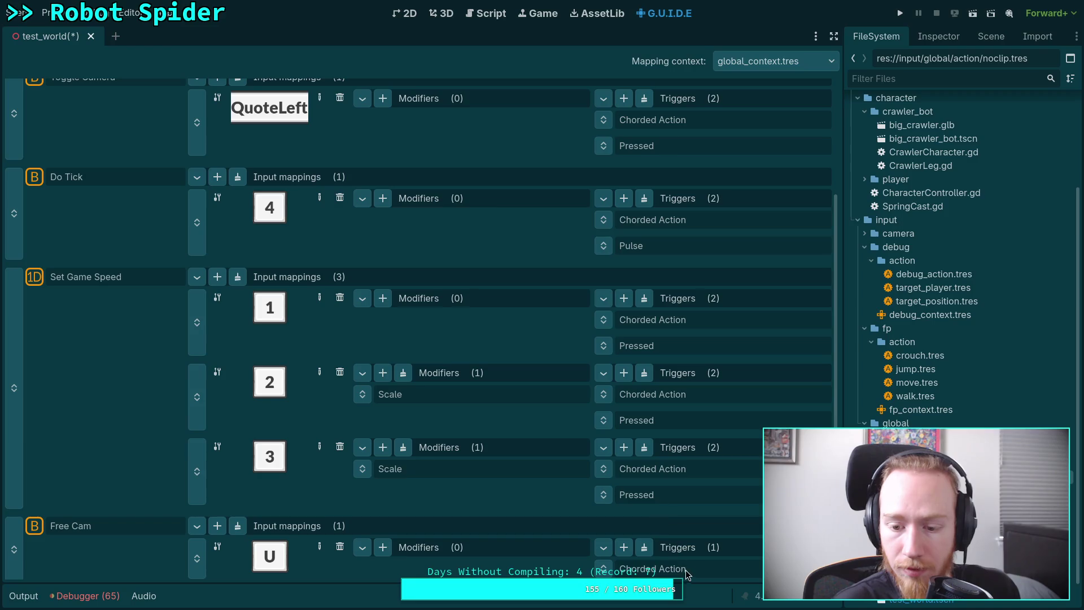
{"action": "left_click", "coordinate": [938, 36]}
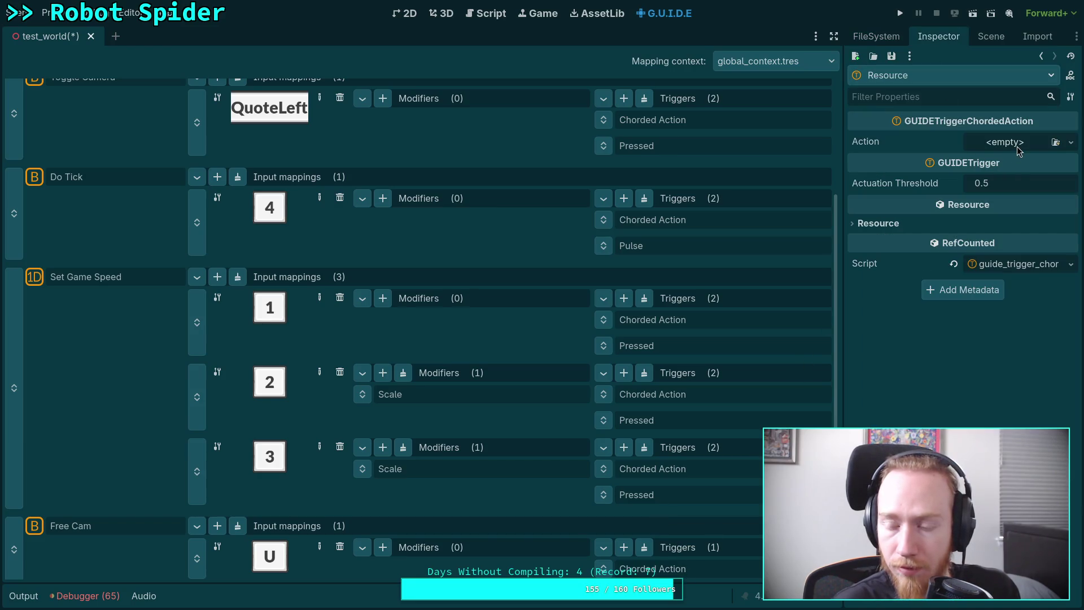
{"action": "left_click", "coordinate": [1055, 142]}
{"action": "left_click", "coordinate": [425, 178]}
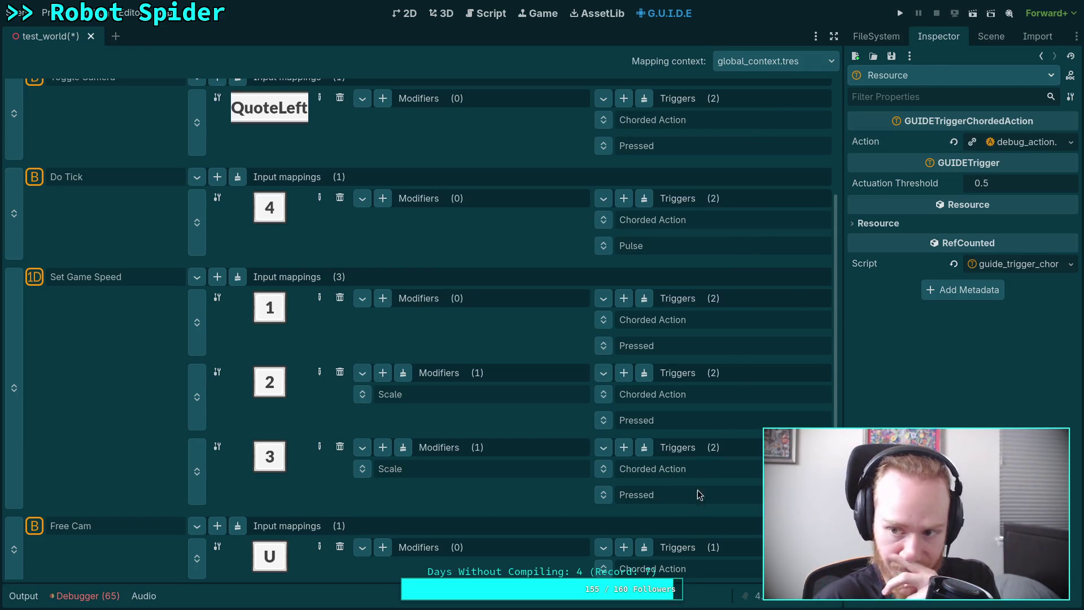
{"action": "scroll", "coordinate": [706, 474], "scroll_direction": "down", "scroll_amount": 1}
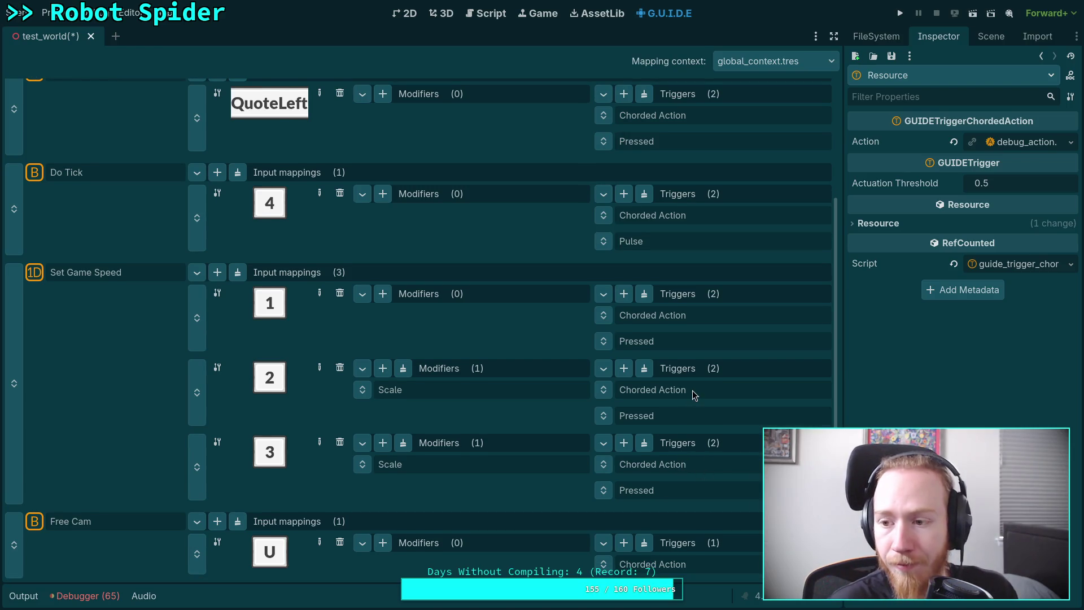
{"action": "right_click", "coordinate": [604, 464]}
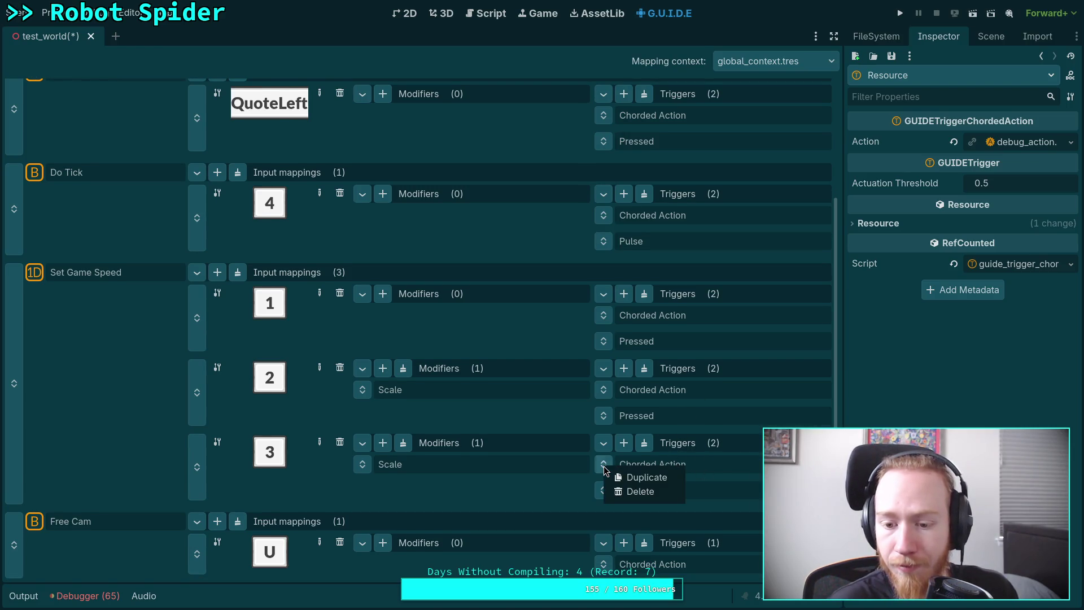
{"action": "key", "text": "Escape"}
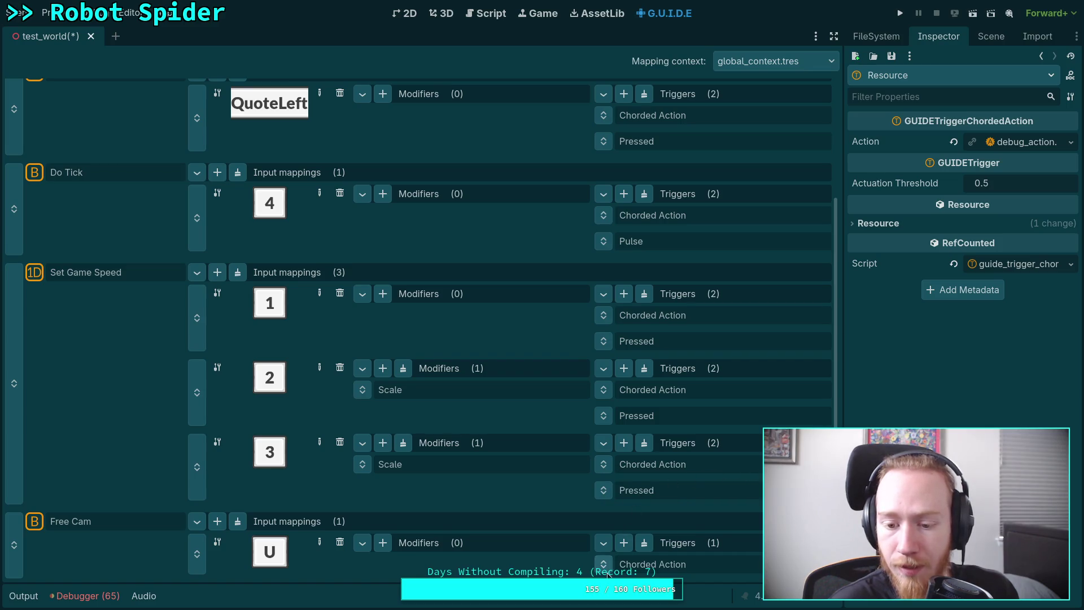
Add a Pressed trigger, then remove it, keeping only the chorded trigger, and save the scene.
{"action": "left_click", "coordinate": [624, 542]}
{"action": "left_click", "coordinate": [652, 527]}
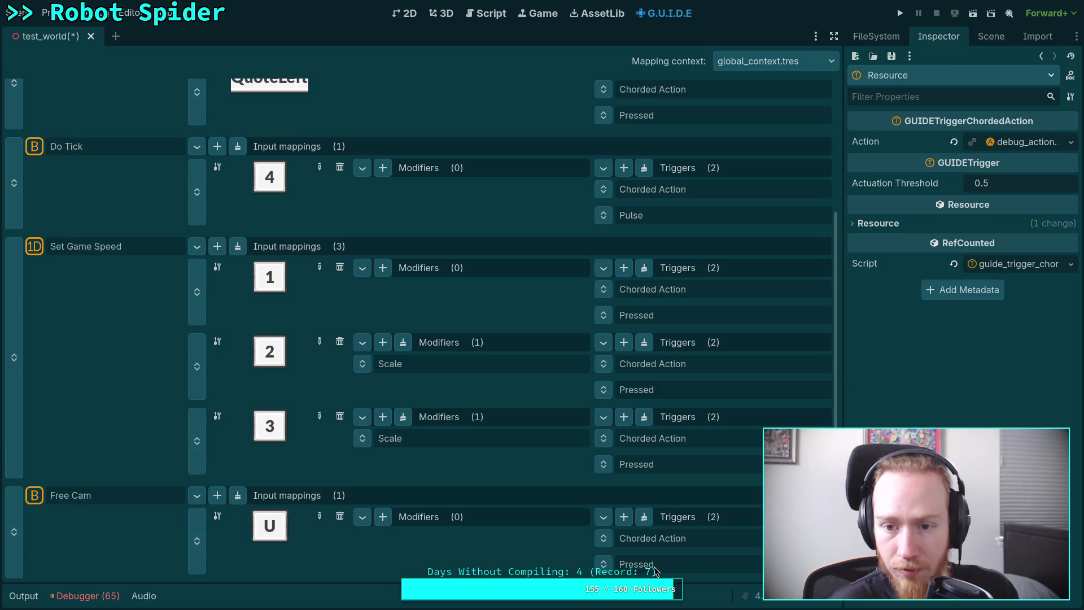
{"action": "scroll", "coordinate": [561, 430], "scroll_direction": "up", "scroll_amount": 4}
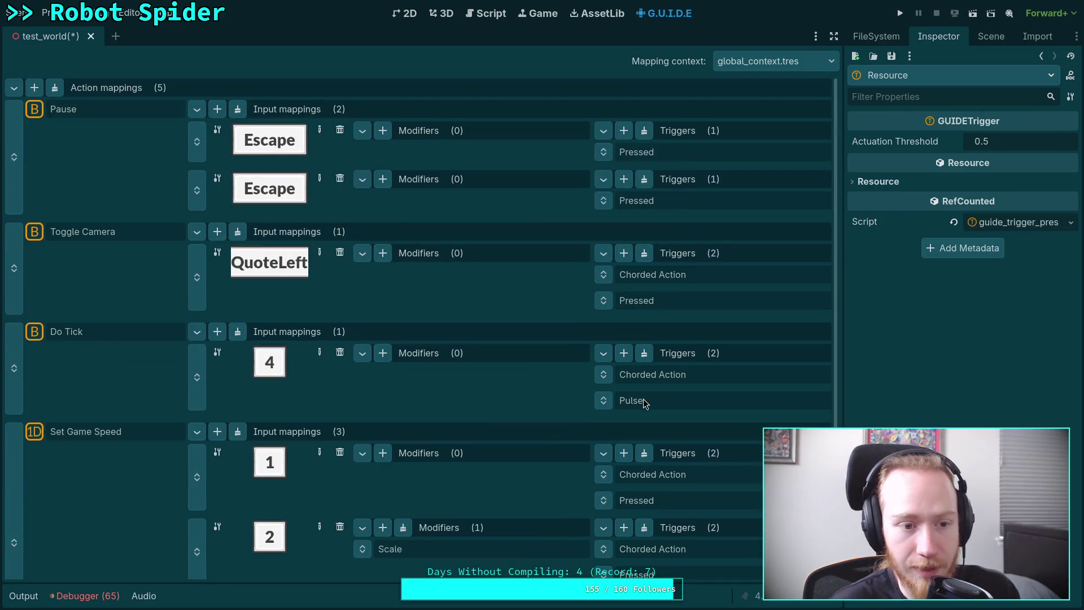
{"action": "scroll", "coordinate": [684, 309], "scroll_direction": "down", "scroll_amount": 4}
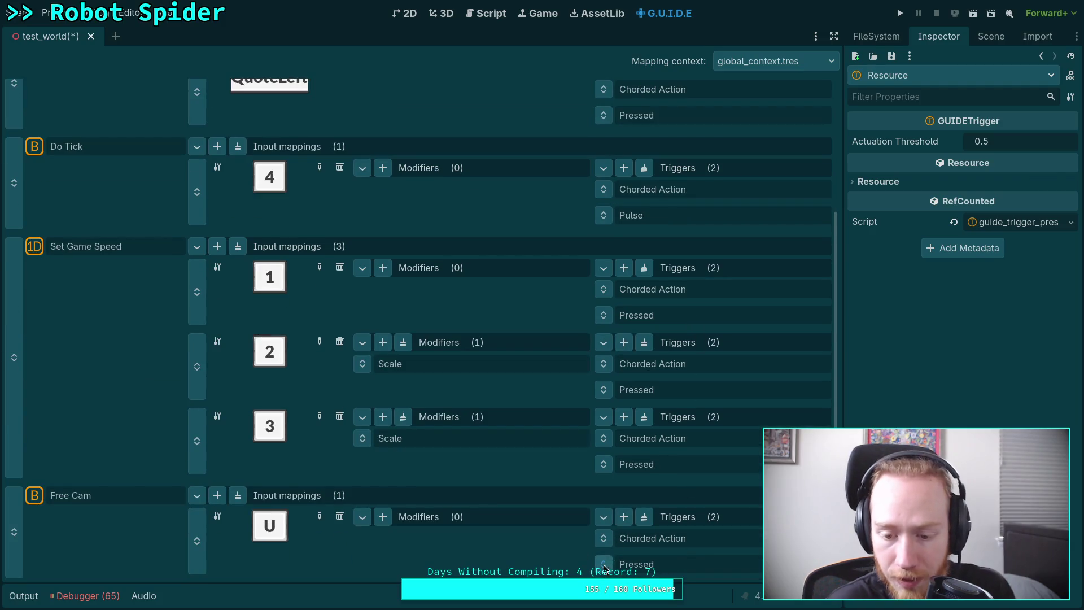
{"action": "left_click_drag", "start_coordinate": [603, 564], "coordinate": [678, 587]}
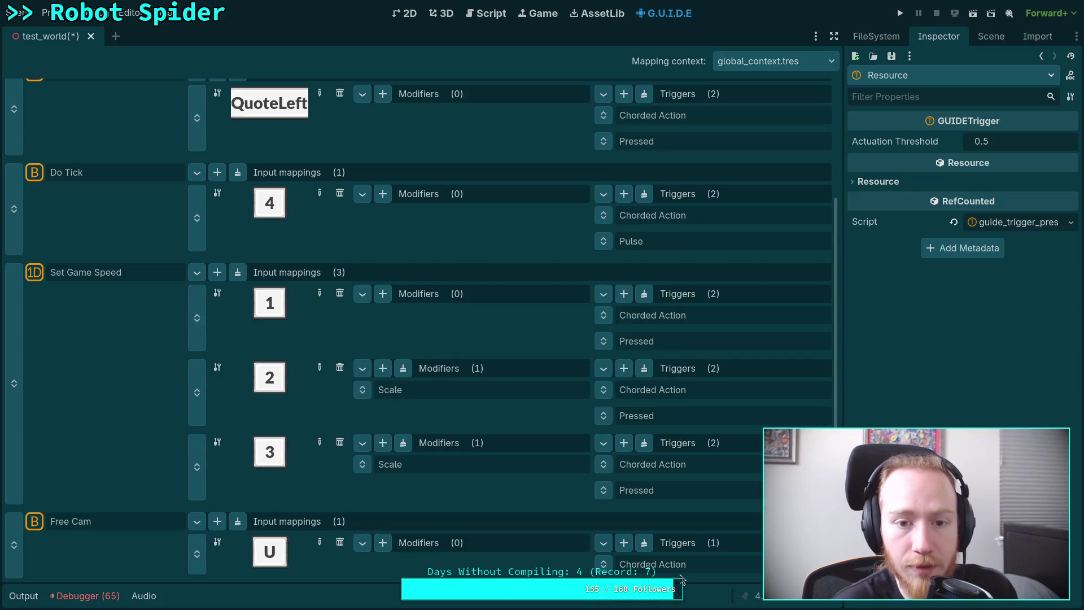
{"action": "left_click", "coordinate": [717, 565]}
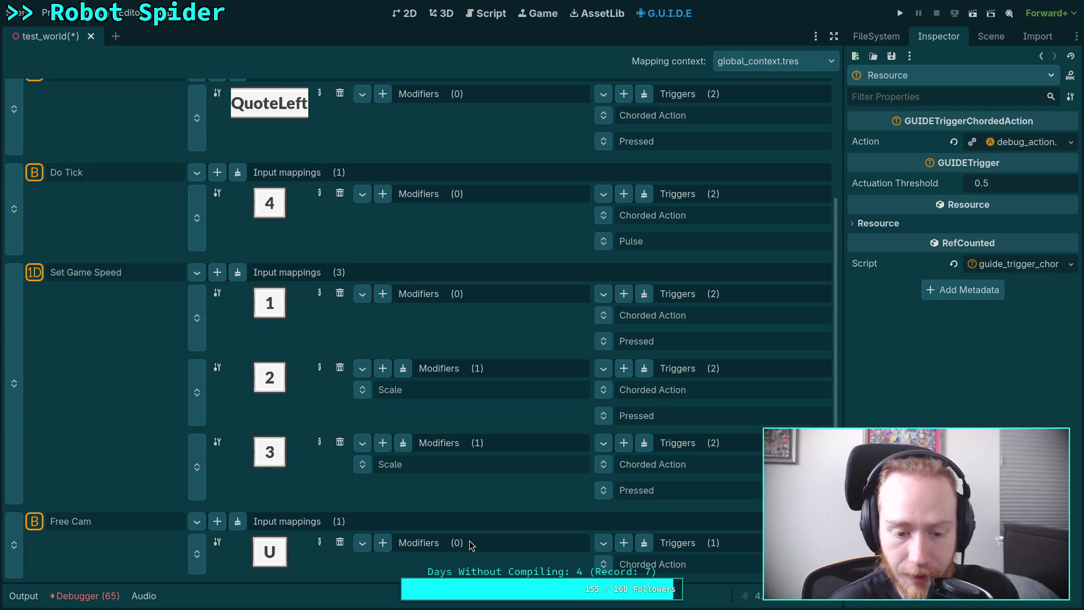
{"action": "key", "text": "ctrl+s"}
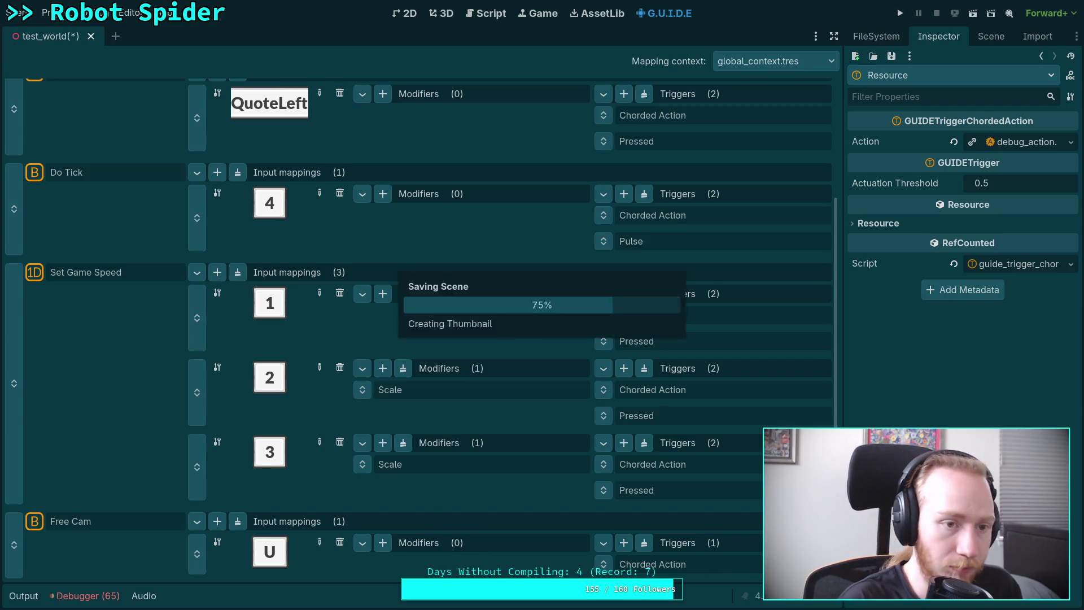
{"action": "left_click", "coordinate": [491, 15]}
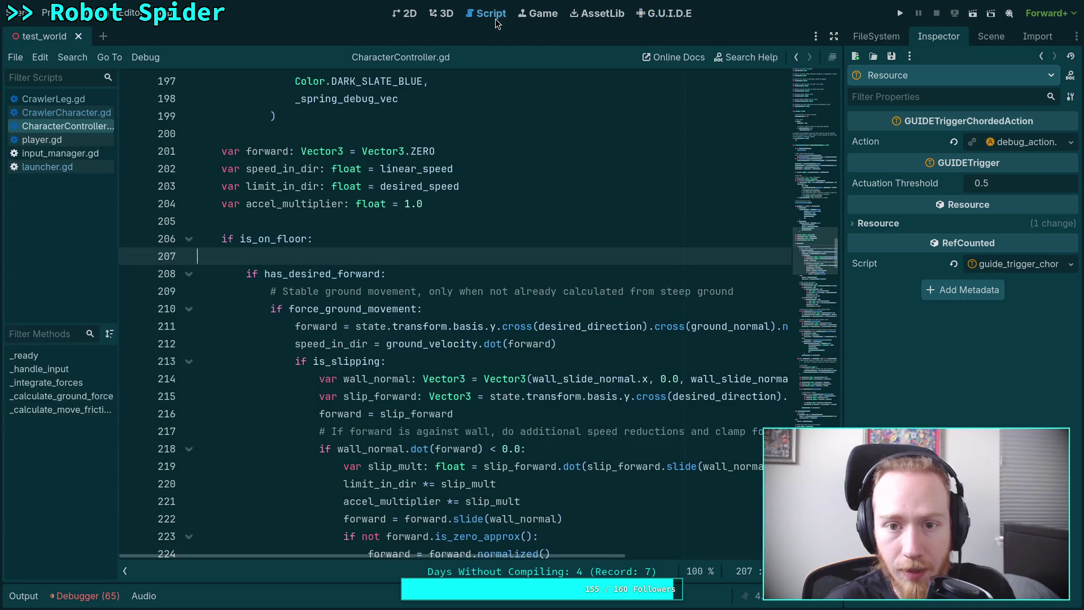
Open the level's Player scene to view its nodes, then return to test_world.
{"action": "left_click", "coordinate": [990, 36]}
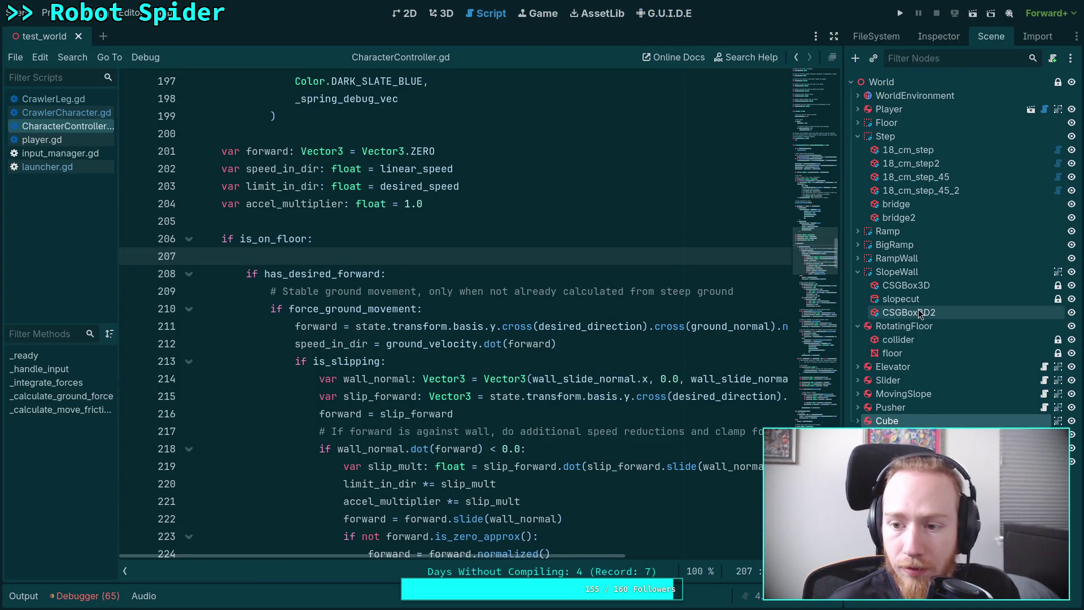
{"action": "left_click", "coordinate": [905, 111]}
{"action": "left_click", "coordinate": [1035, 108]}
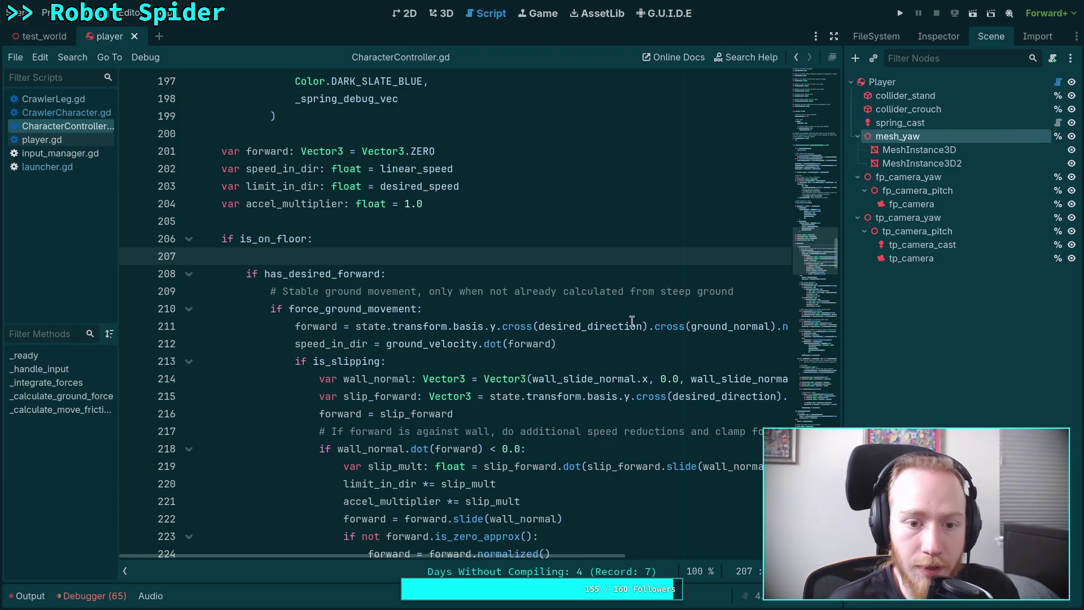
{"action": "left_click", "coordinate": [134, 36]}
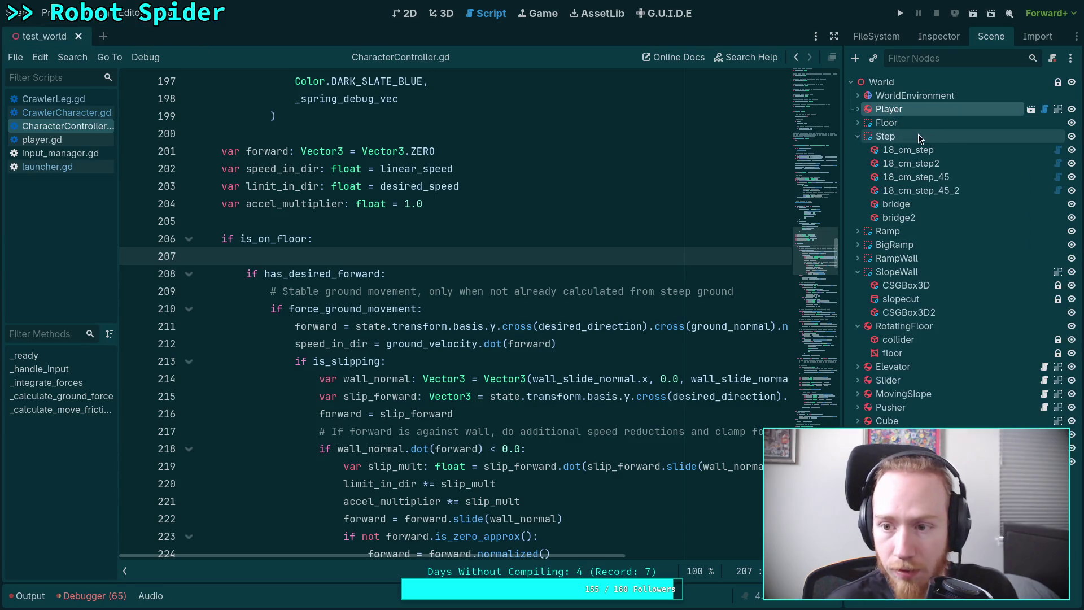
{"action": "scroll", "coordinate": [633, 325], "scroll_direction": "up", "scroll_amount": 5}
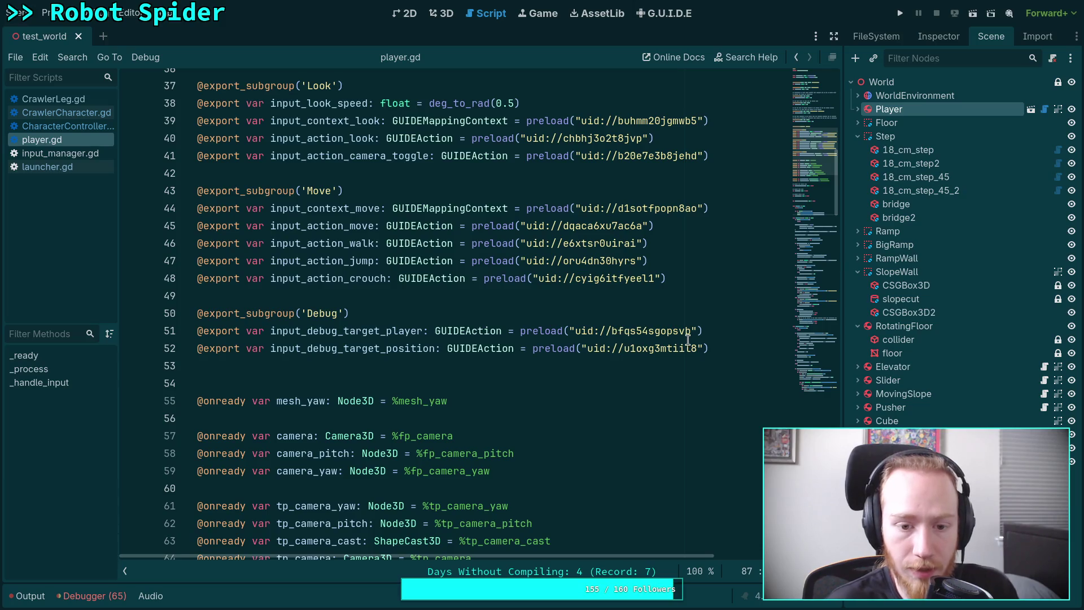
{"action": "left_click", "coordinate": [894, 40]}
{"action": "mouse_move", "coordinate": [915, 450]}
{"action": "left_mouse_down"}
{"action": "mouse_move", "coordinate": [516, 348]}
{"action": "mouse_move", "coordinate": [491, 367]}
{"action": "left_mouse_up"}
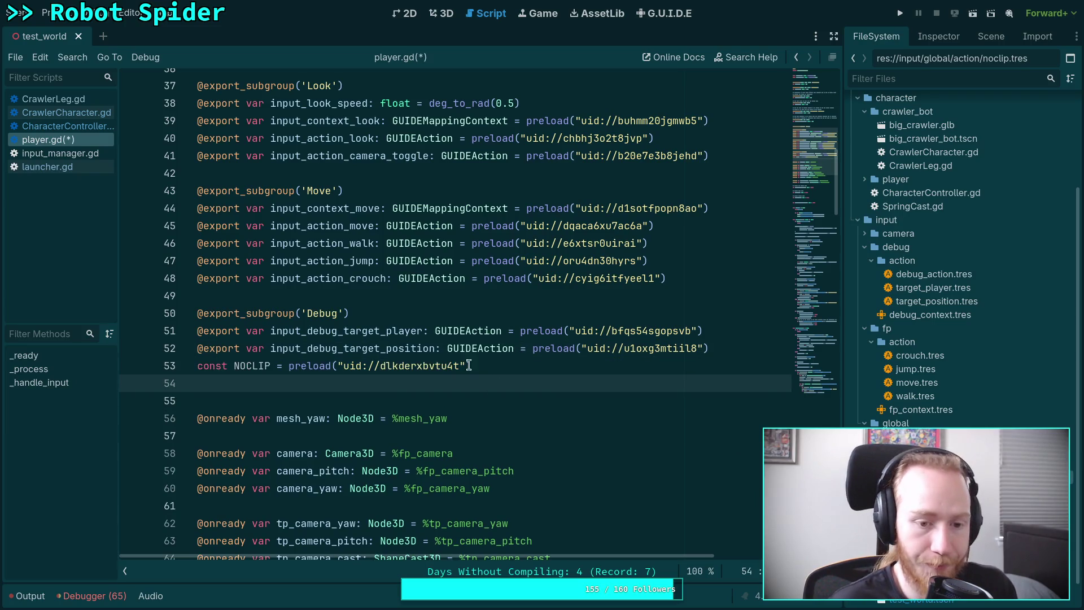
{"action": "left_click_drag", "start_coordinate": [201, 366], "coordinate": [272, 366]}
{"action": "type", "text": "@export var inpu"}
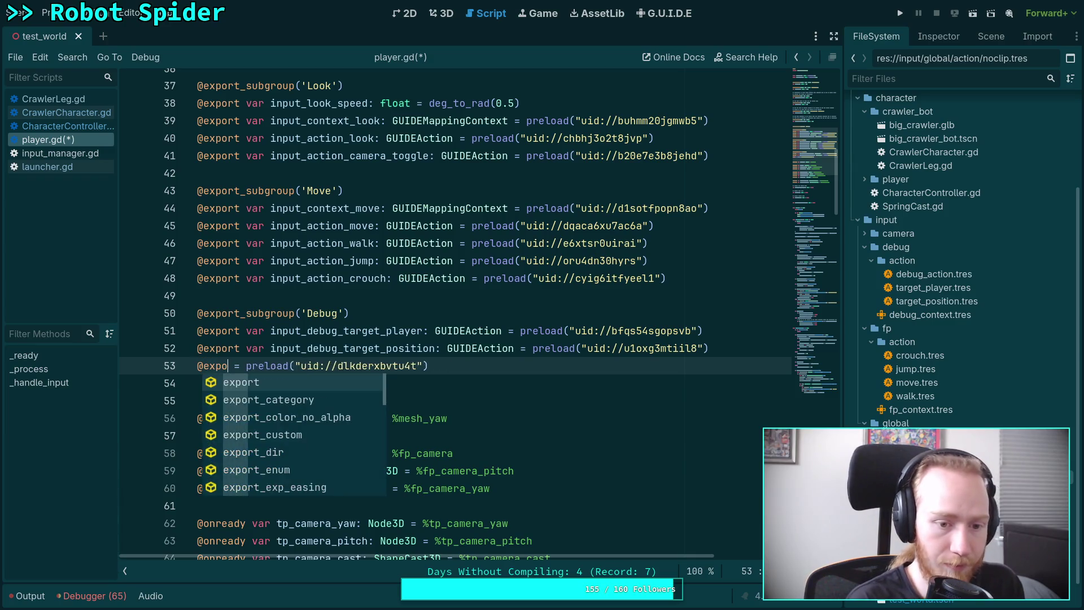
{"action": "type", "text": "t_debug_"}
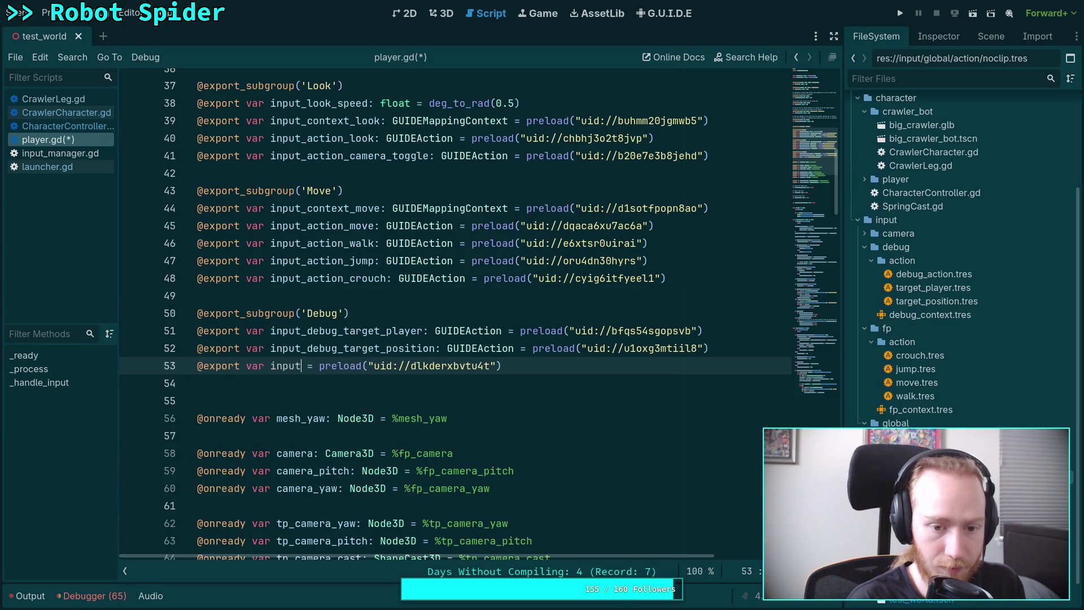
{"action": "type", "text": "noclip"}
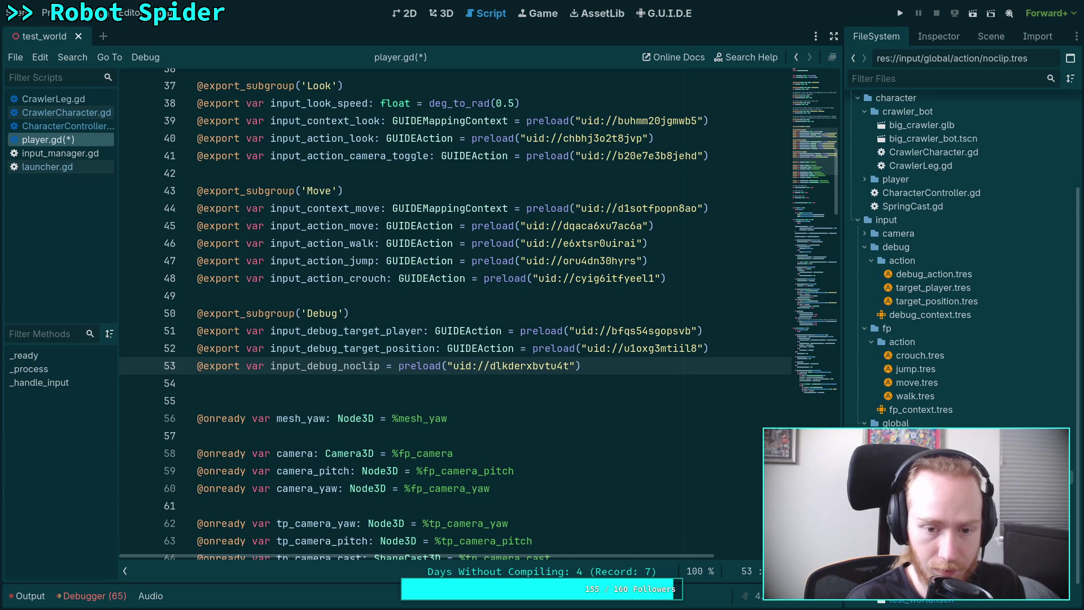
{"action": "type", "text": ": G"}
{"action": "key", "text": "Down"}
{"action": "key", "text": "Return"}
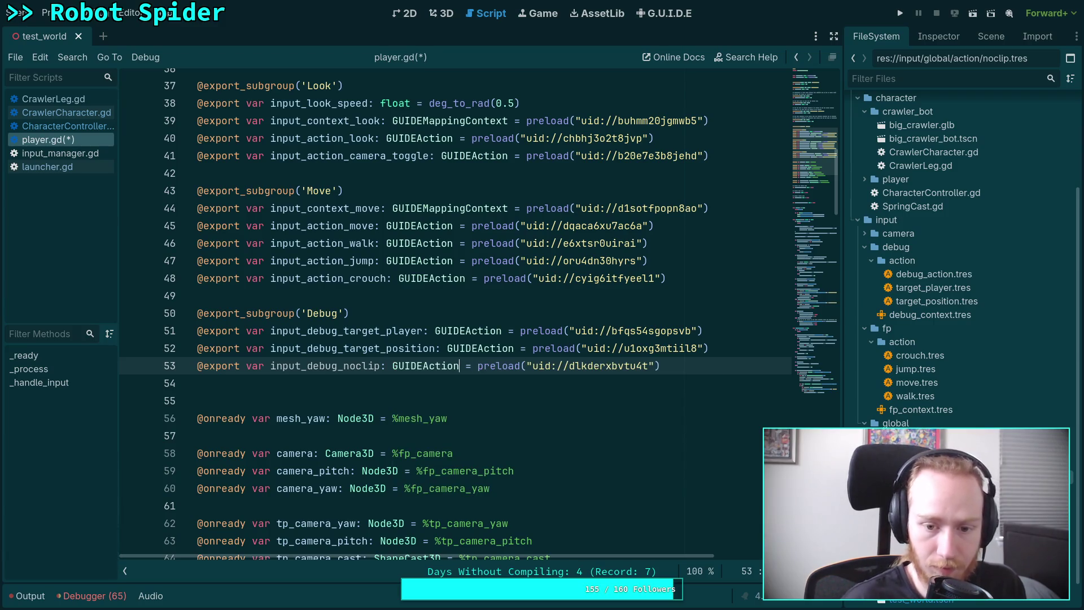
{"action": "left_click", "coordinate": [422, 387]}
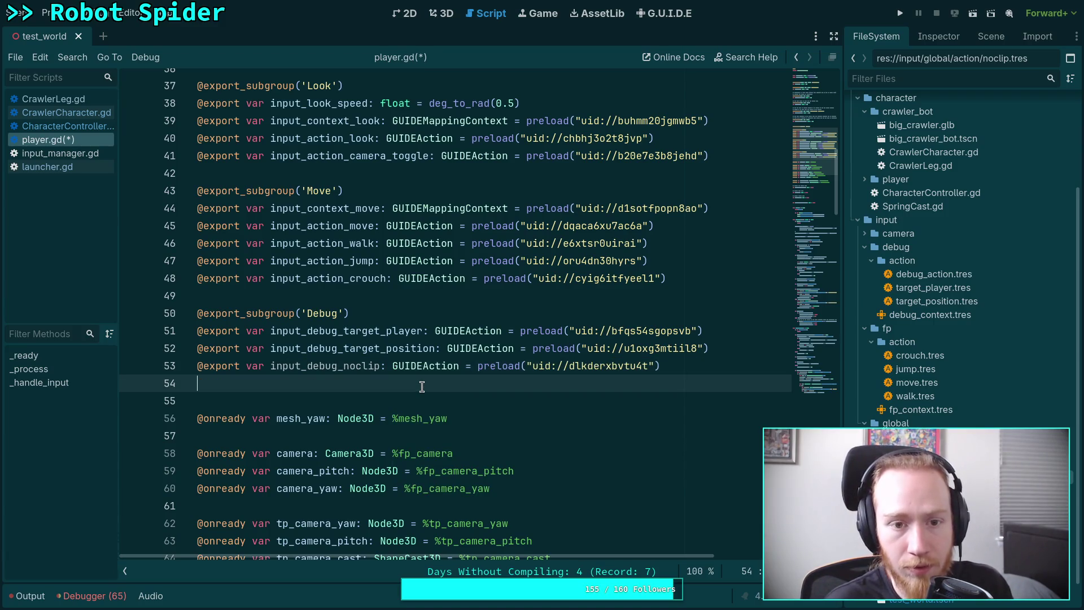
{"action": "scroll", "coordinate": [422, 387], "scroll_direction": "up", "scroll_amount": 1}
{"action": "scroll", "coordinate": [422, 387], "scroll_direction": "down", "scroll_amount": 5}
{"action": "key", "text": "ctrl+s"}
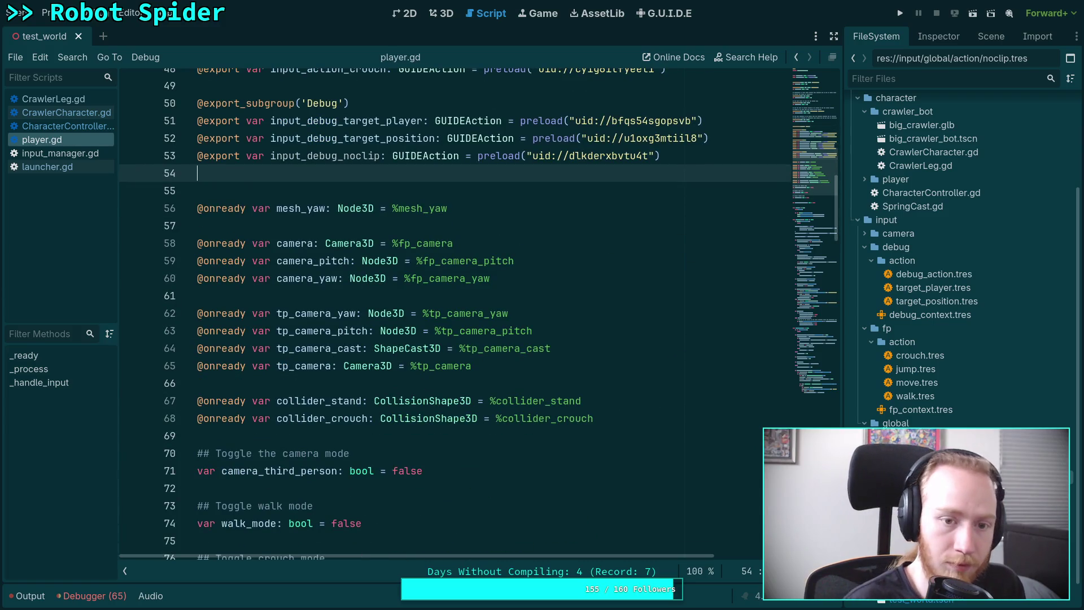
{"action": "scroll", "coordinate": [416, 305], "scroll_direction": "up", "scroll_amount": 4}
{"action": "scroll", "coordinate": [418, 305], "scroll_direction": "down", "scroll_amount": 13}
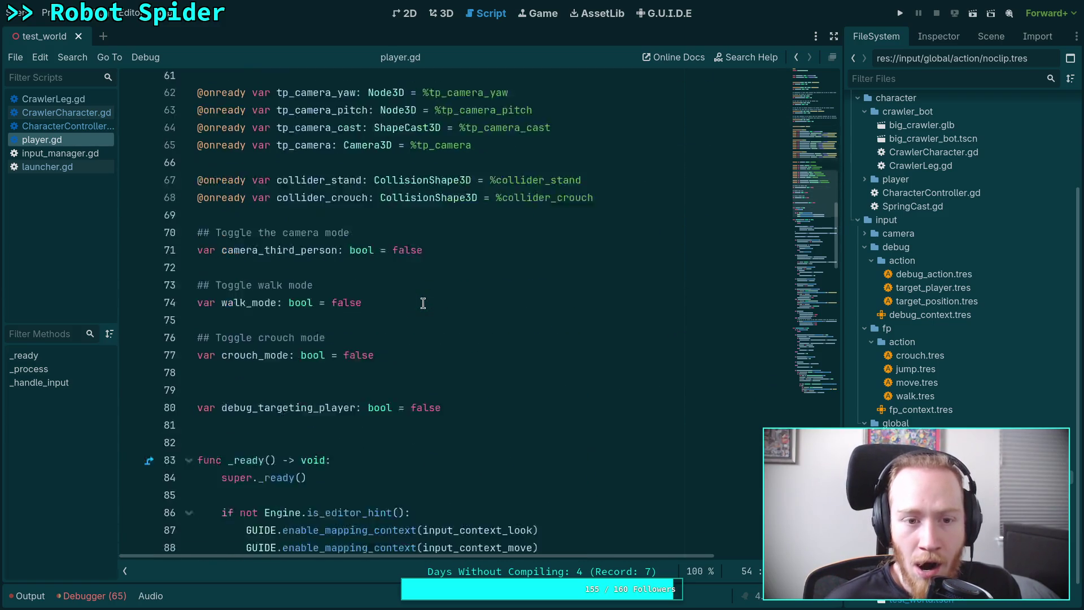
{"action": "scroll", "coordinate": [423, 303], "scroll_direction": "up", "scroll_amount": 9}
{"action": "scroll", "coordinate": [423, 303], "scroll_direction": "down", "scroll_amount": 5}
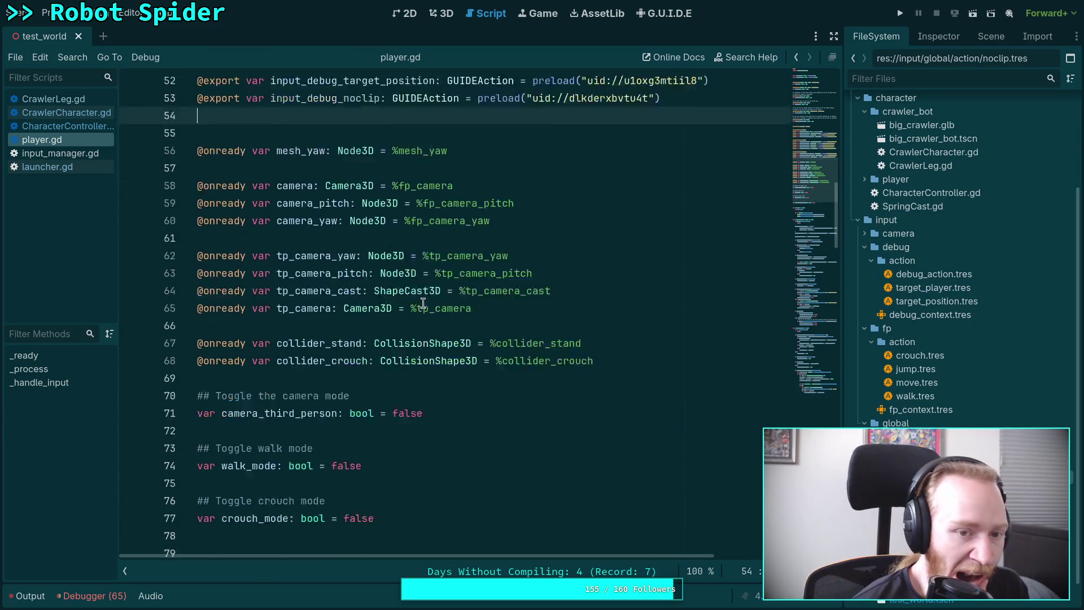
{"action": "scroll", "coordinate": [423, 303], "scroll_direction": "down", "scroll_amount": 5}
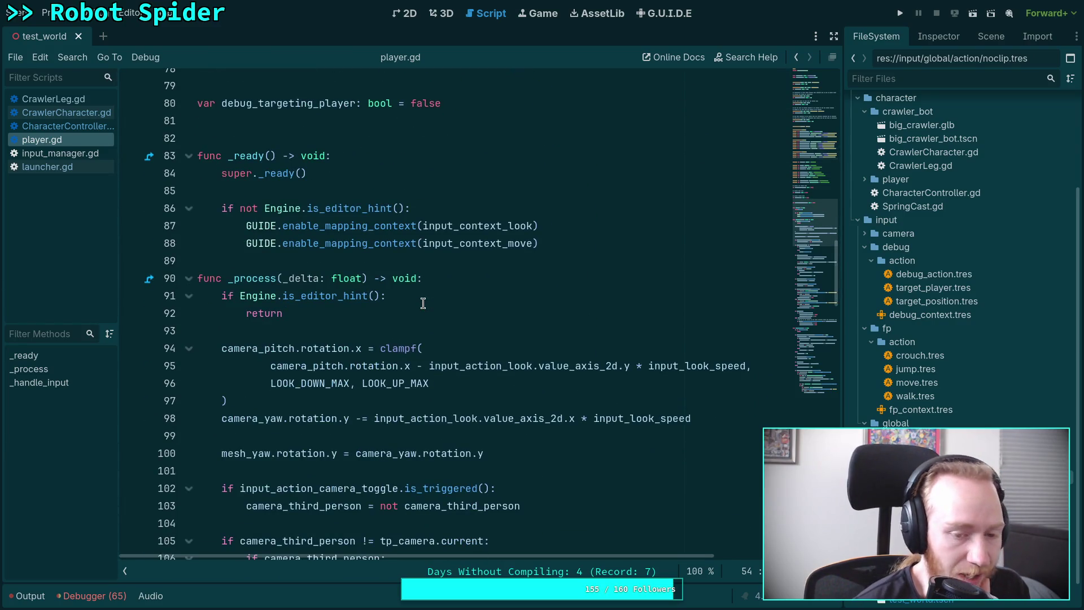
{"action": "scroll", "coordinate": [423, 303], "scroll_direction": "down", "scroll_amount": 4}
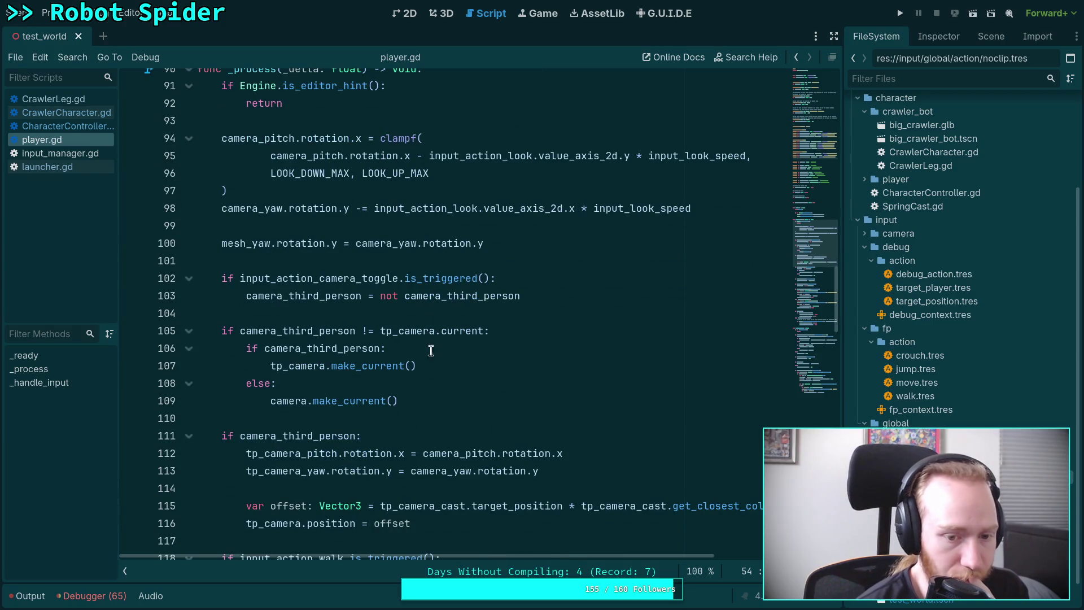
{"action": "scroll", "coordinate": [436, 378], "scroll_direction": "down", "scroll_amount": 1}
{"action": "left_click", "coordinate": [486, 358]}
{"action": "left_click", "coordinate": [500, 349]}
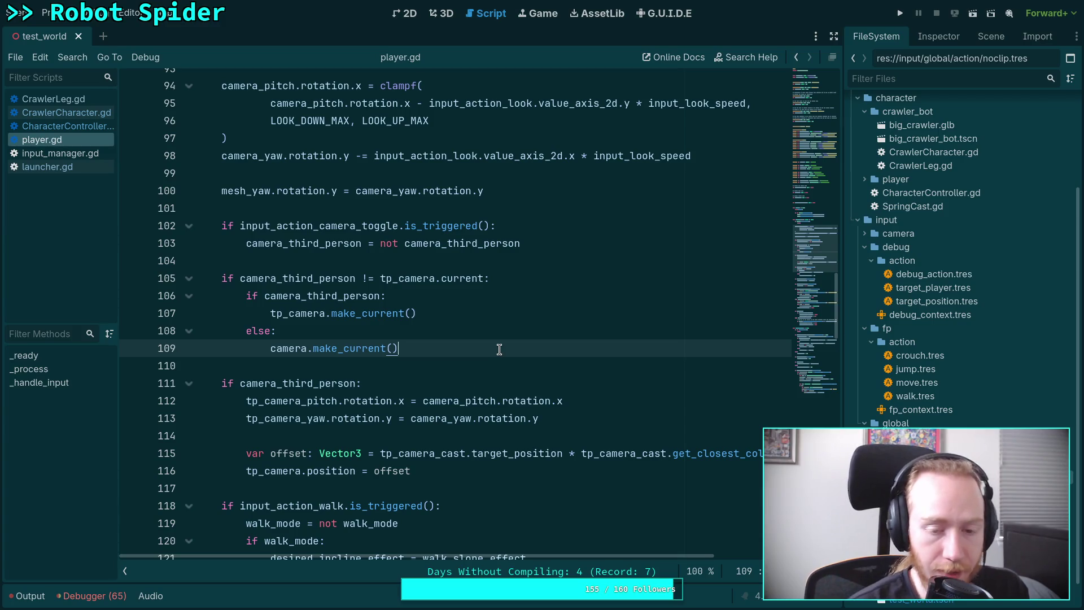
{"action": "scroll", "coordinate": [499, 350], "scroll_direction": "up", "scroll_amount": 11}
{"action": "left_click", "coordinate": [540, 371]}
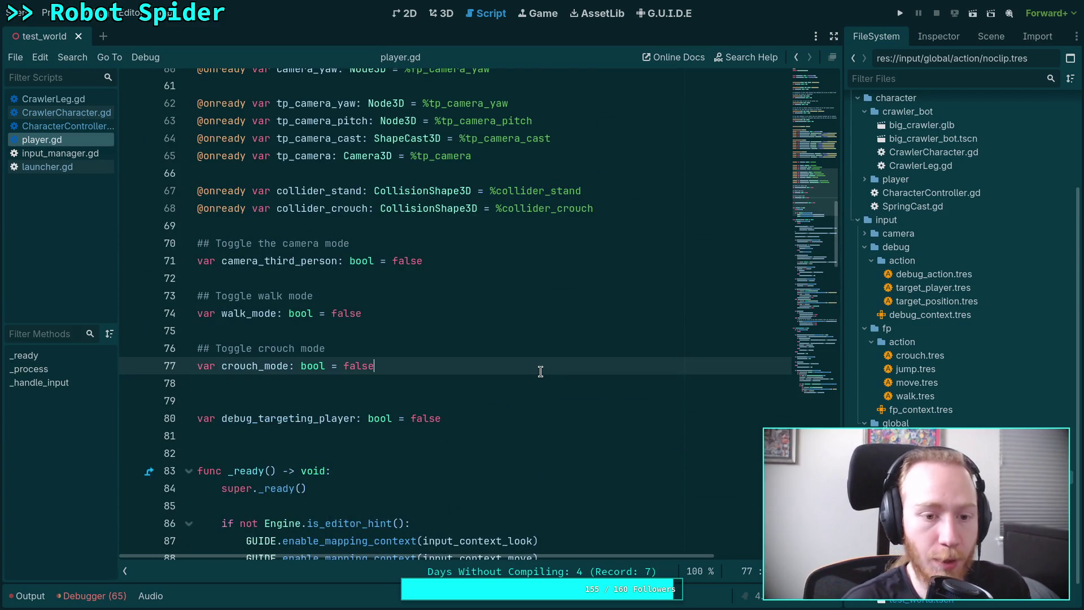
{"action": "key", "text": "Return"}
{"action": "key", "text": "Return"}
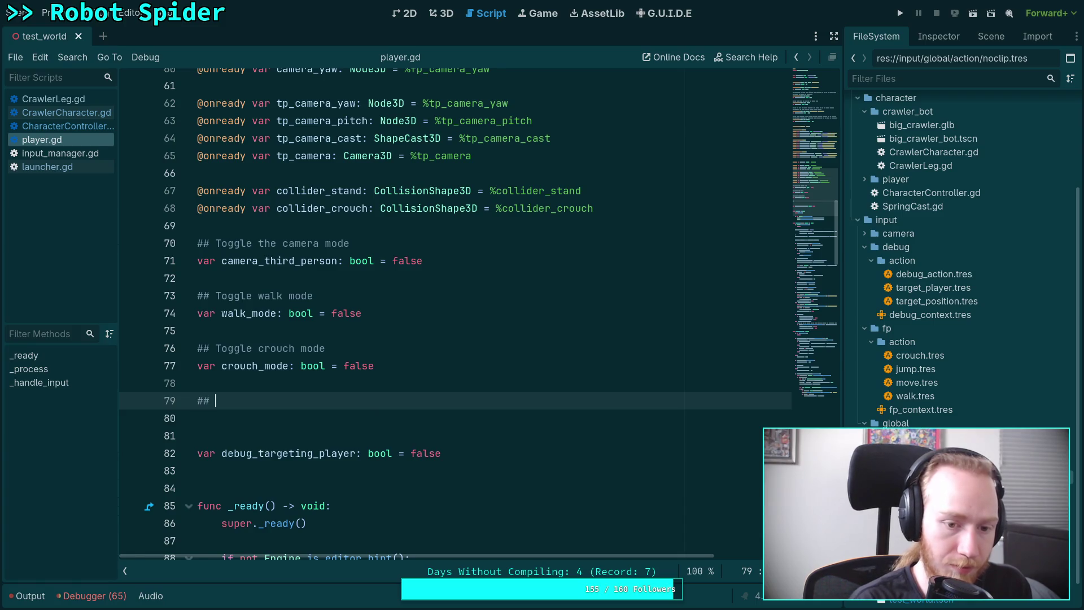
{"action": "type", "text": "ggle"}
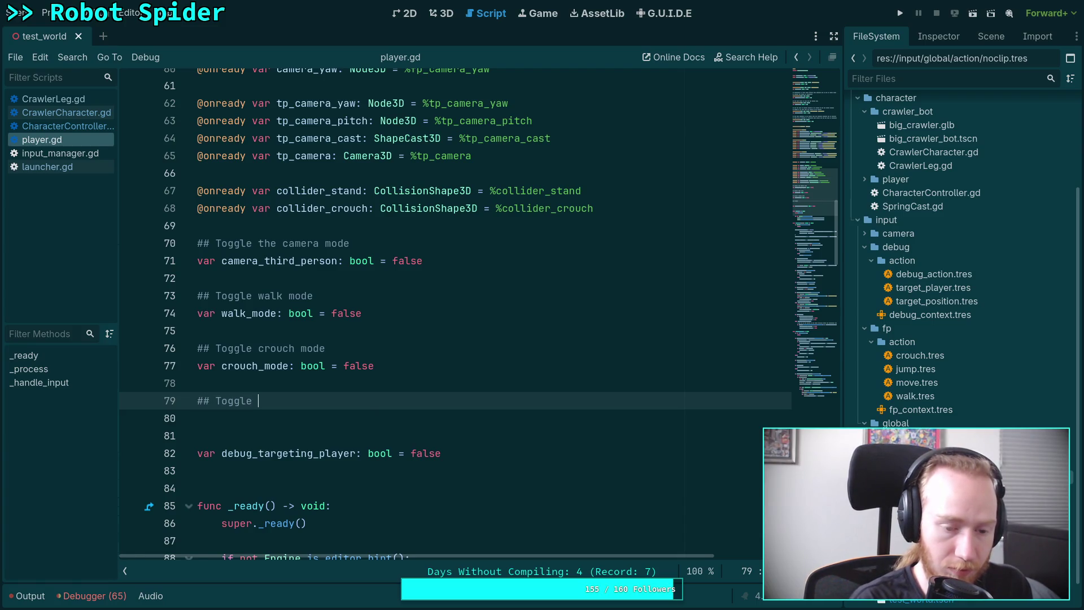
{"action": "type", "text": " freecam mode"}
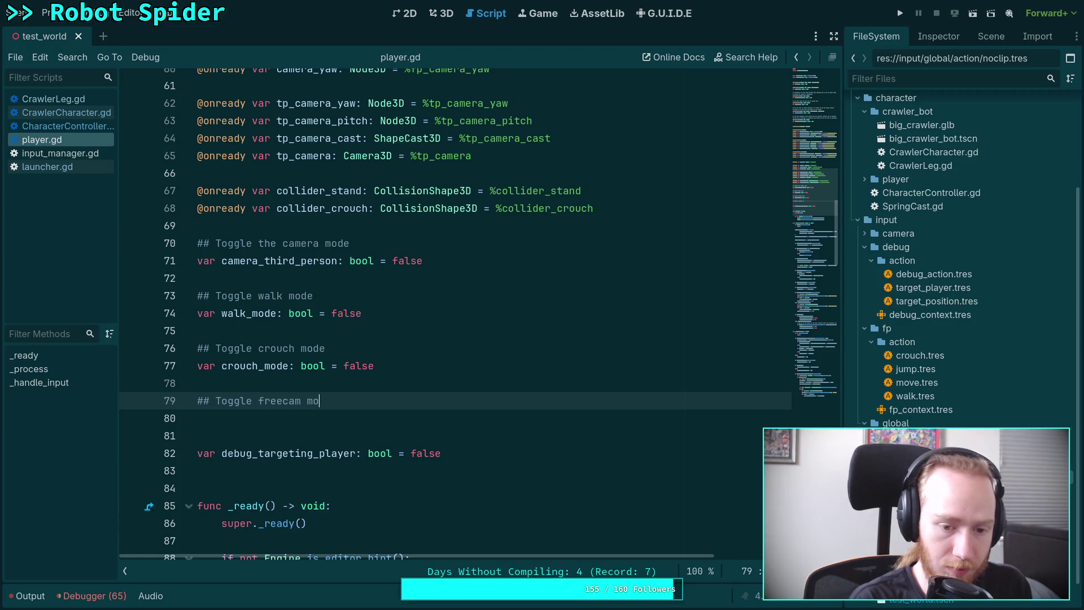
{"action": "key", "text": "Return"}
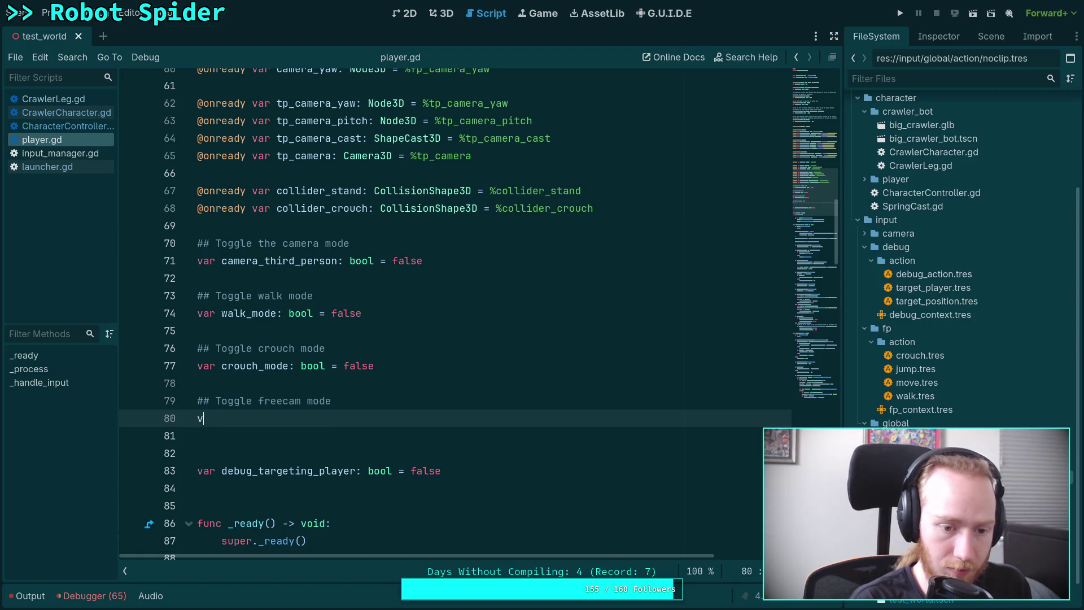
{"action": "type", "text": "ar gree"}
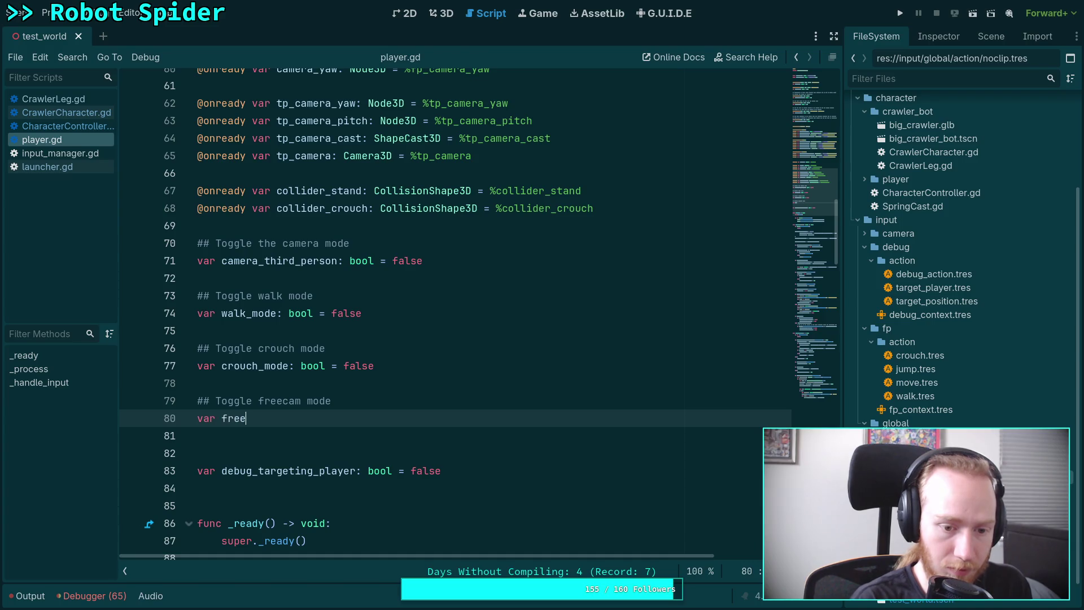
{"action": "type", "text": "cam_mode:"}
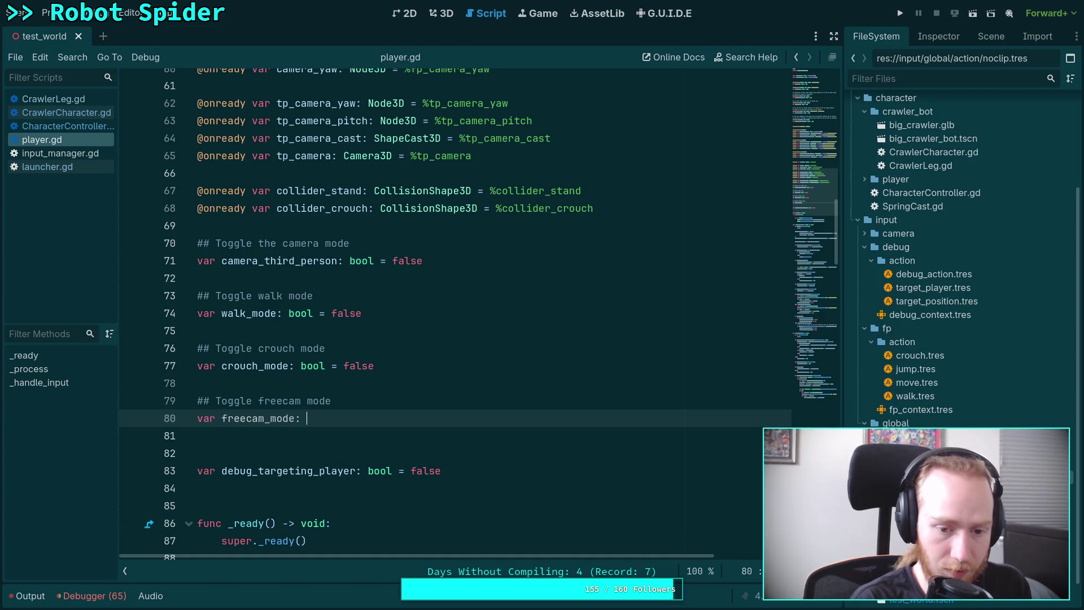
{"action": "type", "text": "bool =fals"}
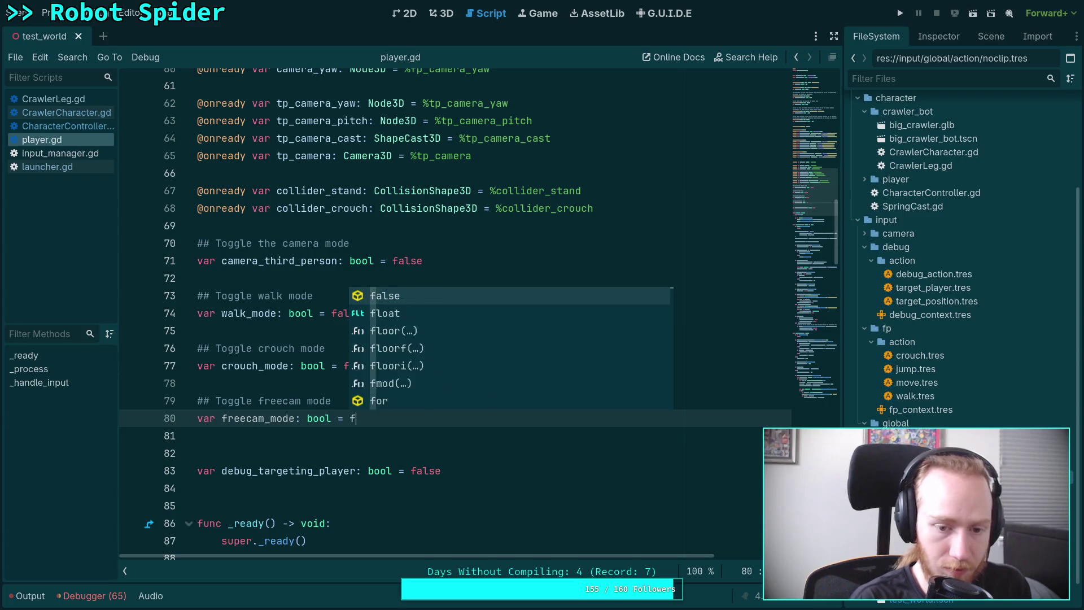
{"action": "key", "text": "Return"}
{"action": "key", "text": "ctrl+s"}
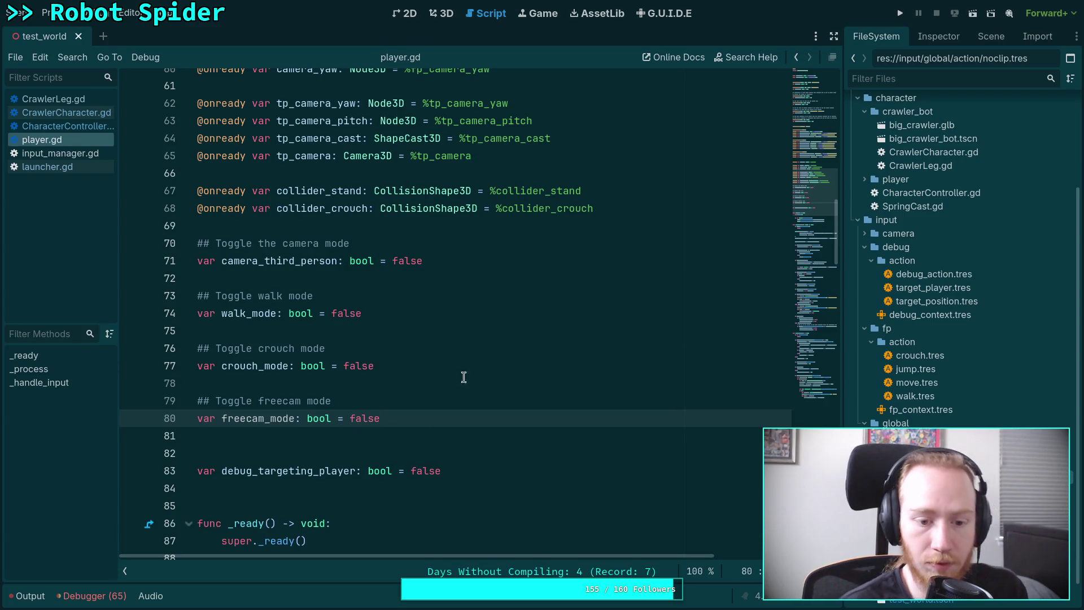
{"action": "scroll", "coordinate": [430, 374], "scroll_direction": "down", "scroll_amount": 10}
{"action": "scroll", "coordinate": [429, 373], "scroll_direction": "up", "scroll_amount": 1}
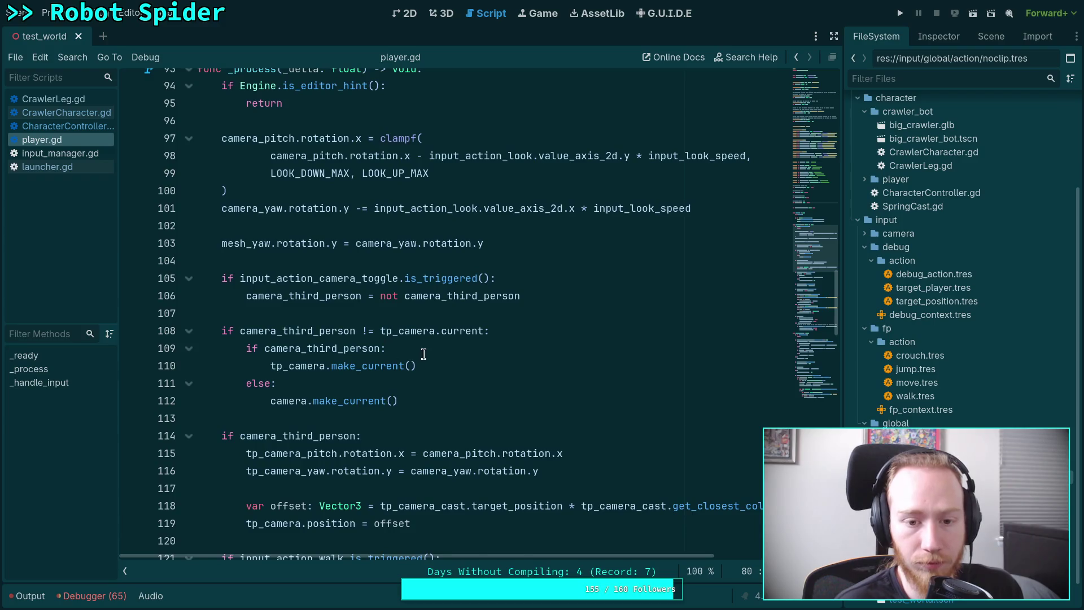
{"action": "scroll", "coordinate": [418, 361], "scroll_direction": "down", "scroll_amount": 2}
{"action": "scroll", "coordinate": [411, 355], "scroll_direction": "down", "scroll_amount": 4}
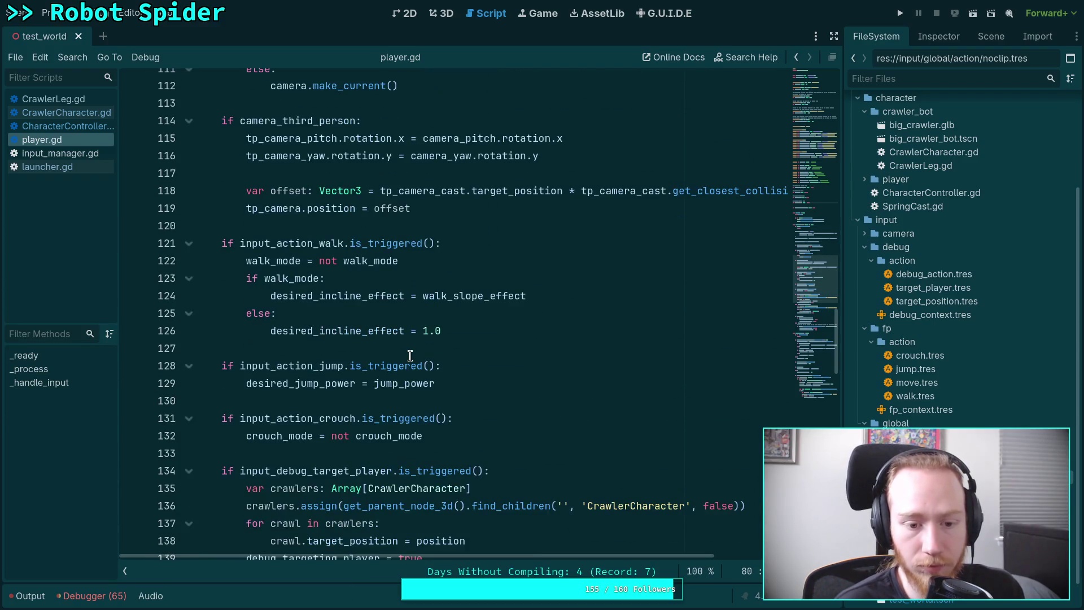
{"action": "scroll", "coordinate": [410, 354], "scroll_direction": "up", "scroll_amount": 7}
{"action": "scroll", "coordinate": [410, 354], "scroll_direction": "down", "scroll_amount": 10}
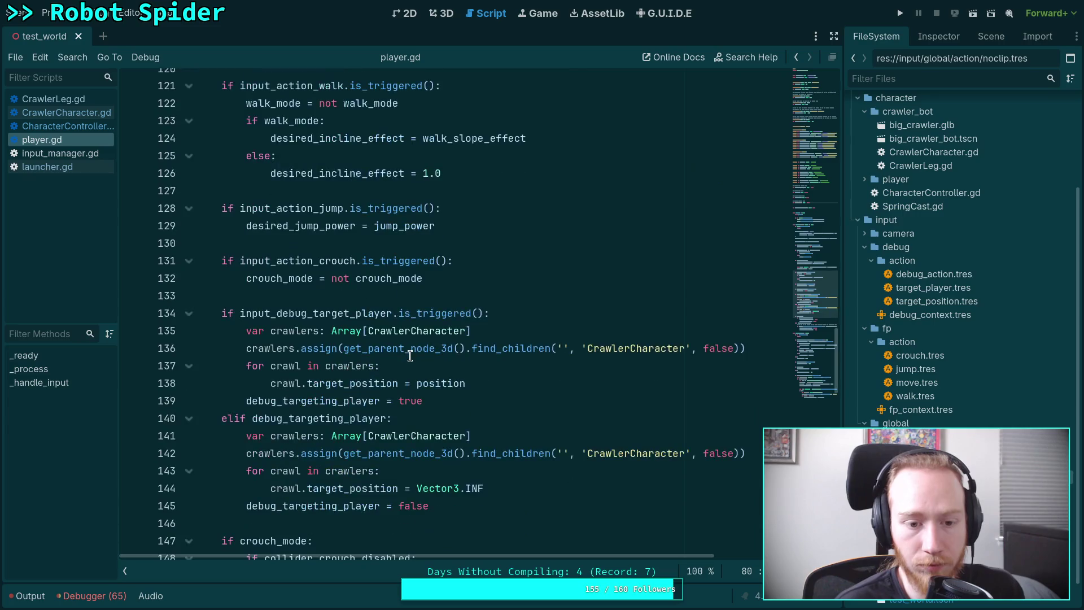
{"action": "scroll", "coordinate": [410, 356], "scroll_direction": "down", "scroll_amount": 1}
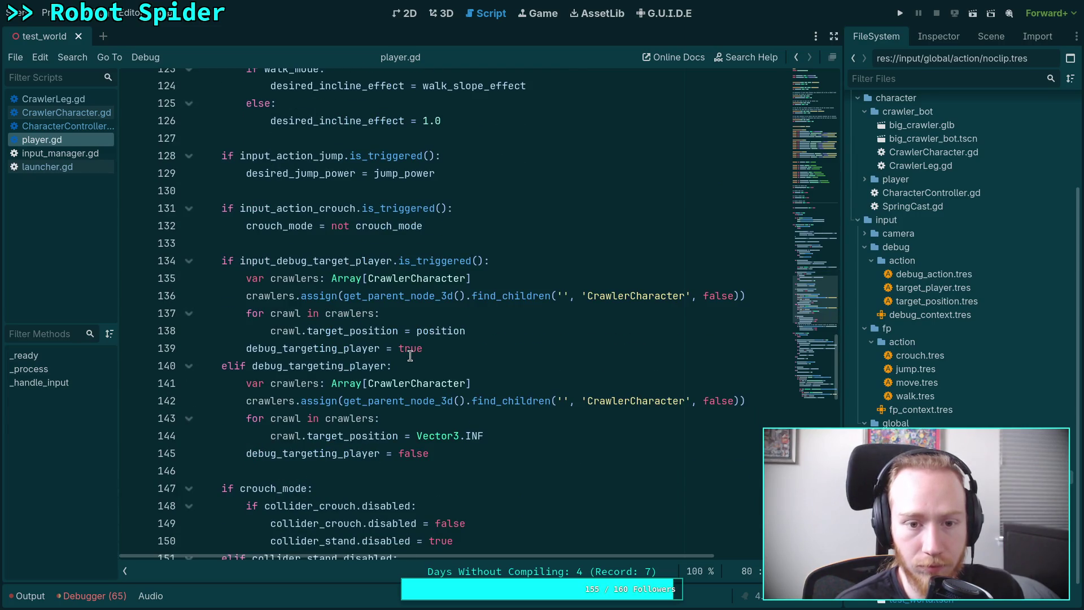
{"action": "scroll", "coordinate": [410, 355], "scroll_direction": "up", "scroll_amount": 5}
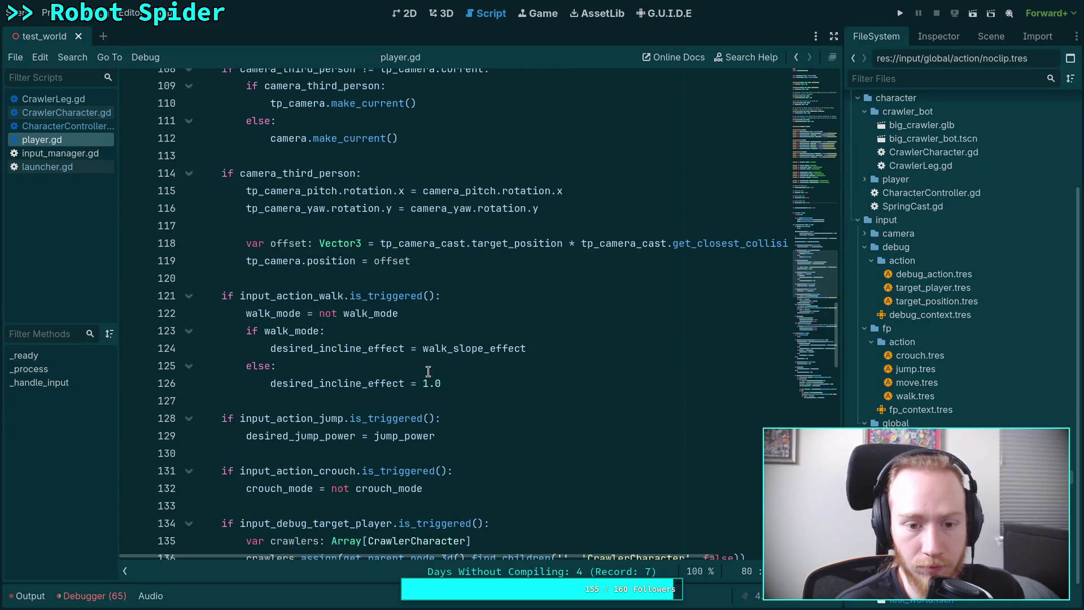
{"action": "scroll", "coordinate": [459, 390], "scroll_direction": "up", "scroll_amount": 2}
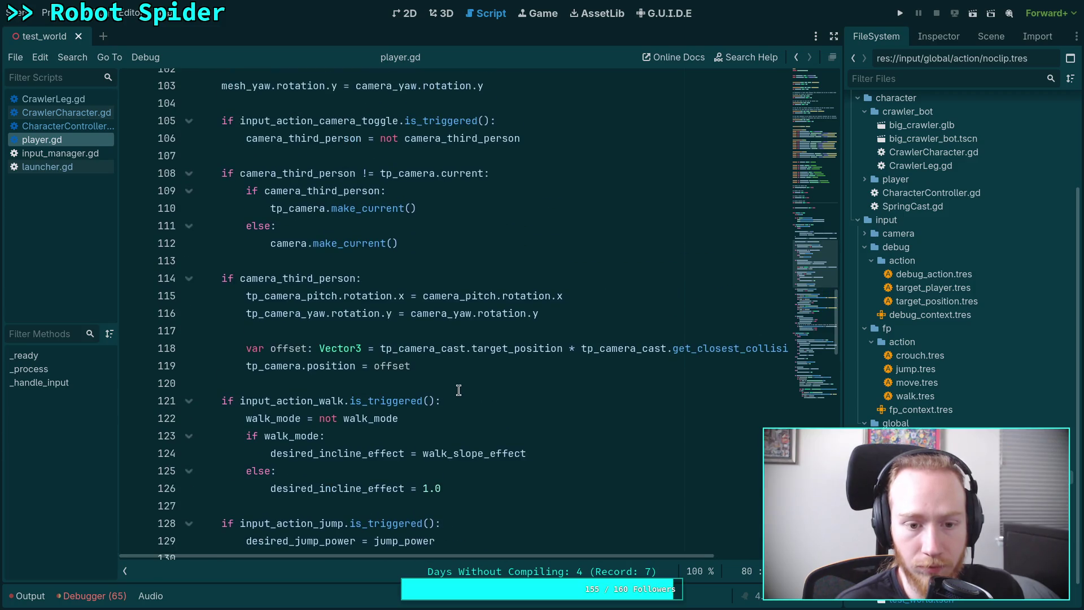
{"action": "scroll", "coordinate": [459, 390], "scroll_direction": "up", "scroll_amount": 1}
{"action": "scroll", "coordinate": [472, 402], "scroll_direction": "down", "scroll_amount": 2}
{"action": "left_click", "coordinate": [449, 313]}
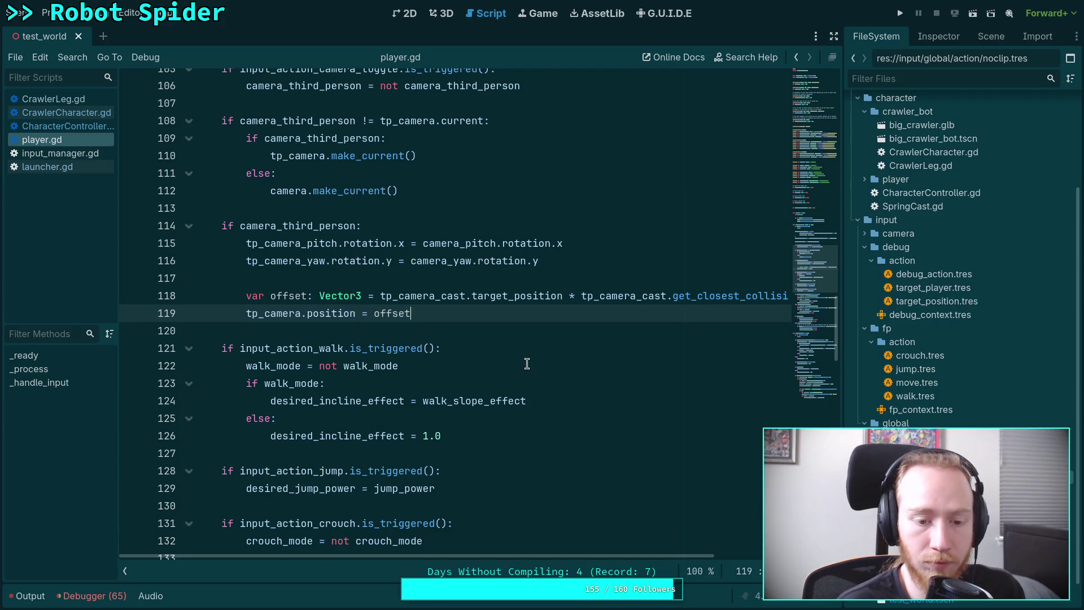
{"action": "scroll", "coordinate": [504, 383], "scroll_direction": "down", "scroll_amount": 2}
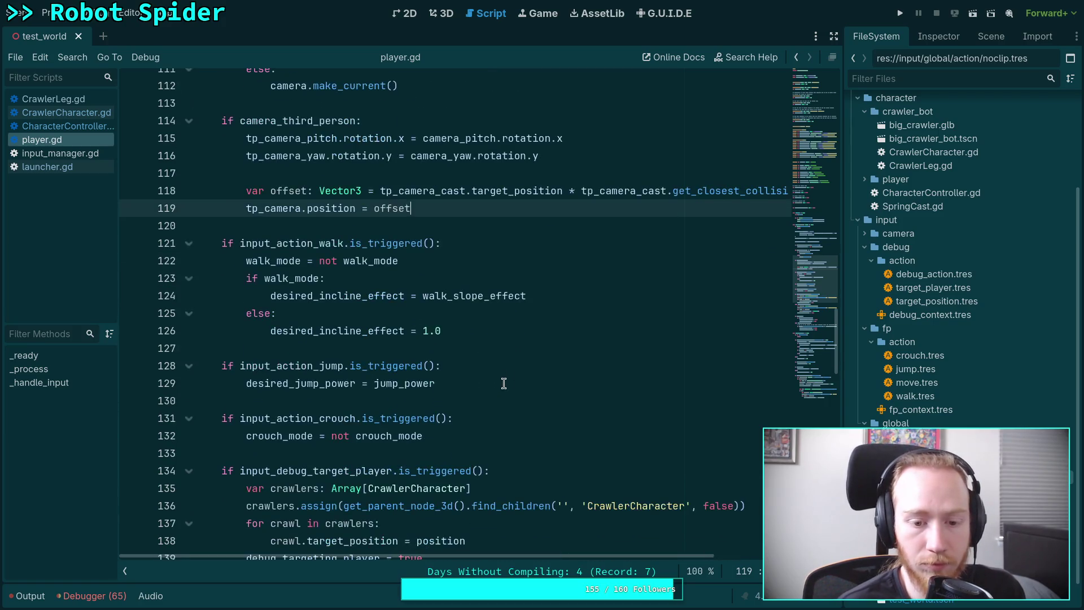
{"action": "left_click", "coordinate": [500, 347]}
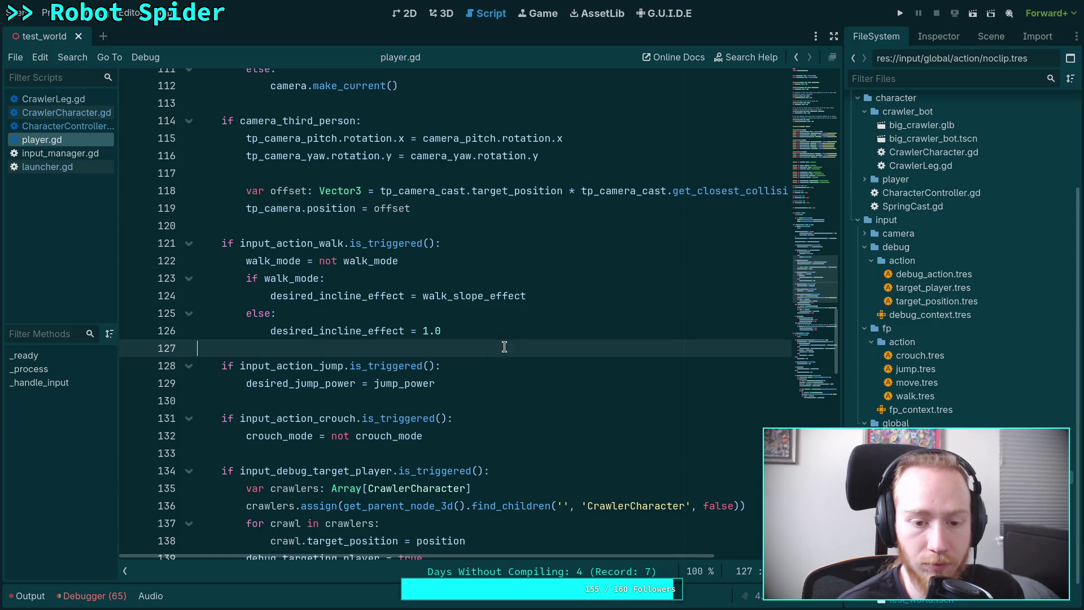
Add 'if input_debug_noclip.is_triggered():' on a new line after line 127 in player.gd.
{"action": "key", "text": "Return"}
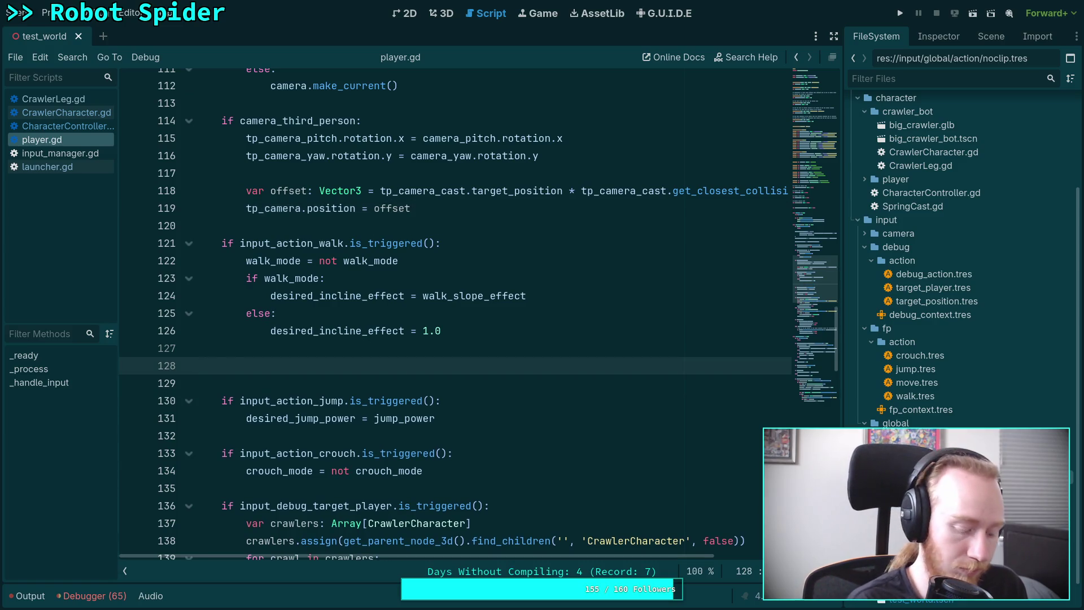
{"action": "type", "text": "input_deb"}
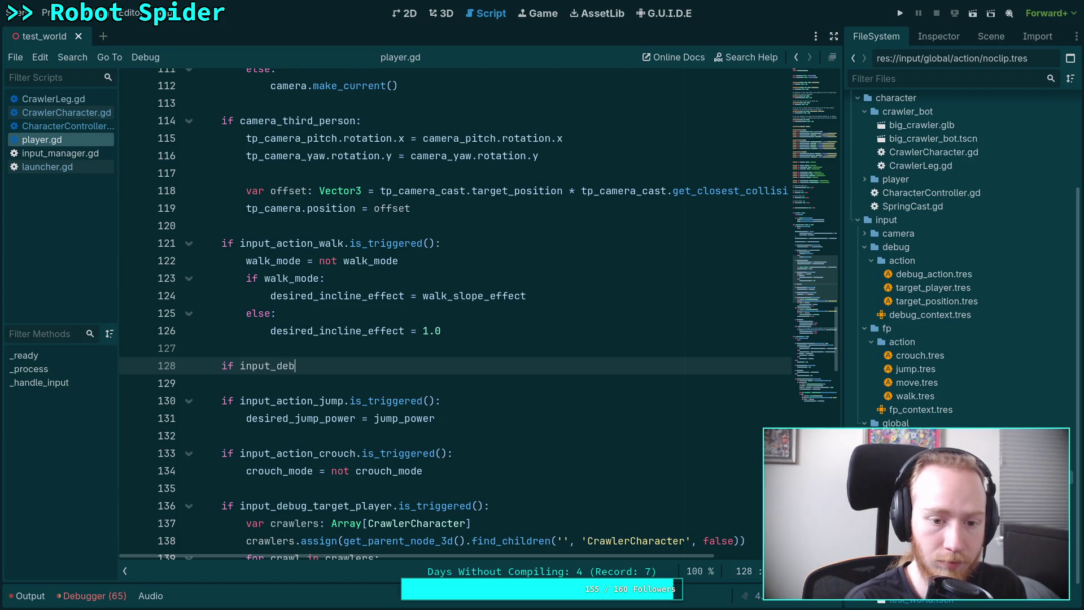
{"action": "key", "text": "Return"}
{"action": "type", "text": "is_tr"}
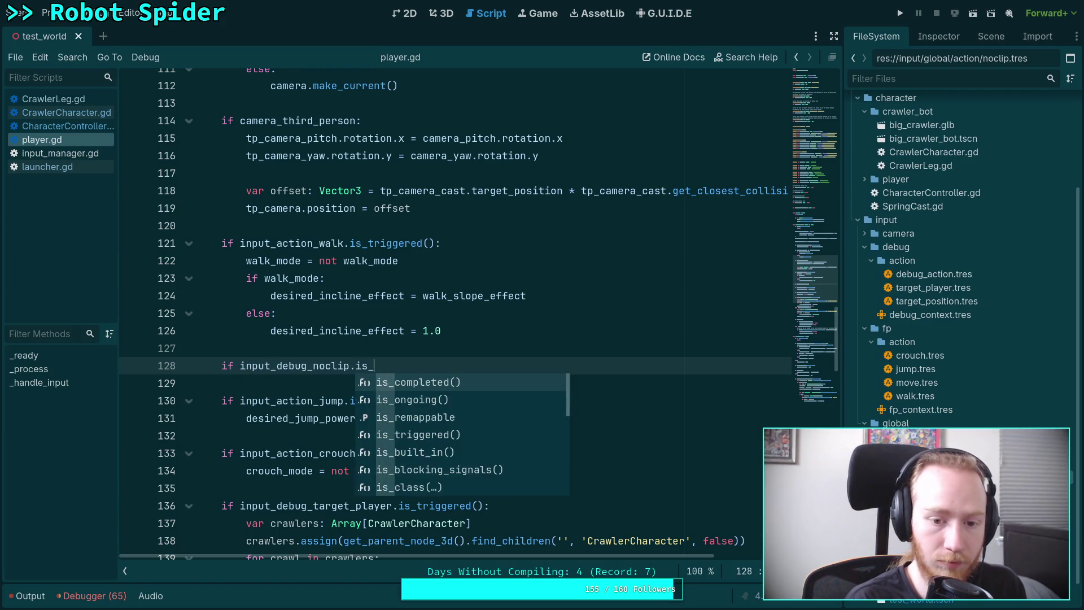
{"action": "key", "text": "Return"}
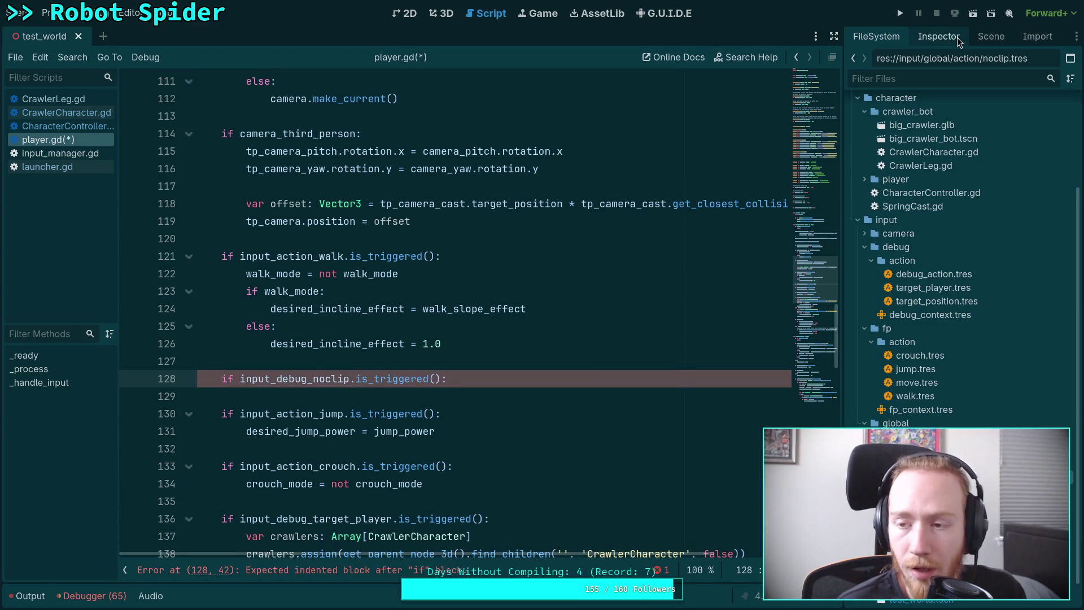
{"action": "left_click", "coordinate": [658, 13]}
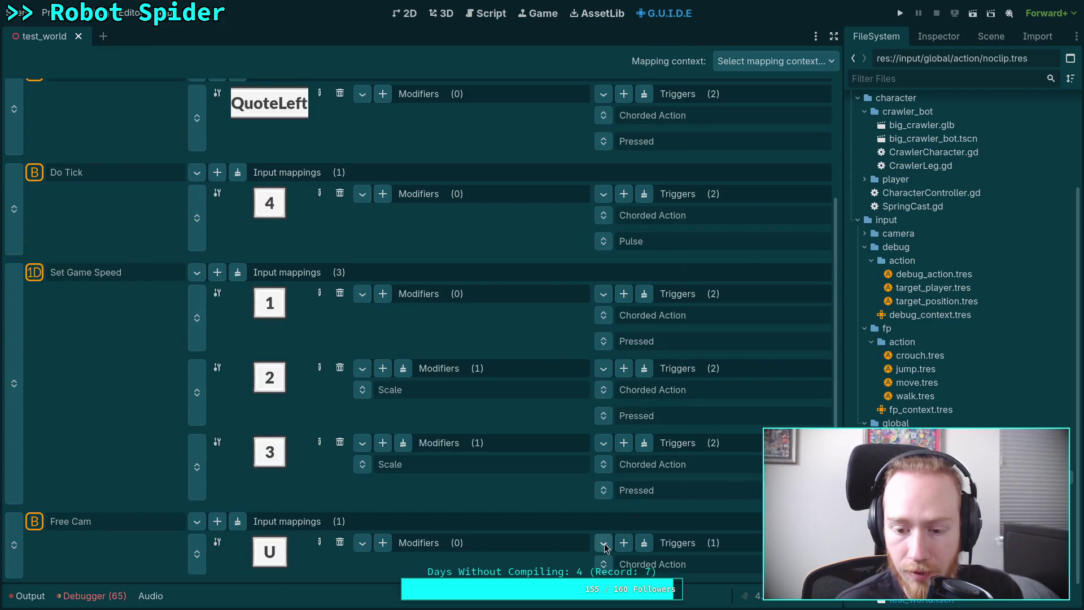
Add a Pressed trigger as the second trigger on Free Cam's U mapping.
{"action": "left_click", "coordinate": [624, 542]}
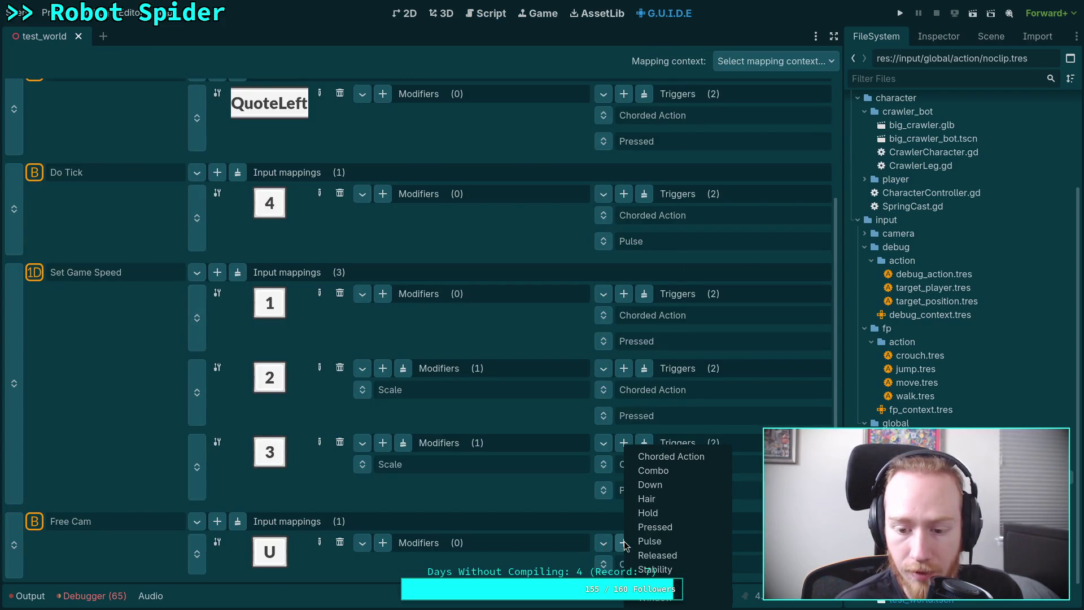
{"action": "left_click", "coordinate": [686, 528]}
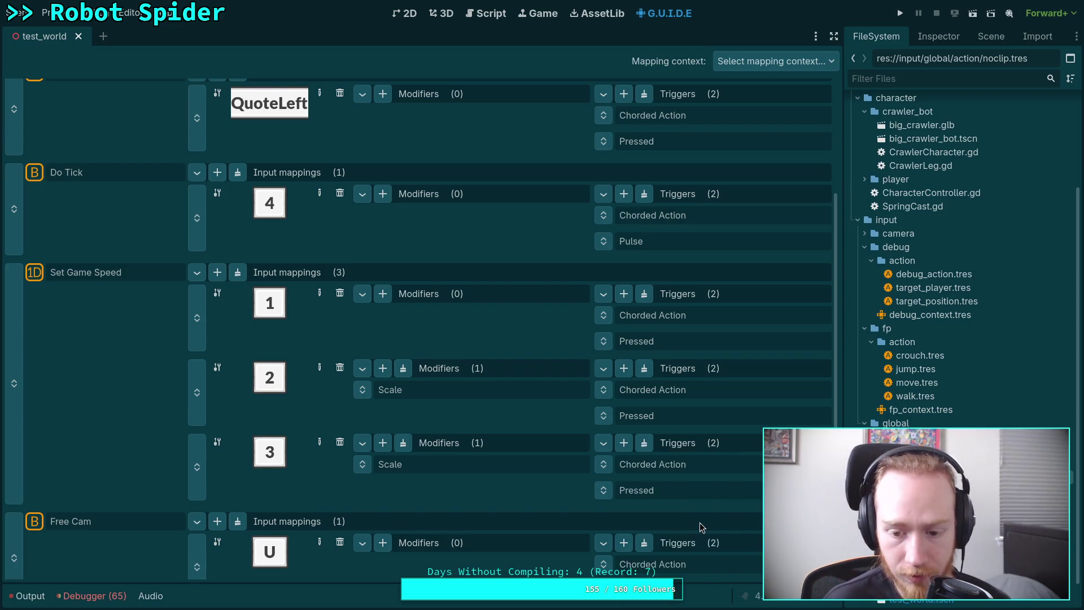
{"action": "scroll", "coordinate": [699, 523], "scroll_direction": "down", "scroll_amount": 1}
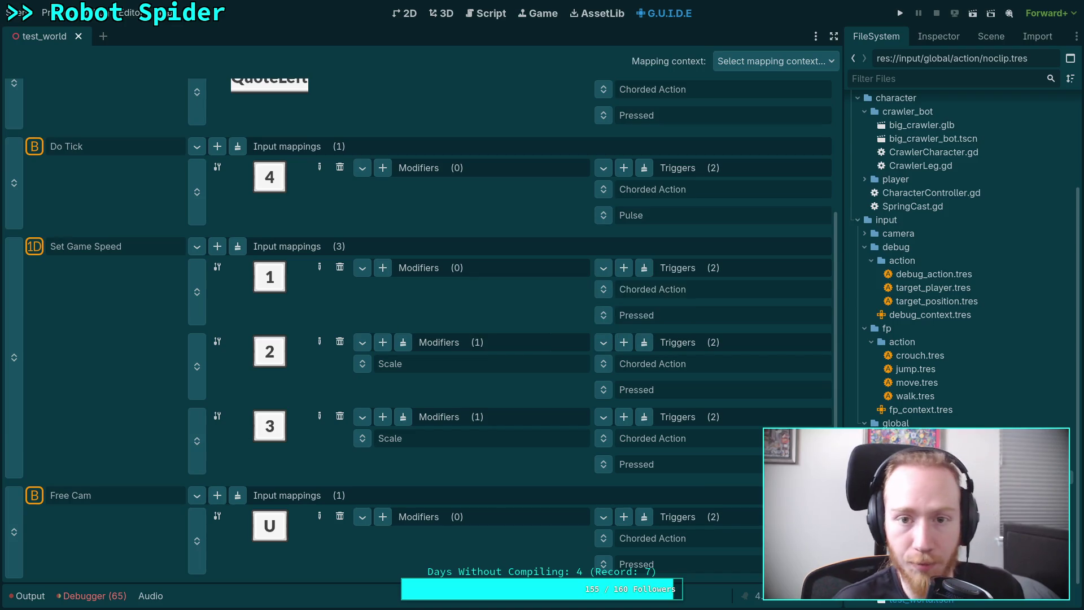
{"action": "left_click", "coordinate": [487, 19]}
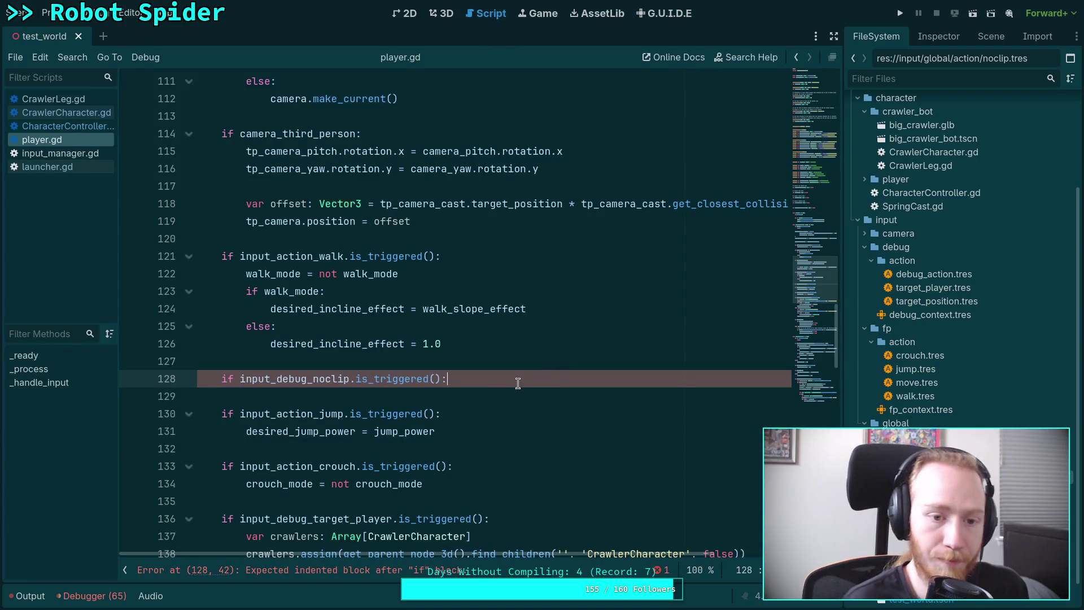
Under the noclip check, write 'freecam_mode = not freecam_mode' and open an 'if freecam_mode:' block.
{"action": "key", "text": "Return"}
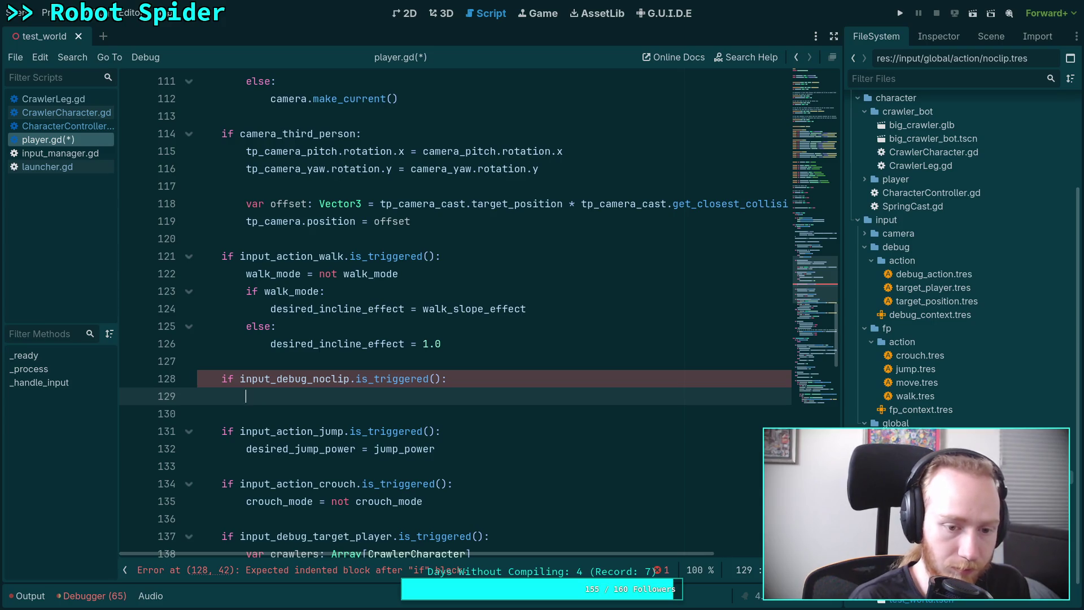
{"action": "type", "text": "freecam_mode = not free"}
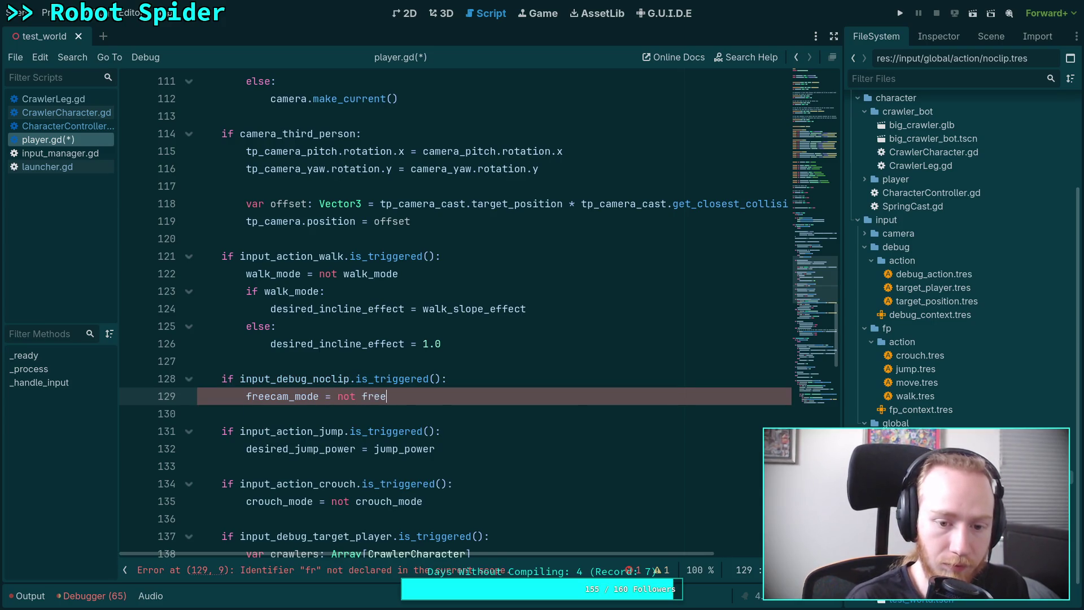
{"action": "key", "text": "Return"}
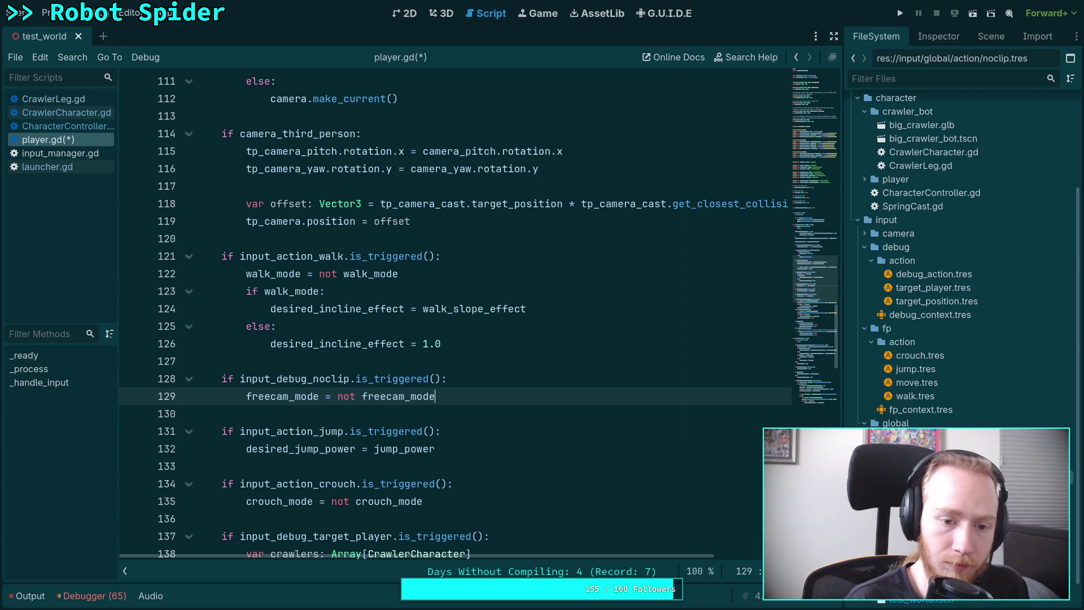
{"action": "key", "text": "Return"}
{"action": "type", "text": "if fr"}
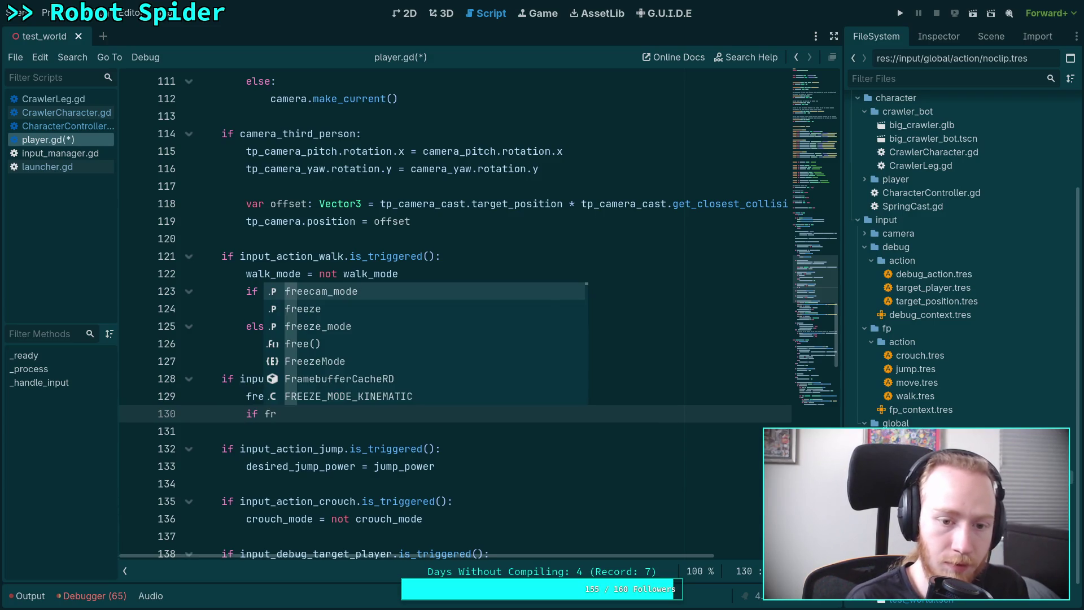
{"action": "key", "text": "Return"}
{"action": "type", "text": ":"}
{"action": "key", "text": "Return"}
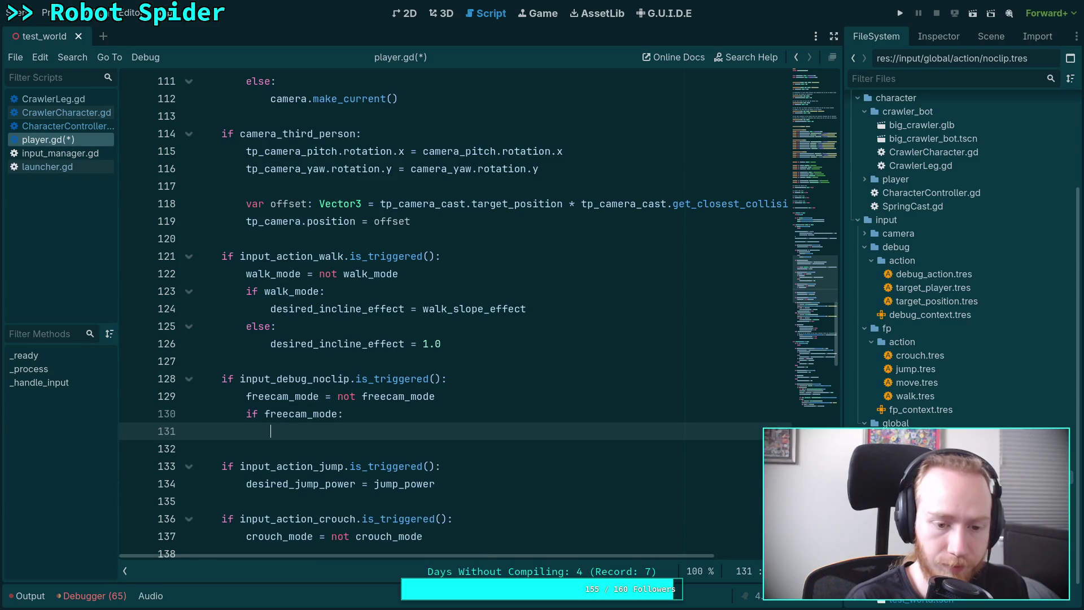
{"action": "left_click", "coordinate": [963, 36]}
{"action": "left_click", "coordinate": [975, 37]}
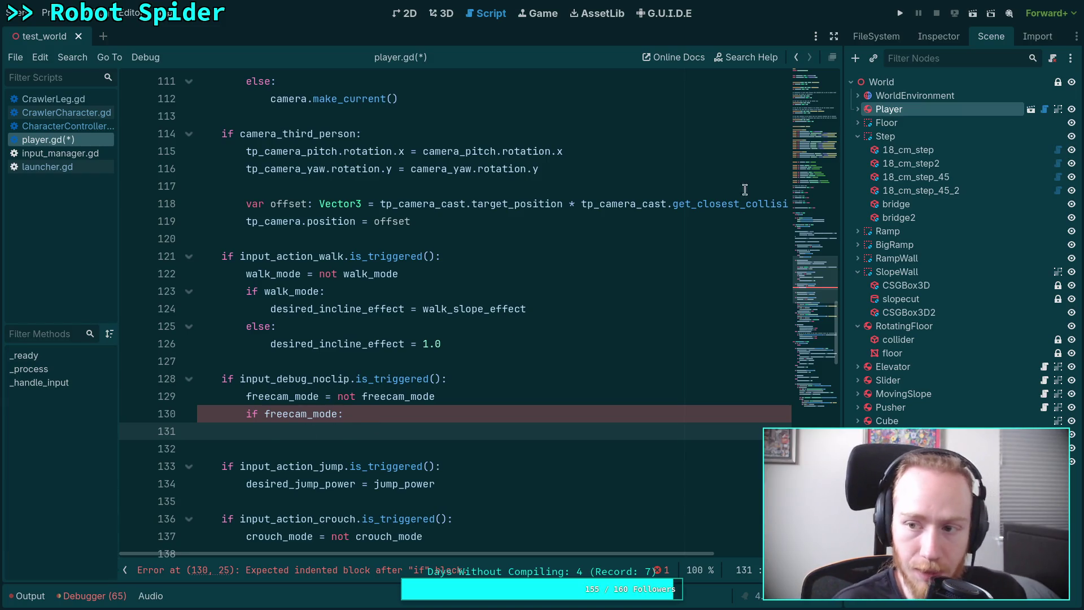
{"action": "scroll", "coordinate": [822, 250], "scroll_direction": "up", "scroll_amount": 4}
{"action": "mouse_move", "coordinate": [822, 249]}
{"action": "left_mouse_down"}
{"action": "mouse_move", "coordinate": [828, 66]}
{"action": "mouse_move", "coordinate": [794, 199]}
{"action": "left_mouse_up"}
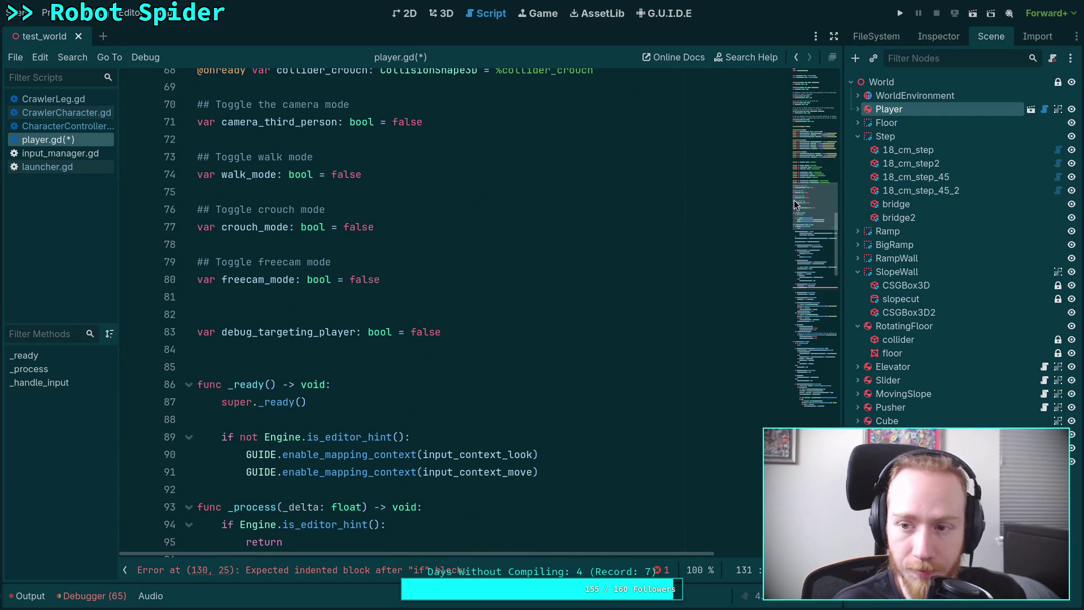
{"action": "left_click", "coordinate": [67, 126]}
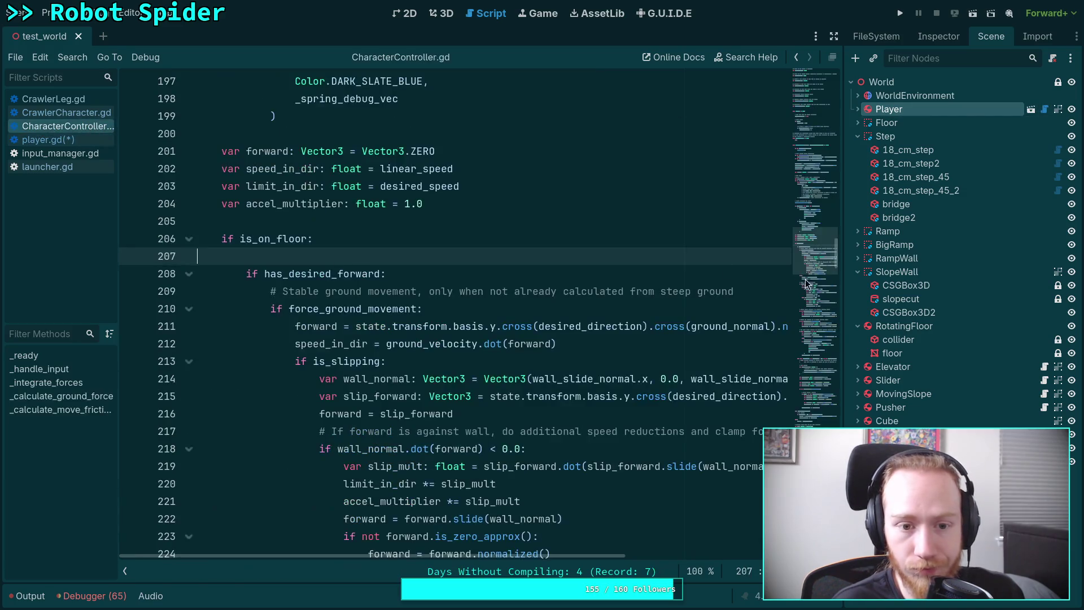
{"action": "scroll", "coordinate": [554, 244], "scroll_direction": "up", "scroll_amount": 20}
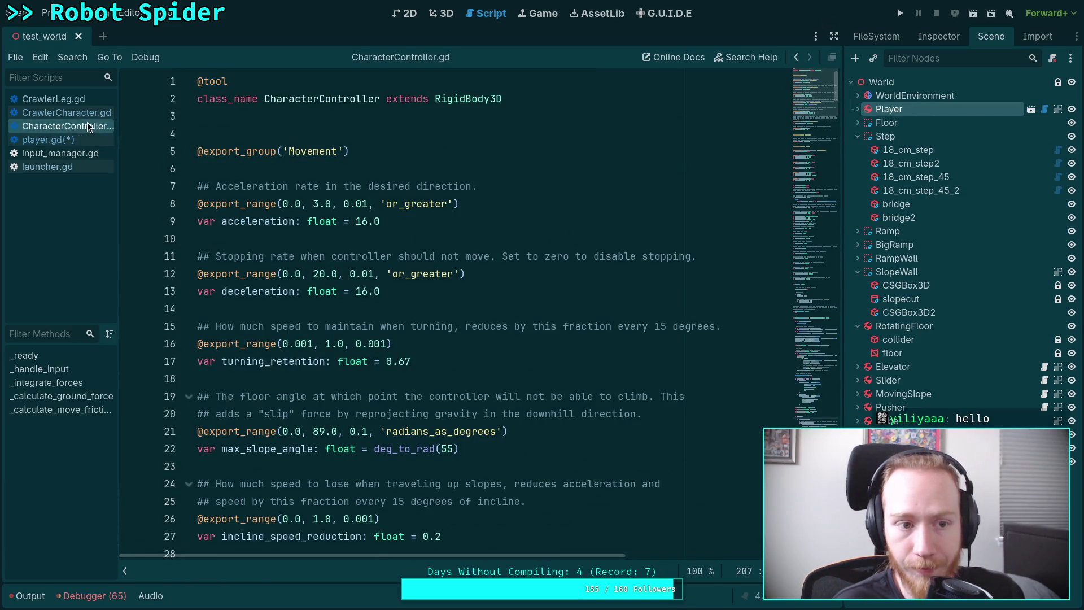
{"action": "left_click", "coordinate": [89, 111]}
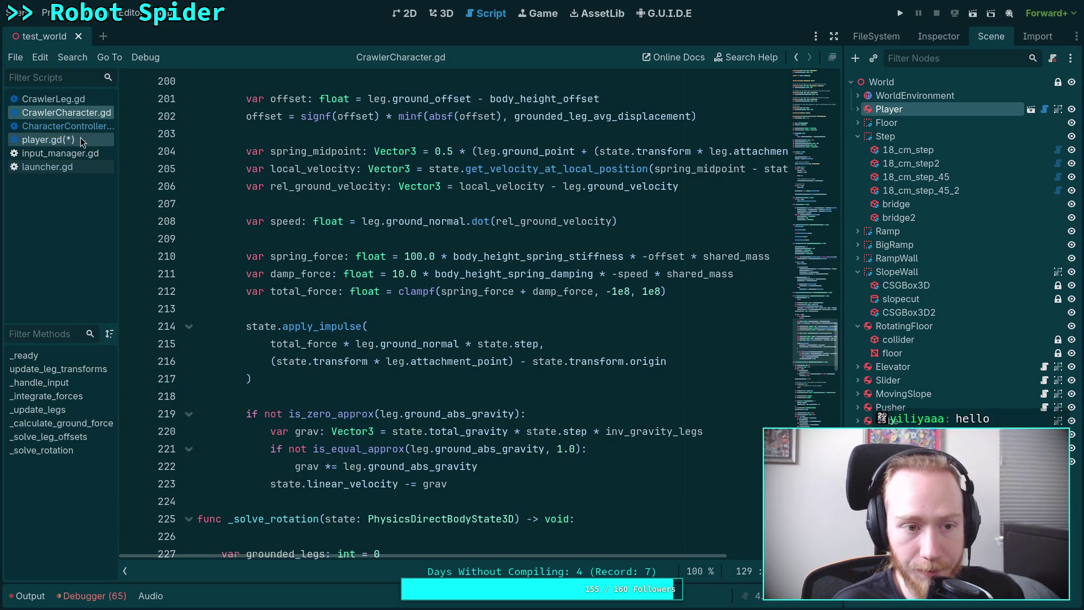
{"action": "left_click", "coordinate": [80, 138]}
{"action": "scroll", "coordinate": [607, 262], "scroll_direction": "up", "scroll_amount": 2}
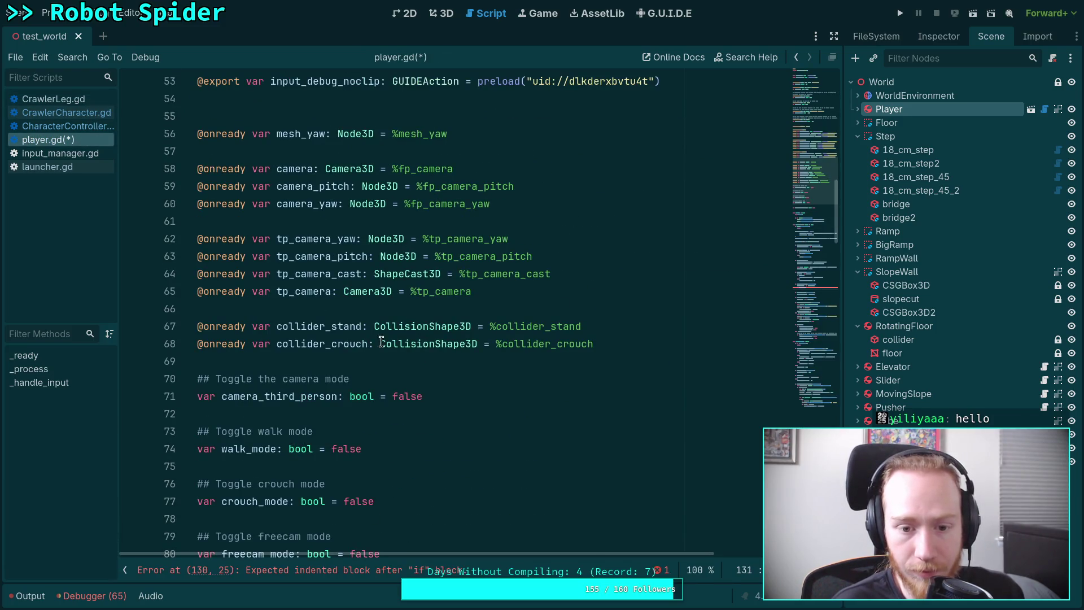
{"action": "double_click", "coordinate": [300, 327]}
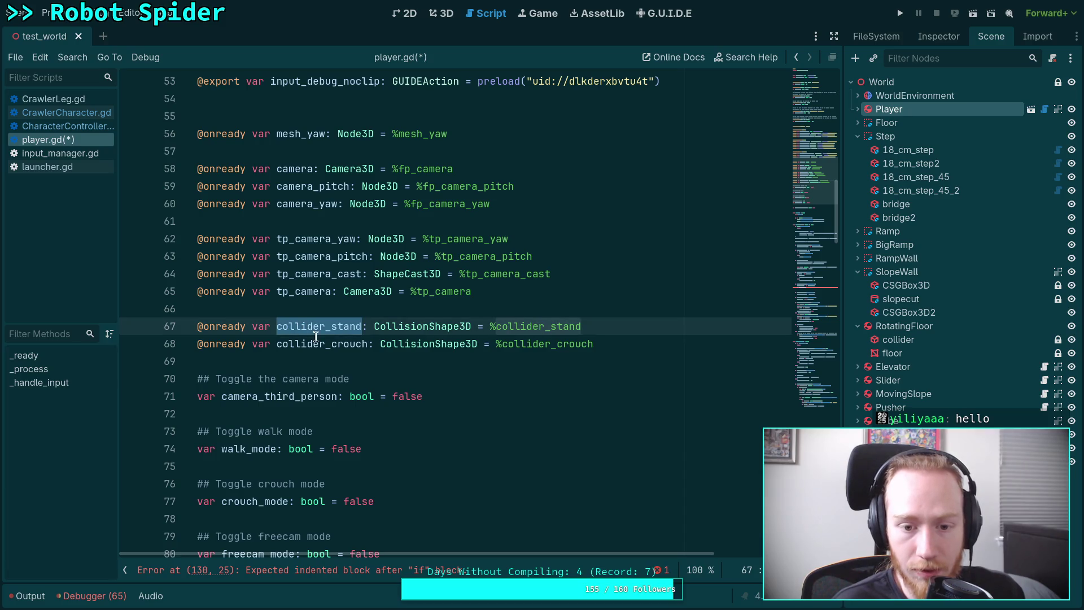
{"action": "double_click", "coordinate": [313, 344]}
{"action": "scroll", "coordinate": [635, 293], "scroll_direction": "down", "scroll_amount": 20}
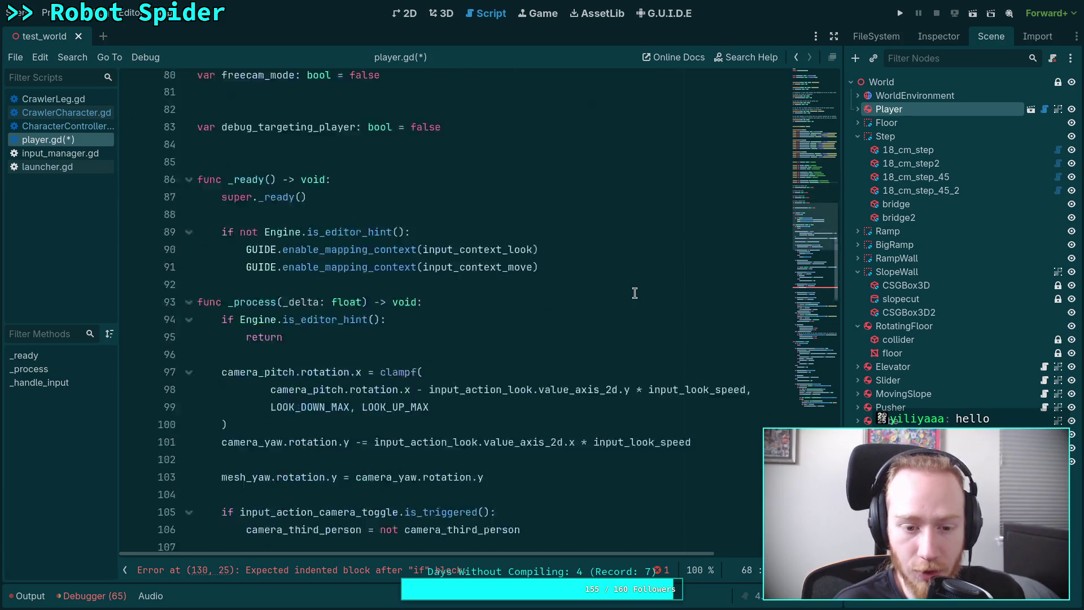
{"action": "scroll", "coordinate": [634, 292], "scroll_direction": "down", "scroll_amount": 9}
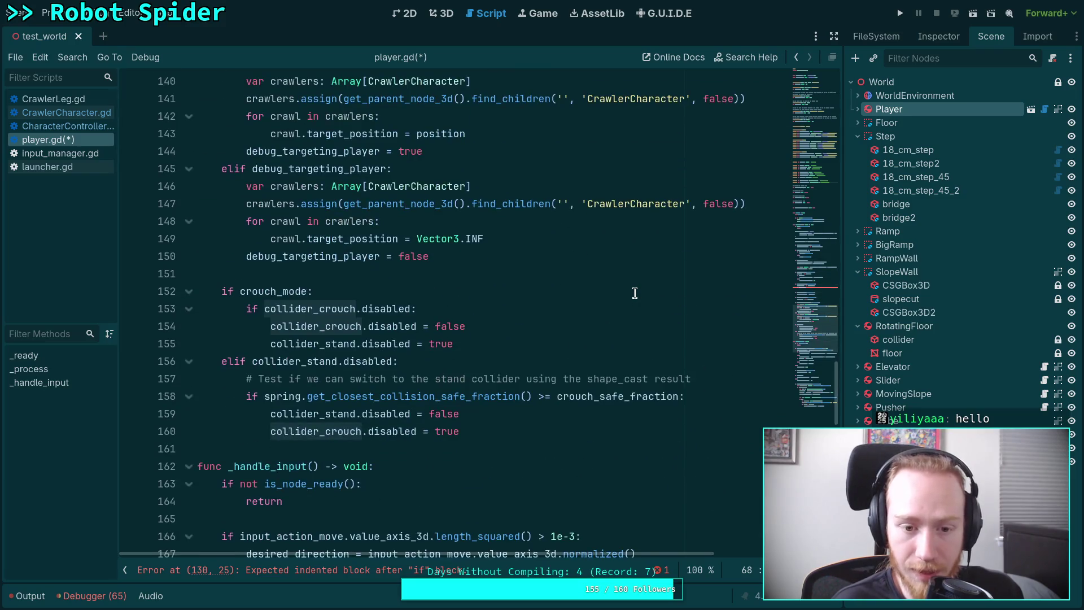
{"action": "scroll", "coordinate": [634, 293], "scroll_direction": "up", "scroll_amount": 5}
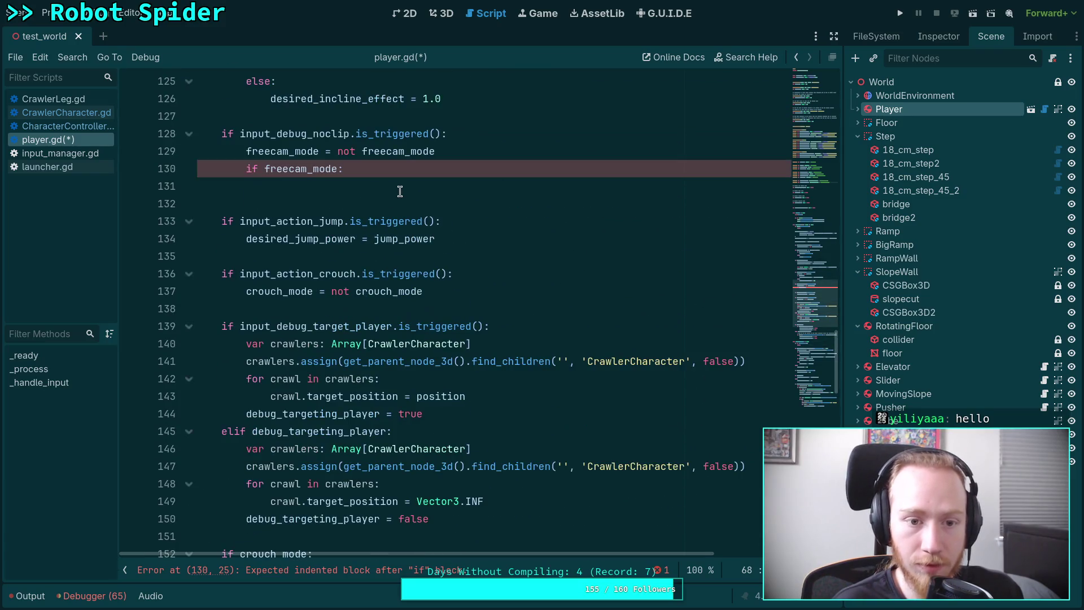
In the freecam branch, set collider_crouch.disabled and collider_stand.disabled to true.
{"action": "left_click", "coordinate": [403, 190]}
{"action": "scroll", "coordinate": [403, 190], "scroll_direction": "down", "scroll_amount": 1}
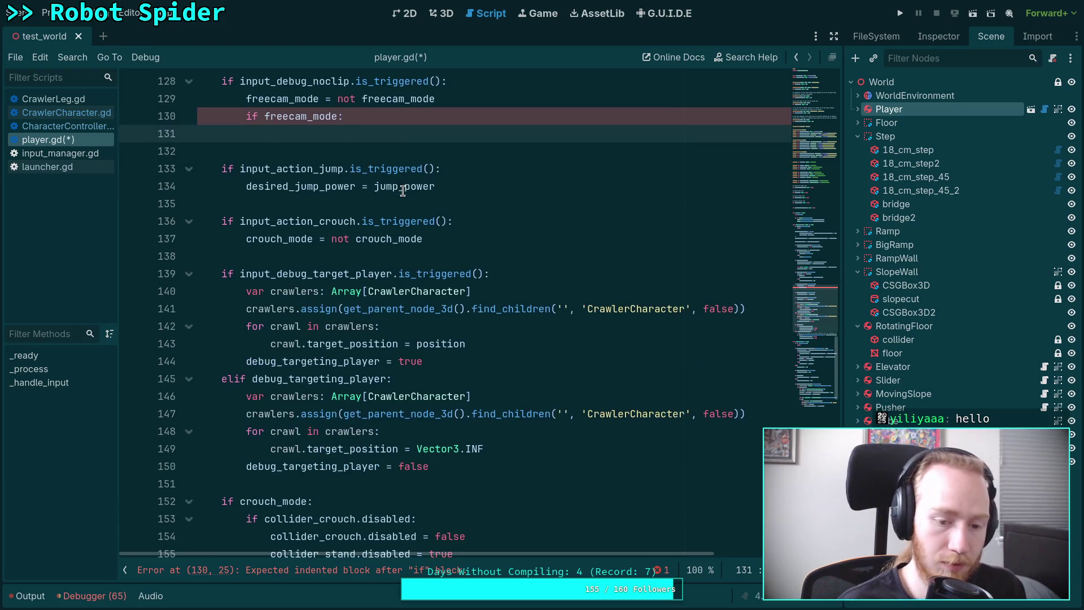
{"action": "type", "text": "colle"}
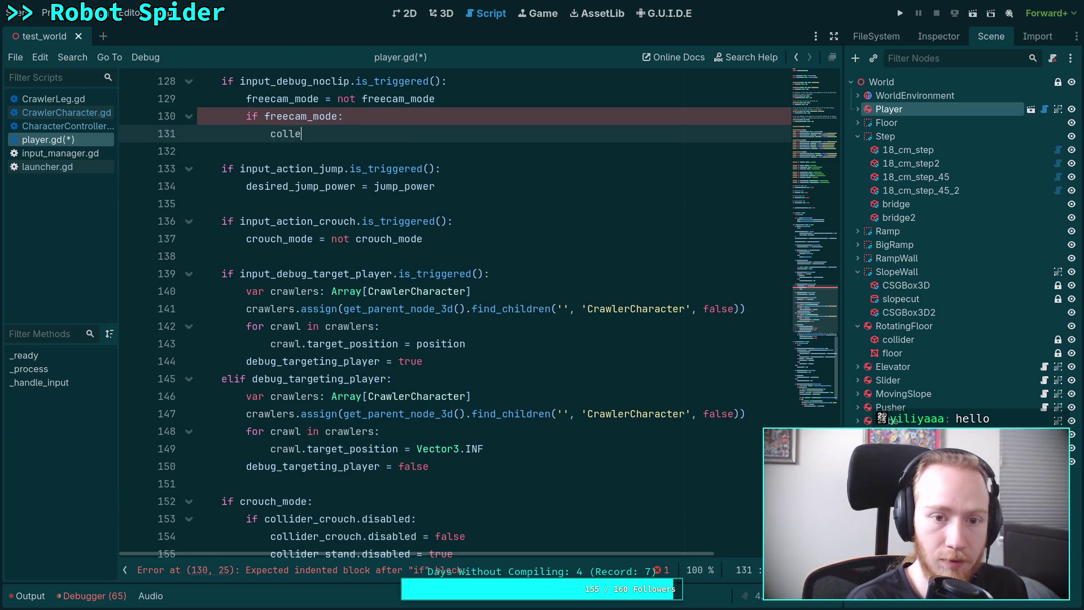
{"action": "key", "text": "BackSpace"}
{"action": "type", "text": "id"}
{"action": "key", "text": "Return"}
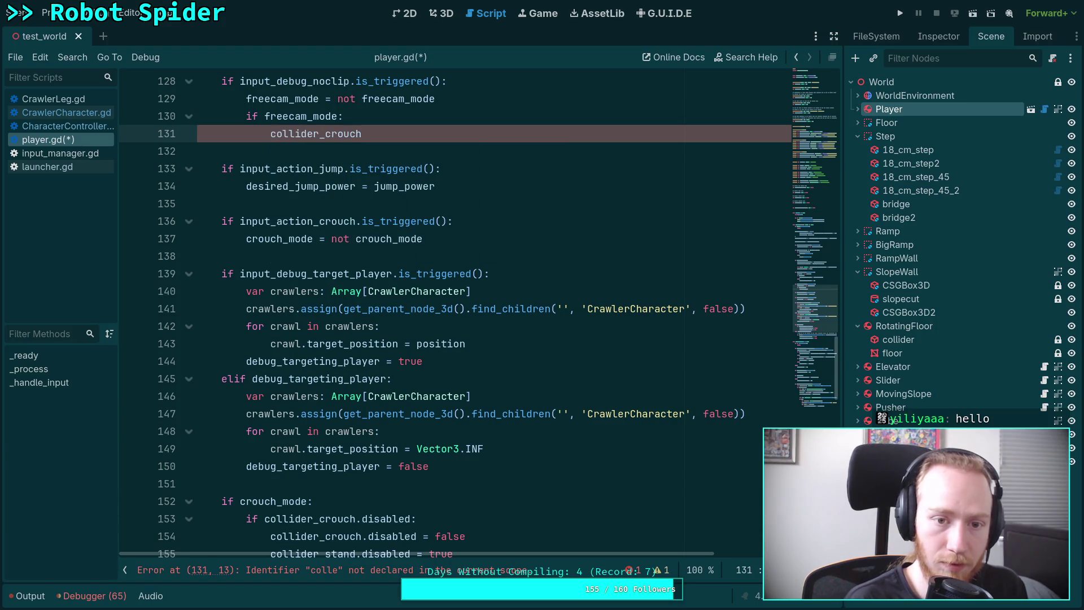
{"action": "type", "text": ".dis"}
{"action": "key", "text": "Return"}
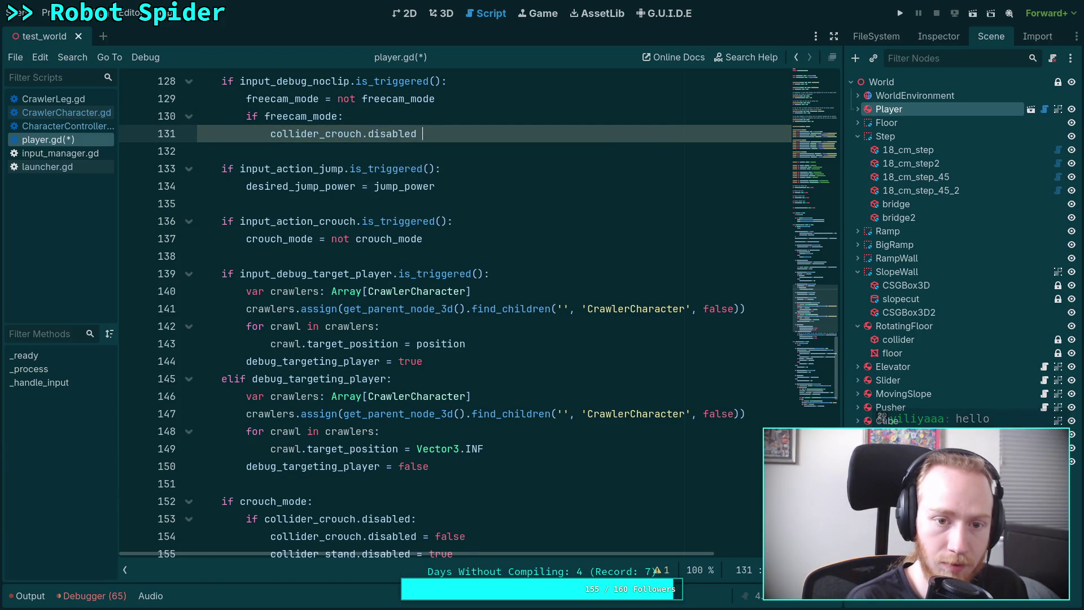
{"action": "type", "text": "= true"}
{"action": "key", "text": "Return"}
{"action": "type", "text": "llider"}
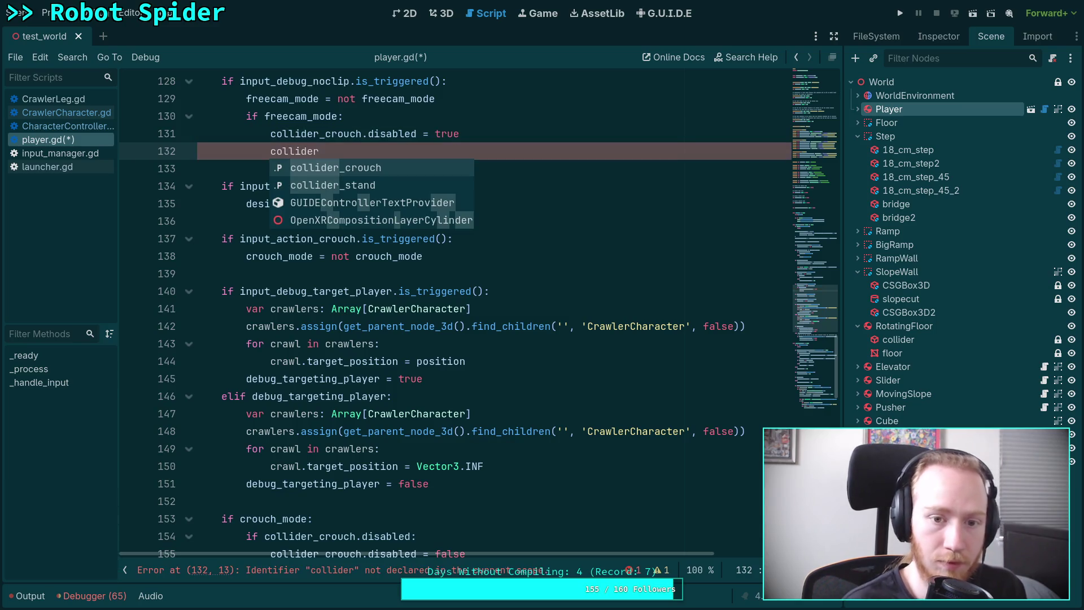
{"action": "key", "text": "Down"}
{"action": "key", "text": "Return"}
{"action": "type", "text": ".disabled = true"}
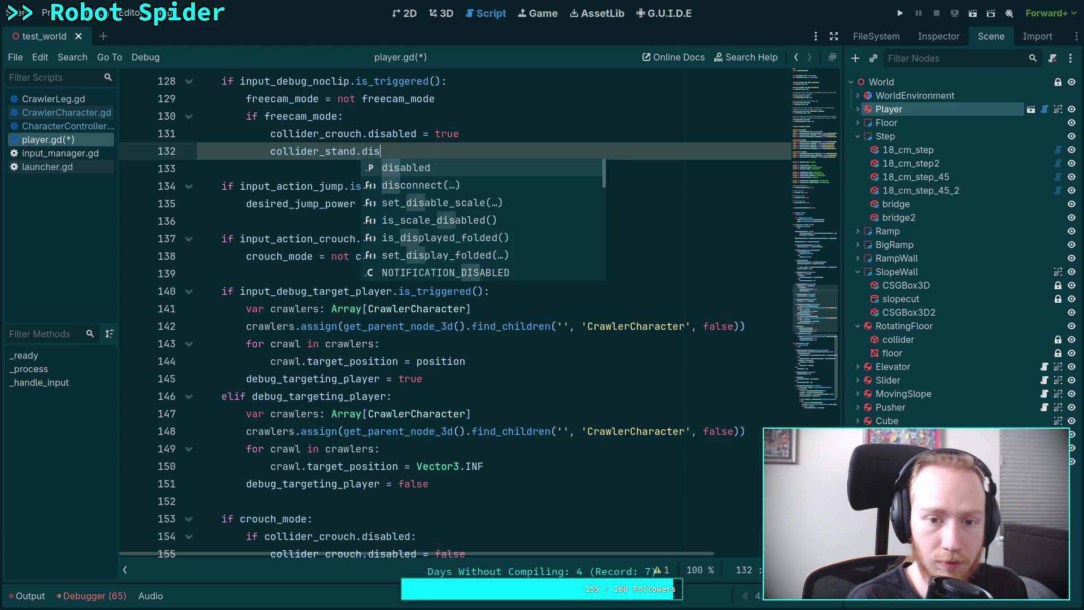
{"action": "key", "text": "Return"}
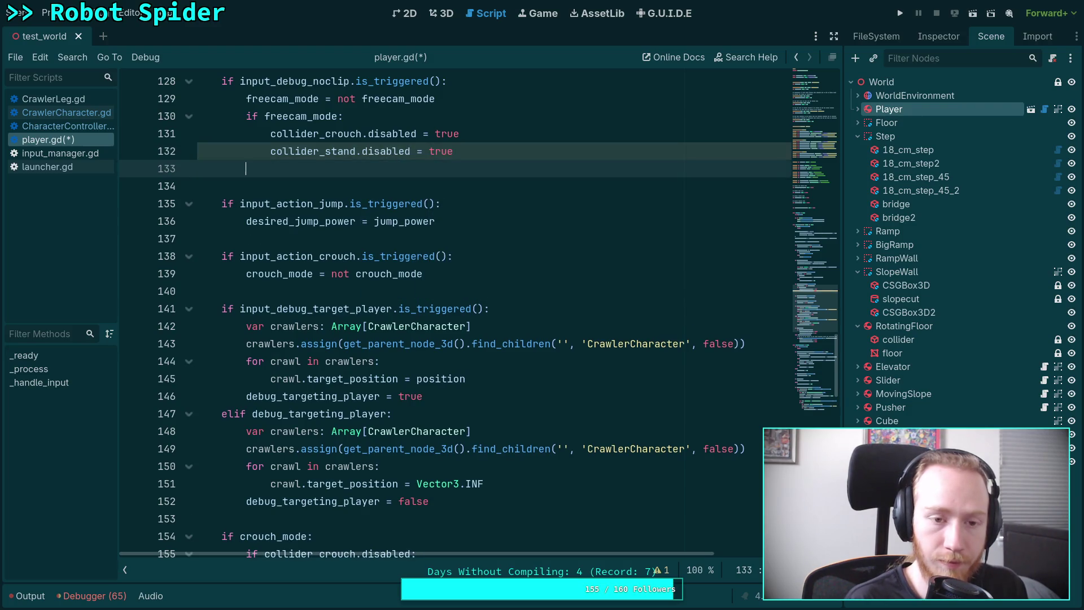
Add an else branch setting collider_crouch.disabled = false under a '# Crouch collider first' comment.
{"action": "key", "text": "BackSpace"}
{"action": "type", "text": "else:"}
{"action": "key", "text": "Return"}
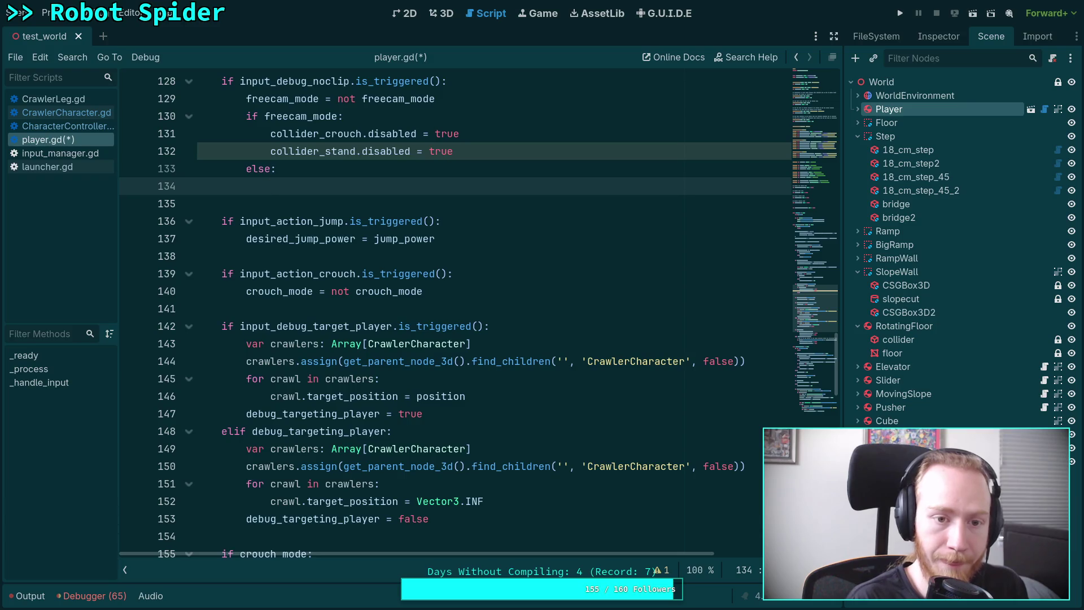
{"action": "scroll", "coordinate": [495, 283], "scroll_direction": "down", "scroll_amount": 3}
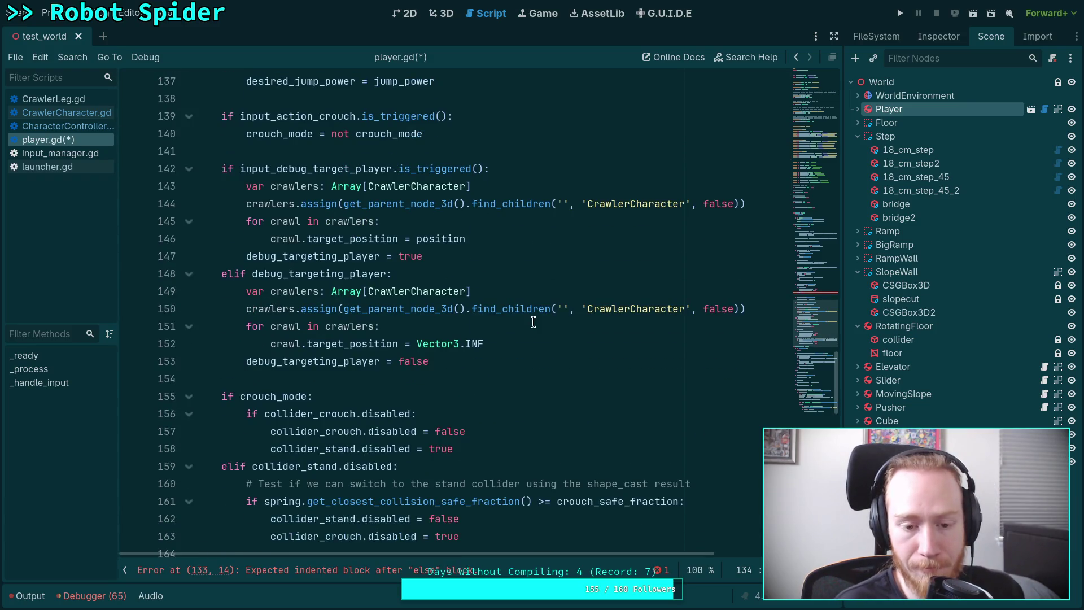
{"action": "scroll", "coordinate": [533, 322], "scroll_direction": "down", "scroll_amount": 1}
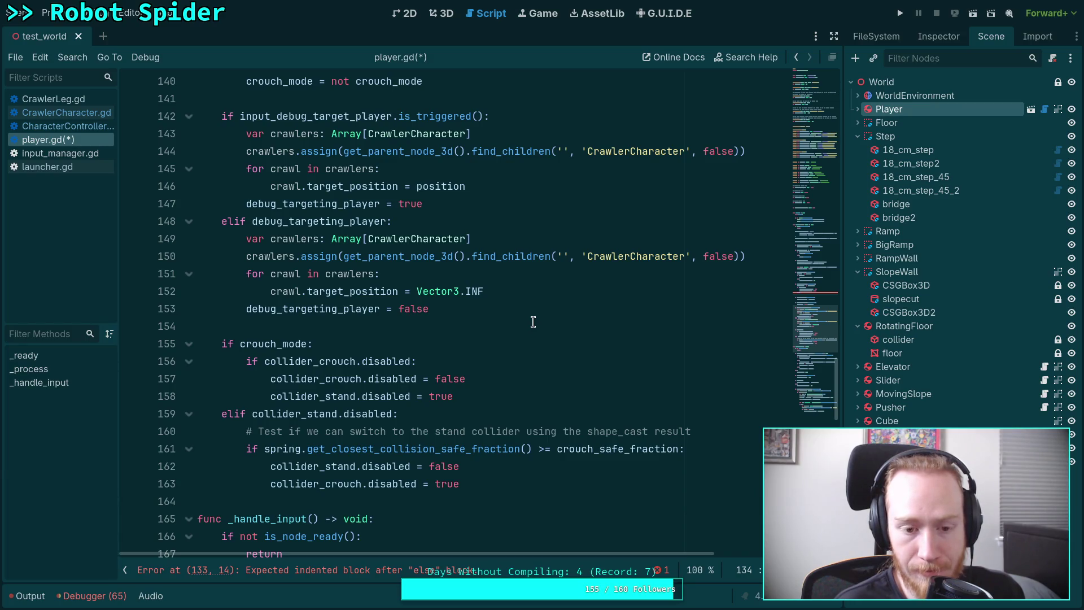
{"action": "scroll", "coordinate": [533, 322], "scroll_direction": "up", "scroll_amount": 3}
{"action": "scroll", "coordinate": [533, 322], "scroll_direction": "down", "scroll_amount": 1}
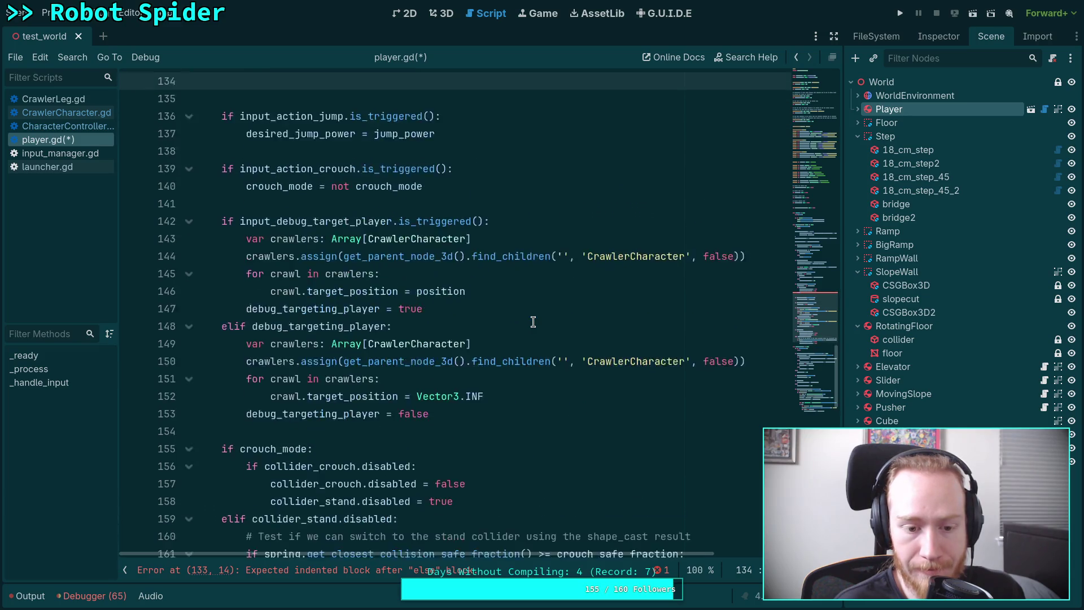
{"action": "scroll", "coordinate": [533, 322], "scroll_direction": "down", "scroll_amount": 1}
{"action": "scroll", "coordinate": [533, 322], "scroll_direction": "up", "scroll_amount": 2}
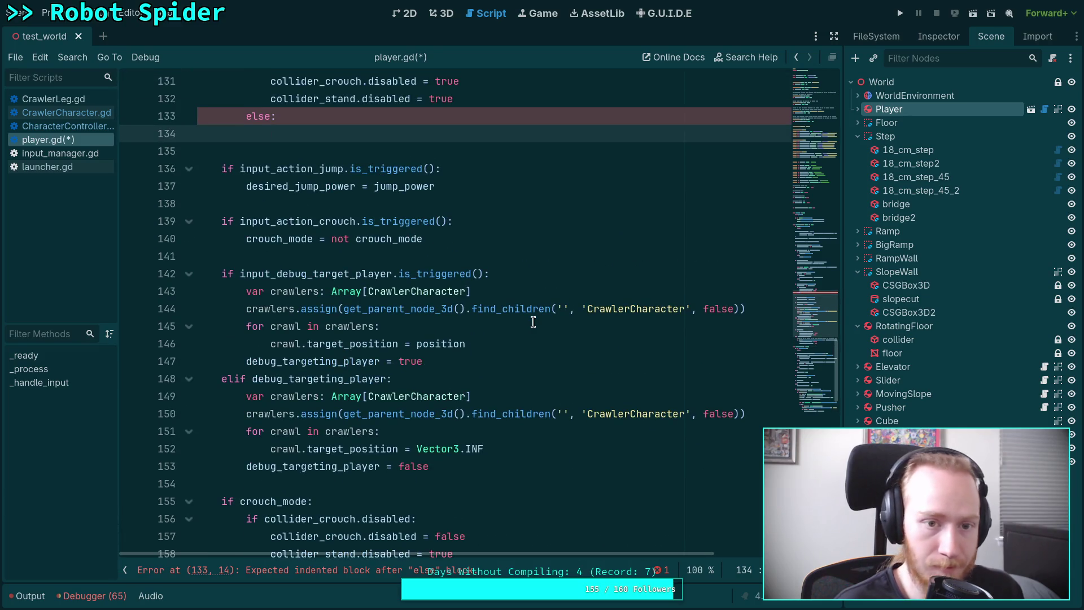
{"action": "type", "text": "collider_"}
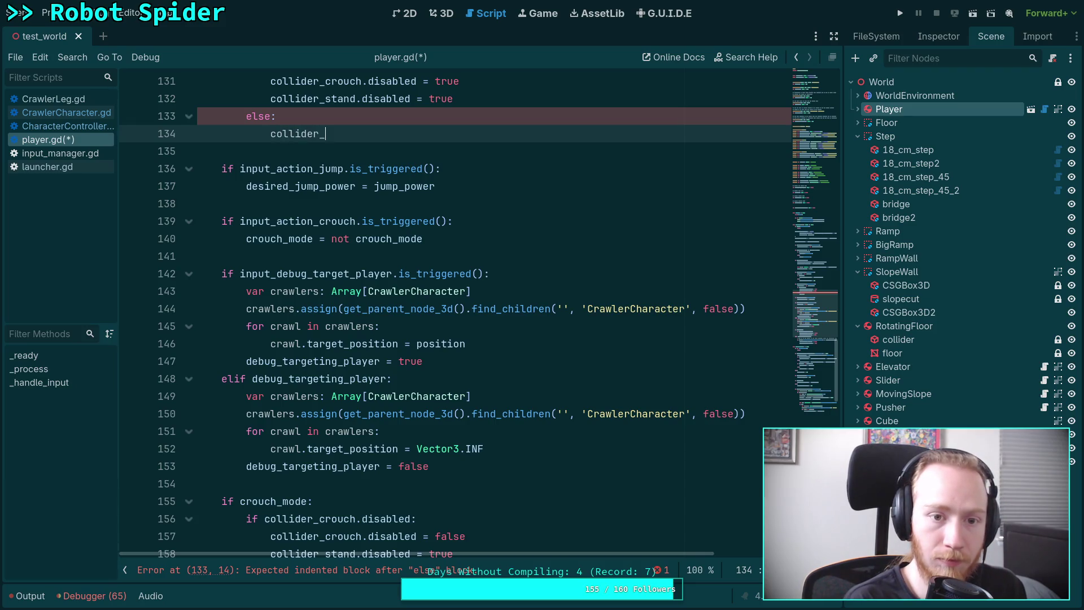
{"action": "type", "text": "gro"}
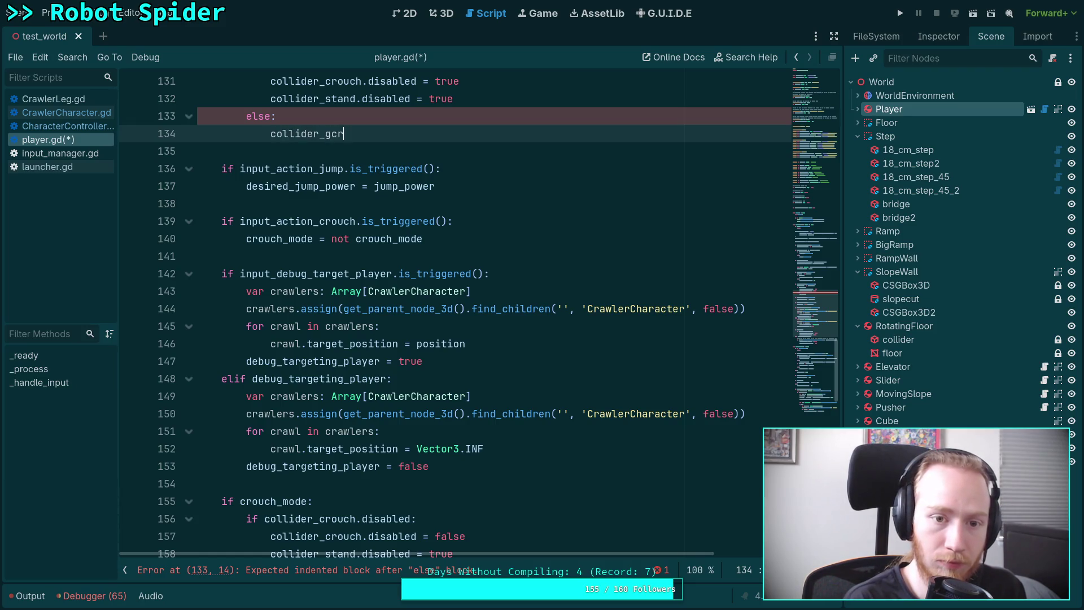
{"action": "type", "text": "c8h"}
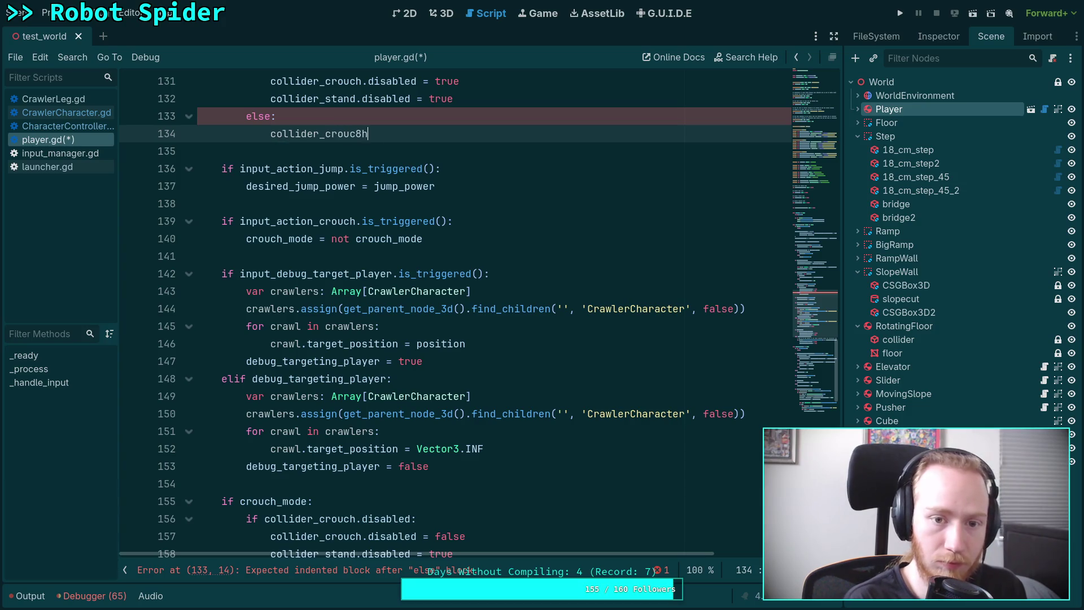
{"action": "type", "text": "di"}
{"action": "key", "text": "Return"}
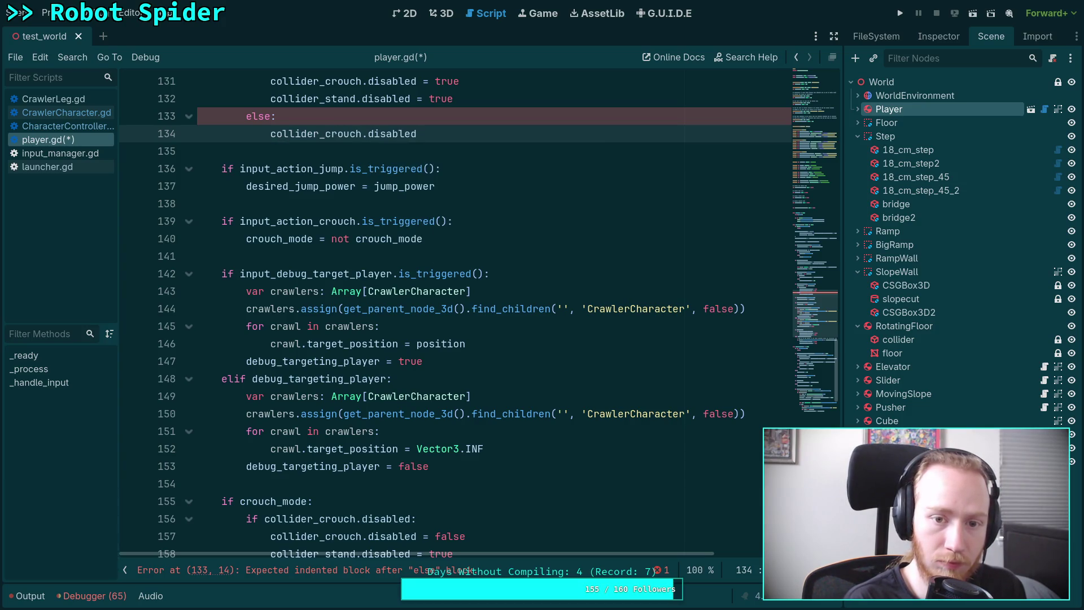
{"action": "type", "text": "false"}
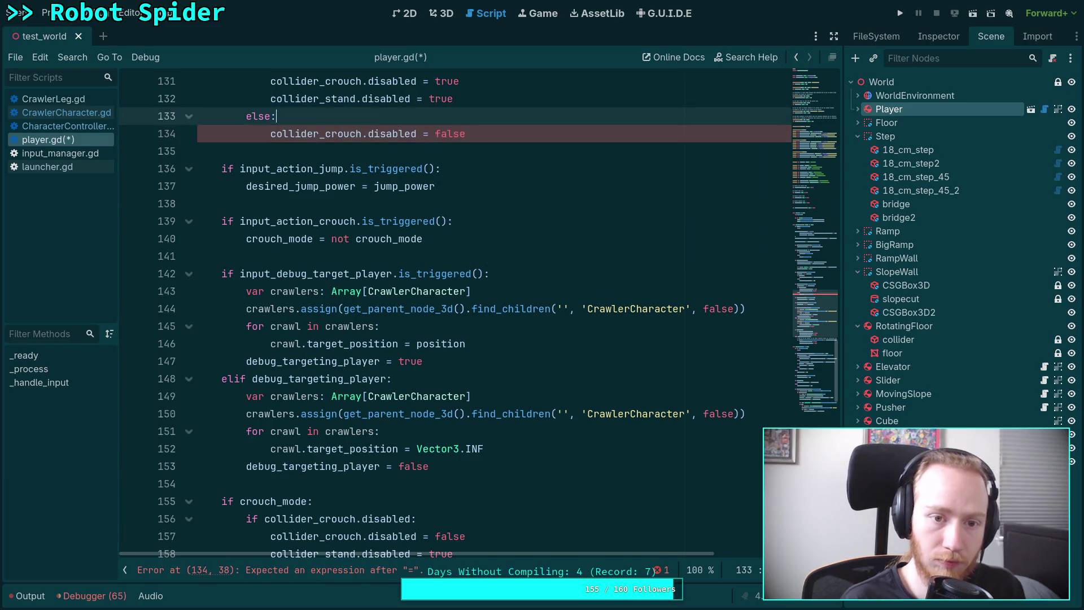
{"action": "key", "text": "ctrl+shift+Return"}
{"action": "type", "text": "# Crouch collider first"}
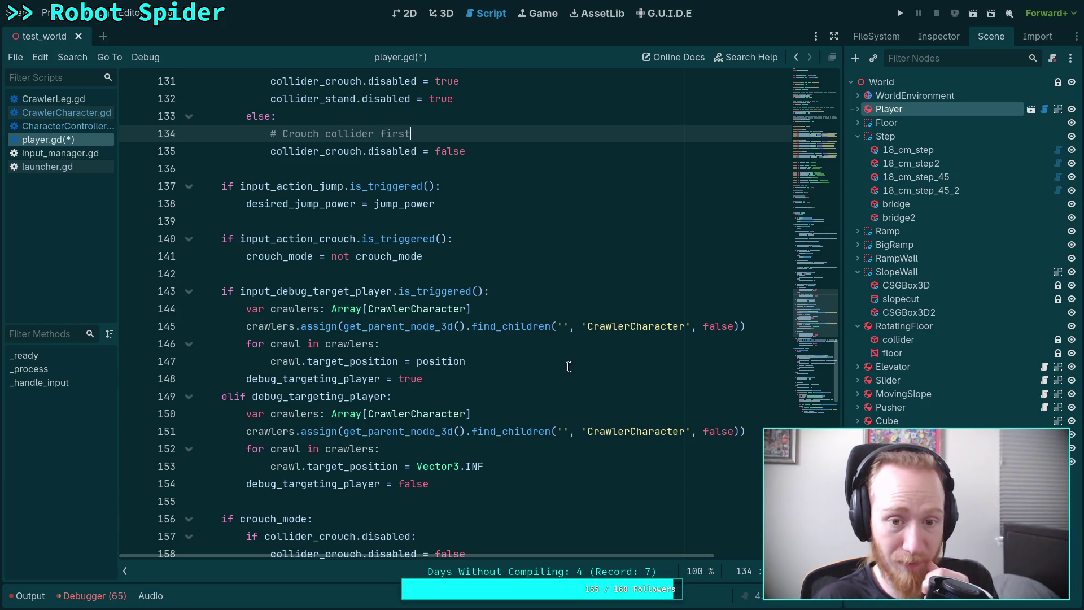
{"action": "left_click", "coordinate": [513, 152]}
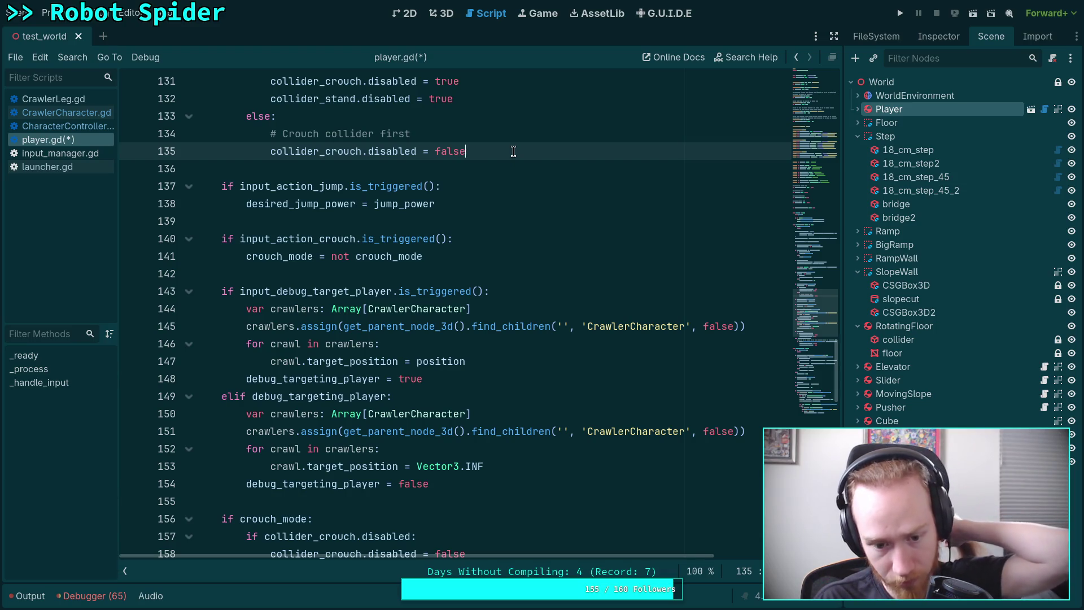
{"action": "scroll", "coordinate": [513, 151], "scroll_direction": "down", "scroll_amount": 2}
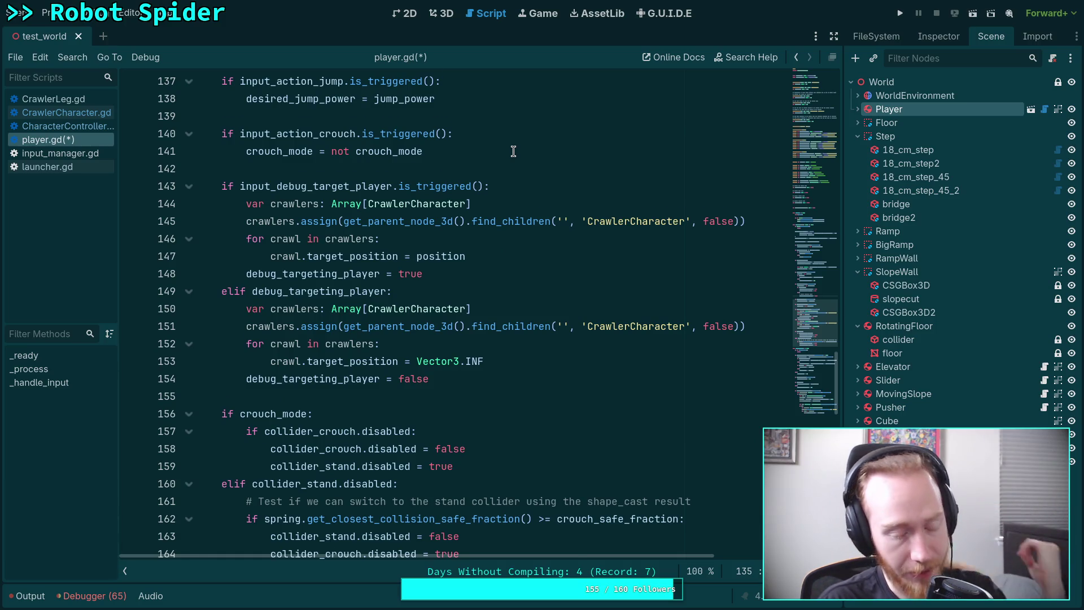
{"action": "scroll", "coordinate": [513, 152], "scroll_direction": "down", "scroll_amount": 2}
{"action": "scroll", "coordinate": [533, 283], "scroll_direction": "up", "scroll_amount": 11}
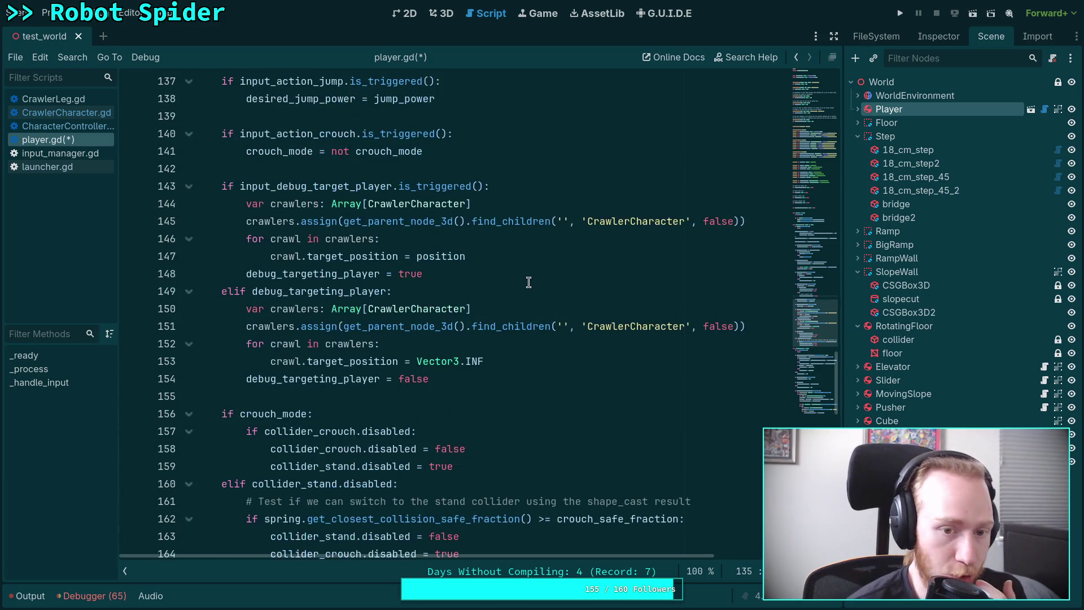
{"action": "scroll", "coordinate": [528, 280], "scroll_direction": "down", "scroll_amount": 1}
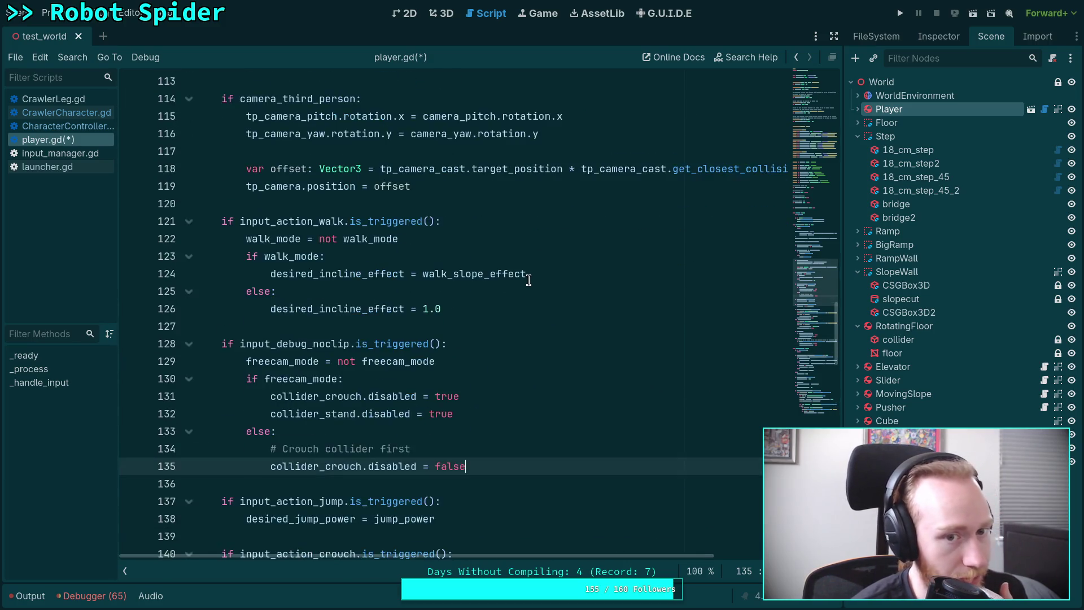
{"action": "scroll", "coordinate": [528, 280], "scroll_direction": "up", "scroll_amount": 2}
{"action": "scroll", "coordinate": [528, 280], "scroll_direction": "down", "scroll_amount": 1}
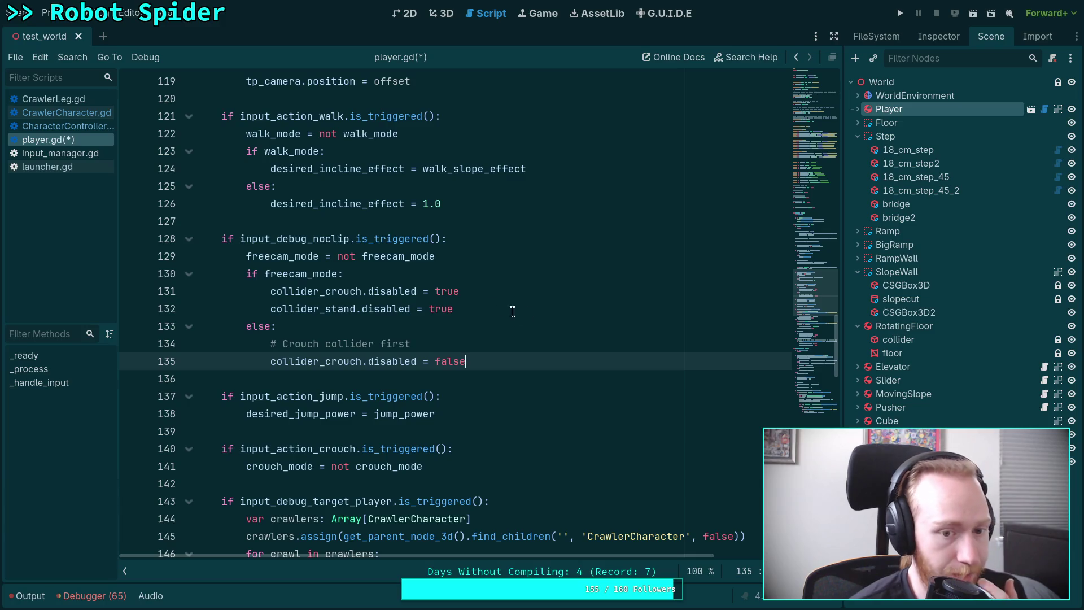
Make the freecam branch set desired_gravity = 0.0 and force_ground_movement = false.
{"action": "left_click", "coordinate": [480, 305]}
{"action": "key", "text": "Return"}
{"action": "type", "text": "es"}
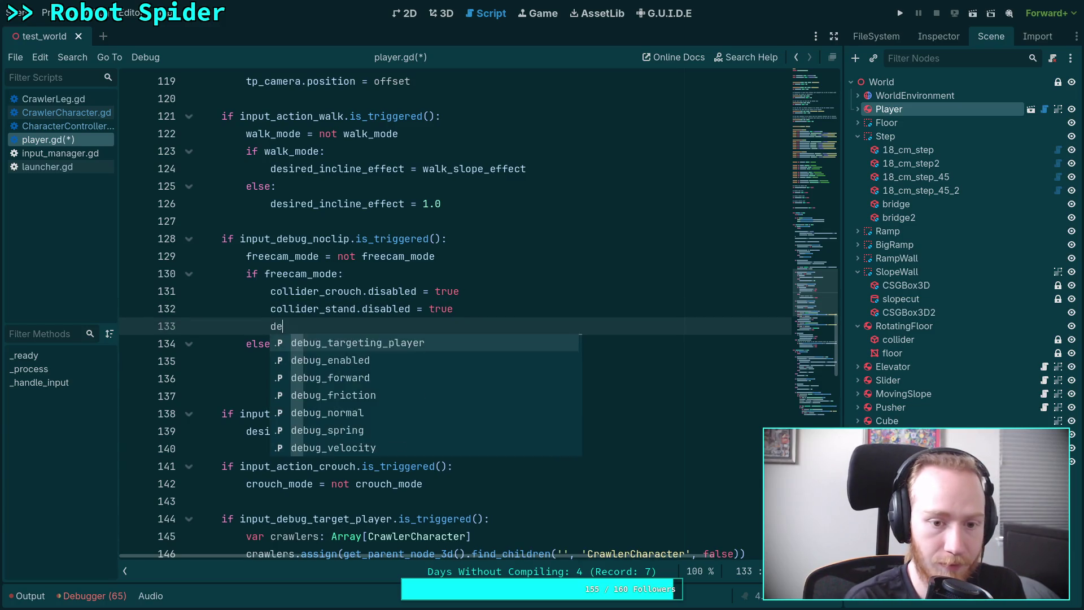
{"action": "key", "text": "Down"}
{"action": "key", "text": "Return"}
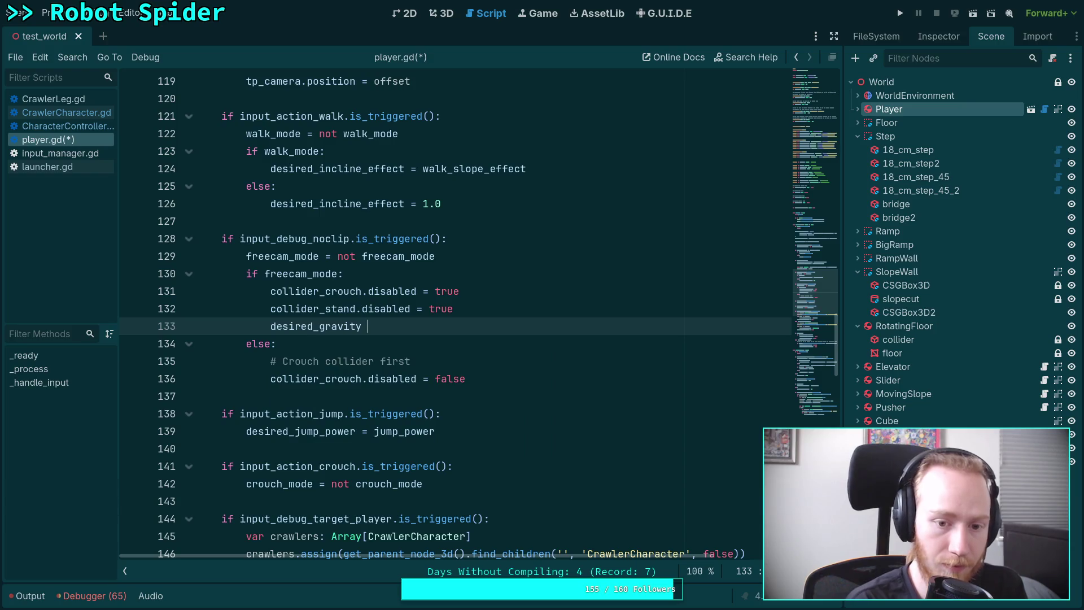
{"action": "type", "text": "= 0.0"}
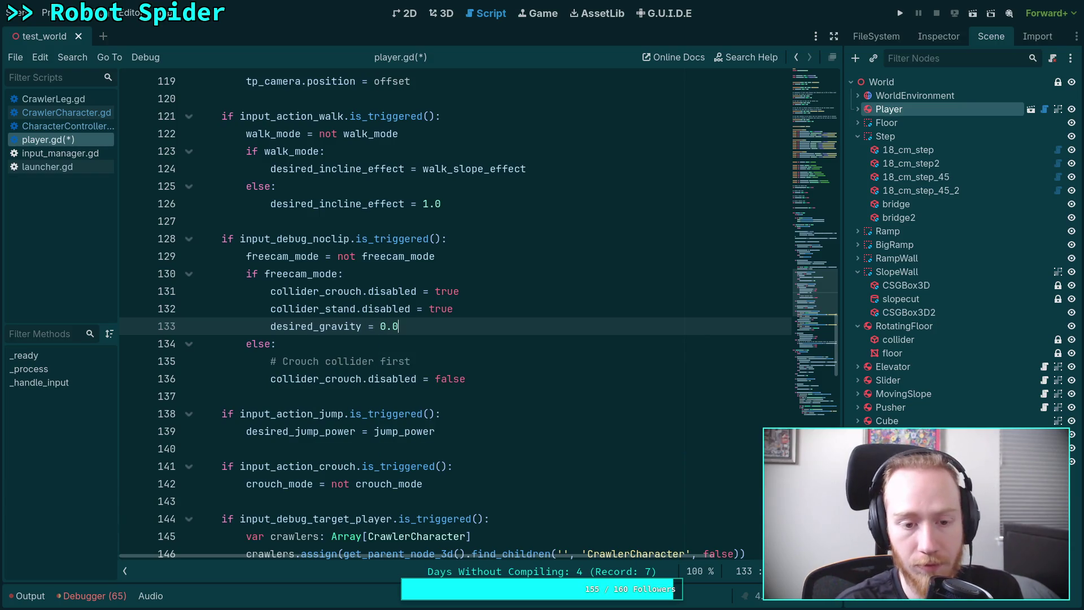
{"action": "key", "text": "Return"}
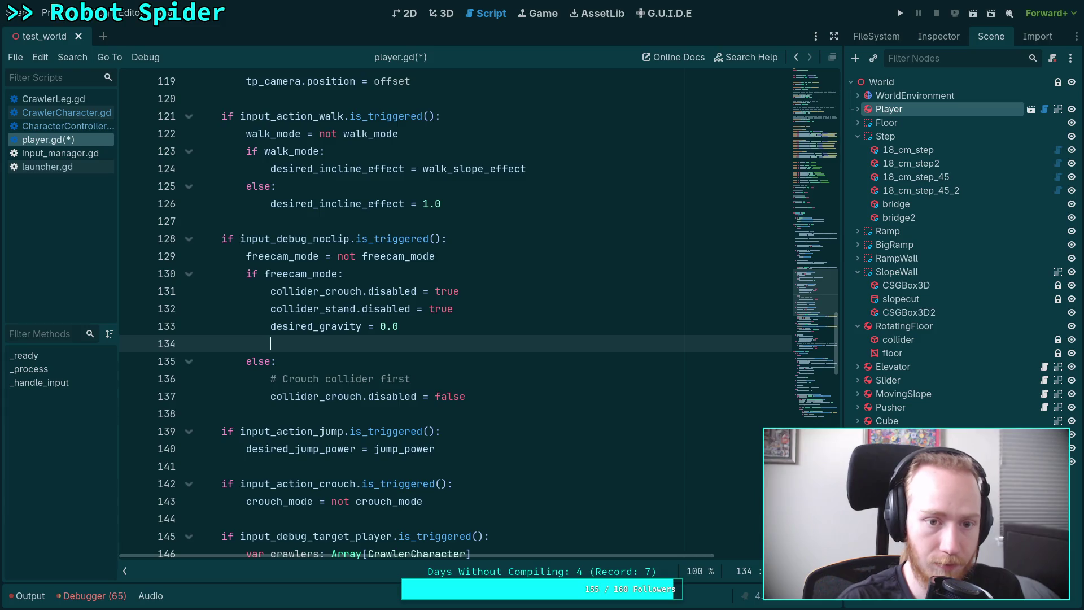
{"action": "scroll", "coordinate": [502, 305], "scroll_direction": "down", "scroll_amount": 1}
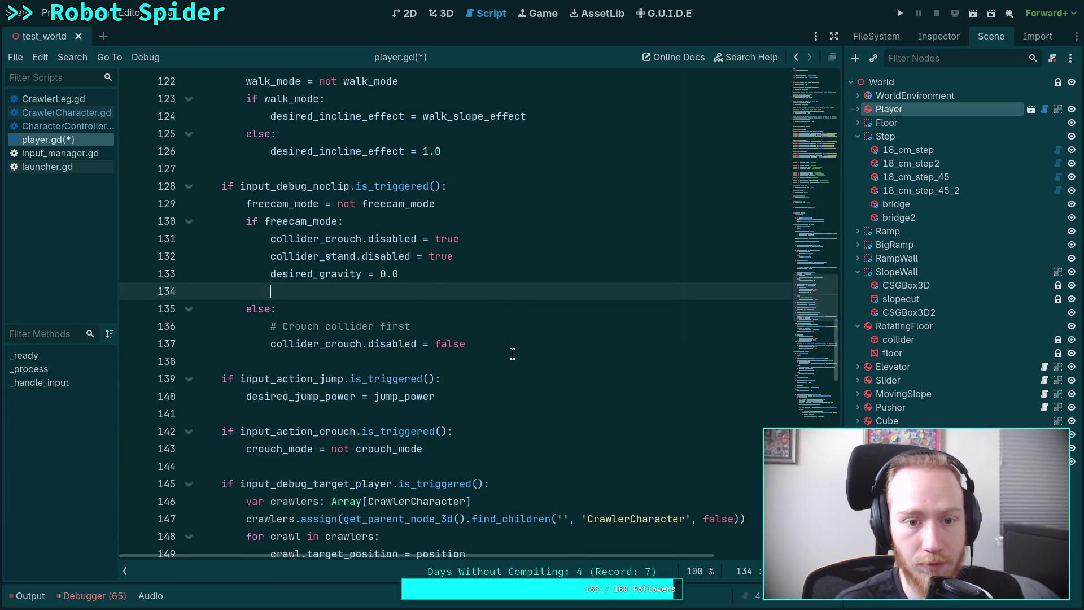
{"action": "scroll", "coordinate": [508, 350], "scroll_direction": "up", "scroll_amount": 1}
{"action": "scroll", "coordinate": [508, 351], "scroll_direction": "up", "scroll_amount": 1}
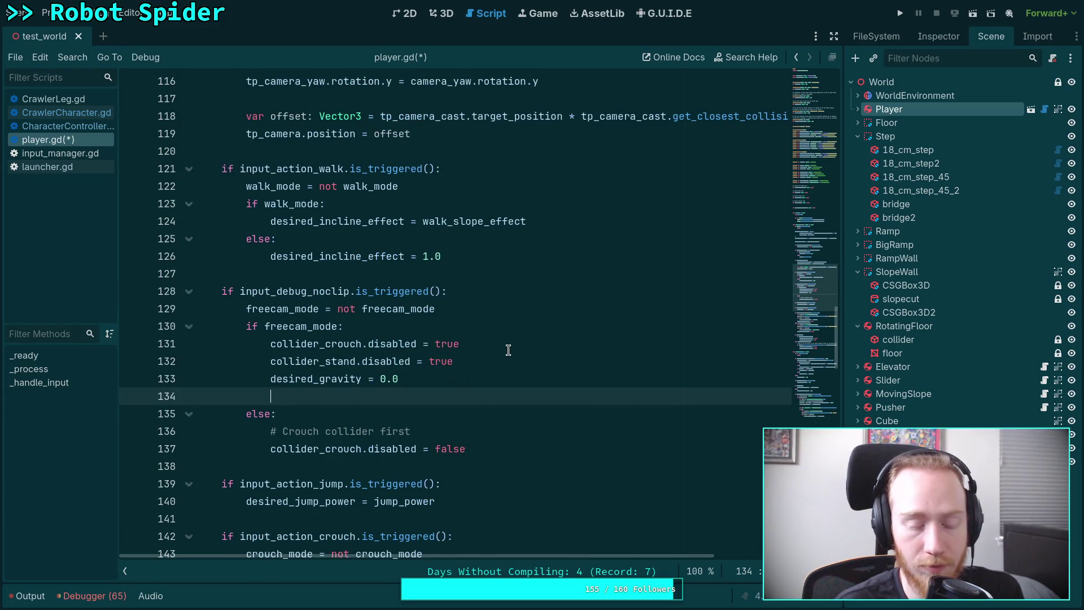
{"action": "type", "text": "force_gr"}
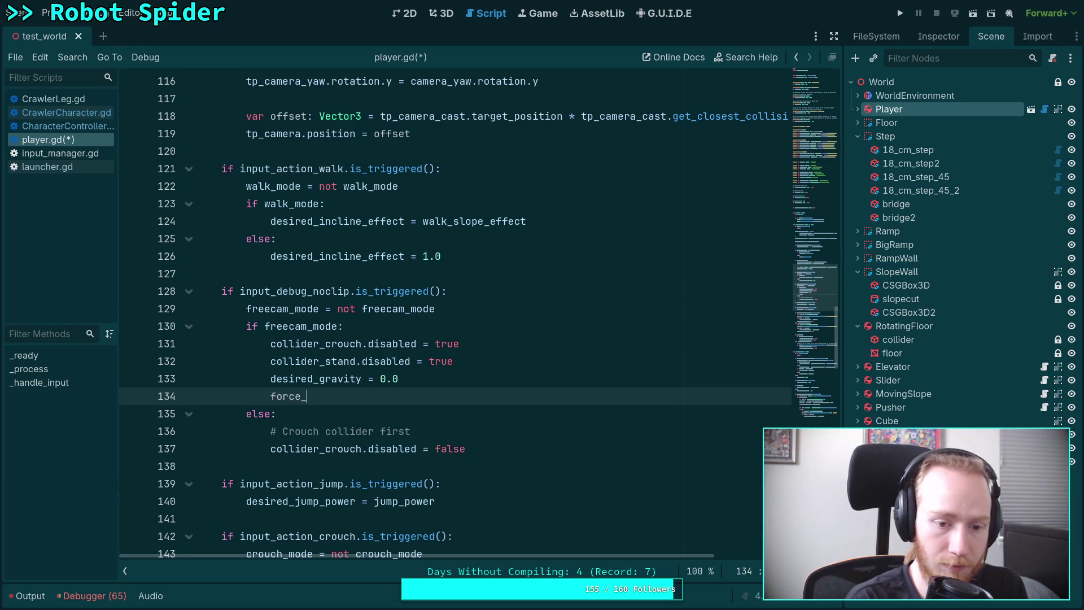
{"action": "key", "text": "Return"}
{"action": "type", "text": "= false"}
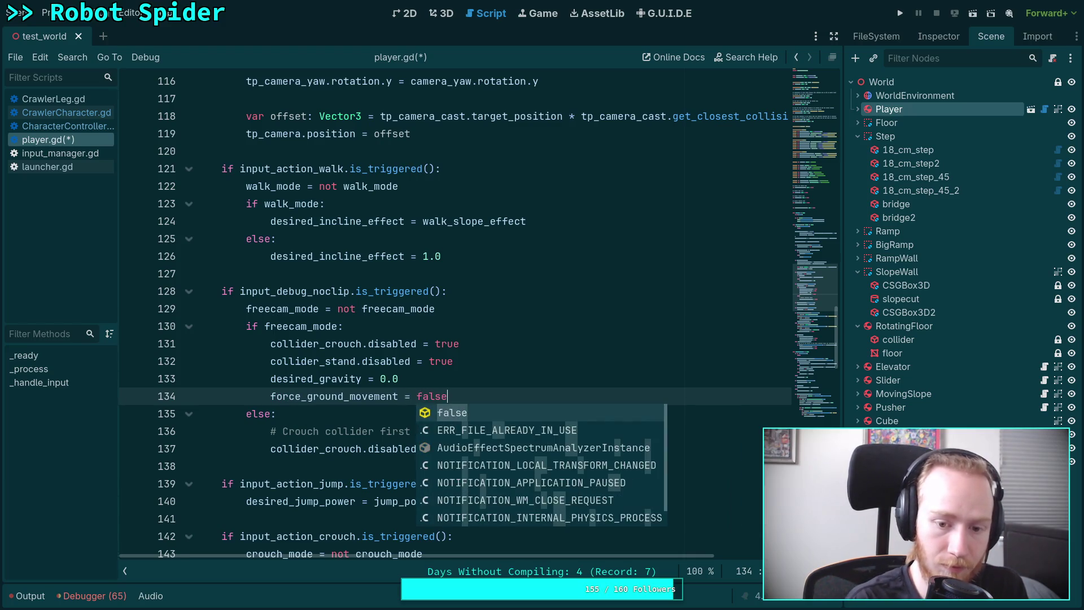
In the else branch, add desired_gravity = 1.0 and force_ground_movement = true.
{"action": "left_click", "coordinate": [573, 438]}
{"action": "left_click", "coordinate": [547, 448]}
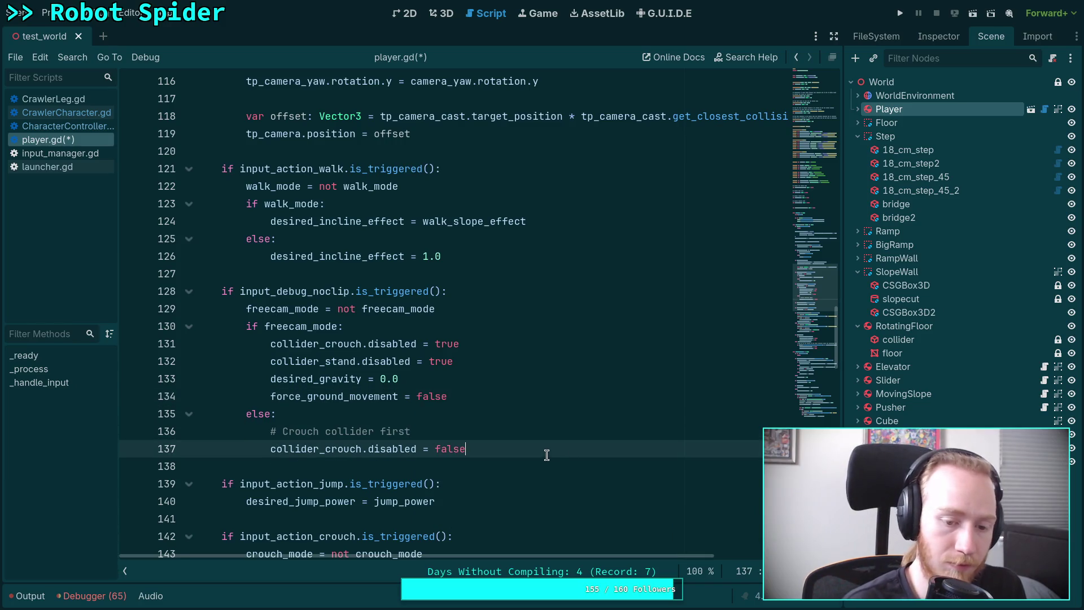
{"action": "key", "text": "Return"}
{"action": "type", "text": "es"}
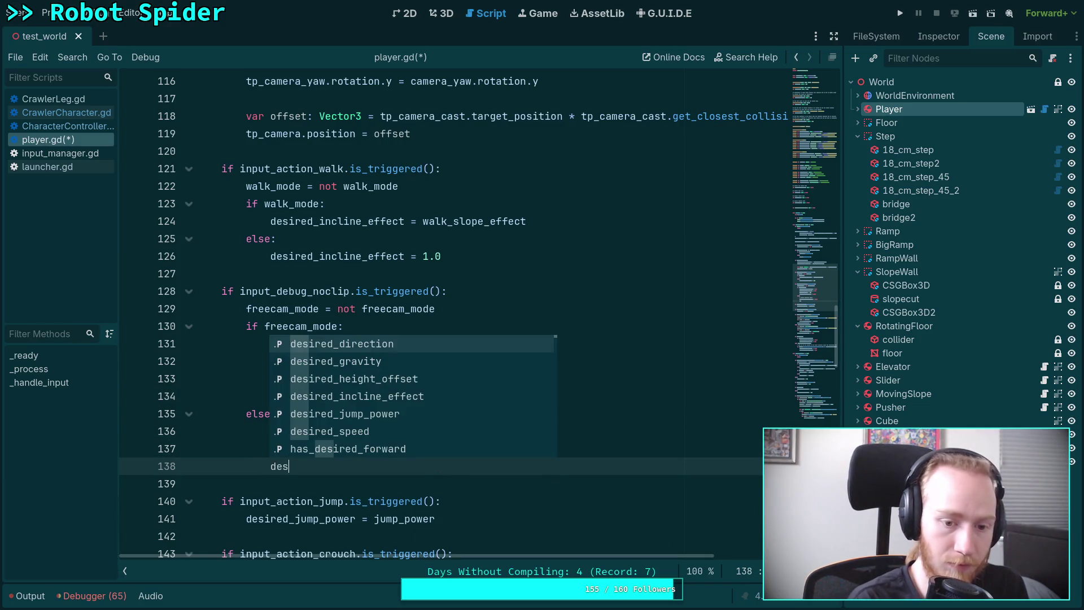
{"action": "key", "text": "Down"}
{"action": "key", "text": "Return"}
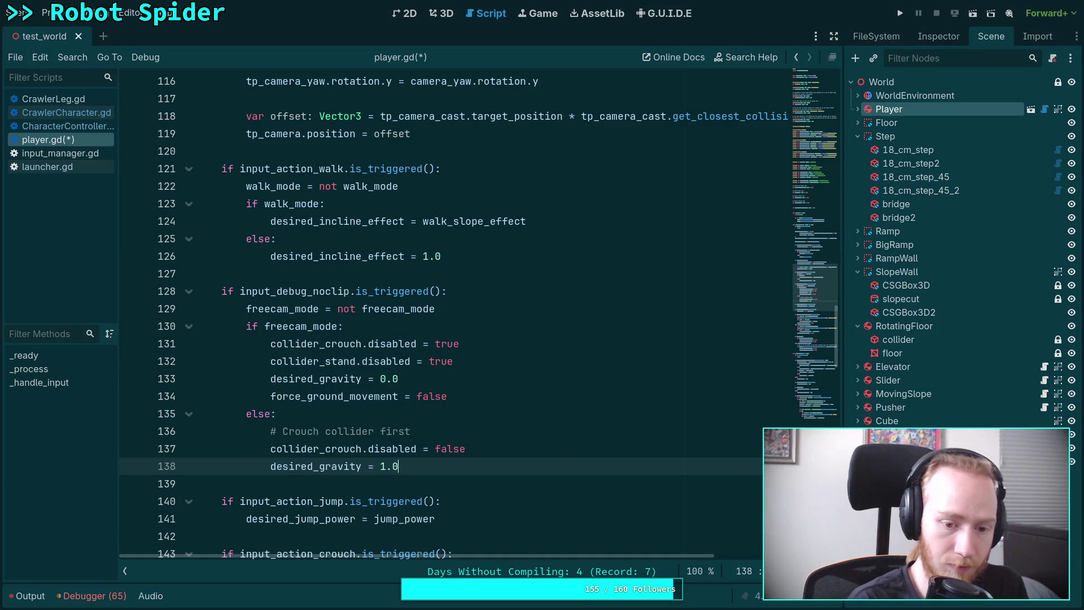
{"action": "key", "text": "Return"}
{"action": "type", "text": "or"}
{"action": "key", "text": "Return"}
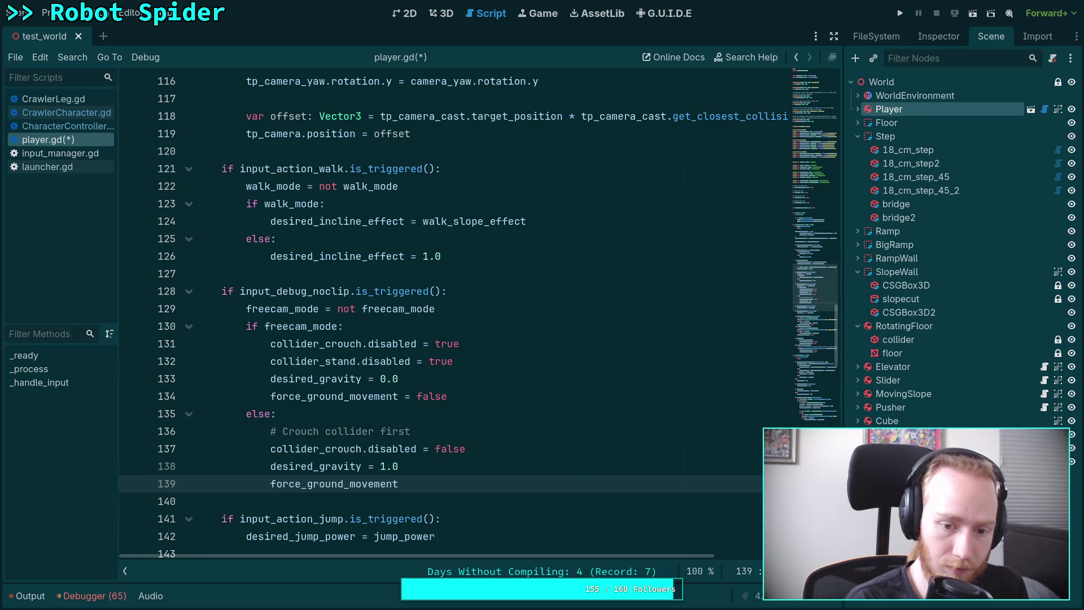
{"action": "type", "text": "true"}
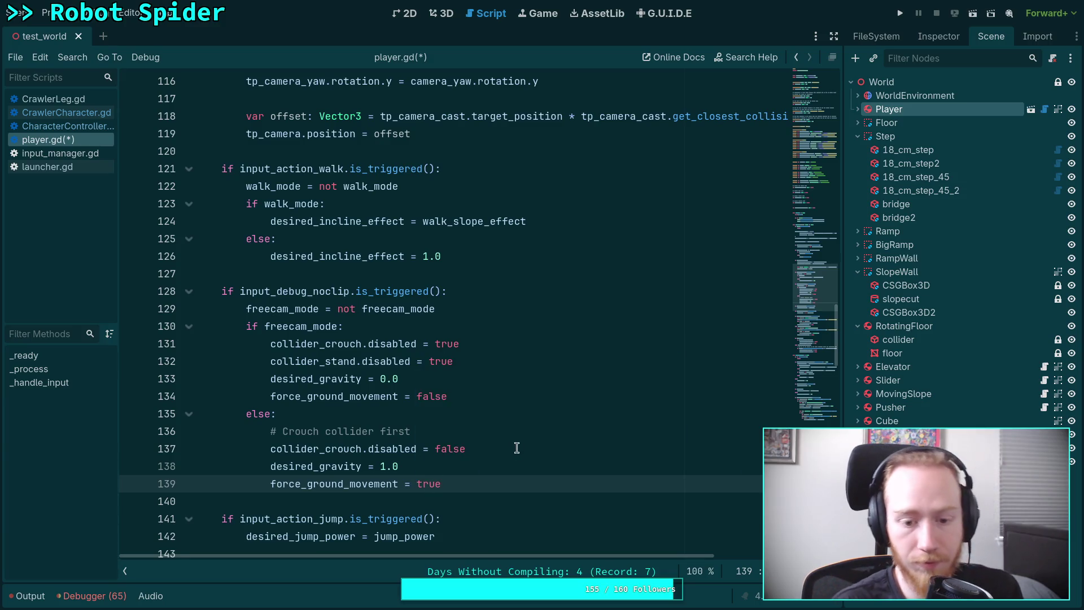
{"action": "scroll", "coordinate": [503, 467], "scroll_direction": "down", "scroll_amount": 4}
{"action": "scroll", "coordinate": [497, 395], "scroll_direction": "down", "scroll_amount": 2}
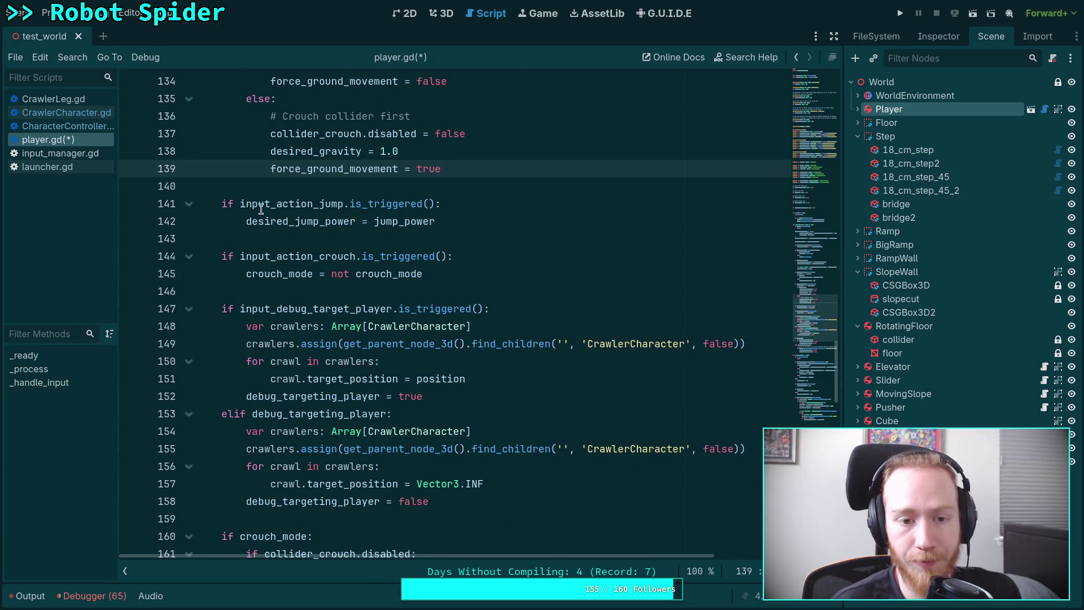
{"action": "left_click", "coordinate": [232, 203]}
{"action": "scroll", "coordinate": [562, 417], "scroll_direction": "up", "scroll_amount": 3}
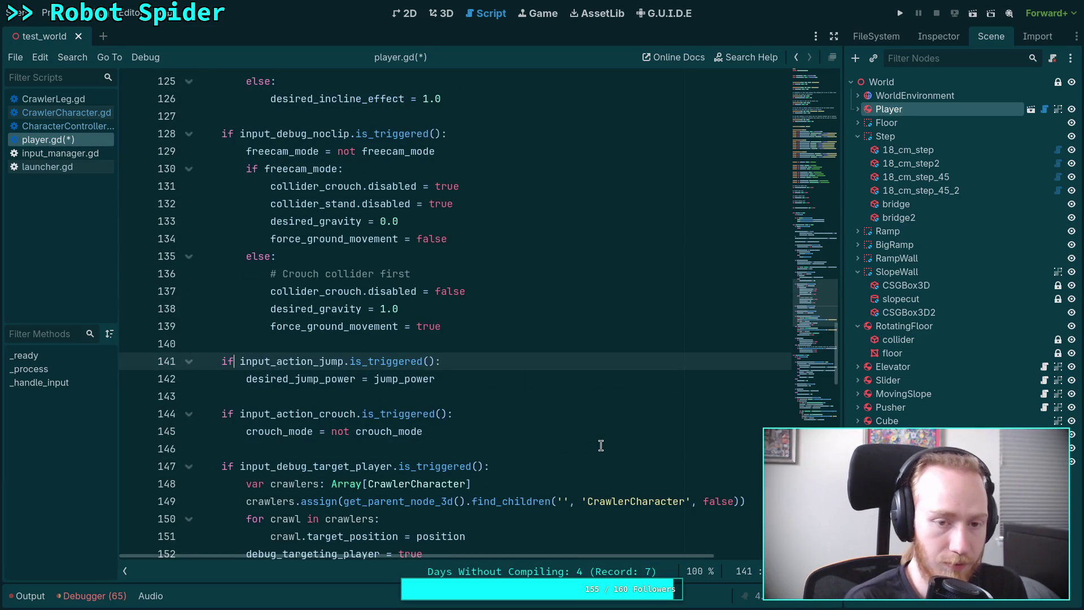
{"action": "left_click", "coordinate": [480, 354]}
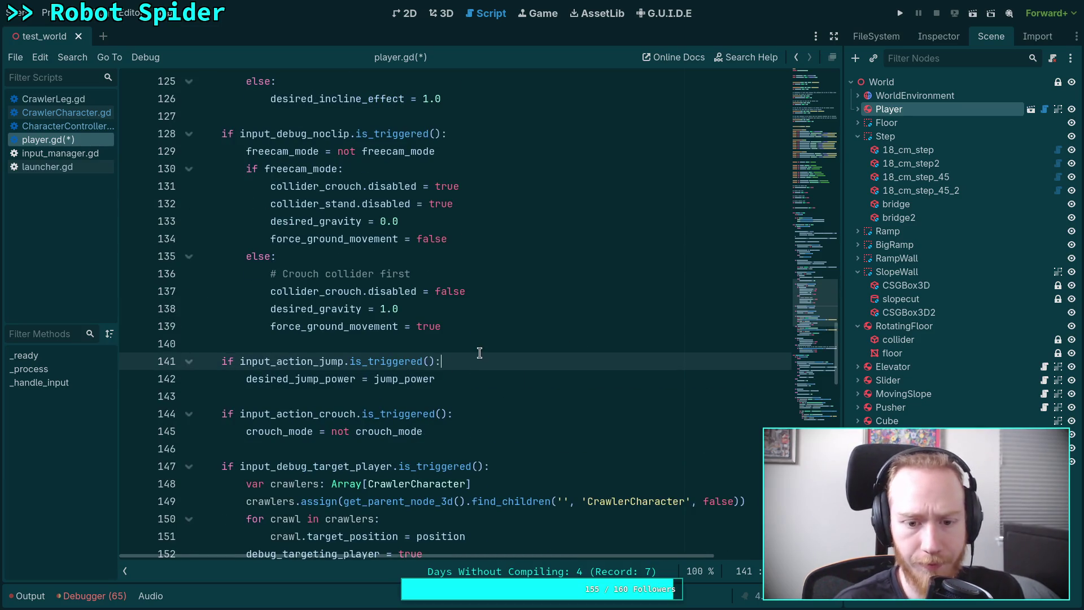
{"action": "key", "text": "Return"}
{"action": "type", "text": "if fre"}
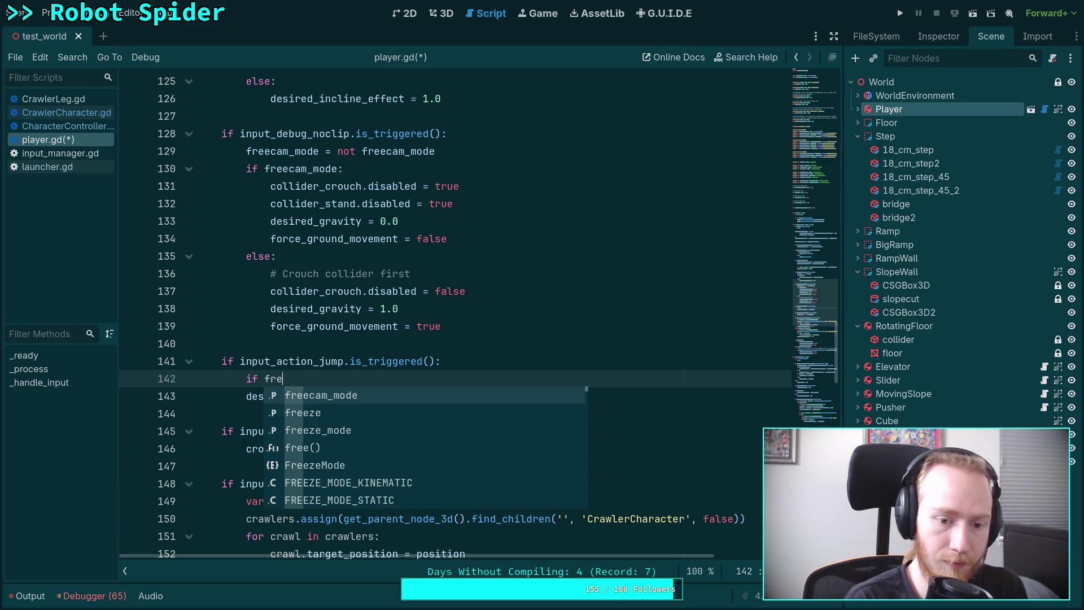
{"action": "key", "text": "Return"}
{"action": "key", "text": "Return"}
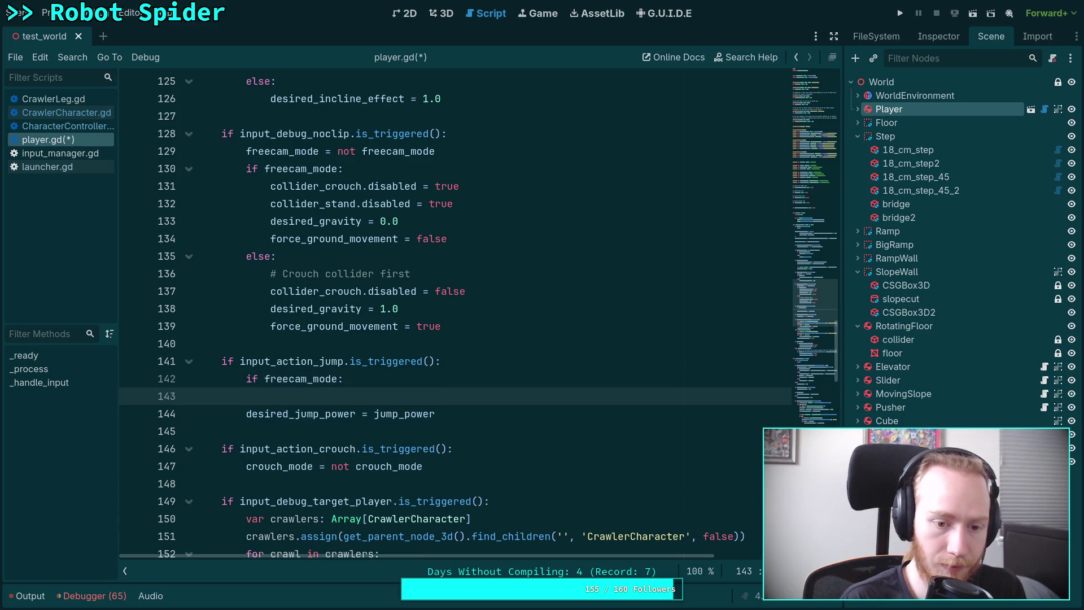
{"action": "scroll", "coordinate": [507, 375], "scroll_direction": "up", "scroll_amount": 10}
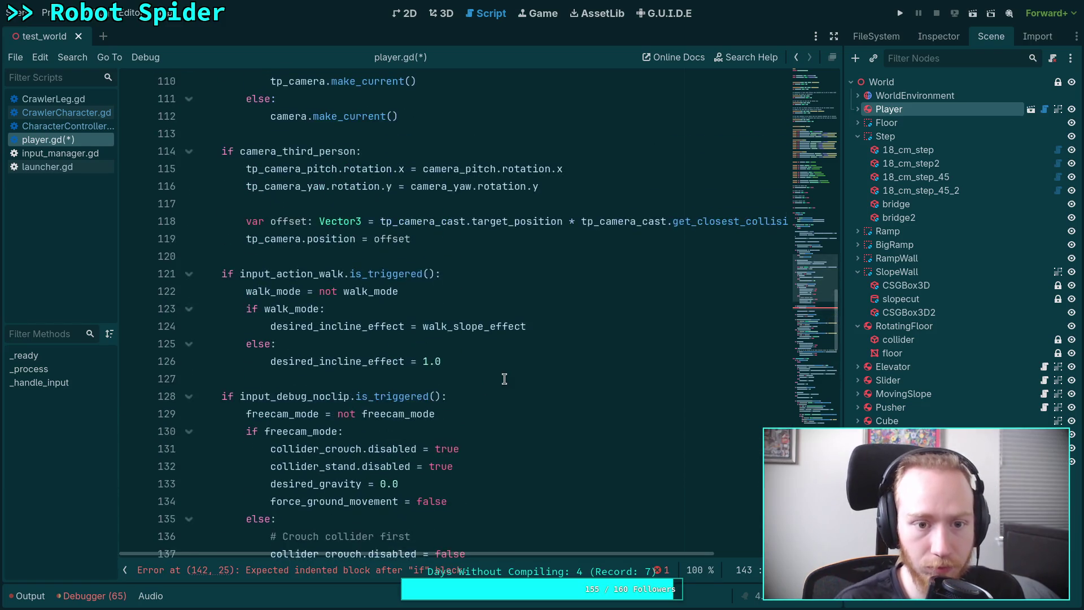
{"action": "scroll", "coordinate": [507, 375], "scroll_direction": "up", "scroll_amount": 2}
{"action": "scroll", "coordinate": [480, 368], "scroll_direction": "down", "scroll_amount": 7}
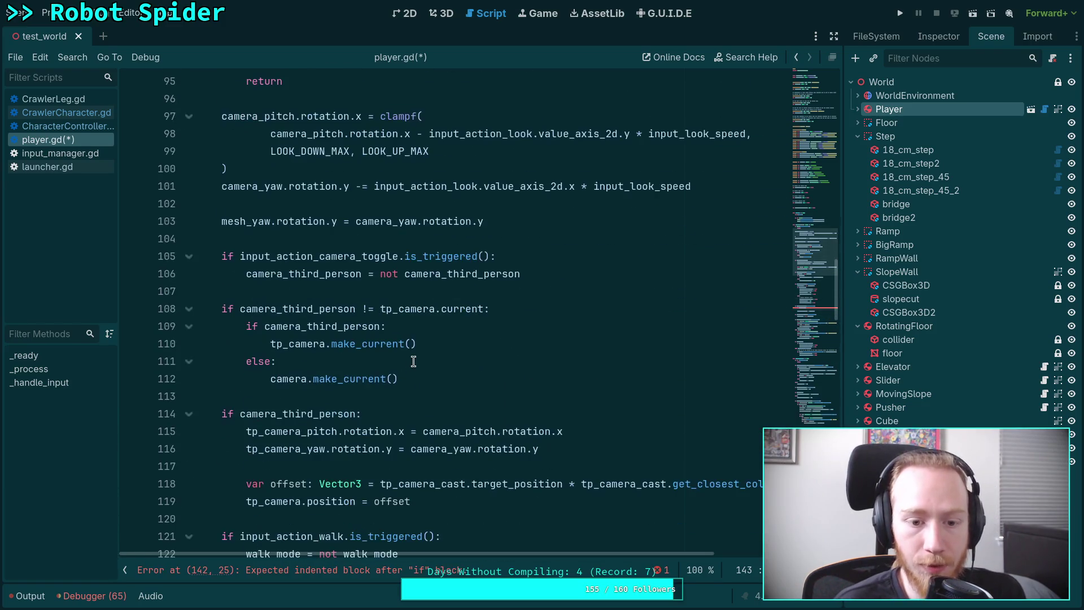
{"action": "scroll", "coordinate": [437, 362], "scroll_direction": "down", "scroll_amount": 8}
{"action": "scroll", "coordinate": [429, 359], "scroll_direction": "up", "scroll_amount": 1}
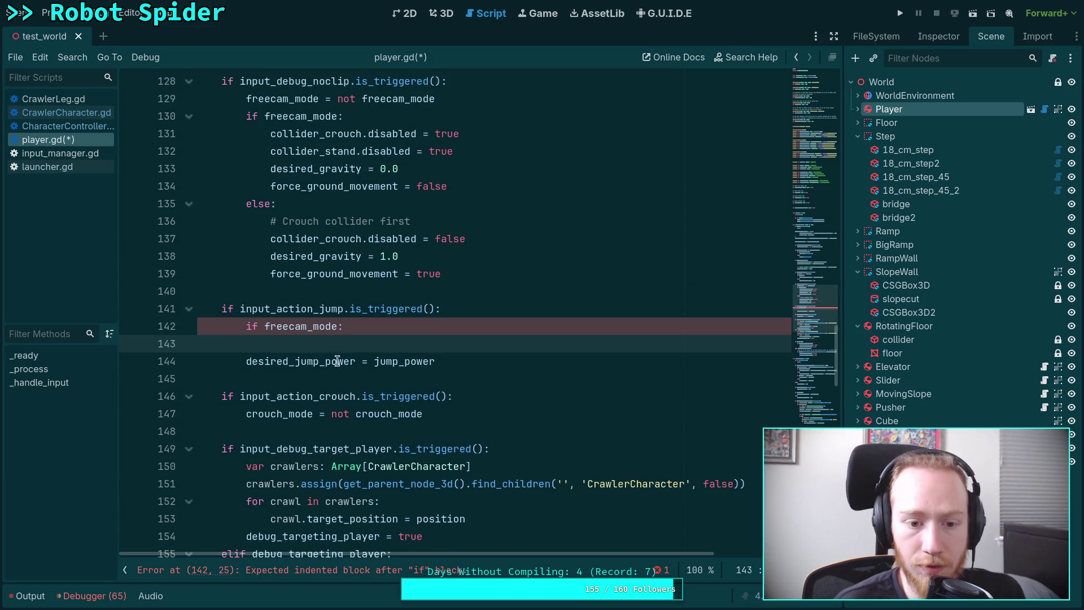
{"action": "scroll", "coordinate": [409, 354], "scroll_direction": "down", "scroll_amount": 3}
{"action": "scroll", "coordinate": [409, 355], "scroll_direction": "down", "scroll_amount": 4}
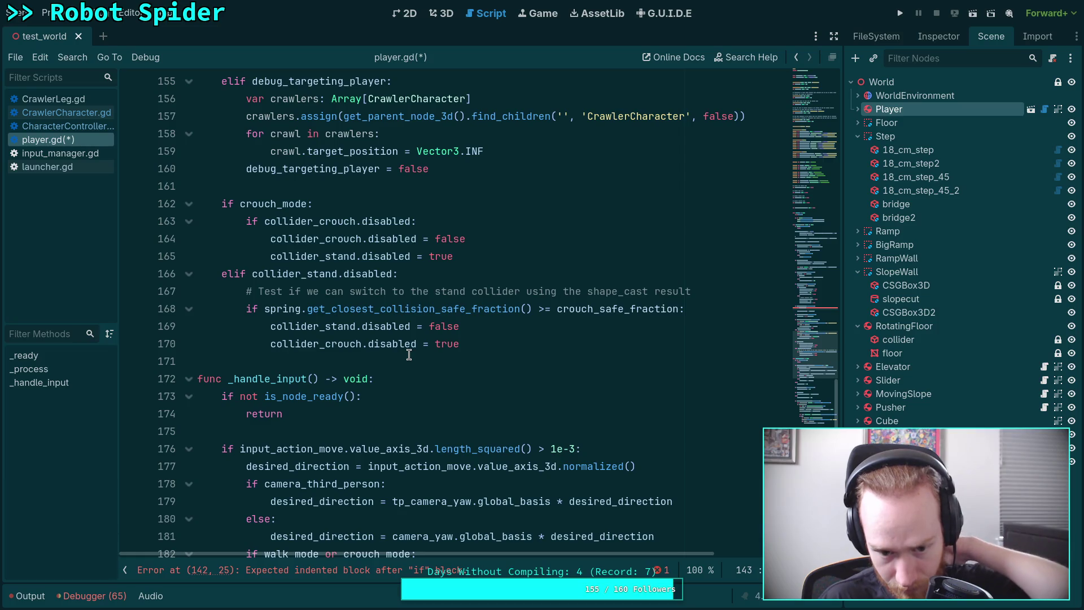
{"action": "scroll", "coordinate": [409, 355], "scroll_direction": "up", "scroll_amount": 10}
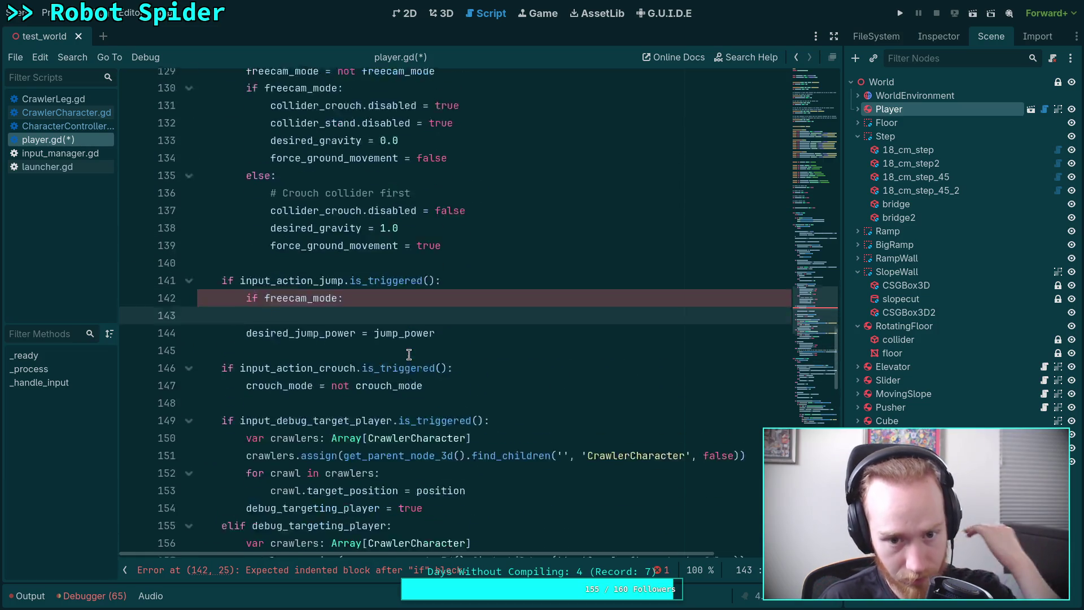
{"action": "left_click_drag", "start_coordinate": [288, 397], "coordinate": [151, 378]}
{"action": "key", "text": "BackSpace"}
{"action": "key", "text": "BackSpace"}
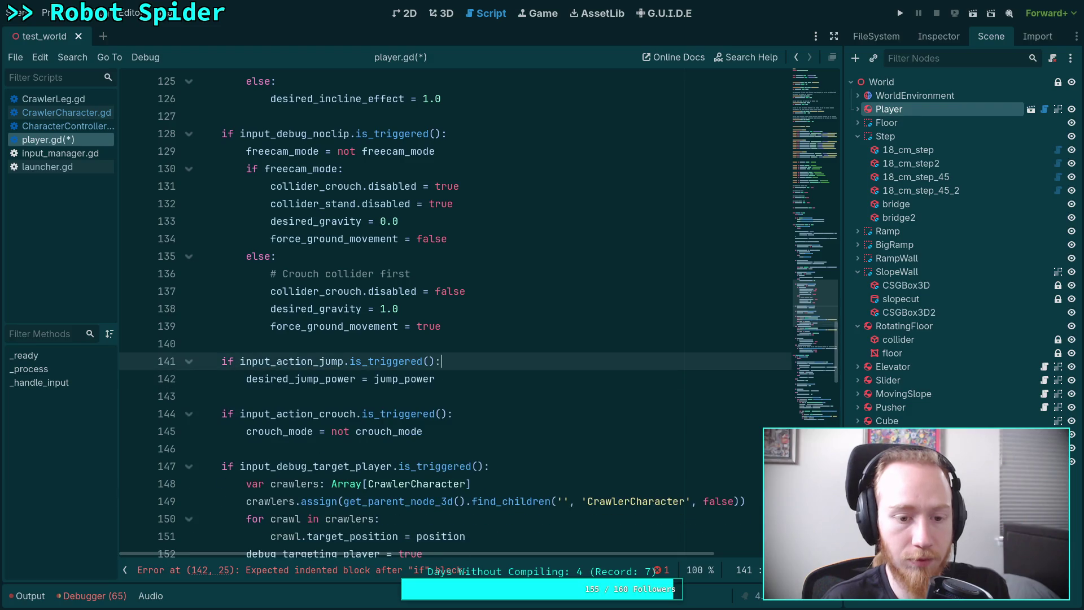
Prefix the jump condition with '(not freecam_mode) and'.
{"action": "left_click", "coordinate": [234, 361]}
{"action": "type", "text": "not"}
{"action": "type", "text": " freecam_mode an"}
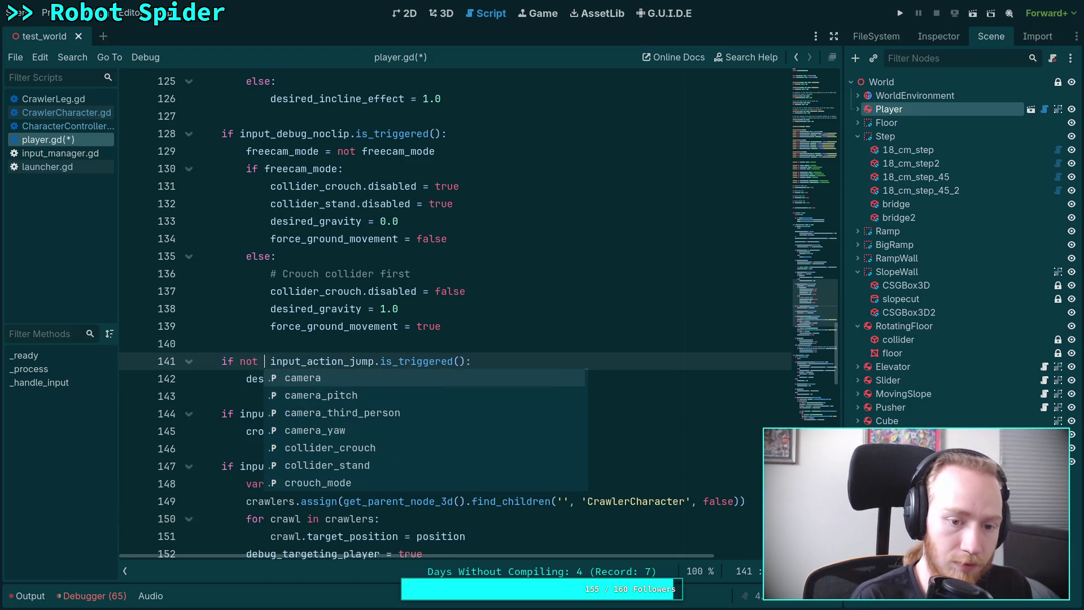
{"action": "type", "text": "d"}
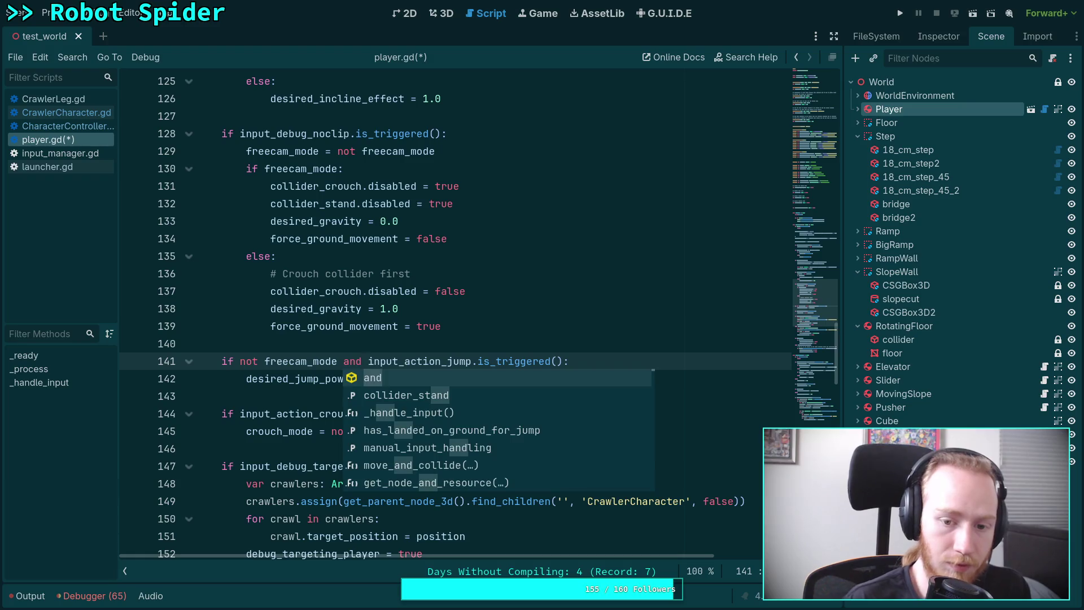
{"action": "left_click_drag", "start_coordinate": [240, 361], "coordinate": [335, 362]}
{"action": "type", "text": "("}
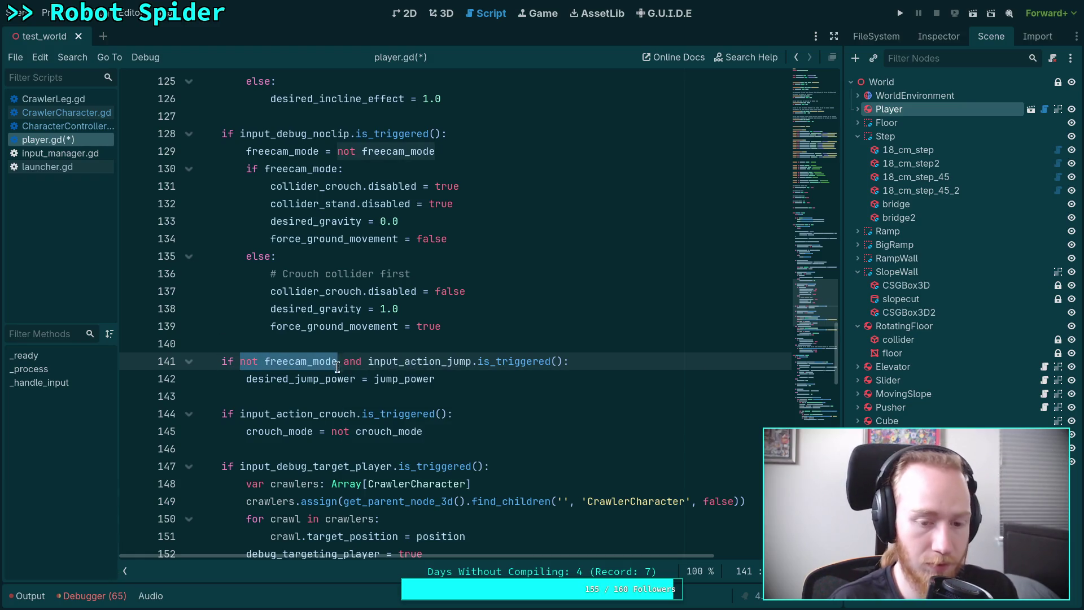
{"action": "key", "text": "Right"}
Prefix the crouch condition with '(not freecam_mode) and', autocompleting freecam_mode.
{"action": "left_click", "coordinate": [240, 414]}
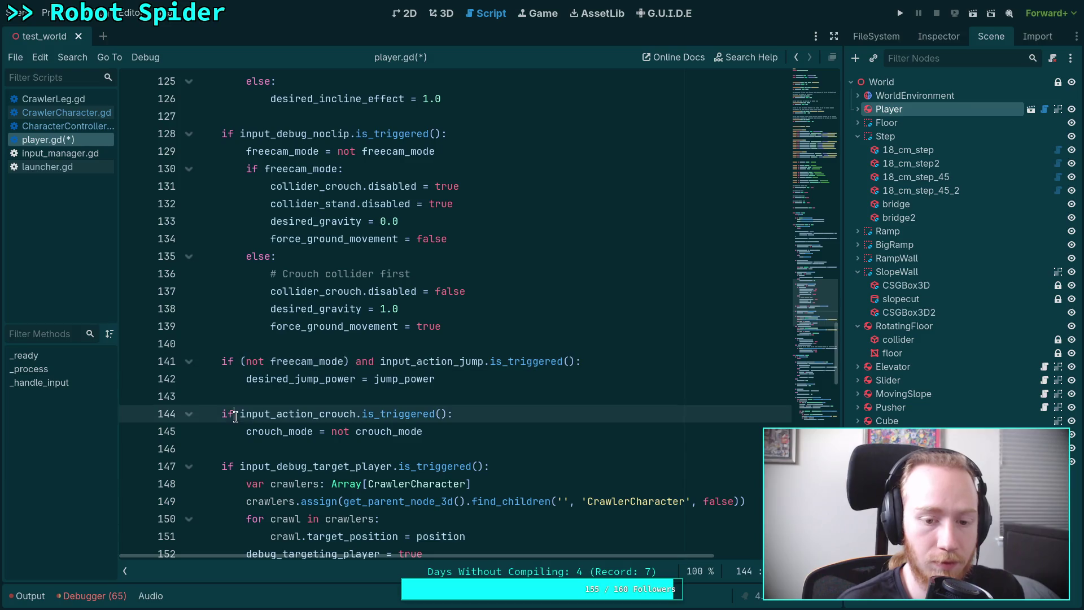
{"action": "type", "text": "(not free"}
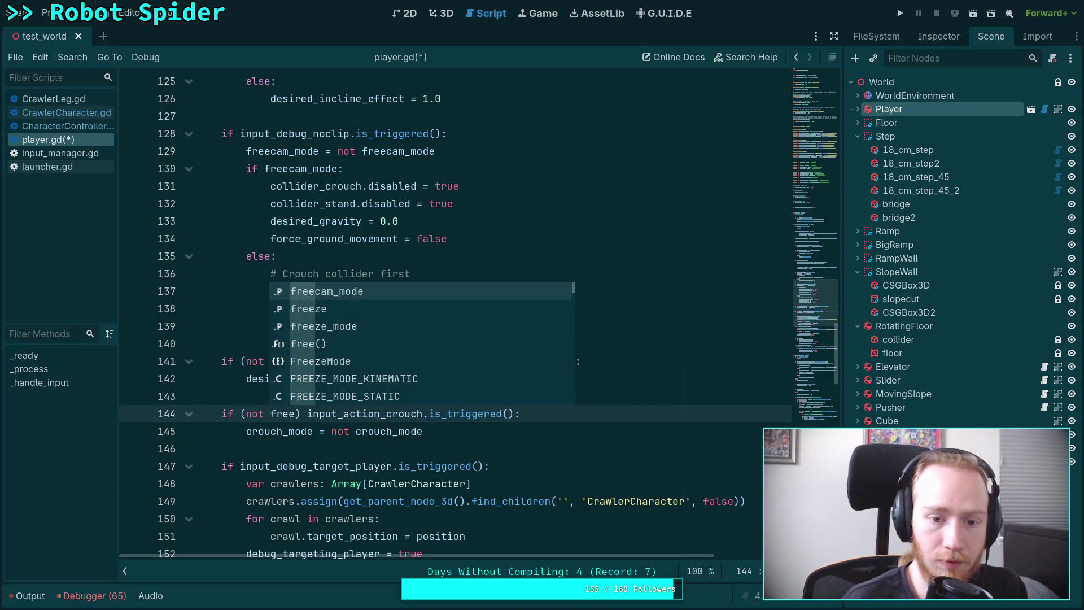
{"action": "key", "text": "Return"}
{"action": "type", "text": "and"}
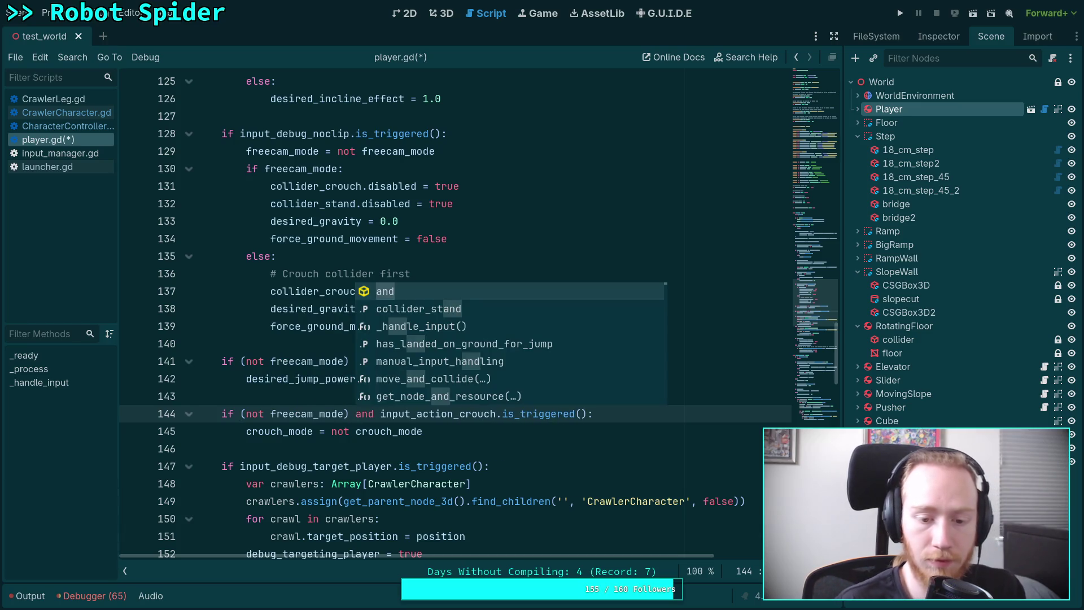
{"action": "left_click", "coordinate": [305, 448]}
{"action": "scroll", "coordinate": [376, 378], "scroll_direction": "down", "scroll_amount": 4}
{"action": "scroll", "coordinate": [437, 393], "scroll_direction": "down", "scroll_amount": 4}
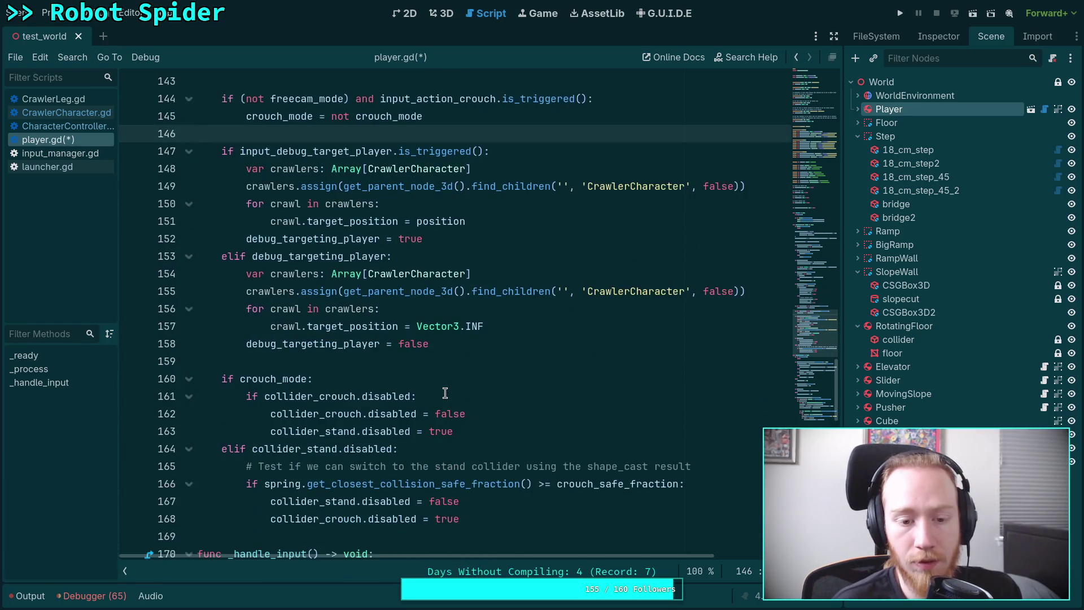
{"action": "scroll", "coordinate": [438, 409], "scroll_direction": "up", "scroll_amount": 6}
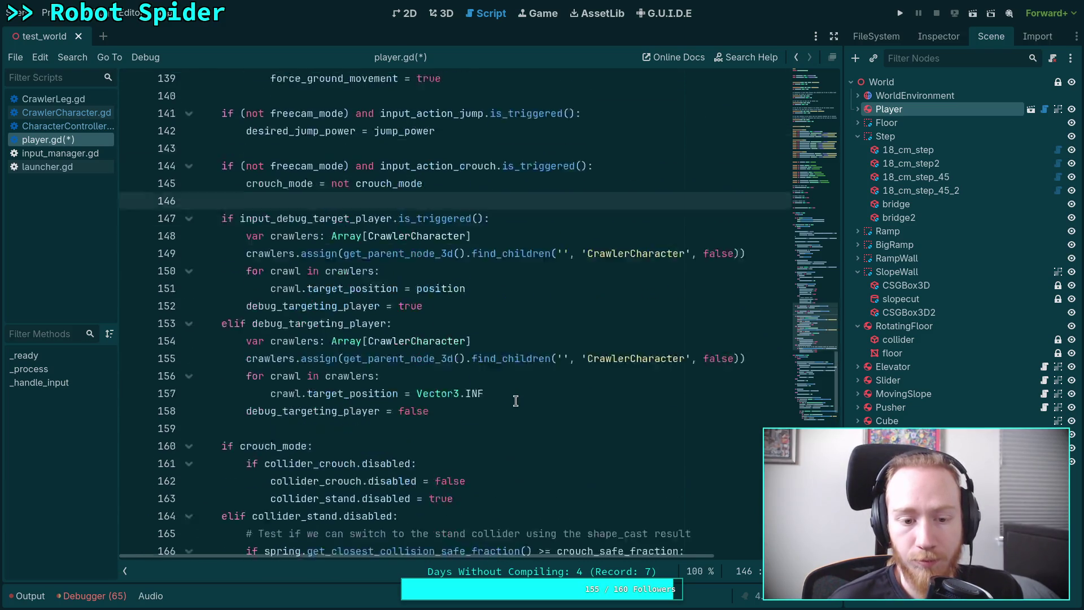
{"action": "scroll", "coordinate": [515, 401], "scroll_direction": "up", "scroll_amount": 2}
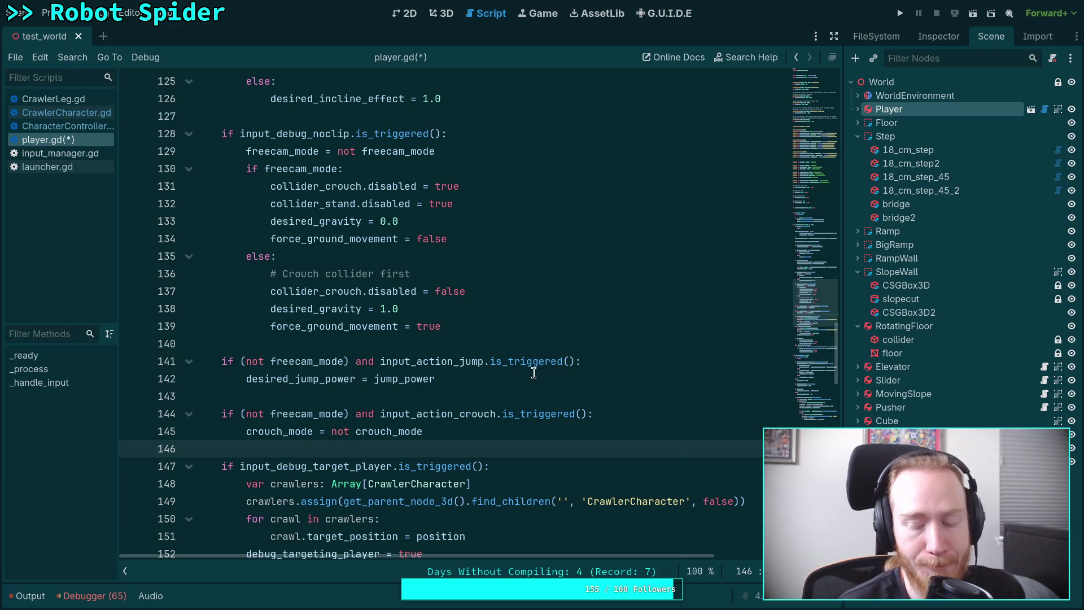
{"action": "scroll", "coordinate": [533, 372], "scroll_direction": "up", "scroll_amount": 2}
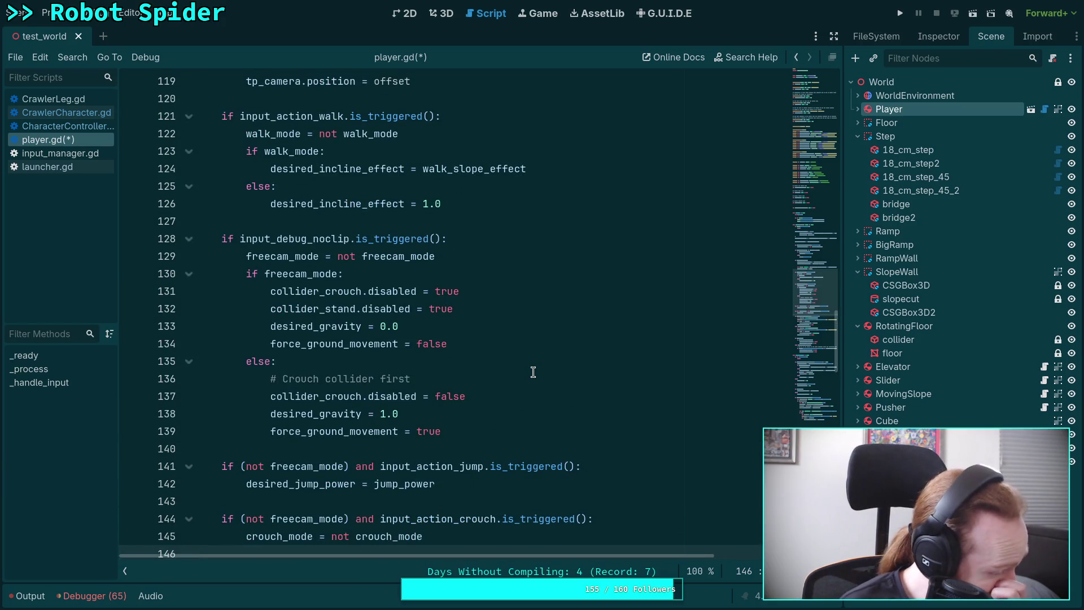
{"action": "scroll", "coordinate": [533, 372], "scroll_direction": "down", "scroll_amount": 16}
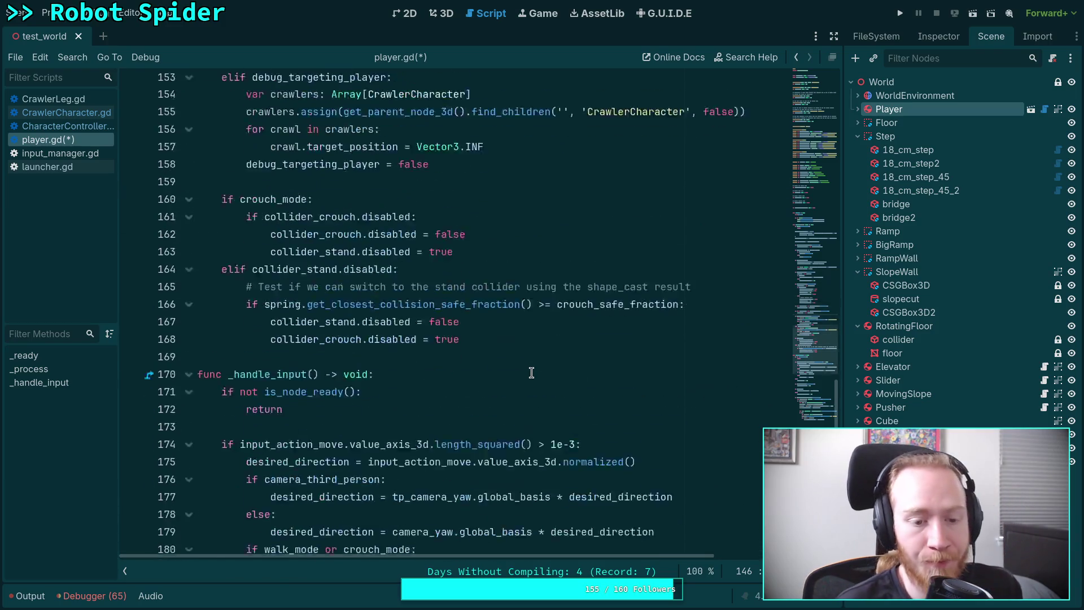
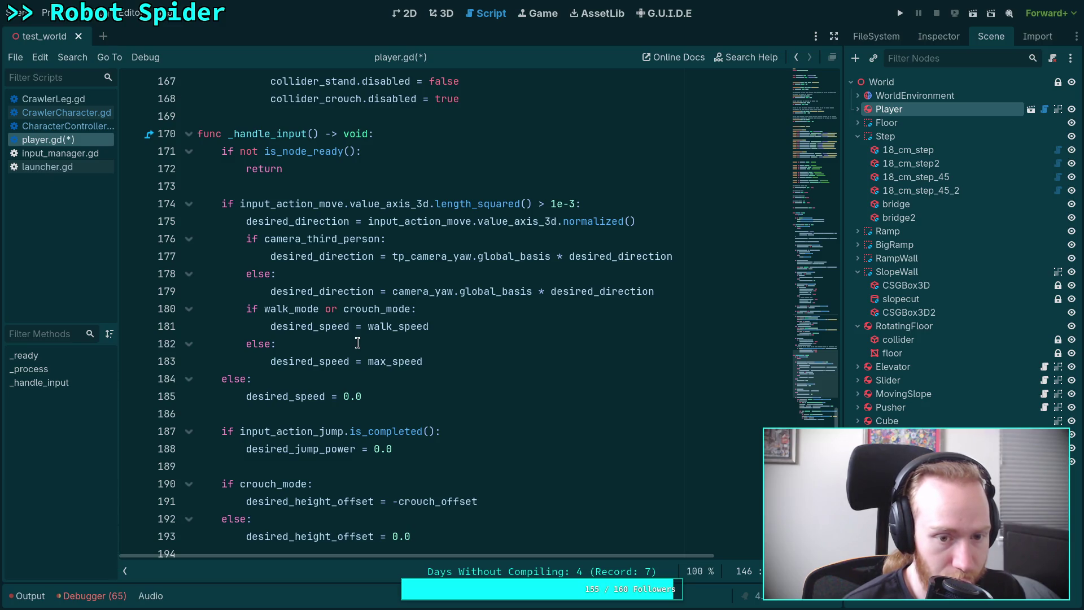
Delete the extra space after 'if' in the 'if walk_mode or crouch_mode:' speed check.
{"action": "left_click", "coordinate": [256, 310]}
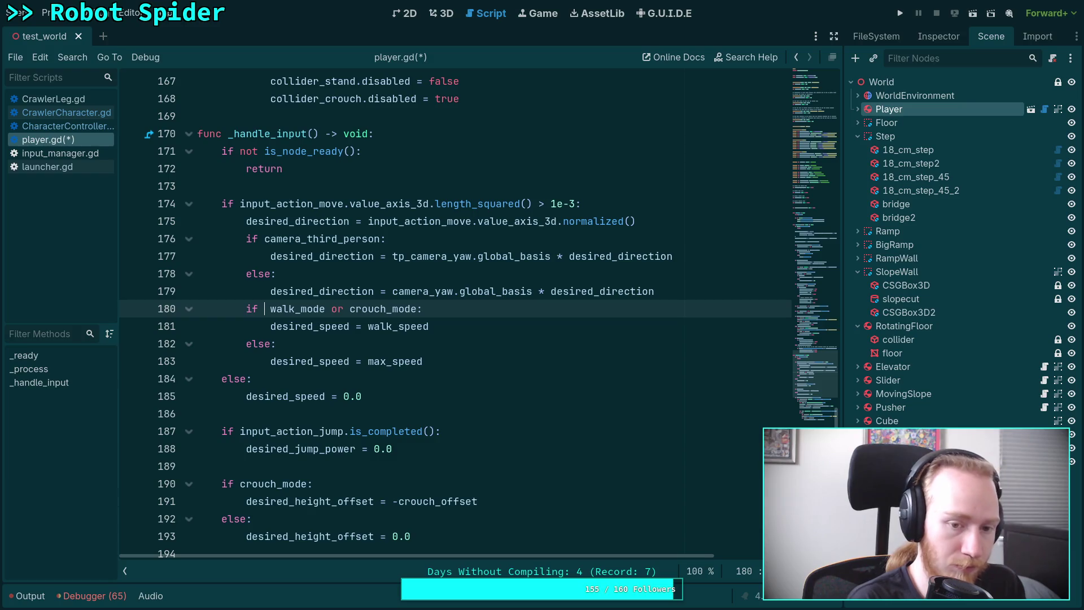
{"action": "key", "text": "BackSpace"}
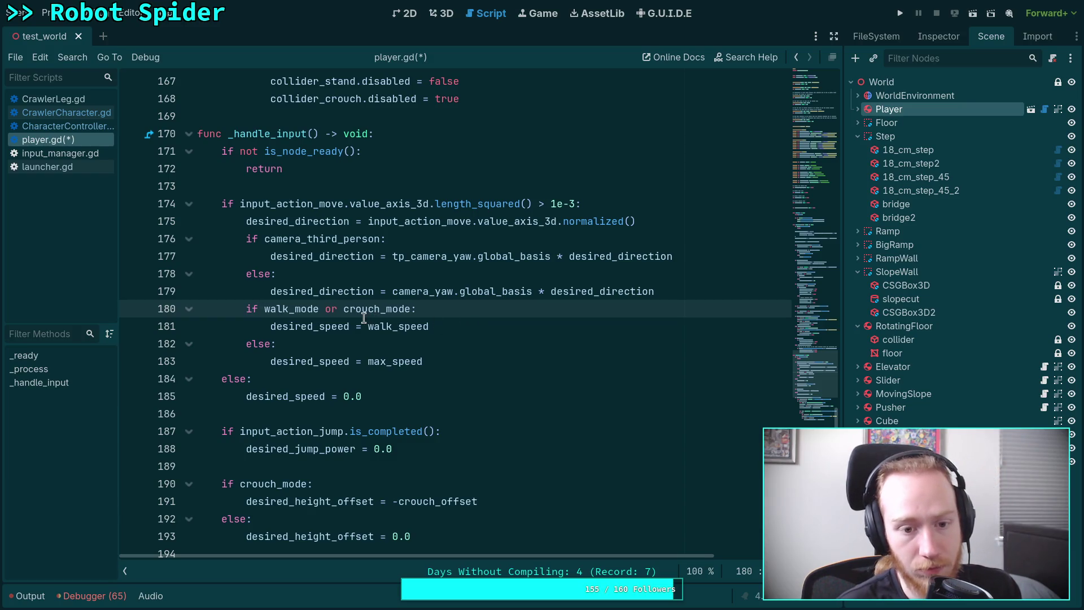
{"action": "scroll", "coordinate": [373, 348], "scroll_direction": "up", "scroll_amount": 7}
{"action": "scroll", "coordinate": [382, 353], "scroll_direction": "up", "scroll_amount": 8}
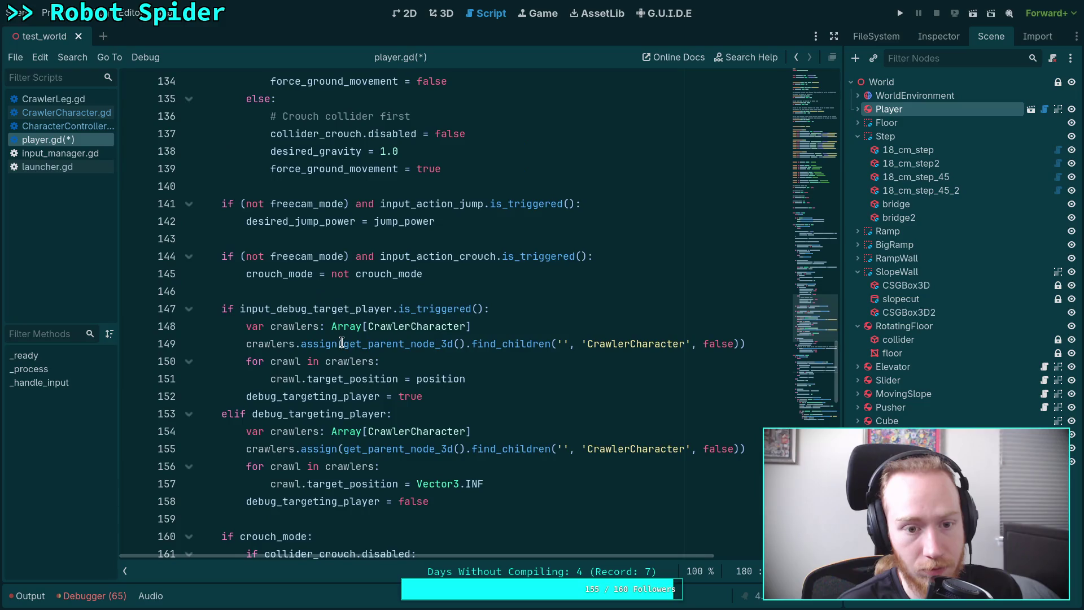
{"action": "scroll", "coordinate": [336, 341], "scroll_direction": "up", "scroll_amount": 7}
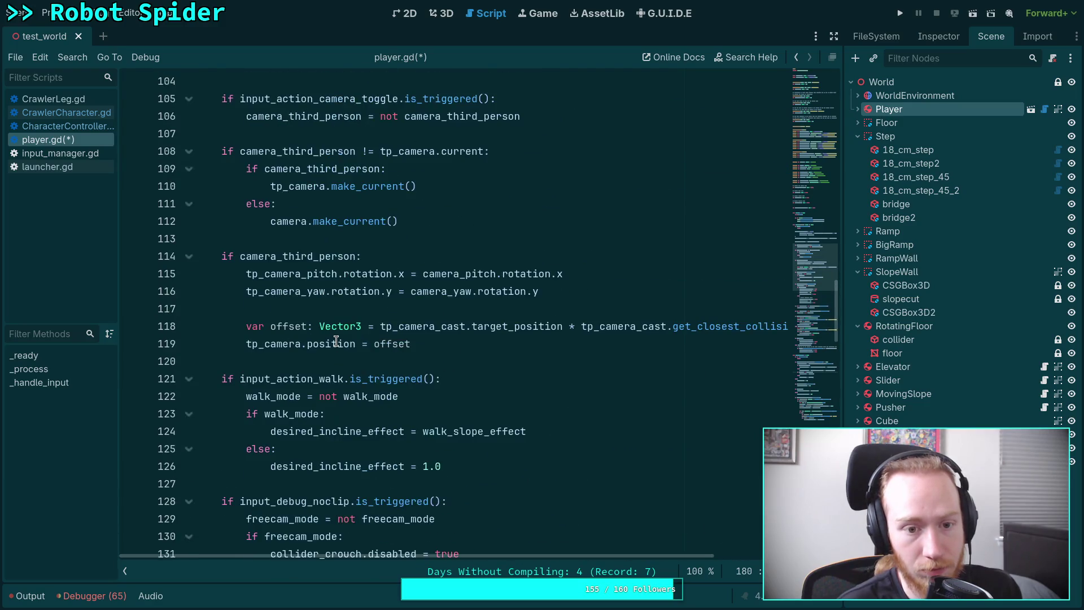
{"action": "scroll", "coordinate": [336, 342], "scroll_direction": "down", "scroll_amount": 5}
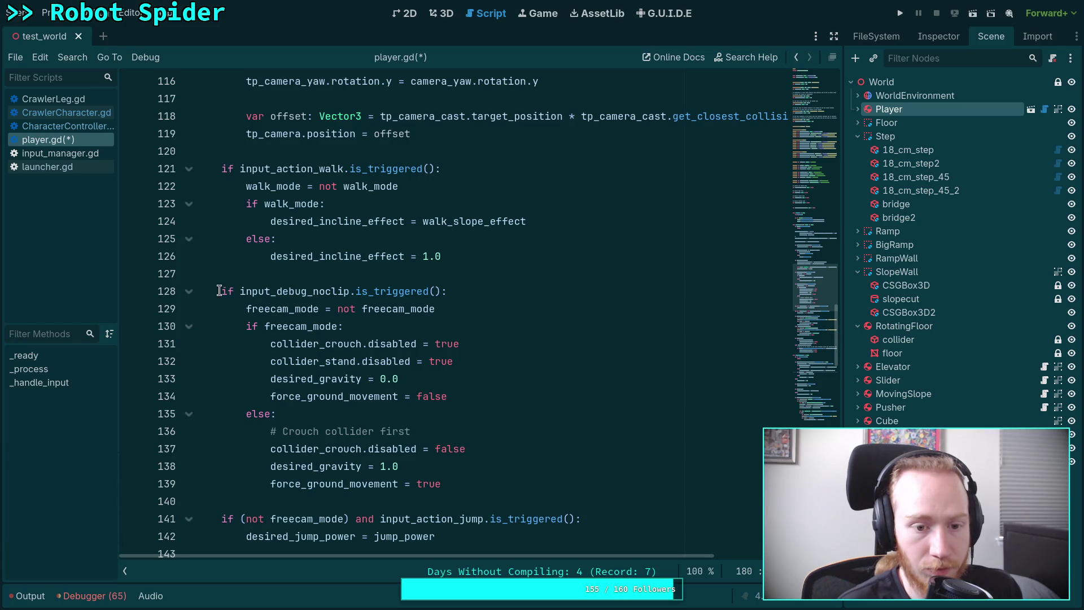
Move the noclip/freecam toggle block above the walk toggle and remove the leftover blank line.
{"action": "mouse_move", "coordinate": [220, 291]}
{"action": "left_mouse_down"}
{"action": "mouse_move", "coordinate": [456, 430]}
{"action": "mouse_move", "coordinate": [514, 481]}
{"action": "mouse_move", "coordinate": [514, 496]}
{"action": "left_mouse_up"}
{"action": "key", "text": "ctrl+c"}
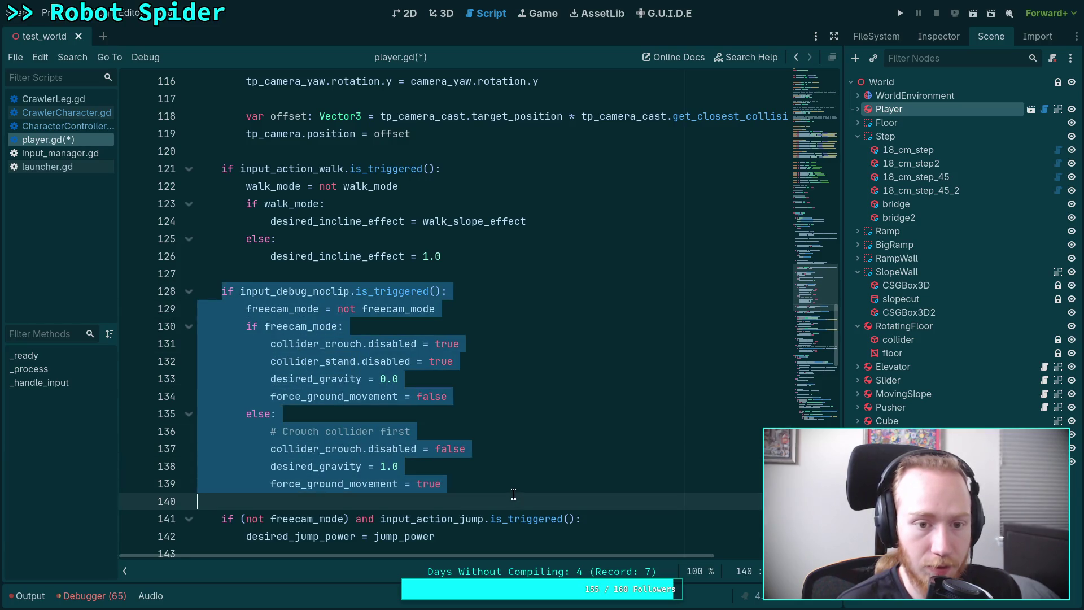
{"action": "key", "text": "BackSpace"}
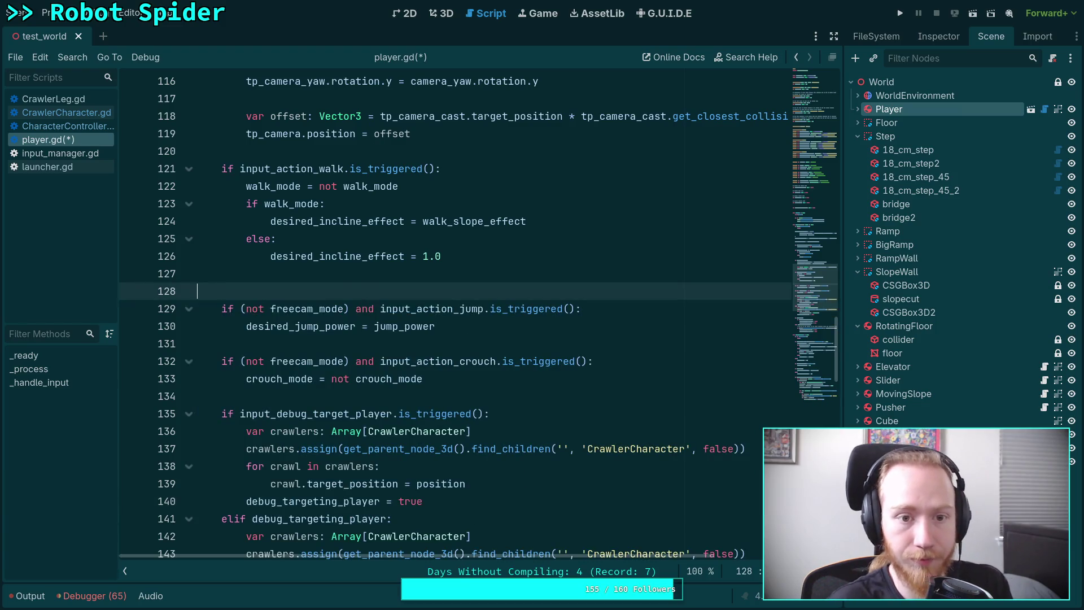
{"action": "scroll", "coordinate": [322, 308], "scroll_direction": "up", "scroll_amount": 3}
{"action": "left_click", "coordinate": [322, 309]}
{"action": "key", "text": "Return"}
{"action": "key", "text": "Return"}
{"action": "key", "text": "Up"}
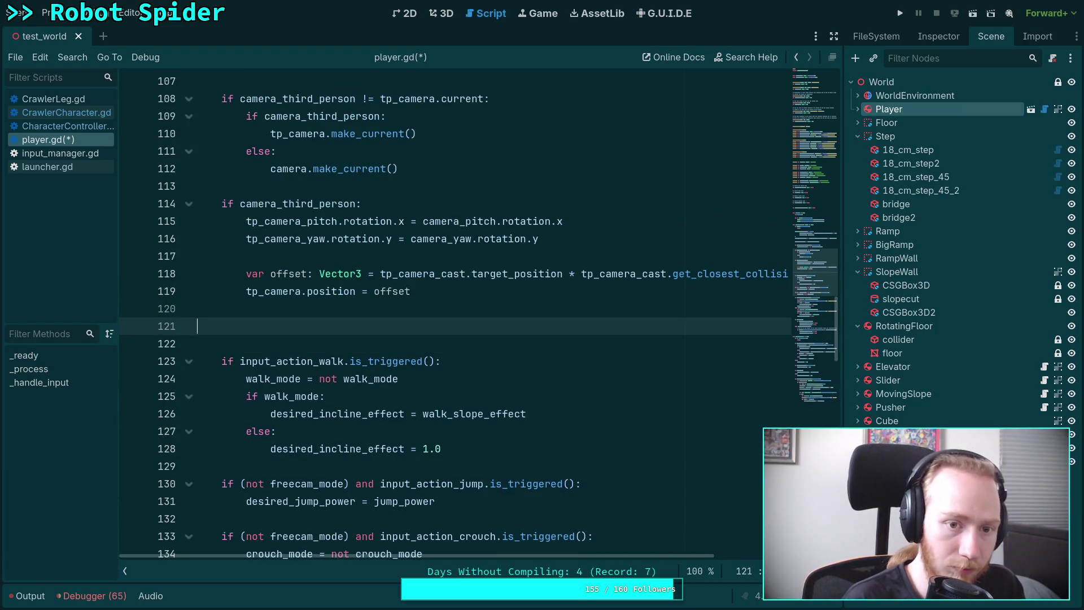
{"action": "key", "text": "ctrl+v"}
{"action": "left_click", "coordinate": [330, 317]}
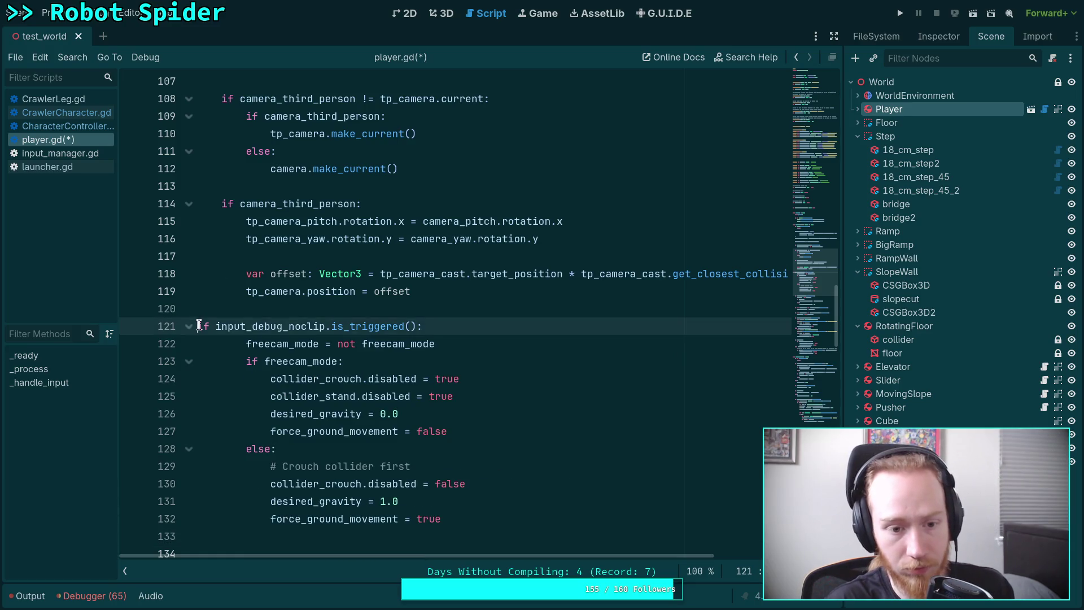
{"action": "scroll", "coordinate": [330, 317], "scroll_direction": "down", "scroll_amount": 3}
{"action": "left_click", "coordinate": [304, 378]}
{"action": "key", "text": "BackSpace"}
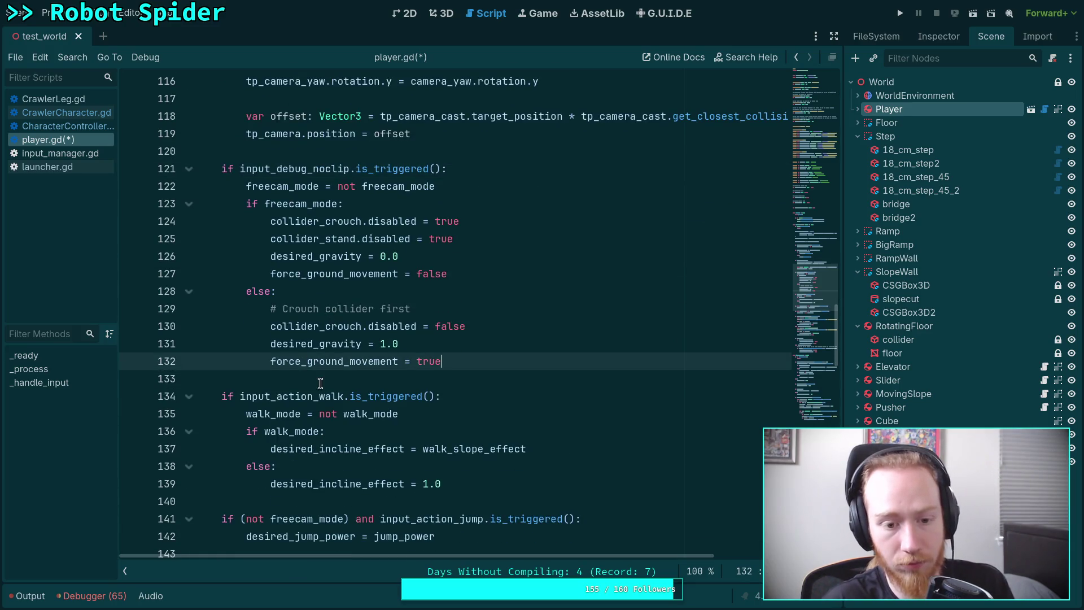
Discard the half-written line after the walk toggle and switch to CharacterController.gd.
{"action": "left_click", "coordinate": [259, 432]}
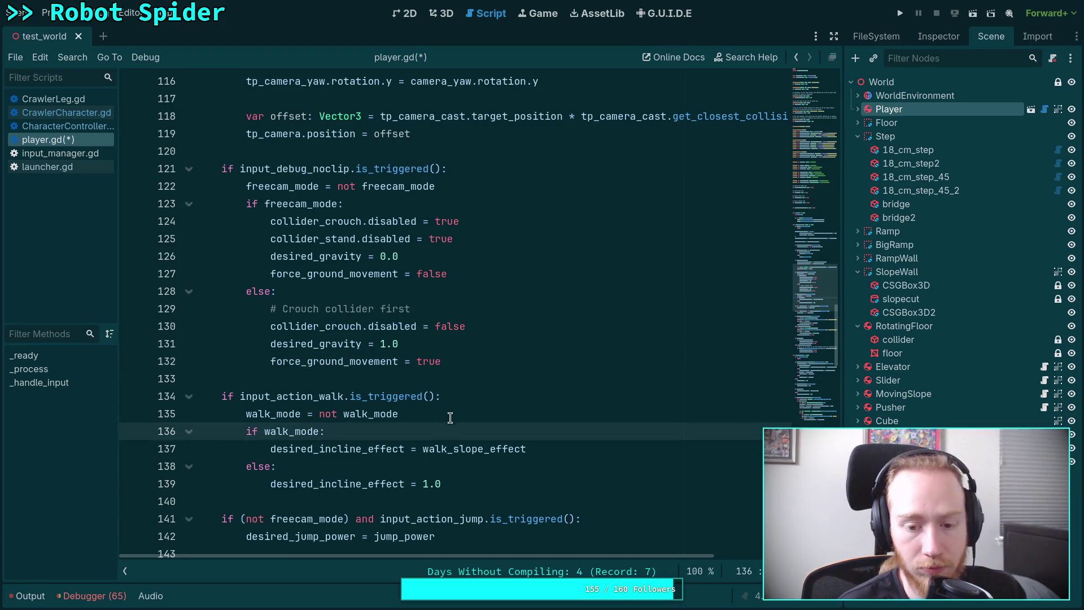
{"action": "left_click", "coordinate": [472, 420]}
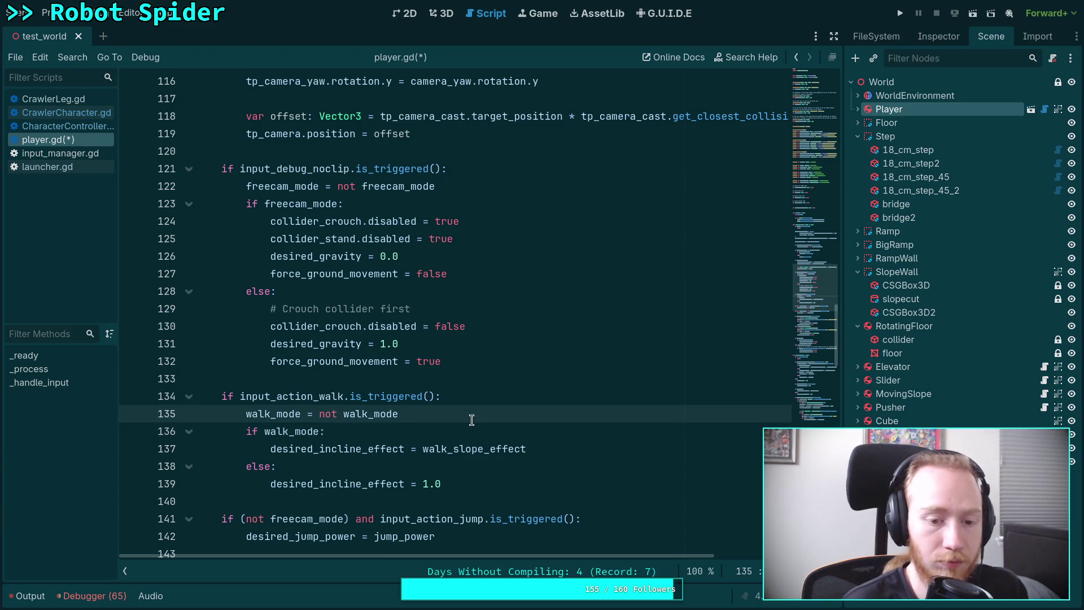
{"action": "key", "text": "Return"}
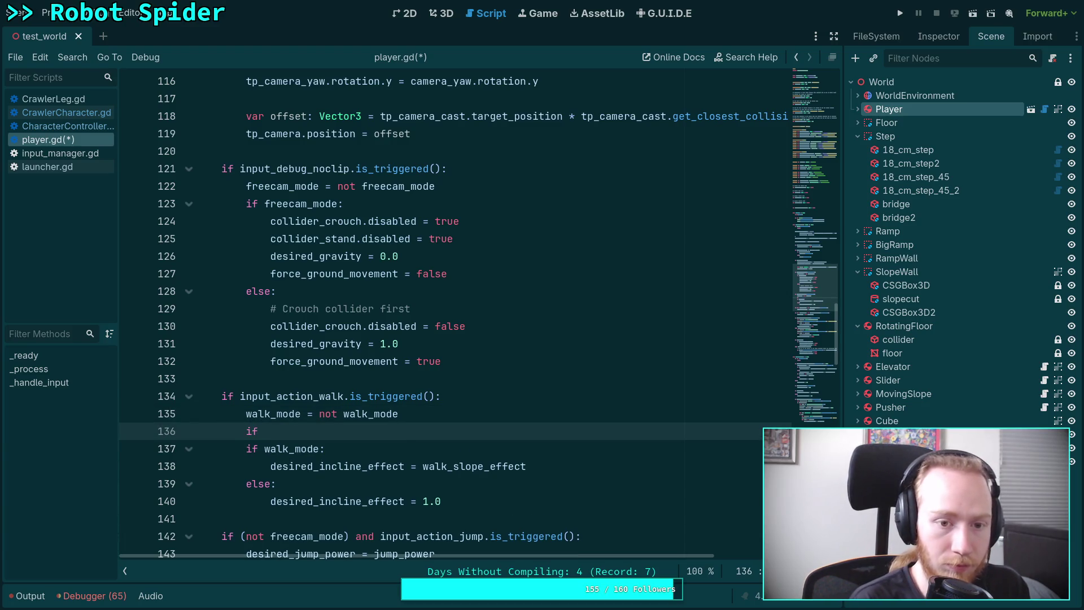
{"action": "key", "text": "BackSpace"}
{"action": "key", "text": "BackSpace"}
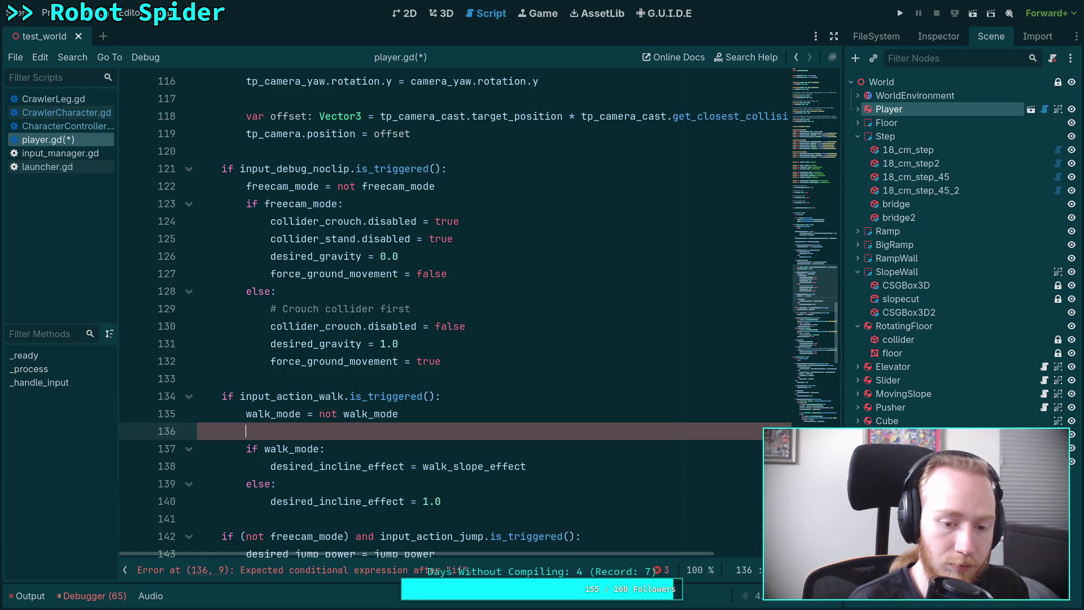
{"action": "key", "text": "BackSpace"}
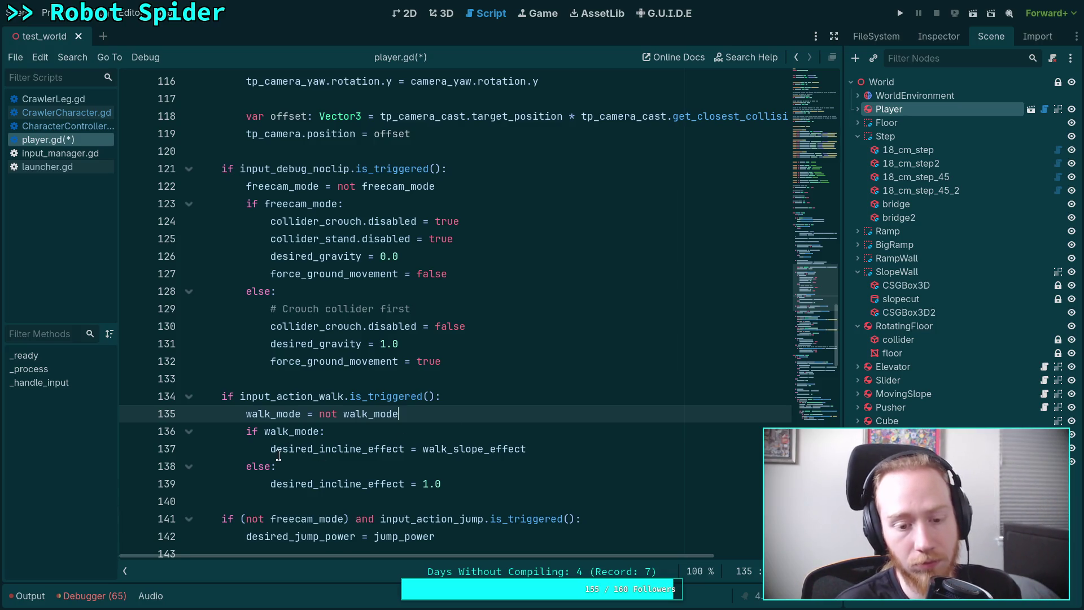
{"action": "scroll", "coordinate": [244, 433], "scroll_direction": "down", "scroll_amount": 10}
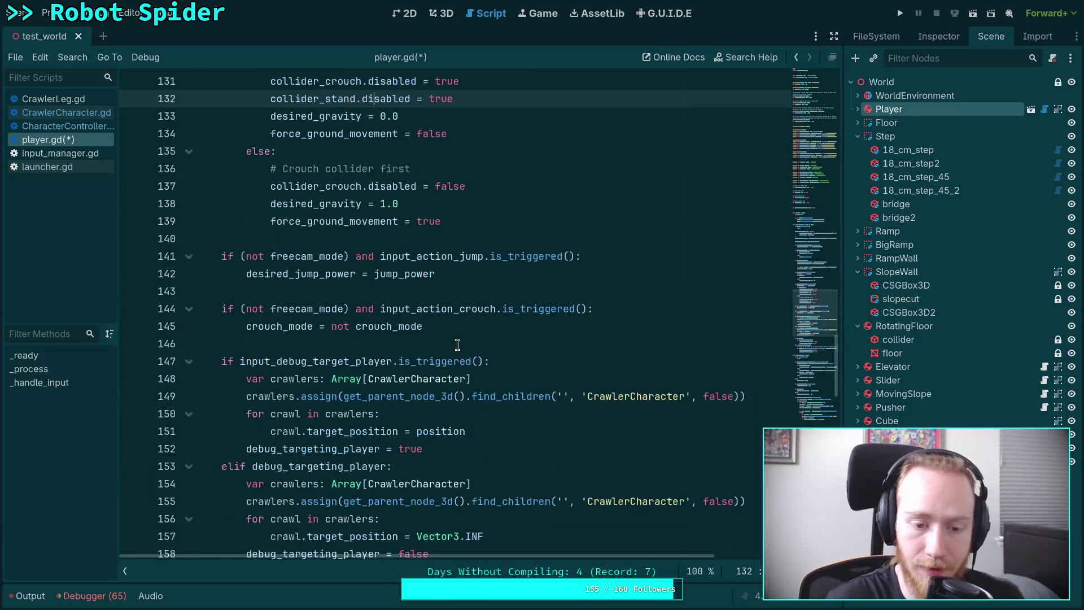
{"action": "left_click", "coordinate": [70, 131]}
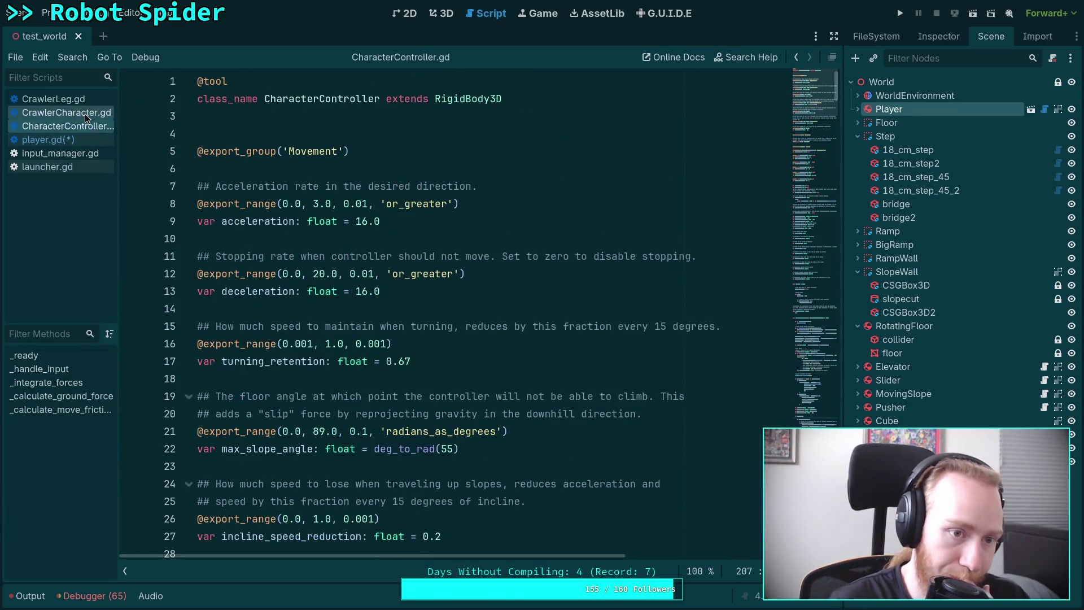
Glance at CrawlerCharacter.gd, then find desired_incline_effect in CharacterController.gd's acceleration limit code.
{"action": "left_click", "coordinate": [85, 114]}
{"action": "left_click", "coordinate": [95, 126]}
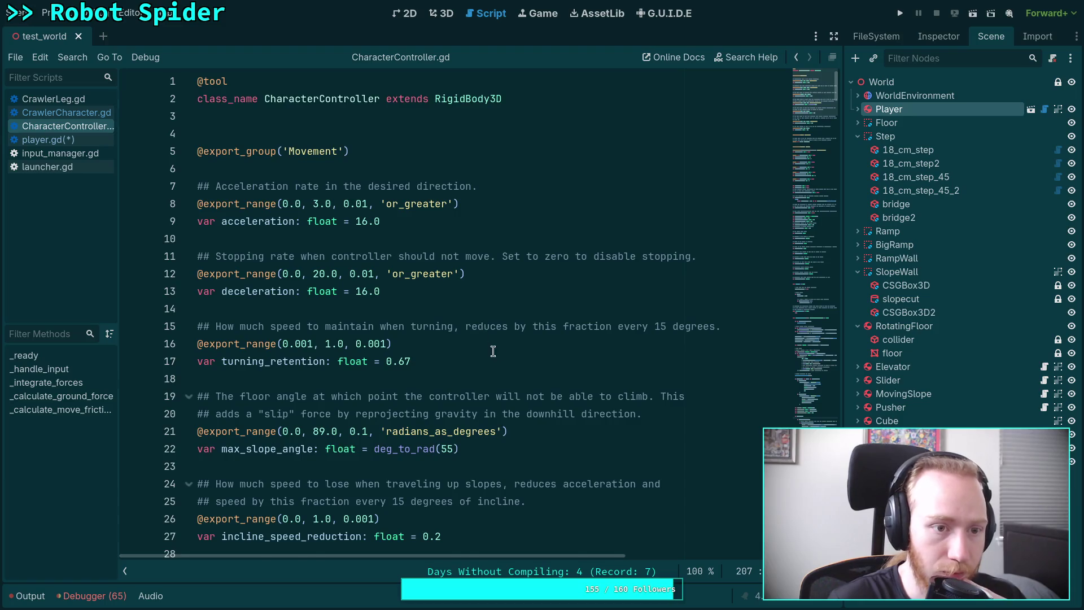
{"action": "scroll", "coordinate": [493, 352], "scroll_direction": "down", "scroll_amount": 20}
{"action": "scroll", "coordinate": [634, 364], "scroll_direction": "down", "scroll_amount": 20}
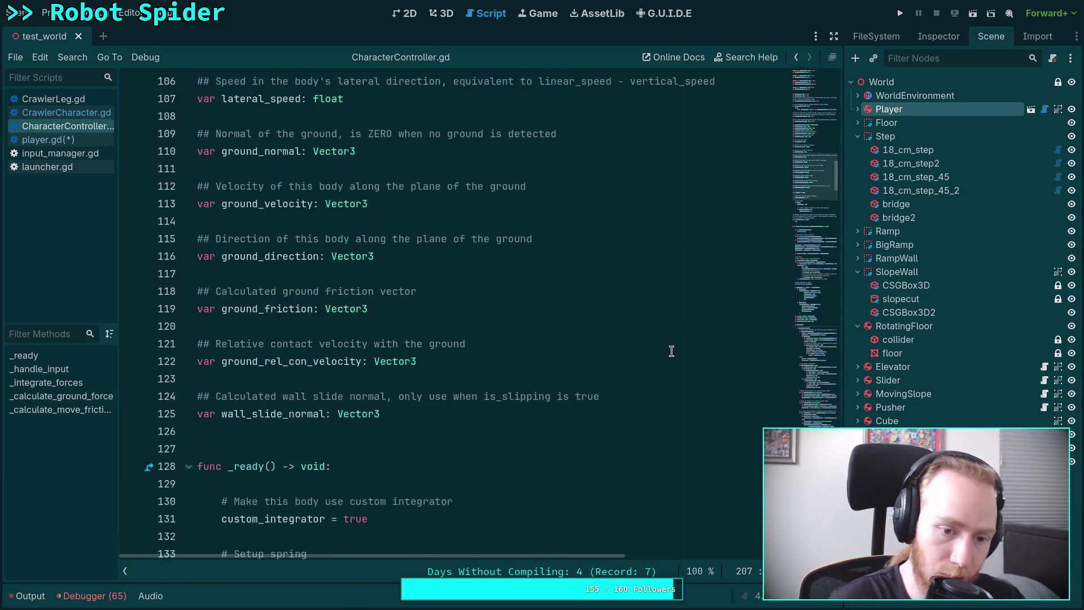
{"action": "scroll", "coordinate": [672, 352], "scroll_direction": "down", "scroll_amount": 14}
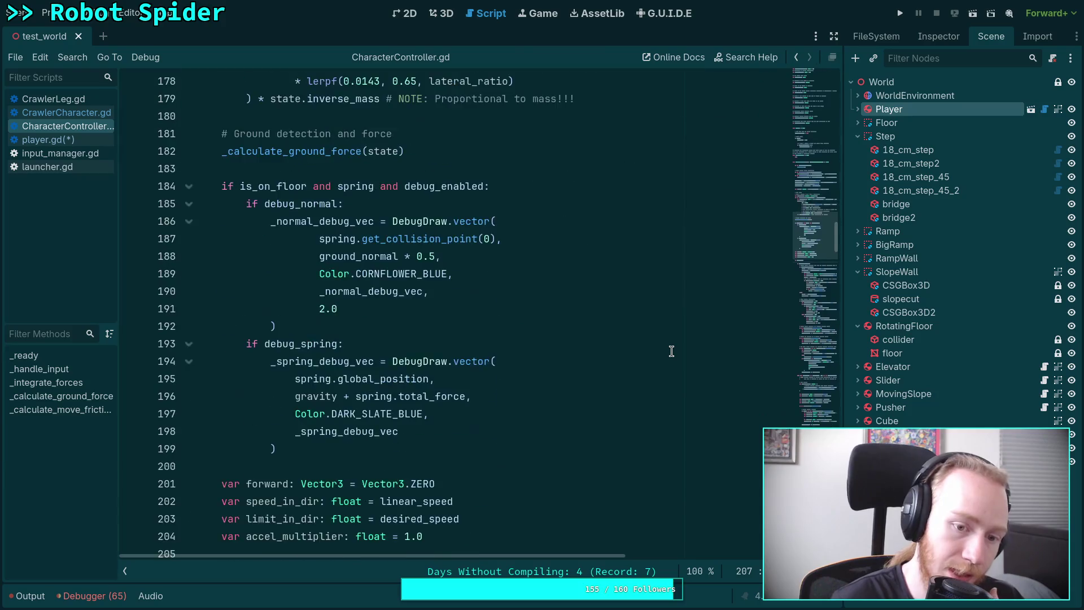
{"action": "scroll", "coordinate": [360, 260], "scroll_direction": "down", "scroll_amount": 4}
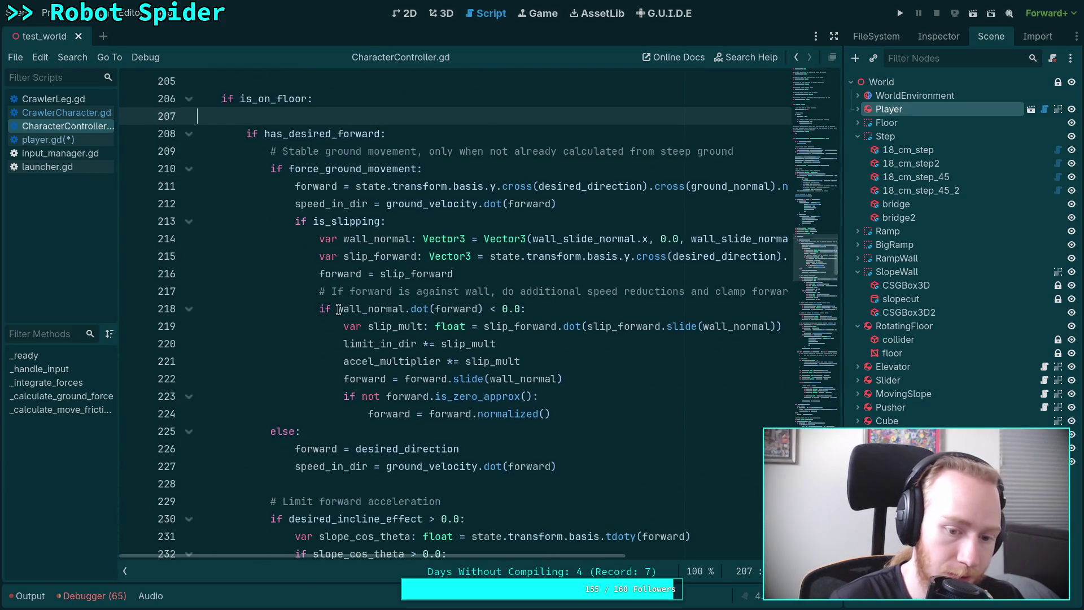
{"action": "double_click", "coordinate": [287, 413]}
{"action": "scroll", "coordinate": [274, 392], "scroll_direction": "up", "scroll_amount": 3}
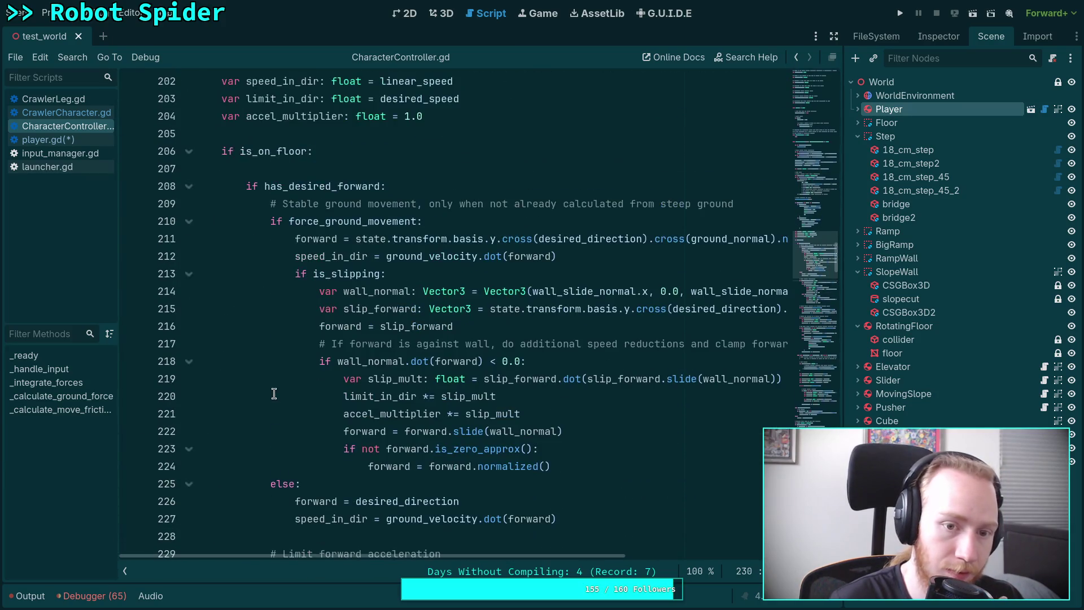
{"action": "scroll", "coordinate": [274, 392], "scroll_direction": "down", "scroll_amount": 5}
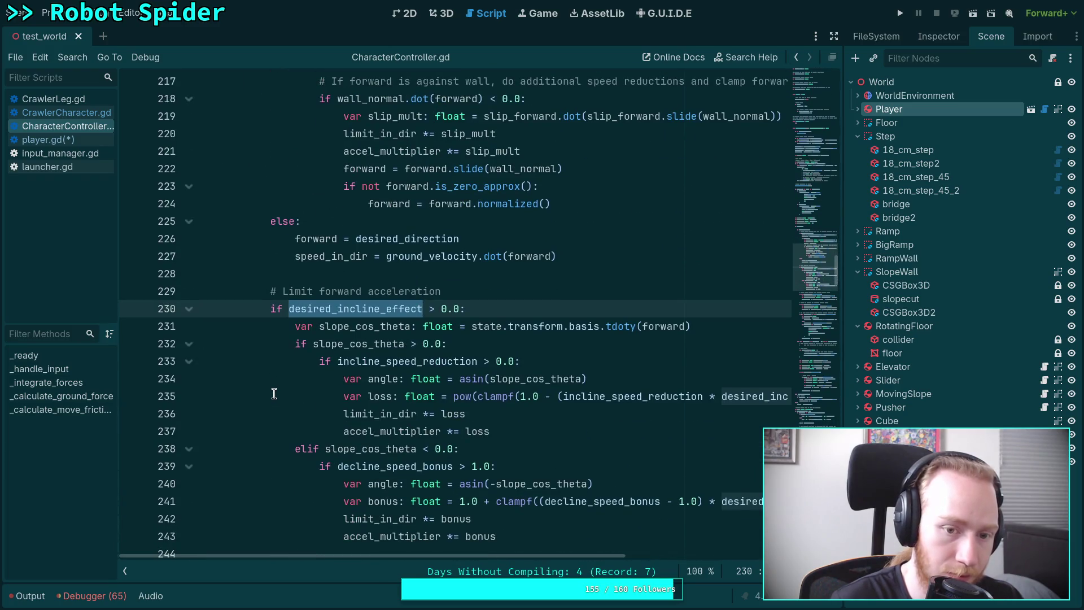
{"action": "scroll", "coordinate": [274, 393], "scroll_direction": "up", "scroll_amount": 2}
{"action": "scroll", "coordinate": [276, 390], "scroll_direction": "down", "scroll_amount": 3}
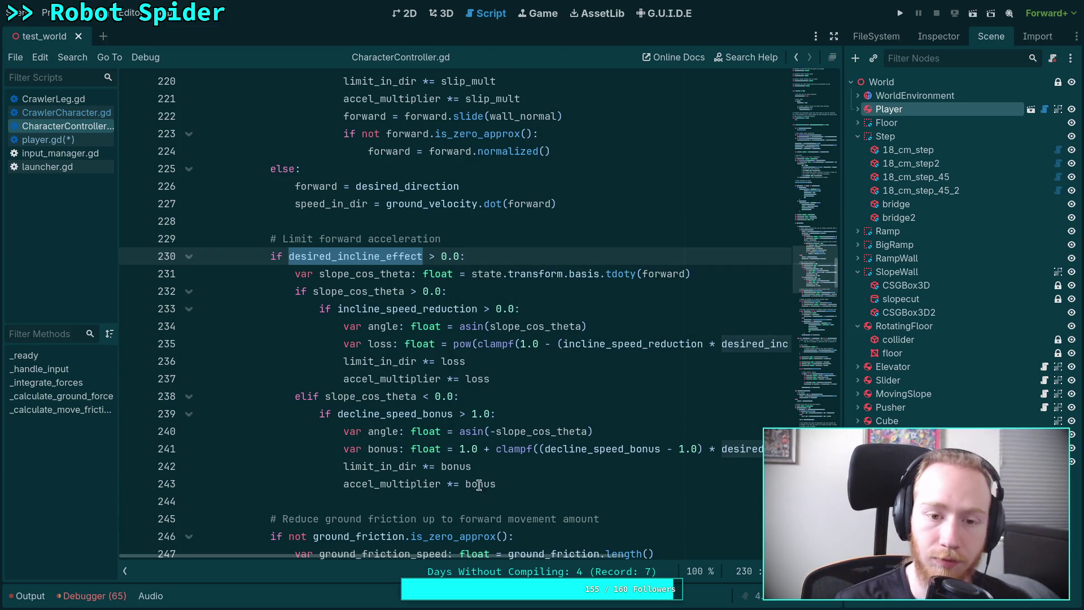
Move the Limit forward acceleration block after the forward.normalized() line, indented one level.
{"action": "mouse_move", "coordinate": [497, 484]}
{"action": "left_mouse_down"}
{"action": "mouse_move", "coordinate": [221, 391]}
{"action": "mouse_move", "coordinate": [209, 310]}
{"action": "mouse_move", "coordinate": [198, 327]}
{"action": "left_mouse_up"}
{"action": "key", "text": "BackSpace"}
{"action": "key", "text": "BackSpace"}
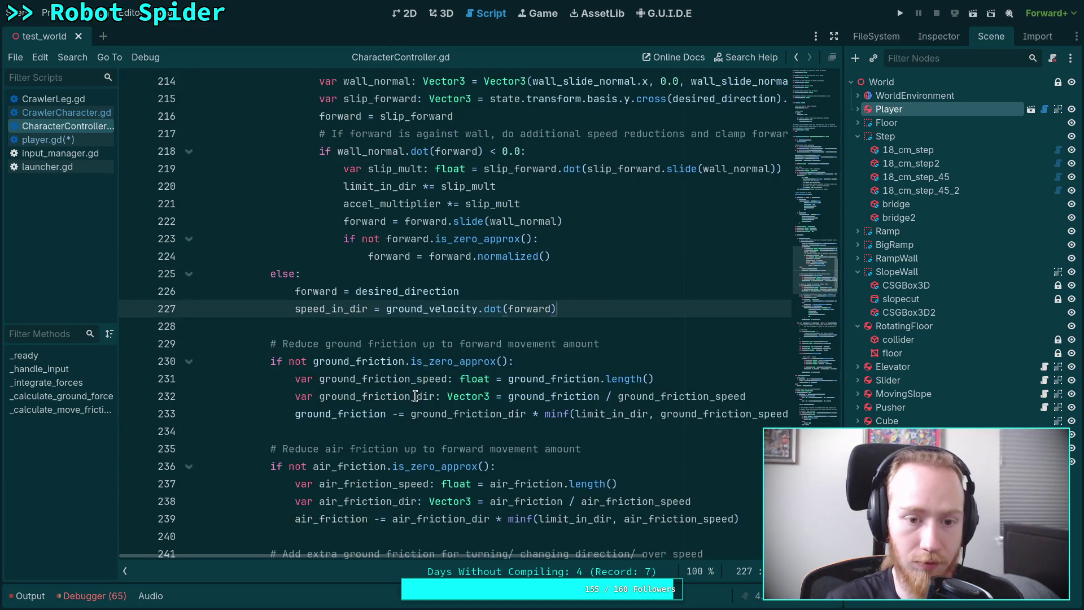
{"action": "scroll", "coordinate": [480, 407], "scroll_direction": "up", "scroll_amount": 3}
{"action": "left_click", "coordinate": [599, 415]}
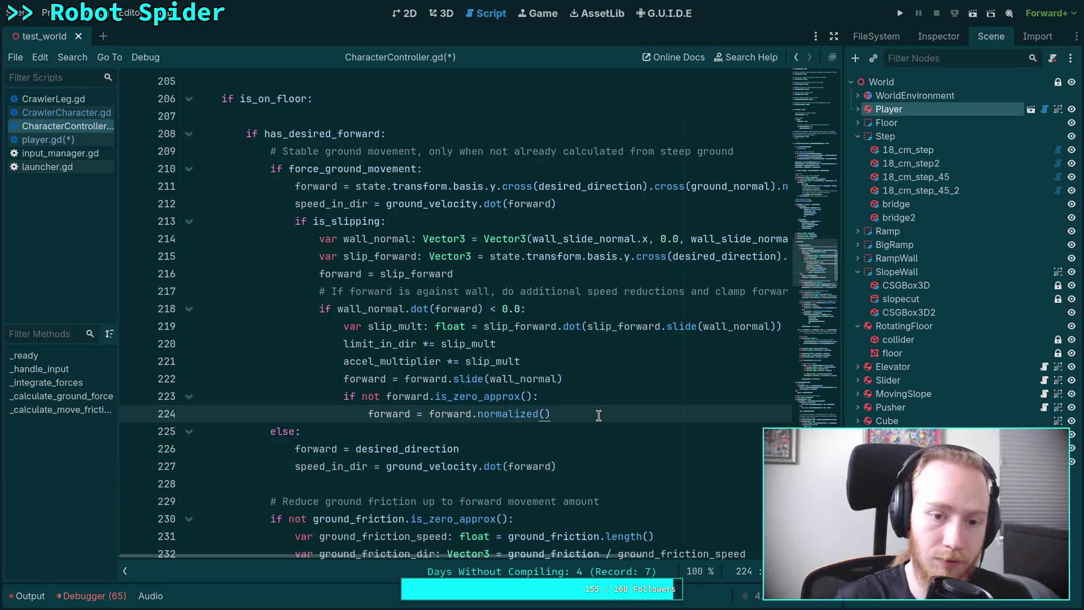
{"action": "key", "text": "Return"}
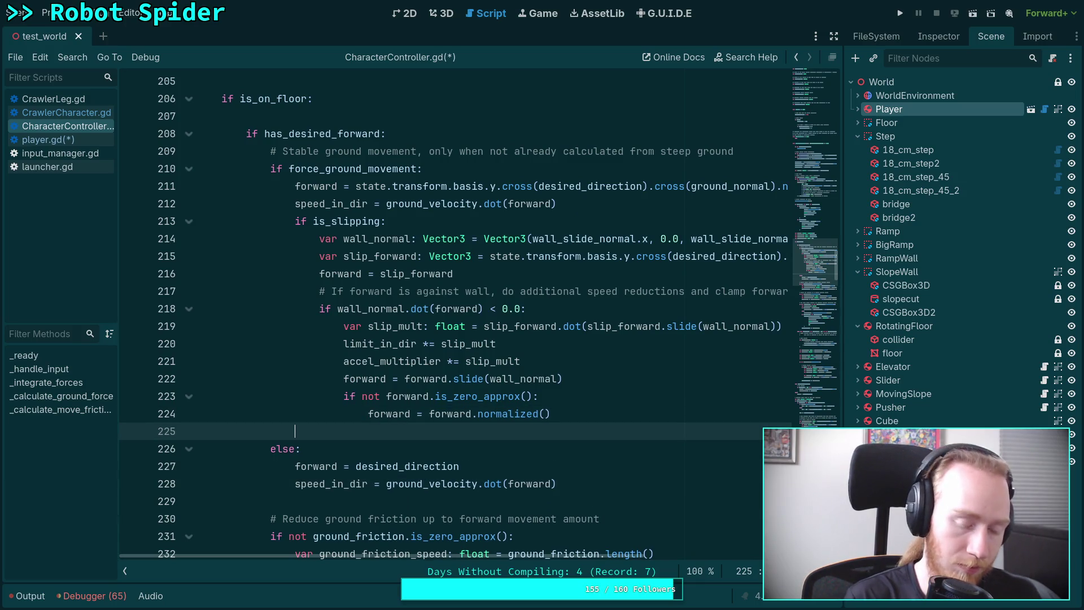
{"action": "key", "text": "ctrl+v"}
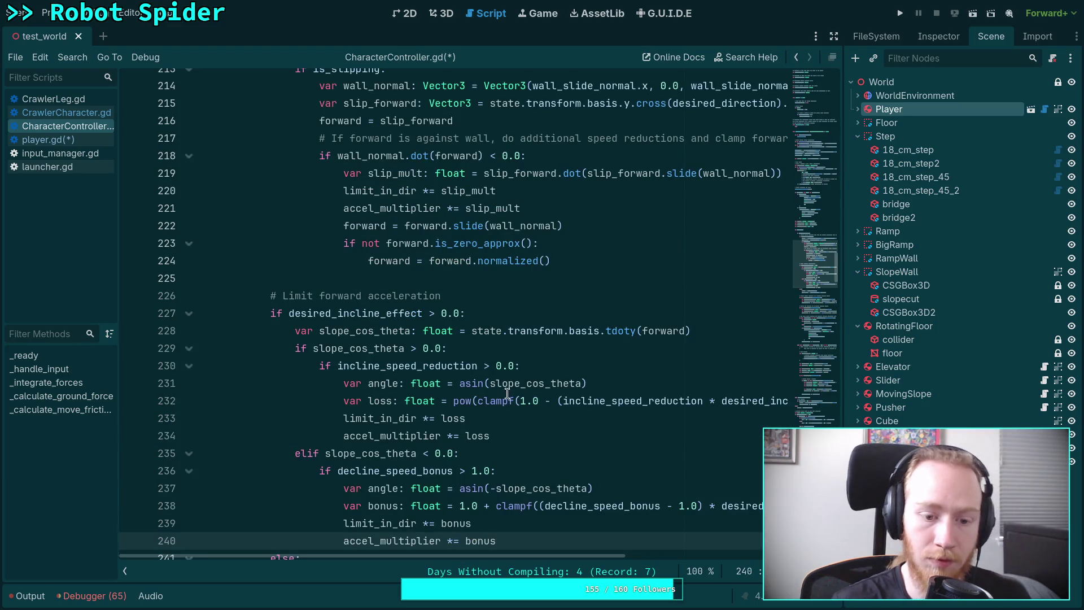
{"action": "scroll", "coordinate": [508, 394], "scroll_direction": "down", "scroll_amount": 1}
{"action": "mouse_move", "coordinate": [404, 489]}
{"action": "left_mouse_down"}
{"action": "mouse_move", "coordinate": [383, 454]}
{"action": "mouse_move", "coordinate": [339, 261]}
{"action": "mouse_move", "coordinate": [321, 249]}
{"action": "left_mouse_up"}
{"action": "key", "text": "Tab"}
{"action": "left_click", "coordinate": [500, 279]}
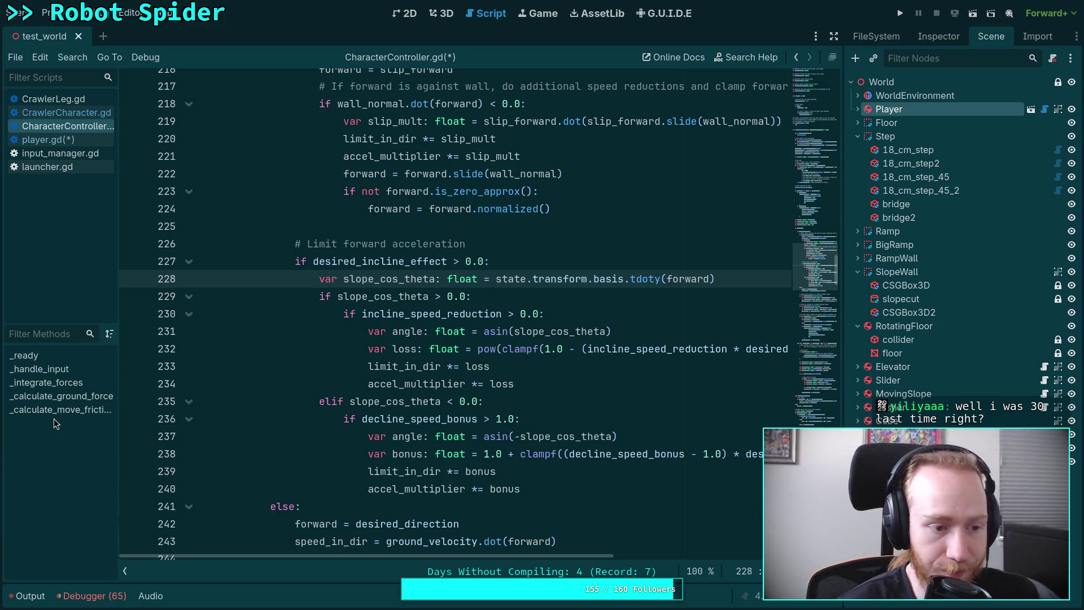
Check lines 240–244 of CharacterController.gd's incline code, then switch to player.gd.
{"action": "mouse_move", "coordinate": [548, 452]}
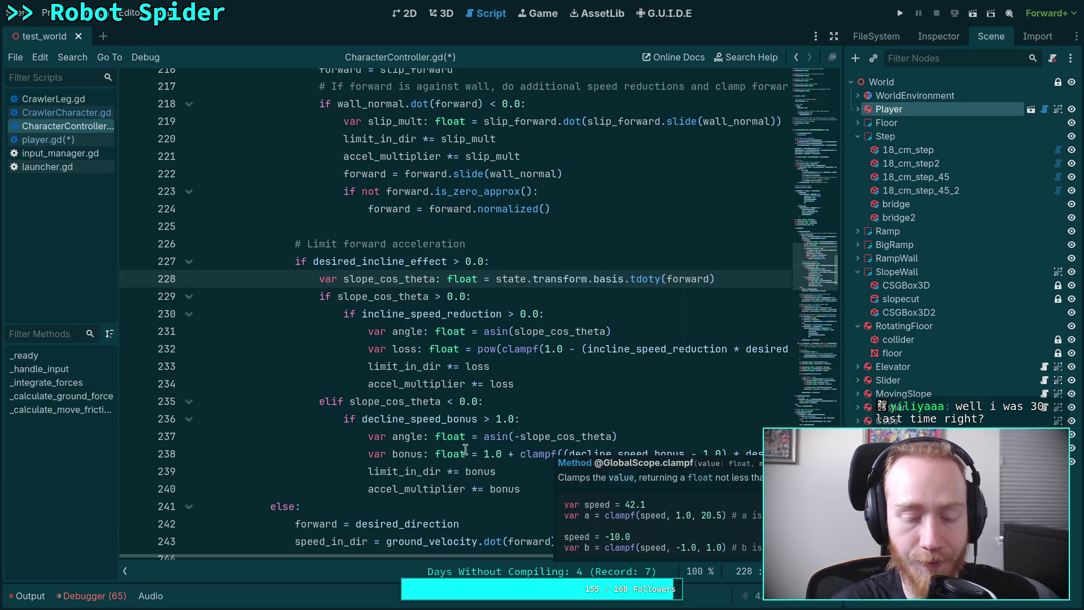
{"action": "left_click", "coordinate": [534, 488]}
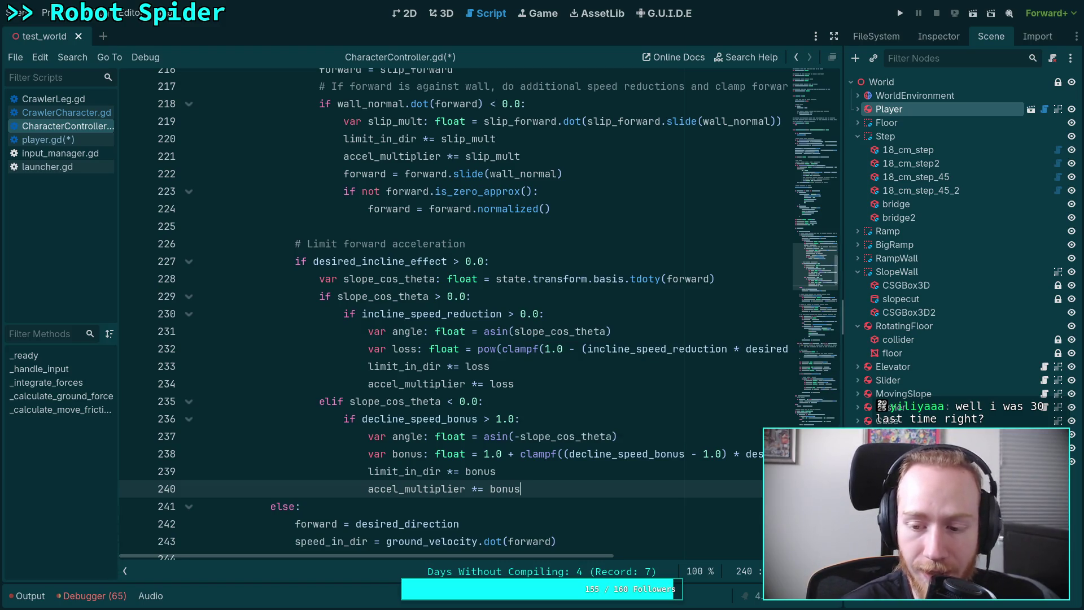
{"action": "scroll", "coordinate": [485, 446], "scroll_direction": "down", "scroll_amount": 3}
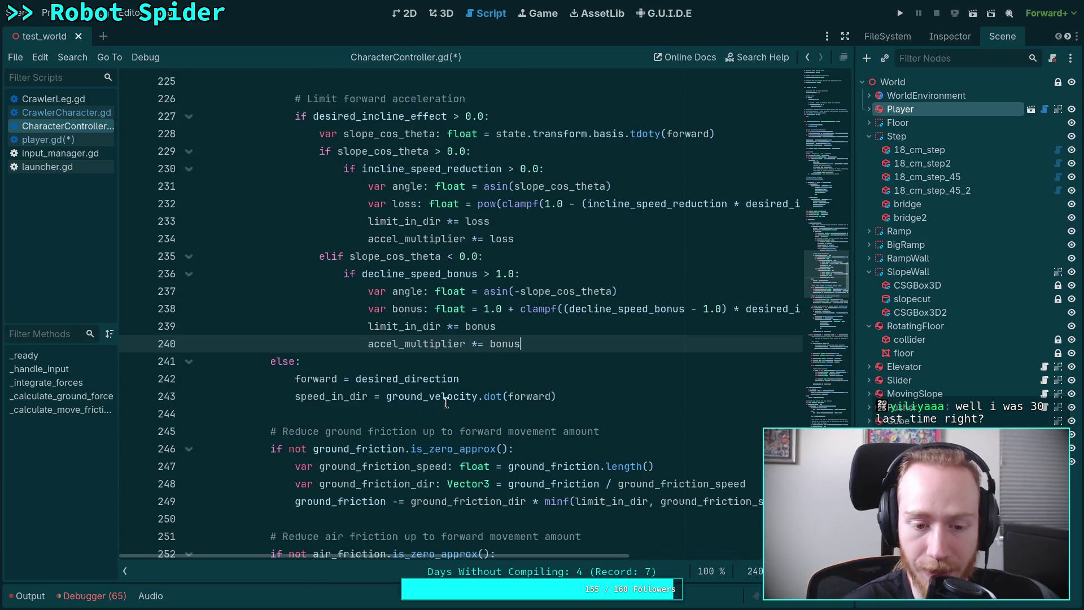
{"action": "left_click", "coordinate": [407, 413]}
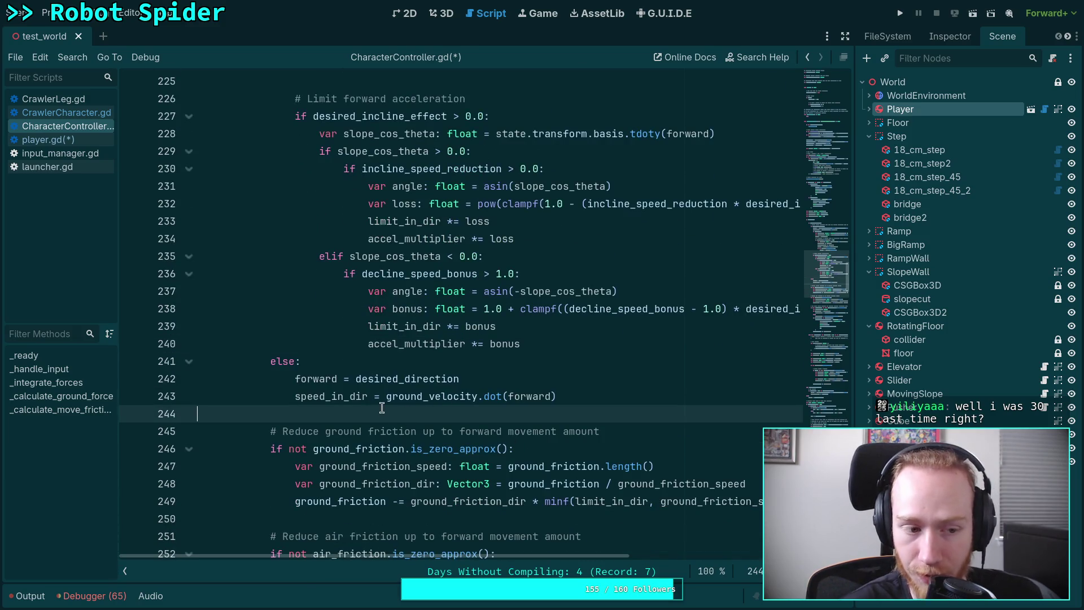
{"action": "left_click", "coordinate": [363, 363]}
{"action": "scroll", "coordinate": [427, 368], "scroll_direction": "up", "scroll_amount": 1}
{"action": "left_click", "coordinate": [544, 397]}
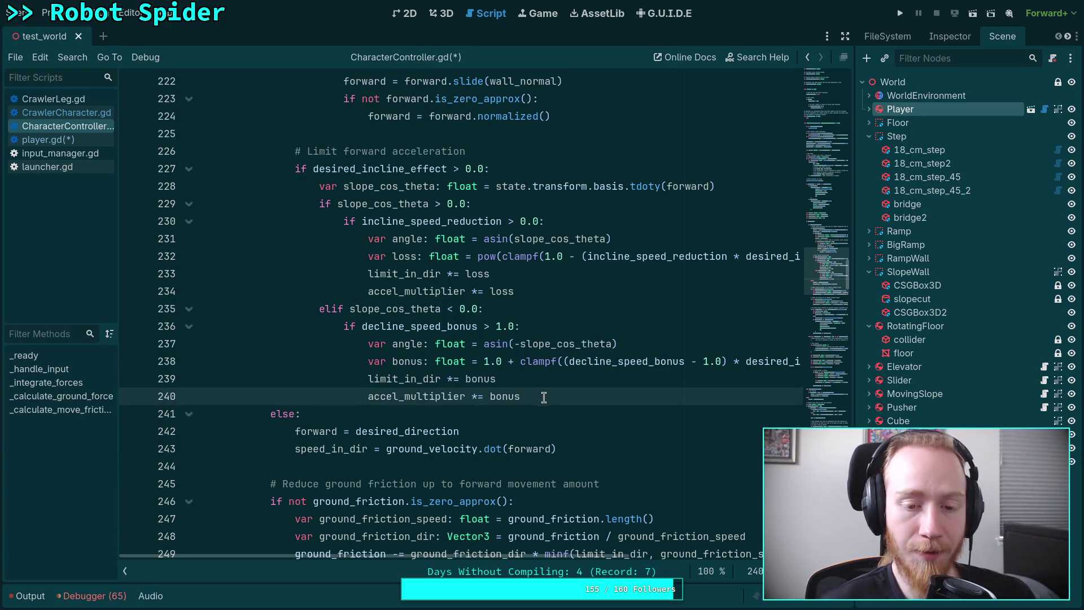
{"action": "left_click", "coordinate": [54, 139]}
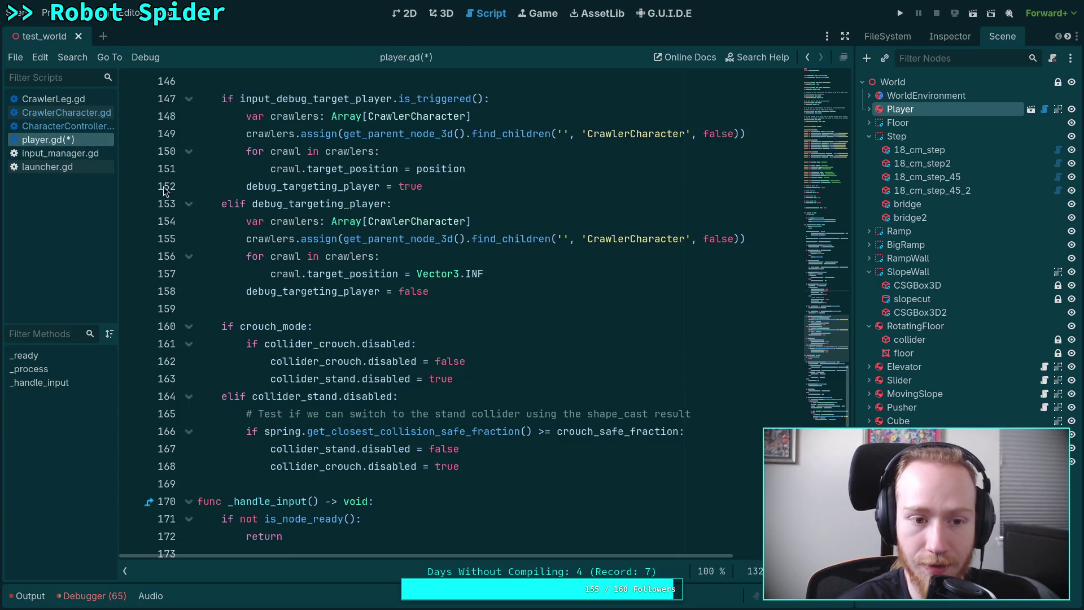
Review player.gd's crouch and input handling around lines 146, 159 and 169.
{"action": "scroll", "coordinate": [315, 356], "scroll_direction": "down", "scroll_amount": 4}
{"action": "scroll", "coordinate": [314, 355], "scroll_direction": "up", "scroll_amount": 2}
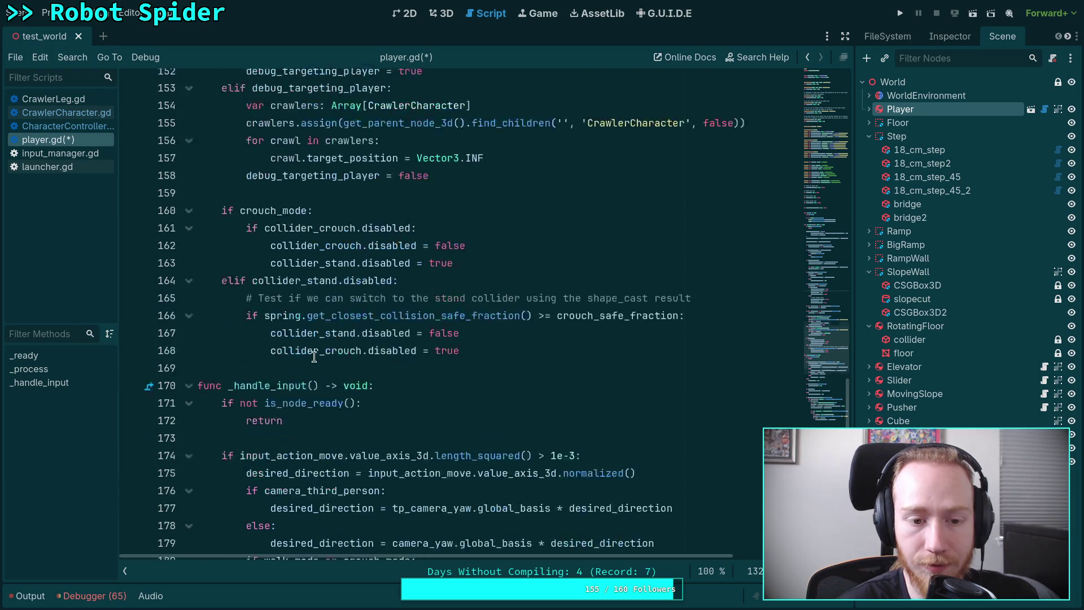
{"action": "scroll", "coordinate": [315, 356], "scroll_direction": "up", "scroll_amount": 12}
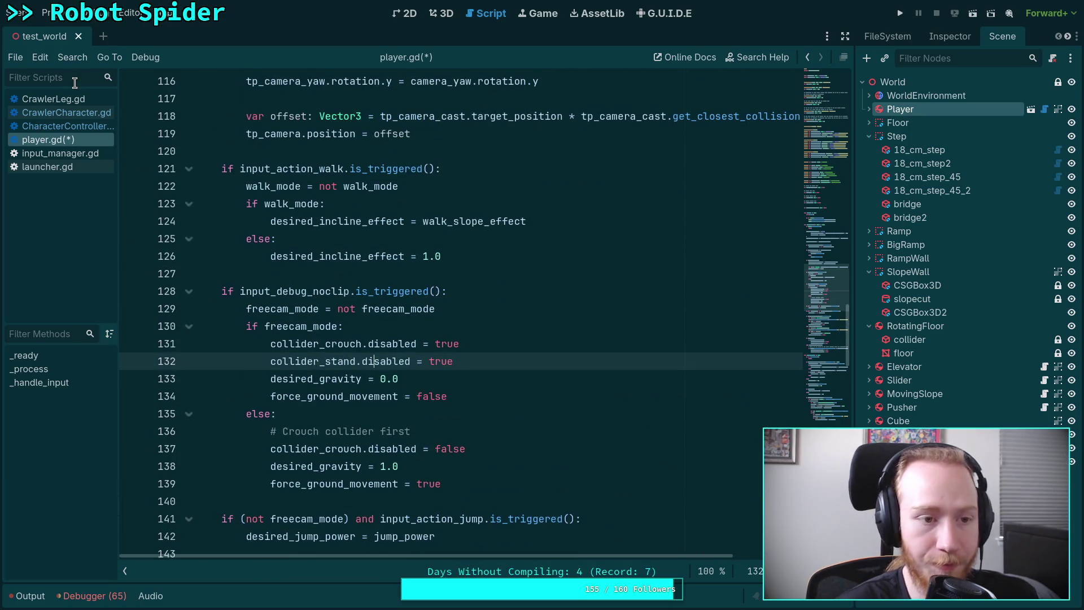
{"action": "scroll", "coordinate": [515, 355], "scroll_direction": "down", "scroll_amount": 10}
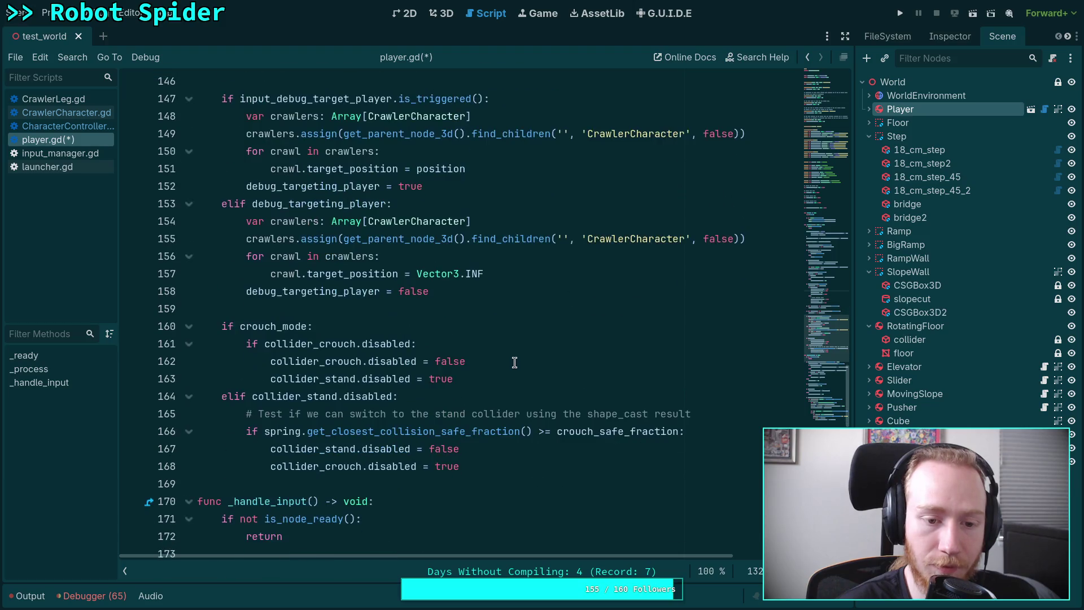
{"action": "left_click", "coordinate": [337, 310]}
{"action": "left_click", "coordinate": [296, 488]}
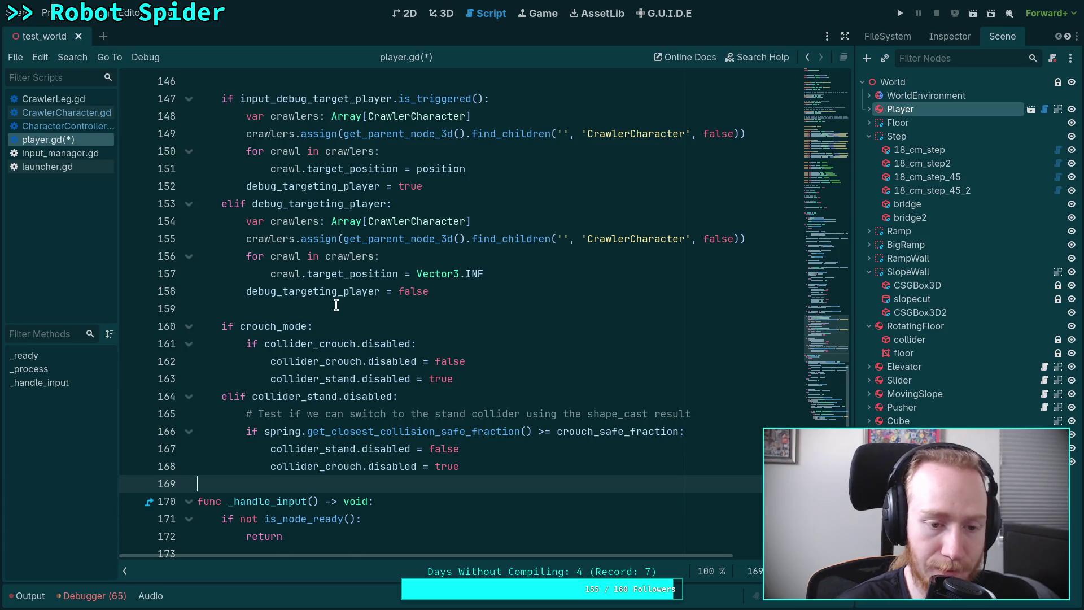
{"action": "scroll", "coordinate": [337, 305], "scroll_direction": "up", "scroll_amount": 6}
{"action": "left_click", "coordinate": [274, 393]}
{"action": "scroll", "coordinate": [280, 384], "scroll_direction": "down", "scroll_amount": 4}
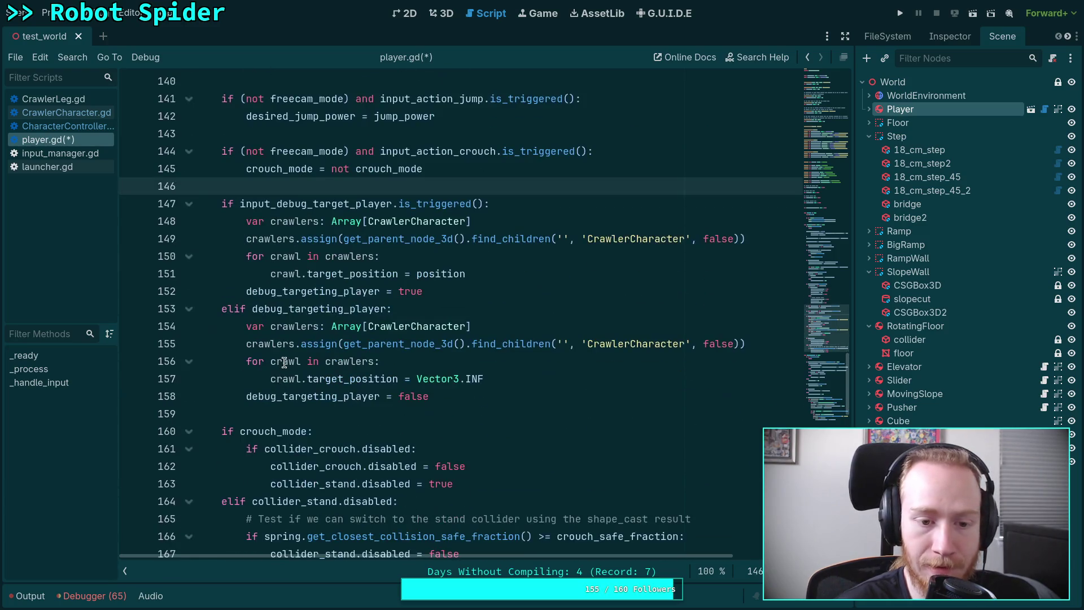
{"action": "left_click", "coordinate": [267, 412]}
{"action": "scroll", "coordinate": [271, 407], "scroll_direction": "down", "scroll_amount": 4}
{"action": "left_click", "coordinate": [351, 377]}
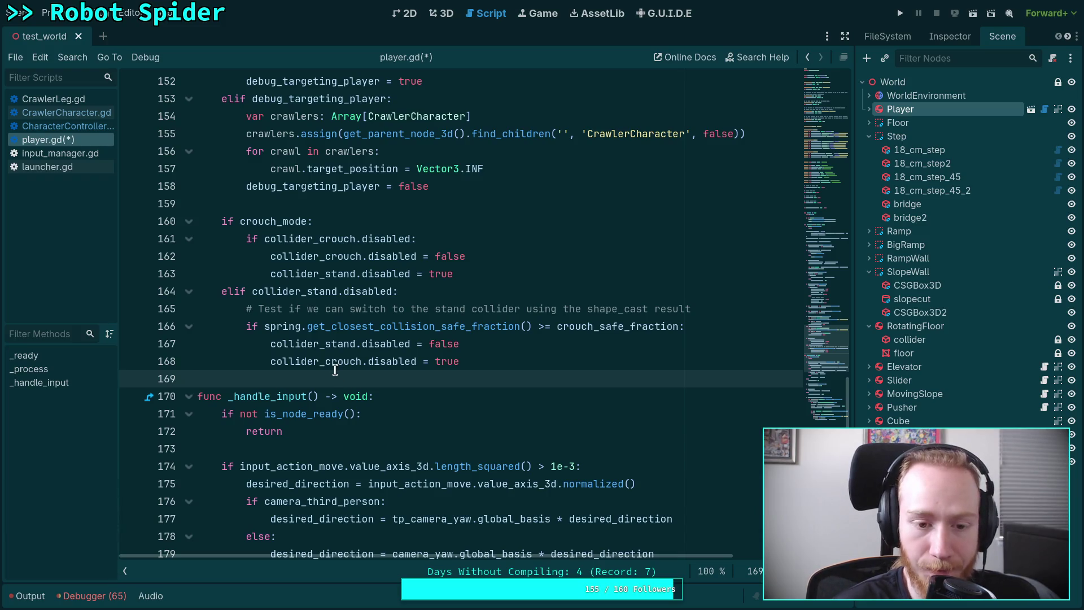
Read the documentation for symbols in the freecam-gated jump code, then return to CharacterController.gd.
{"action": "mouse_move", "coordinate": [331, 358]}
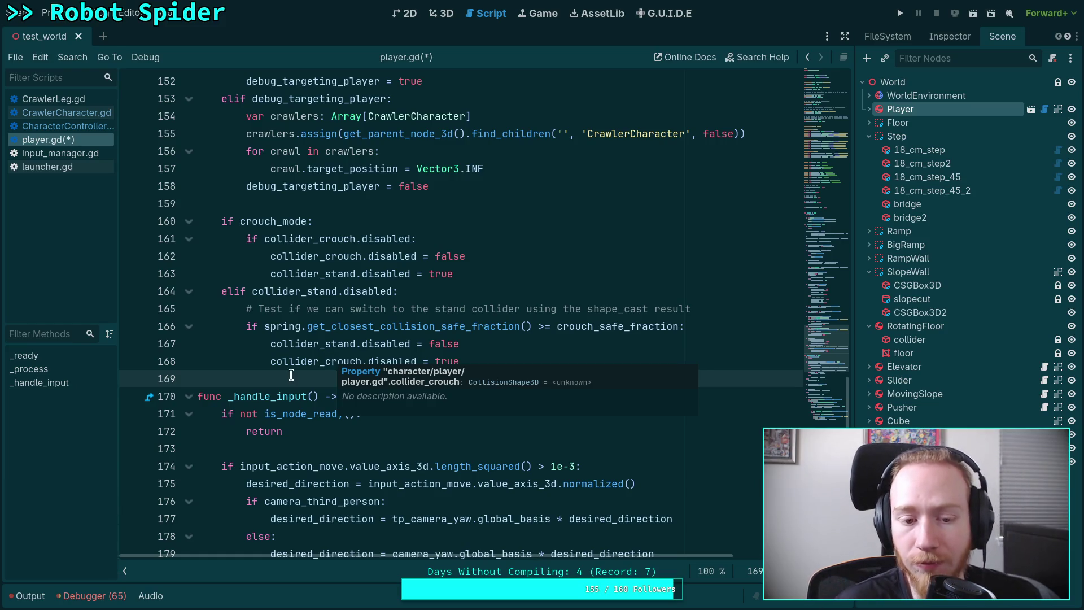
{"action": "scroll", "coordinate": [471, 371], "scroll_direction": "up", "scroll_amount": 3}
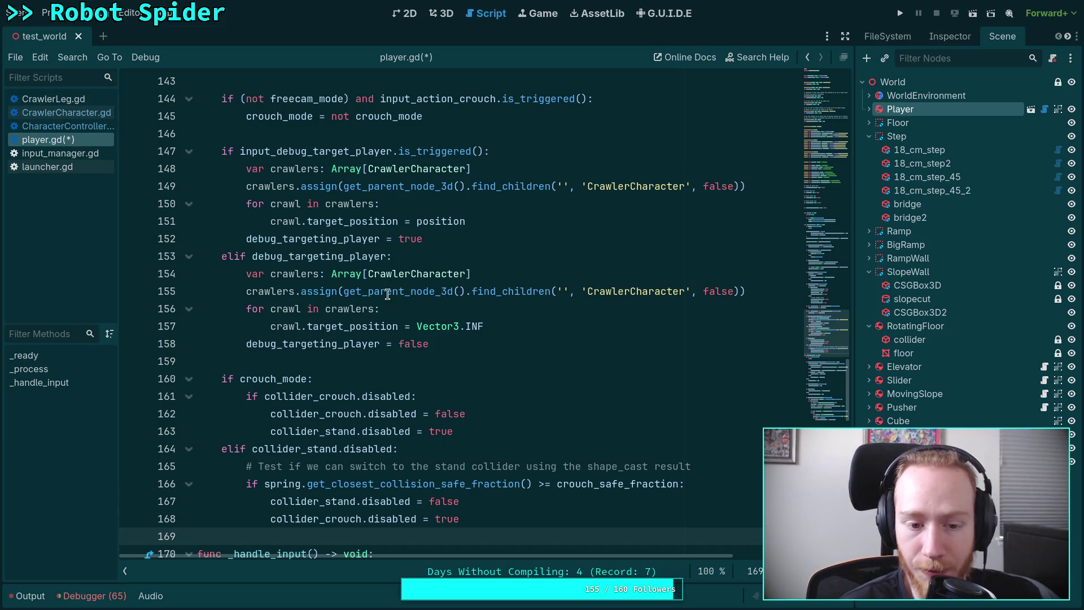
{"action": "mouse_move", "coordinate": [461, 322]}
{"action": "scroll", "coordinate": [403, 329], "scroll_direction": "down", "scroll_amount": 6}
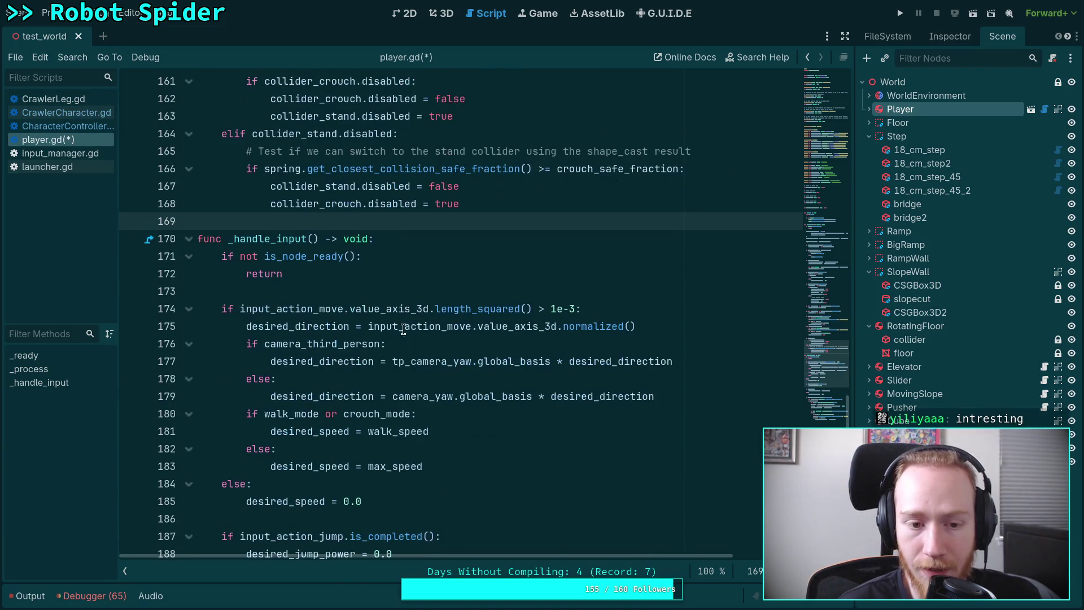
{"action": "scroll", "coordinate": [290, 238], "scroll_direction": "up", "scroll_amount": 7}
{"action": "left_click", "coordinate": [54, 127]}
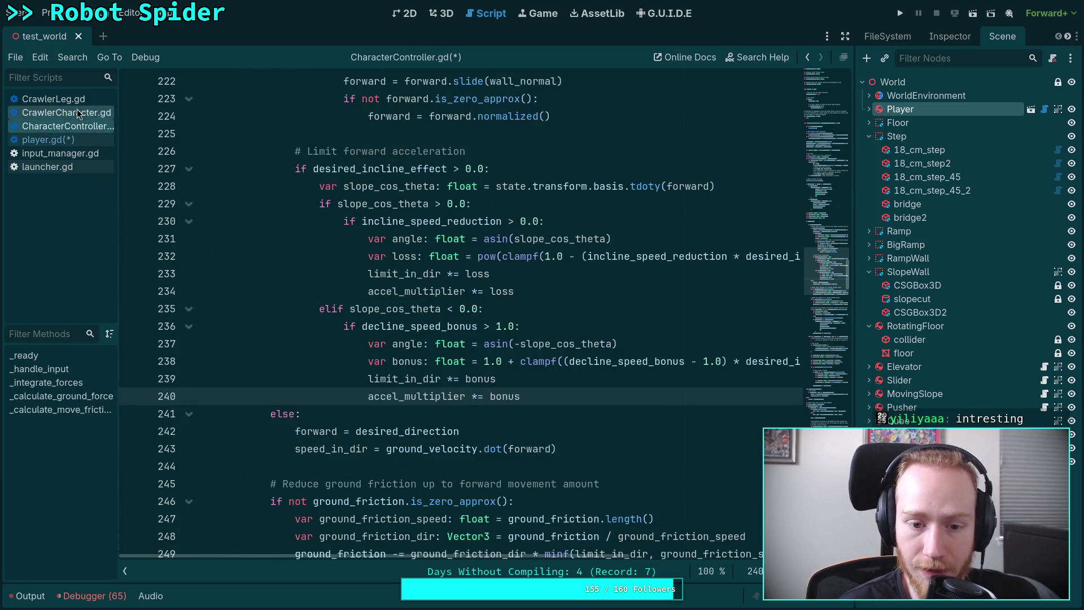
{"action": "scroll", "coordinate": [412, 209], "scroll_direction": "up", "scroll_amount": 6}
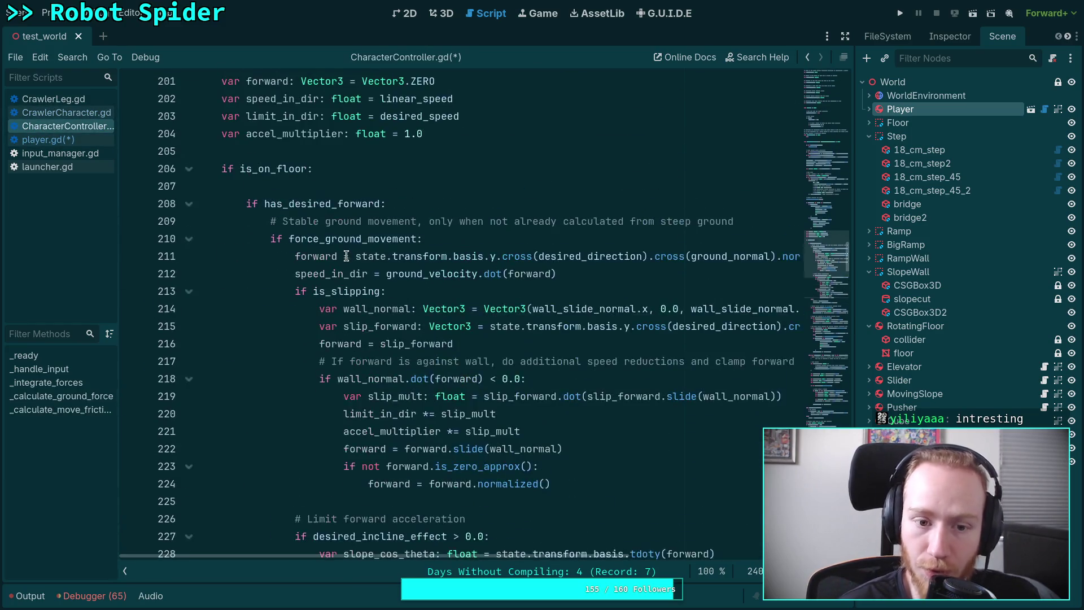
{"action": "scroll", "coordinate": [351, 290], "scroll_direction": "down", "scroll_amount": 1}
{"action": "scroll", "coordinate": [345, 290], "scroll_direction": "down", "scroll_amount": 5}
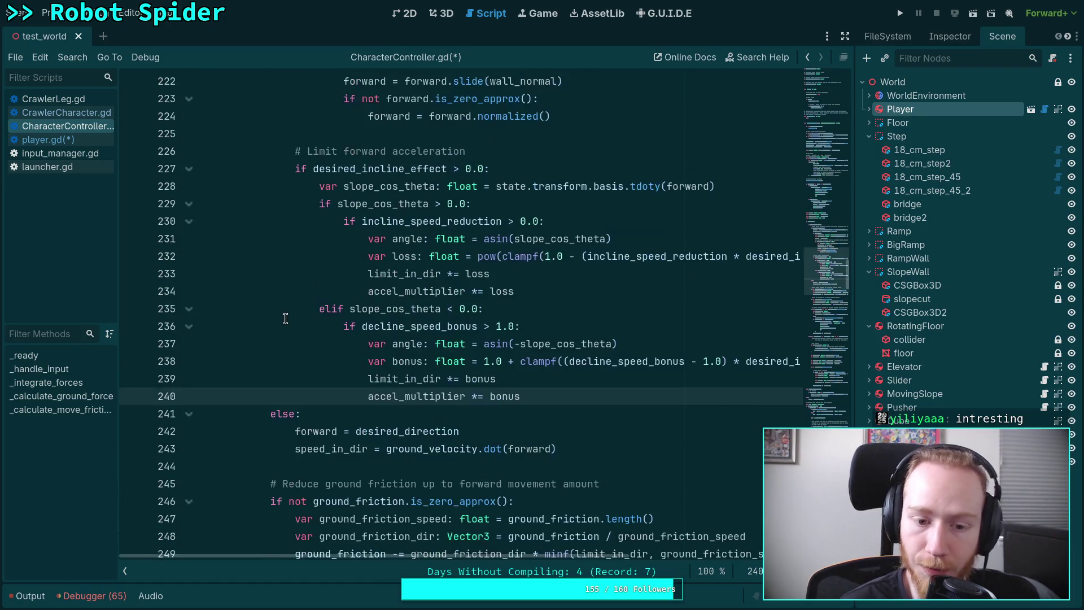
{"action": "scroll", "coordinate": [332, 320], "scroll_direction": "down", "scroll_amount": 2}
{"action": "scroll", "coordinate": [332, 321], "scroll_direction": "down", "scroll_amount": 2}
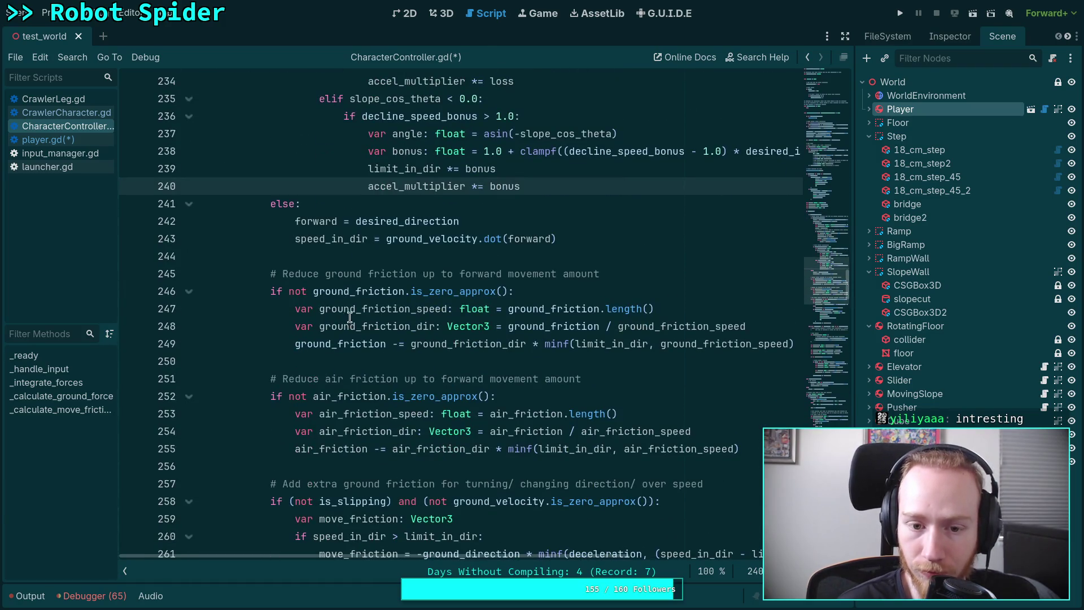
{"action": "double_click", "coordinate": [348, 291]}
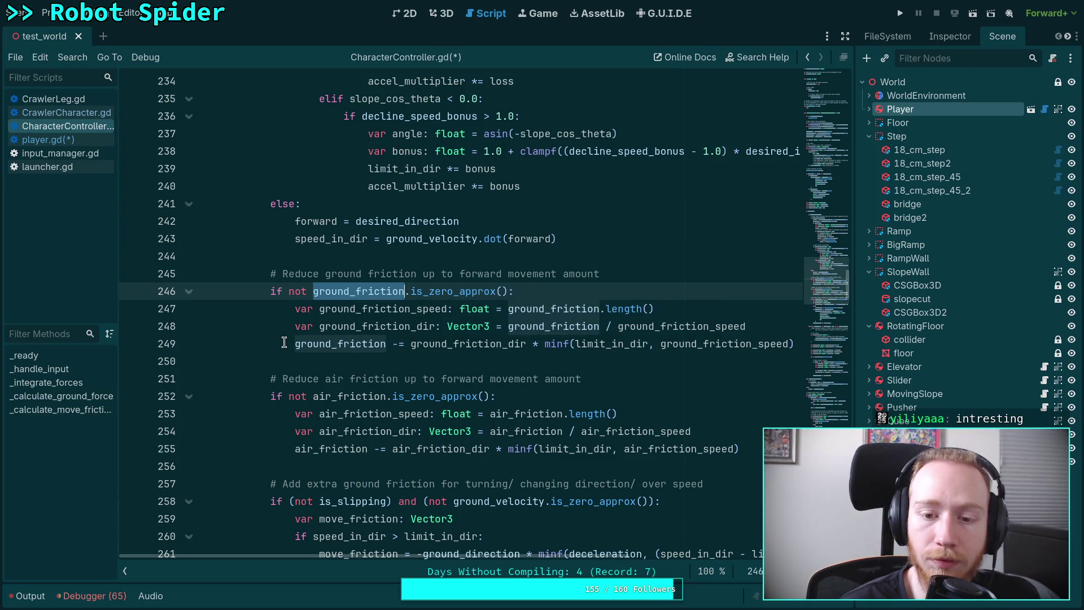
{"action": "scroll", "coordinate": [284, 343], "scroll_direction": "up", "scroll_amount": 1}
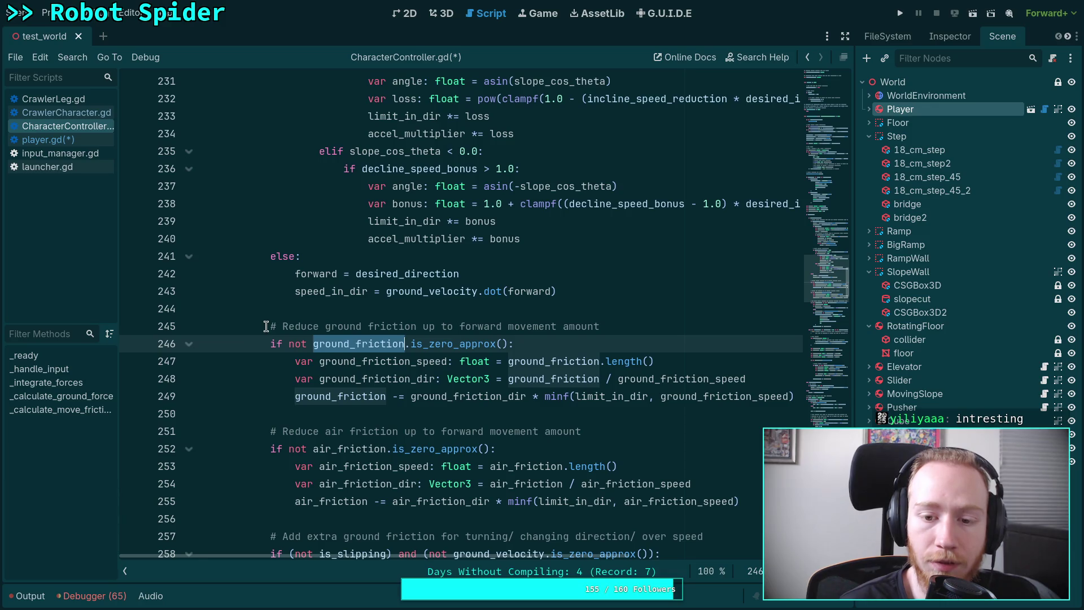
{"action": "left_click_drag", "start_coordinate": [267, 326], "coordinate": [360, 409]}
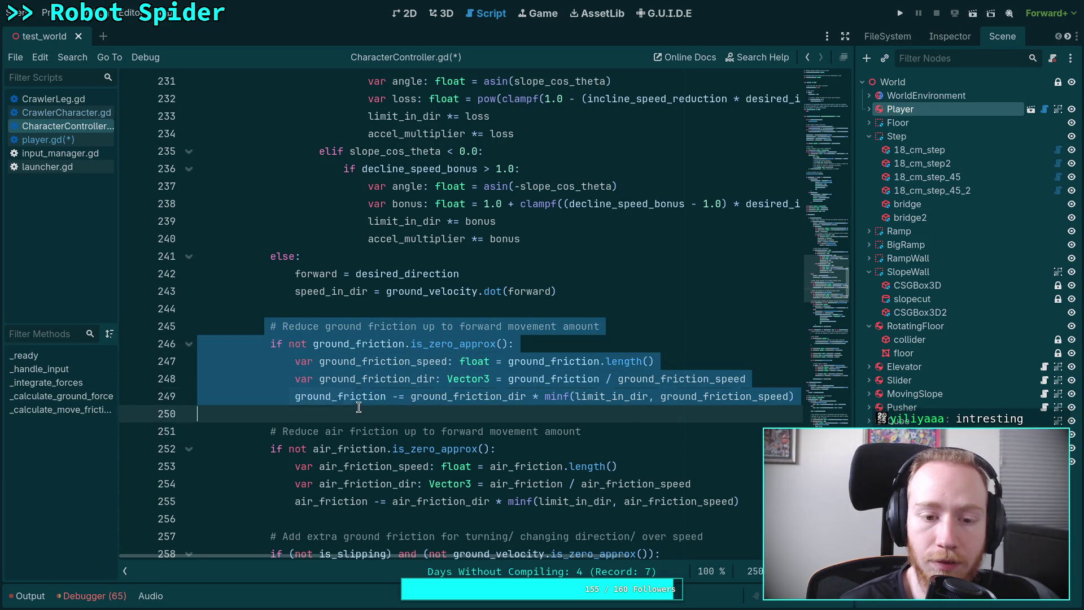
{"action": "left_click", "coordinate": [393, 414]}
{"action": "left_click_drag", "start_coordinate": [270, 327], "coordinate": [289, 407]}
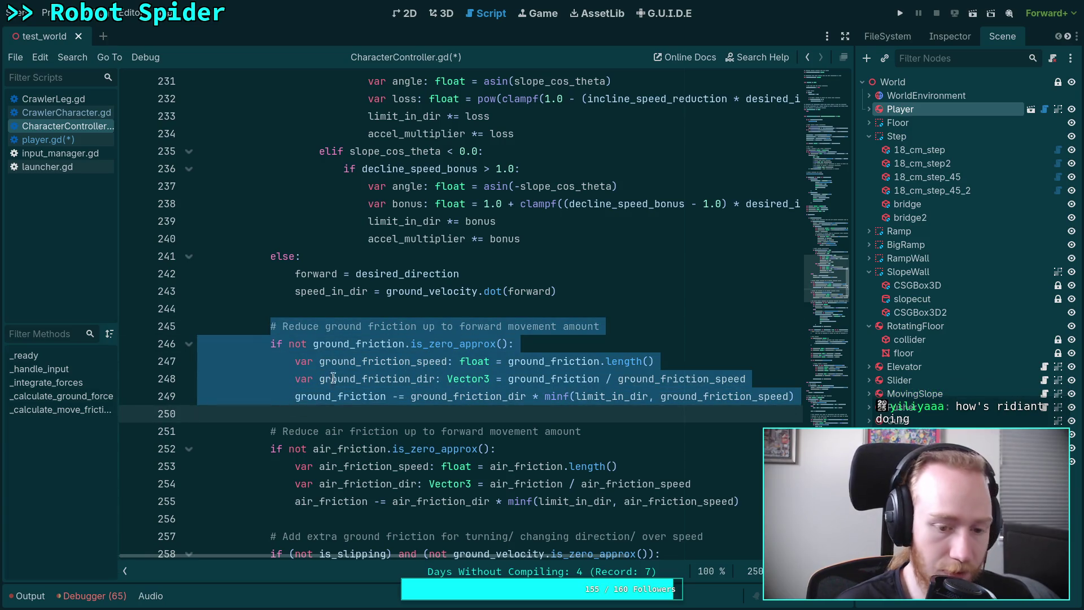
{"action": "key", "text": "ctrl+x"}
{"action": "left_click", "coordinate": [523, 238]}
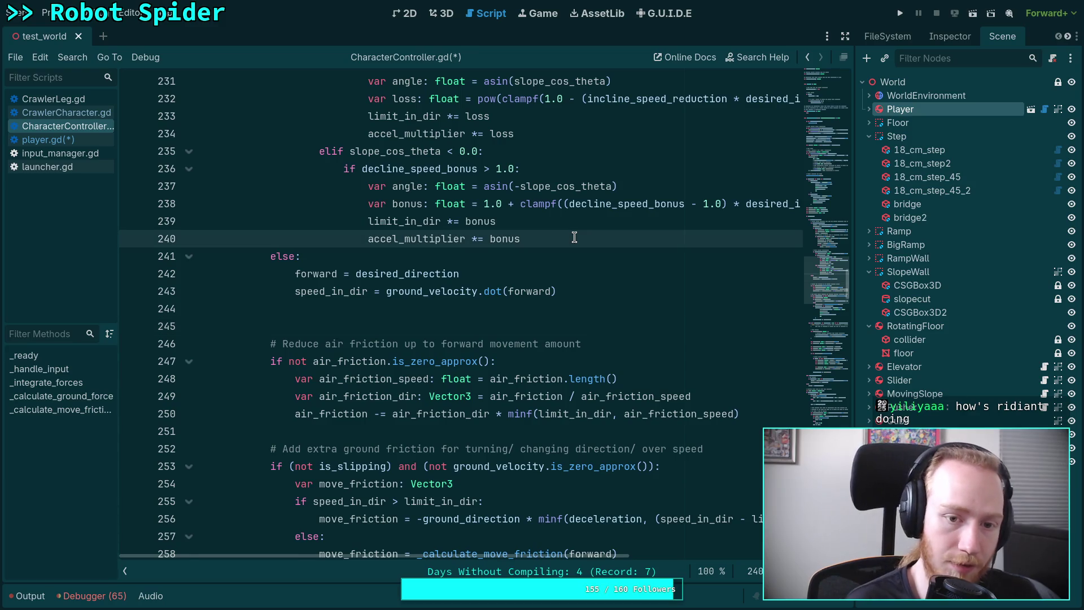
{"action": "key", "text": "Return"}
{"action": "key", "text": "BackSpace"}
{"action": "key", "text": "BackSpace"}
{"action": "key", "text": "BackSpace"}
{"action": "scroll", "coordinate": [460, 316], "scroll_direction": "up", "scroll_amount": 3}
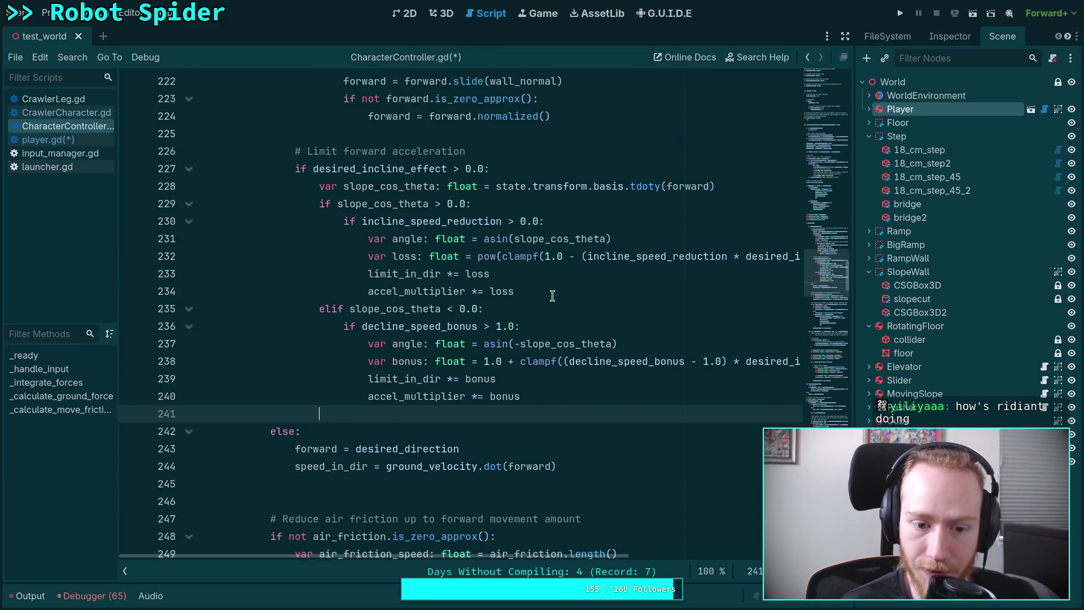
{"action": "key", "text": "ctrl+v"}
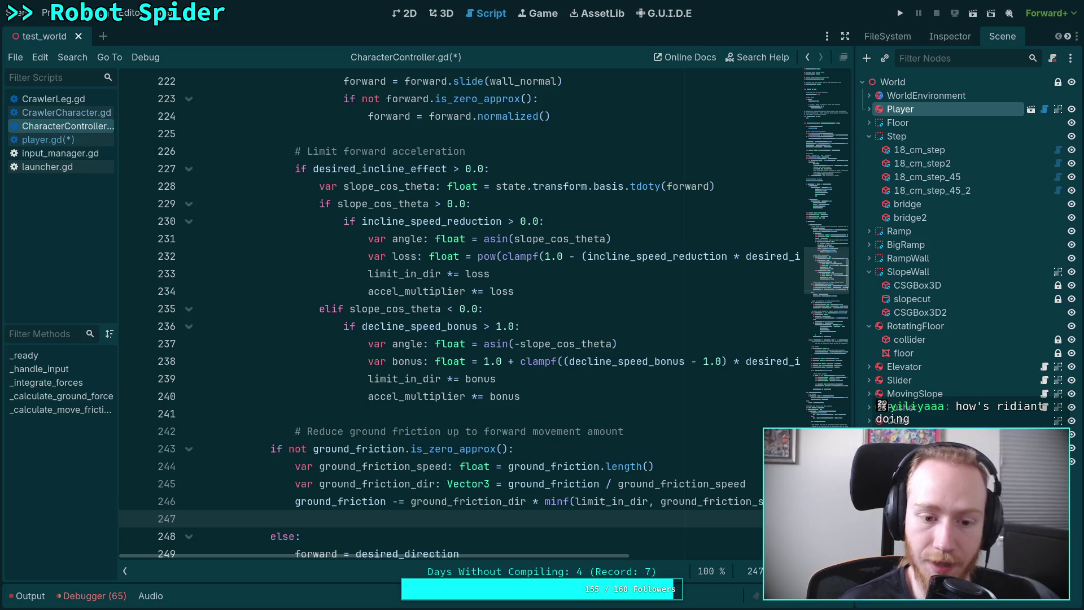
{"action": "left_click_drag", "start_coordinate": [342, 448], "coordinate": [344, 495]}
{"action": "key", "text": "Tab"}
{"action": "left_click", "coordinate": [345, 518]}
{"action": "scroll", "coordinate": [373, 486], "scroll_direction": "down", "scroll_amount": 5}
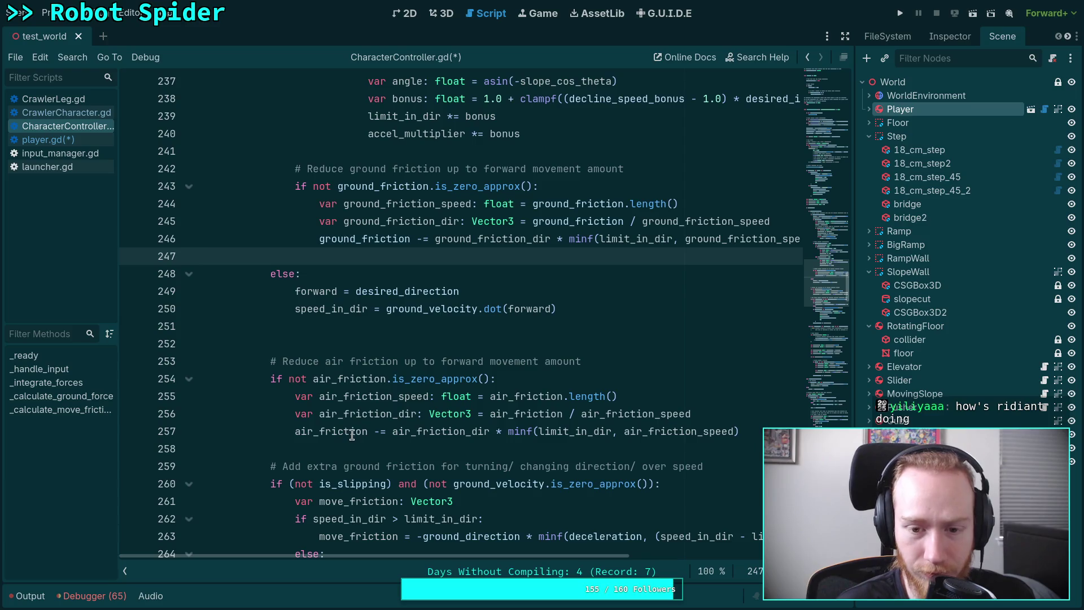
{"action": "scroll", "coordinate": [353, 438], "scroll_direction": "up", "scroll_amount": 10}
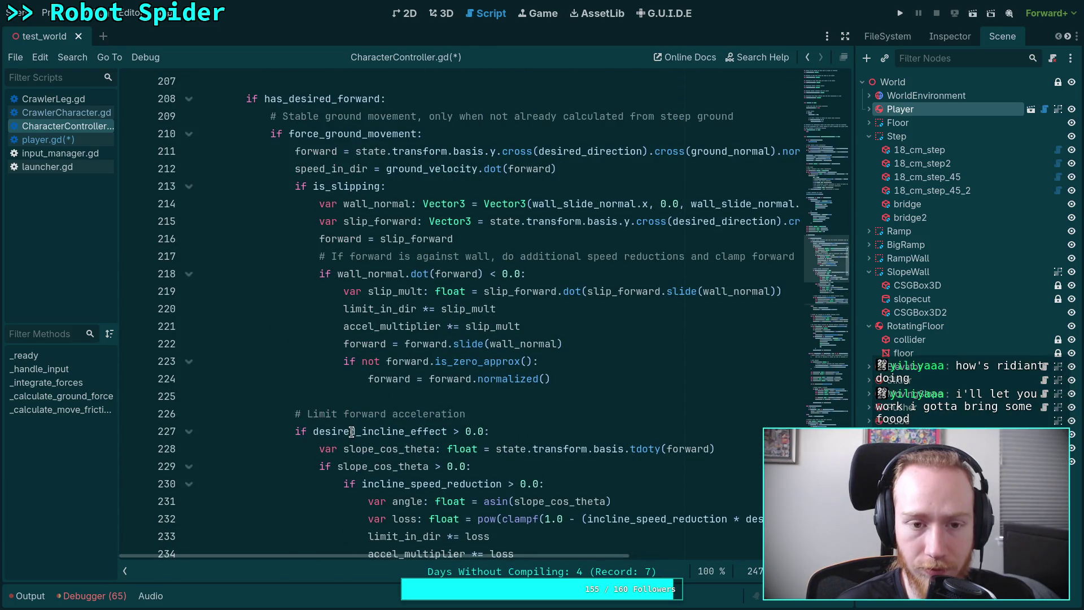
{"action": "mouse_move", "coordinate": [344, 425]}
{"action": "scroll", "coordinate": [344, 424], "scroll_direction": "down", "scroll_amount": 18}
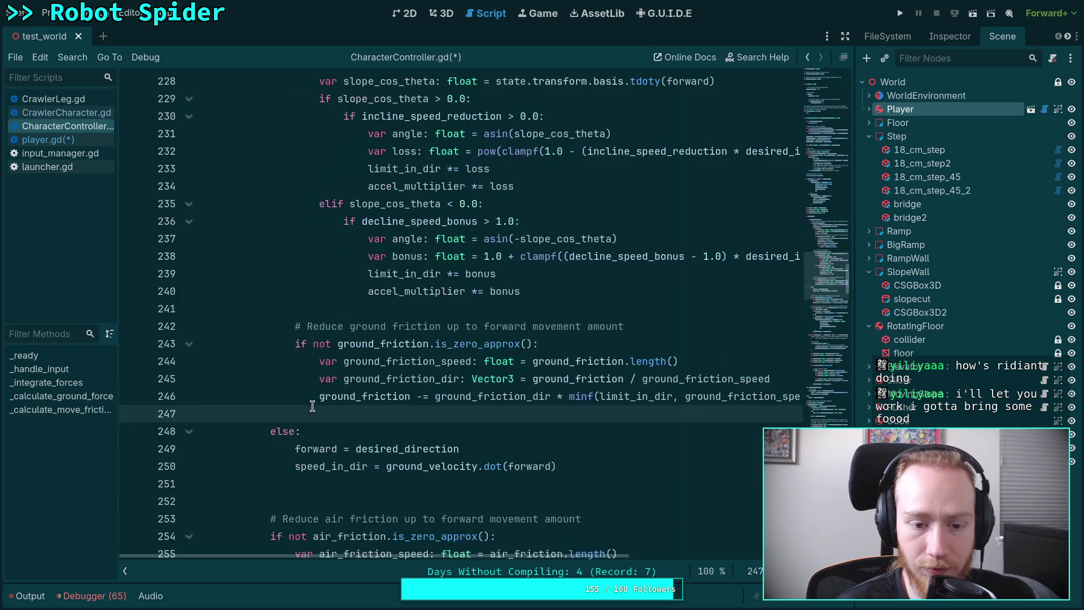
{"action": "scroll", "coordinate": [312, 405], "scroll_direction": "up", "scroll_amount": 2}
{"action": "scroll", "coordinate": [312, 406], "scroll_direction": "up", "scroll_amount": 3}
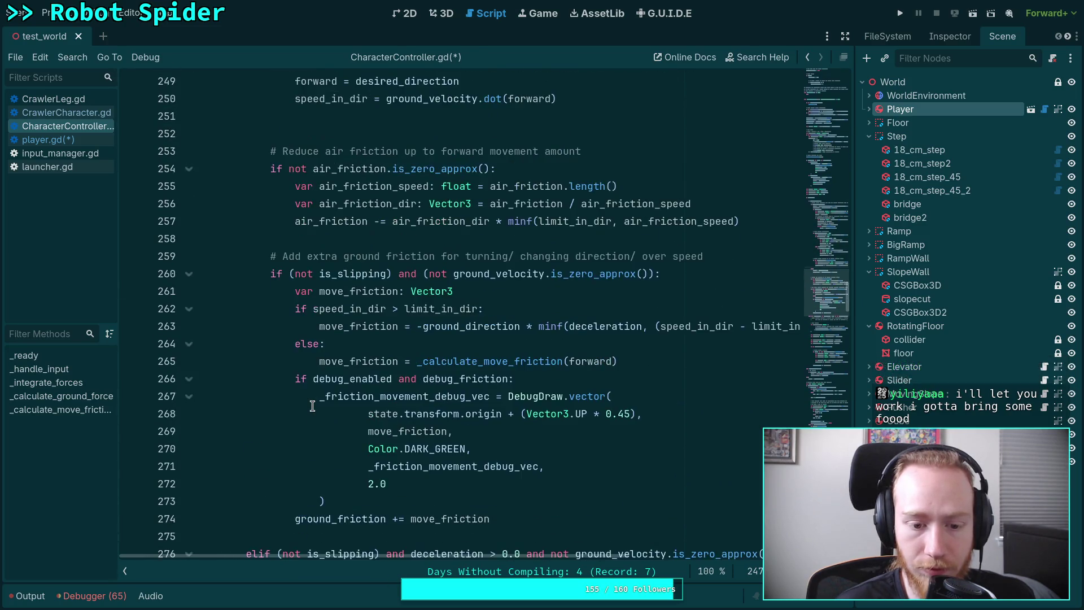
{"action": "scroll", "coordinate": [313, 406], "scroll_direction": "down", "scroll_amount": 1}
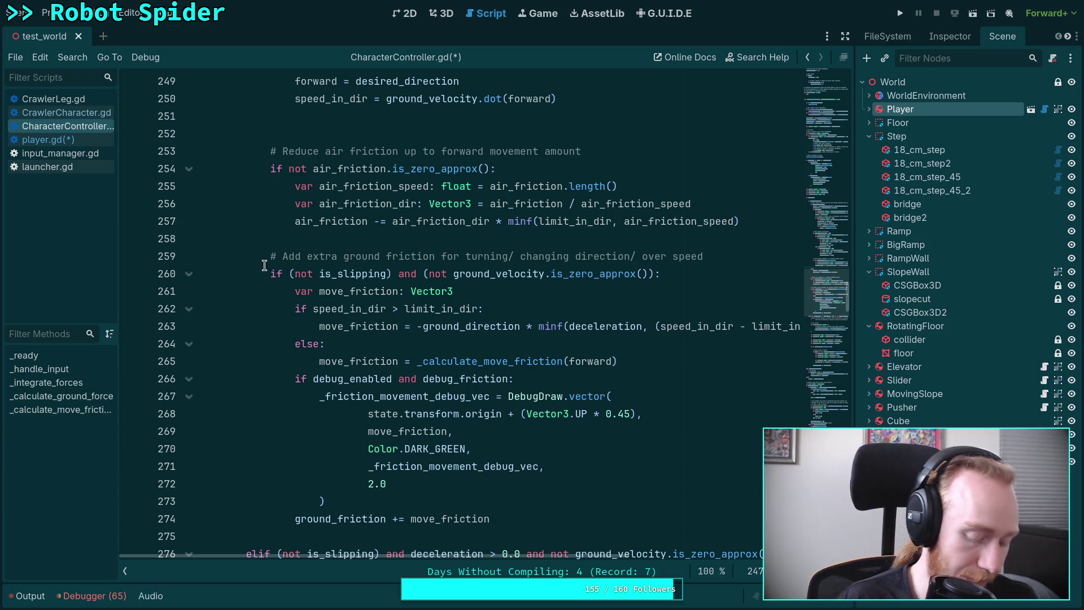
Move the ground friction and forward-acceleration limit blocks below the else branch.
{"action": "key", "text": "ctrl+x"}
{"action": "key", "text": "ctrl+z"}
{"action": "key", "text": "ctrl+z"}
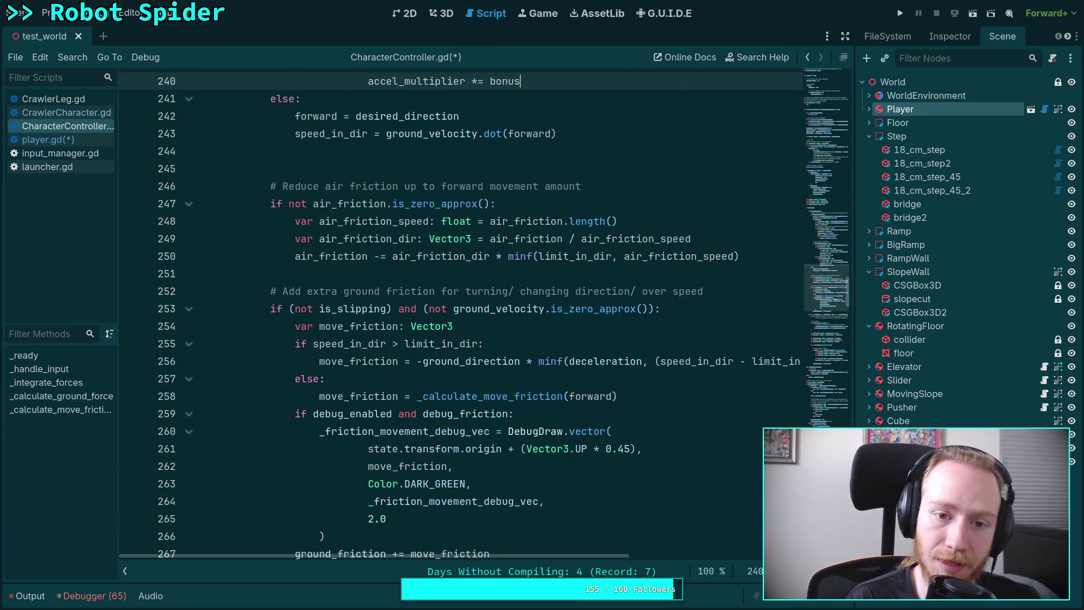
{"action": "key", "text": "ctrl+z"}
{"action": "key", "text": "ctrl+z"}
{"action": "key", "text": "ctrl+z"}
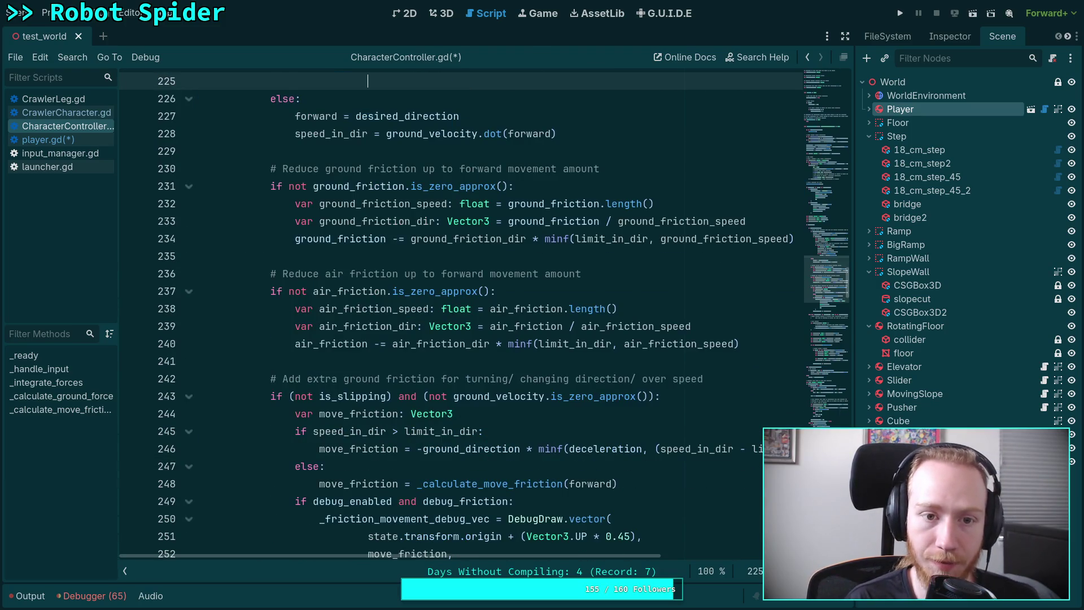
{"action": "key", "text": "ctrl+z"}
{"action": "key", "text": "ctrl+z"}
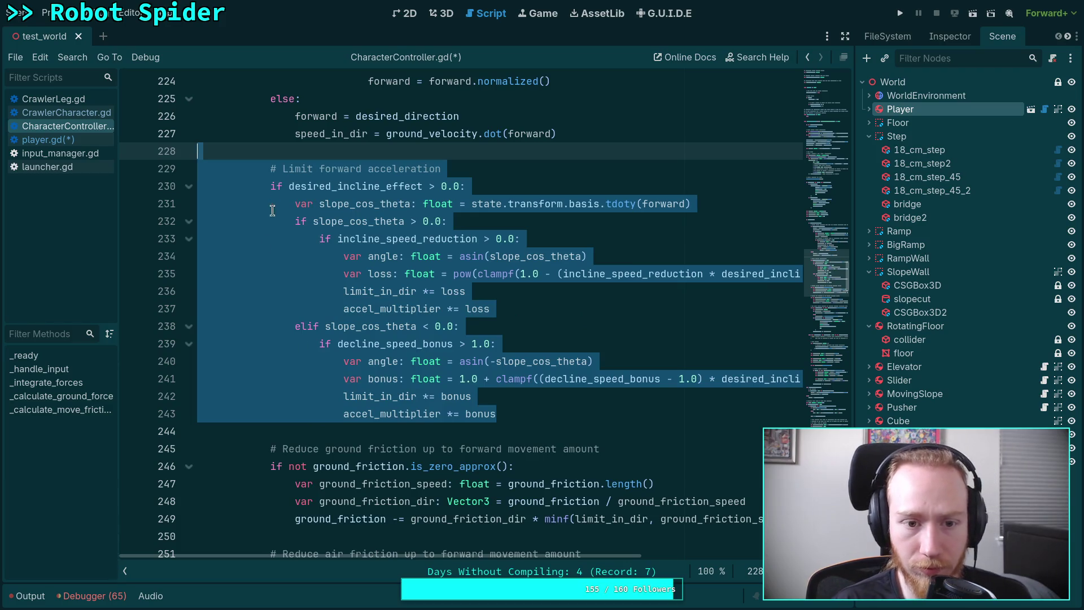
Change line 230's condition to start with '(not force_ground_movement) and'.
{"action": "left_click", "coordinate": [282, 188]}
{"action": "type", "text": "not "}
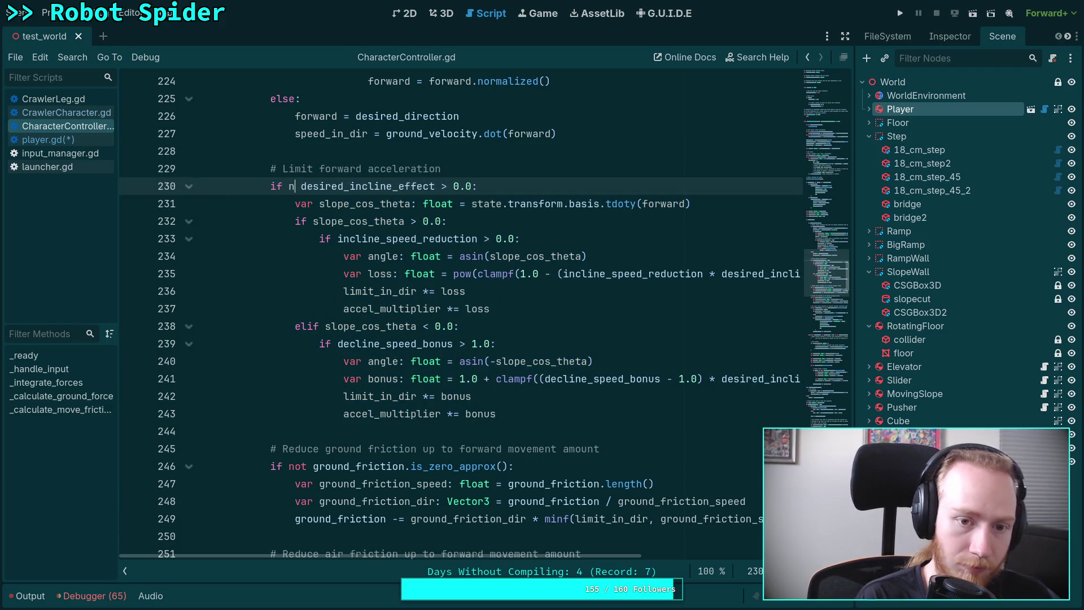
{"action": "type", "text": "force_gr"}
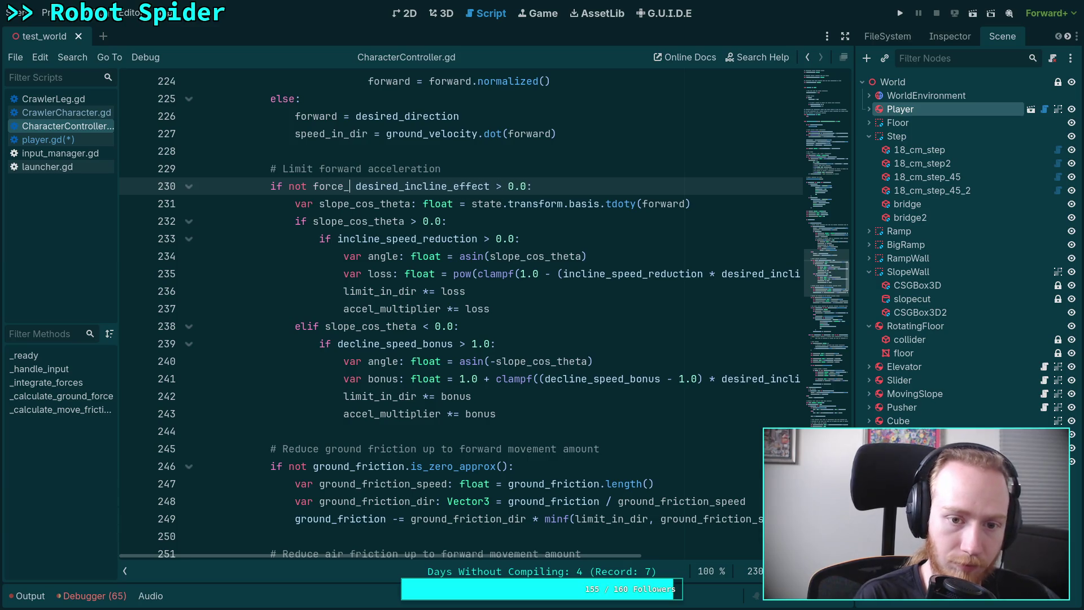
{"action": "key", "text": "Return"}
{"action": "left_click_drag", "start_coordinate": [289, 185], "coordinate": [436, 186]}
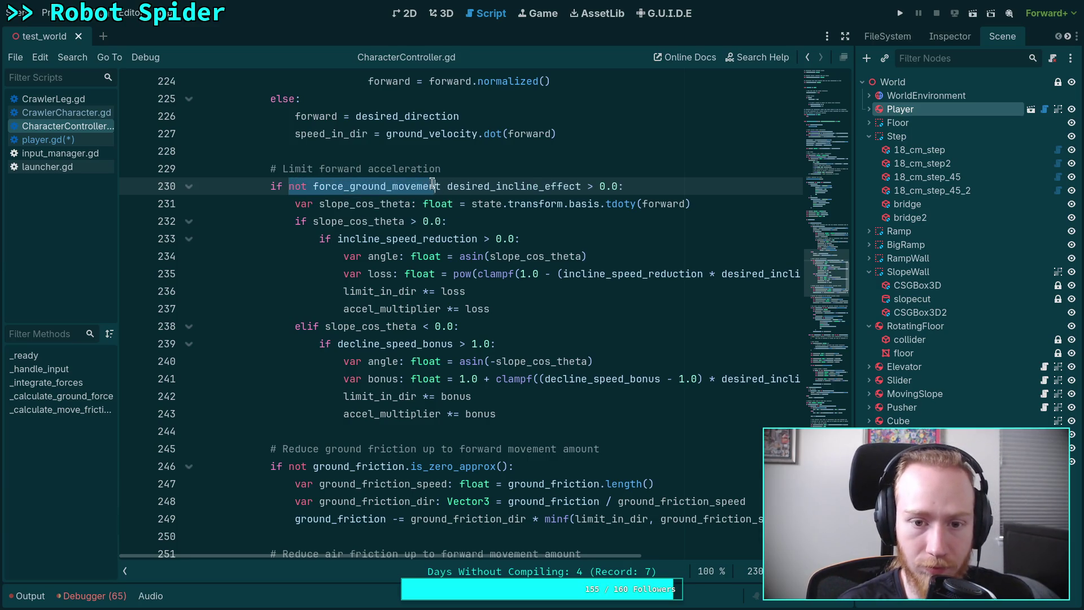
{"action": "type", "text": "()"}
{"action": "key", "text": "ctrl+z"}
{"action": "key", "text": "ctrl+z"}
{"action": "key", "text": "ctrl+z"}
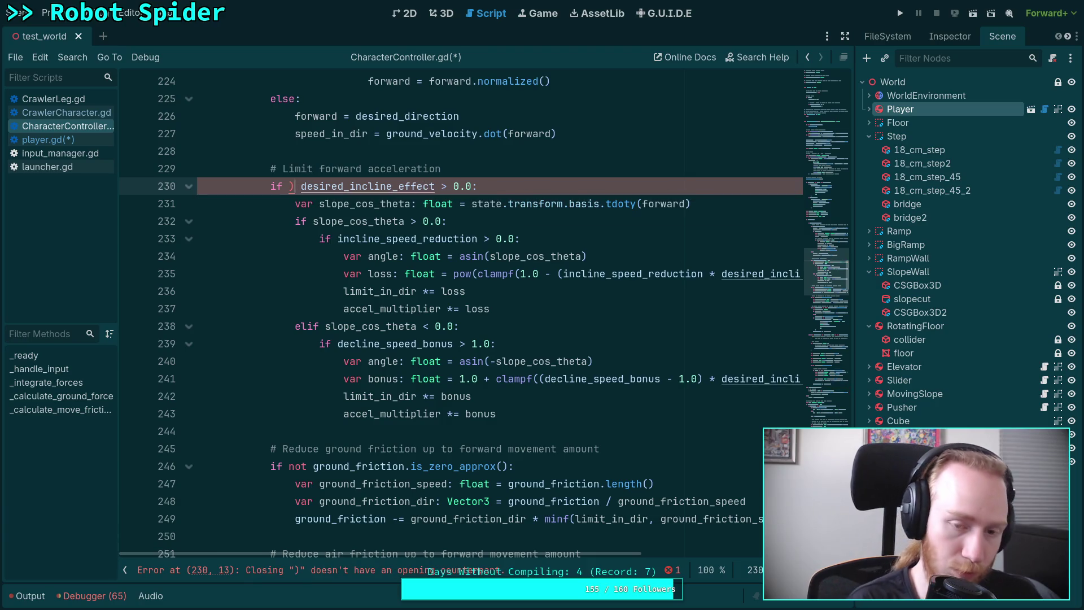
{"action": "key", "text": "Right"}
{"action": "type", "text": "and"}
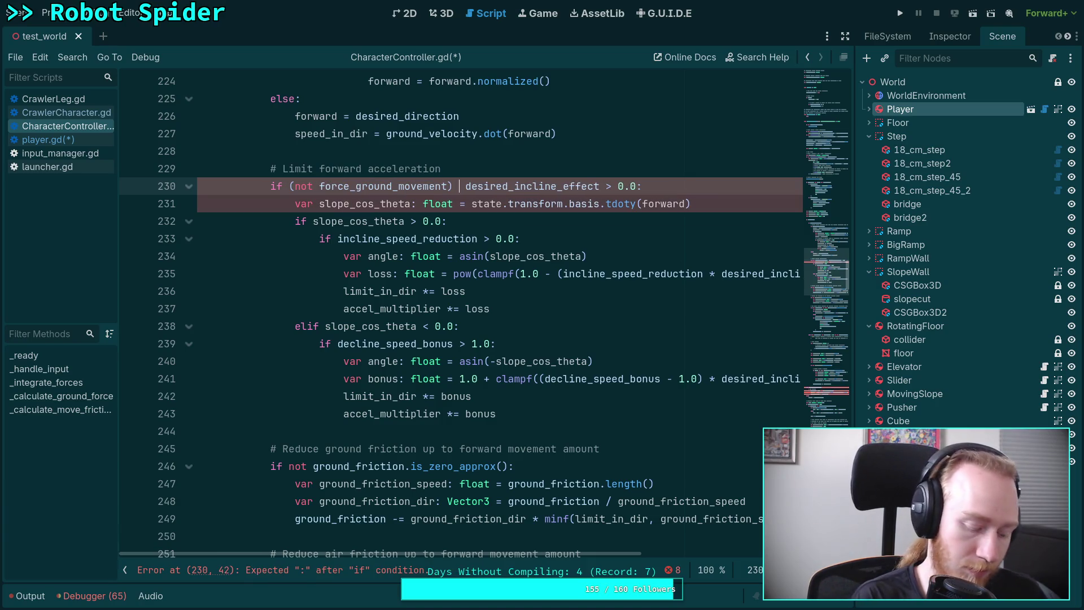
{"action": "left_click", "coordinate": [310, 255]}
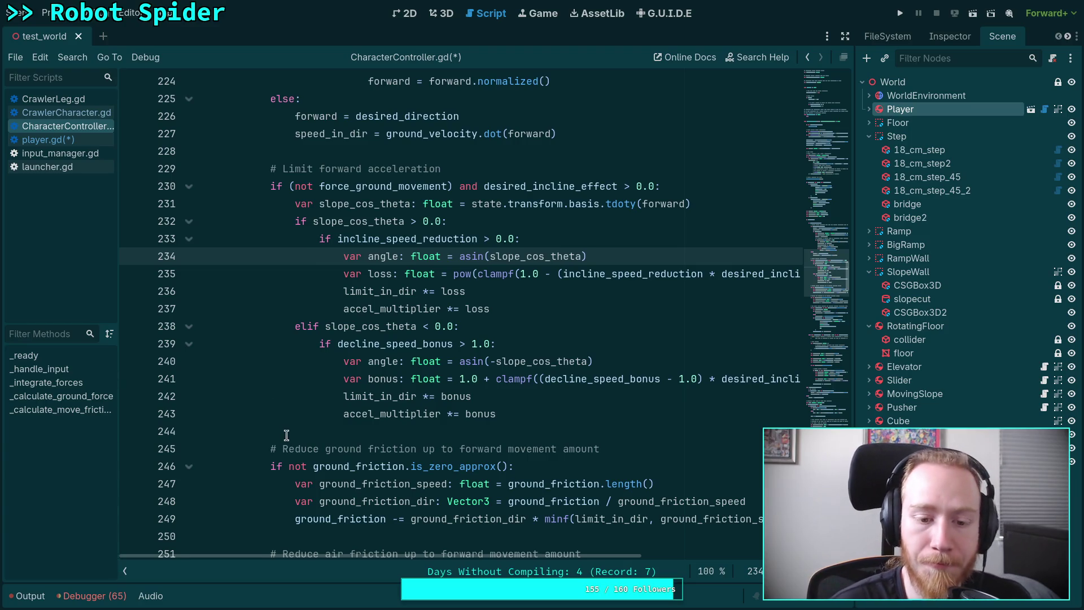
Scroll through the ground friction code past line 273 and back up.
{"action": "scroll", "coordinate": [287, 435], "scroll_direction": "down", "scroll_amount": 2}
{"action": "left_click", "coordinate": [282, 354]}
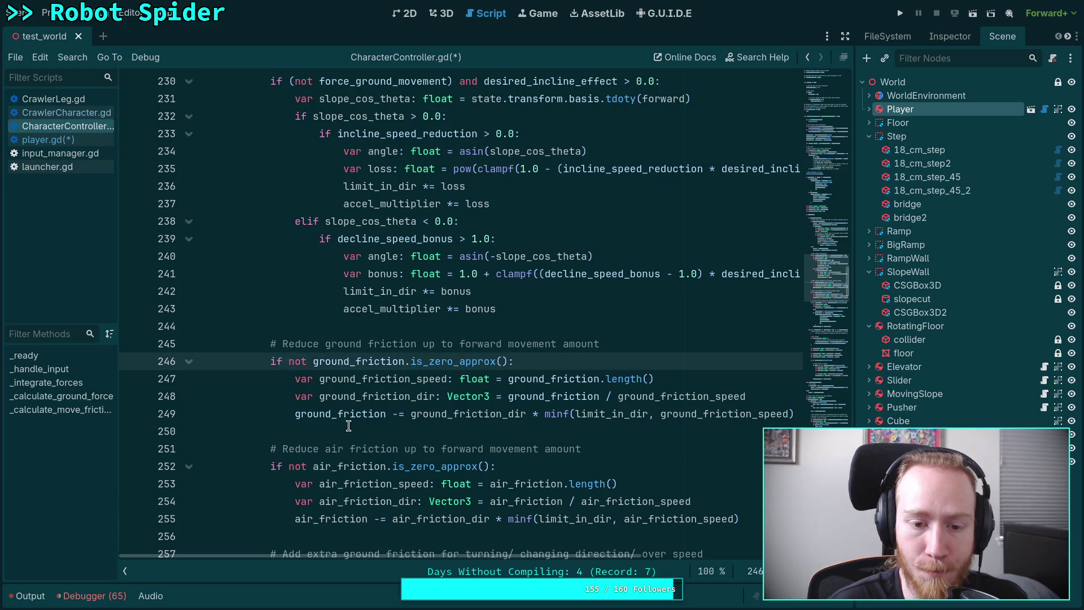
{"action": "scroll", "coordinate": [349, 425], "scroll_direction": "down", "scroll_amount": 3}
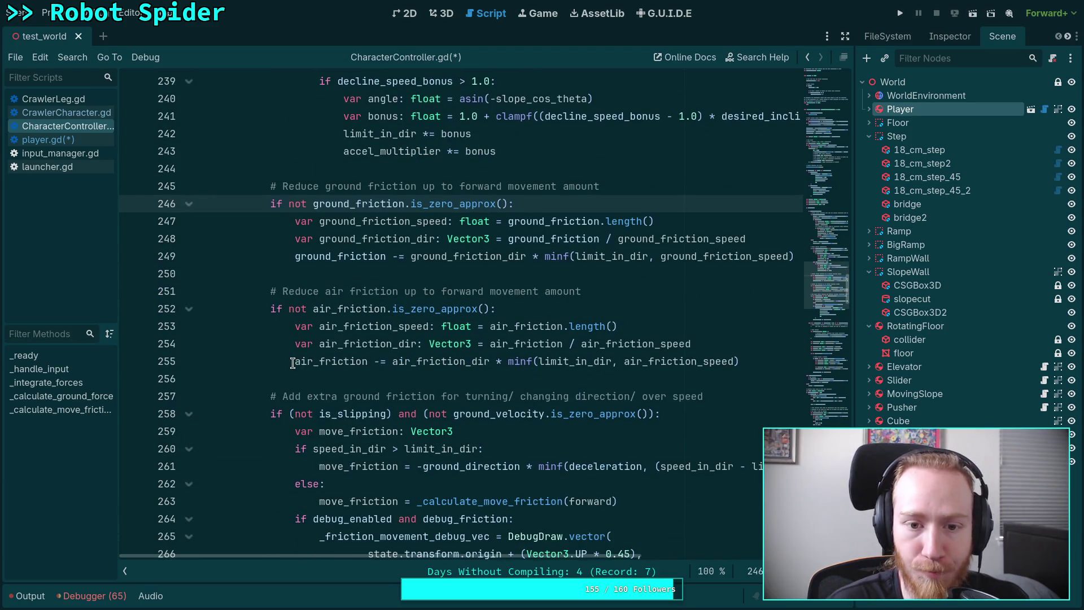
{"action": "scroll", "coordinate": [274, 370], "scroll_direction": "down", "scroll_amount": 2}
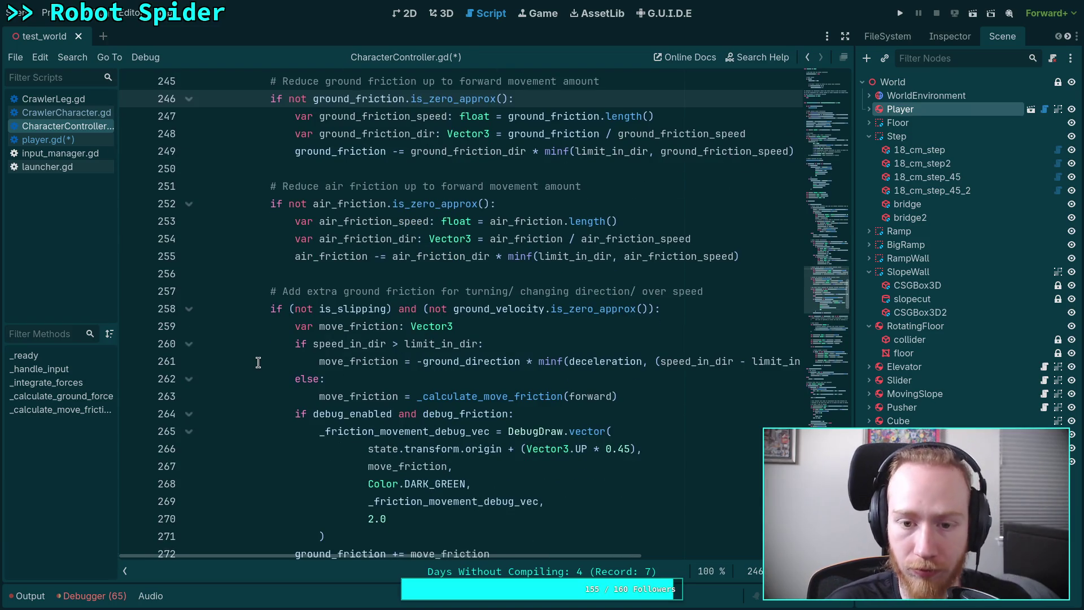
{"action": "scroll", "coordinate": [275, 354], "scroll_direction": "down", "scroll_amount": 2}
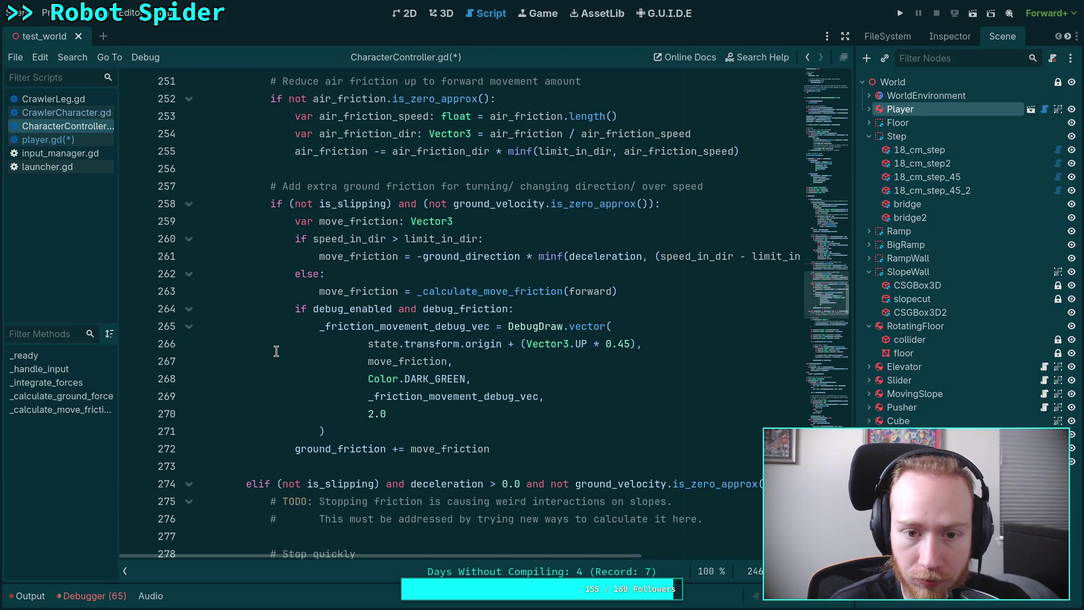
{"action": "left_click", "coordinate": [293, 466]}
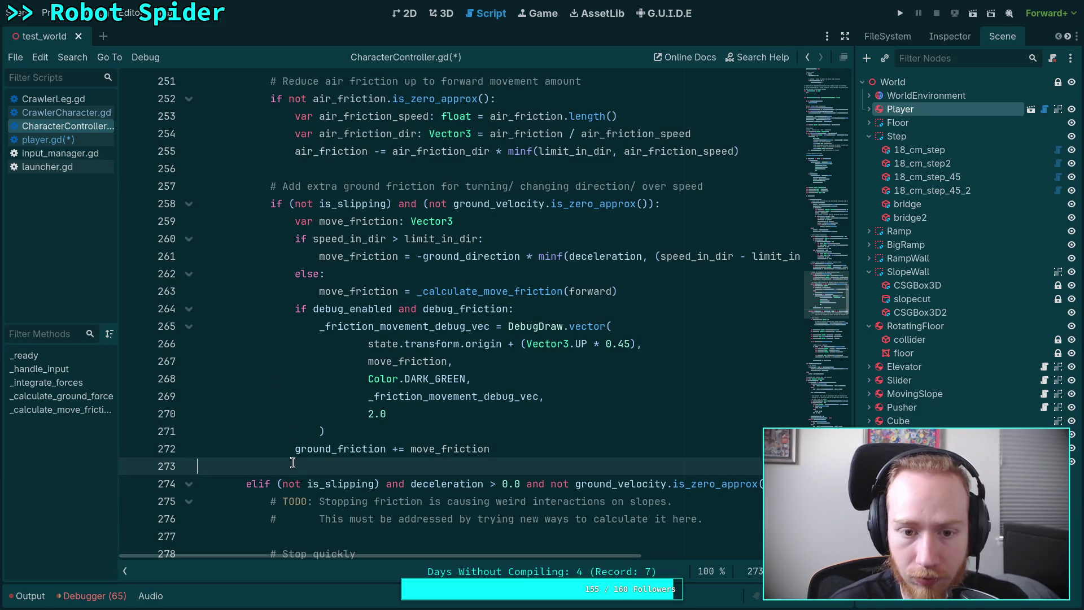
{"action": "scroll", "coordinate": [290, 444], "scroll_direction": "down", "scroll_amount": 3}
{"action": "scroll", "coordinate": [266, 414], "scroll_direction": "down", "scroll_amount": 11}
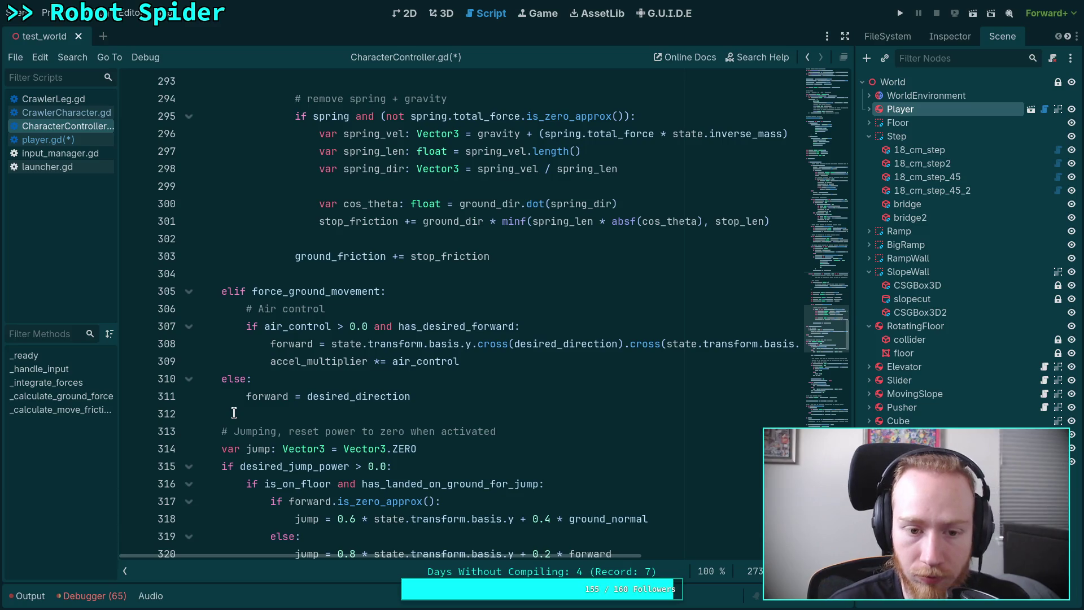
{"action": "scroll", "coordinate": [234, 414], "scroll_direction": "up", "scroll_amount": 2}
{"action": "scroll", "coordinate": [234, 413], "scroll_direction": "up", "scroll_amount": 20}
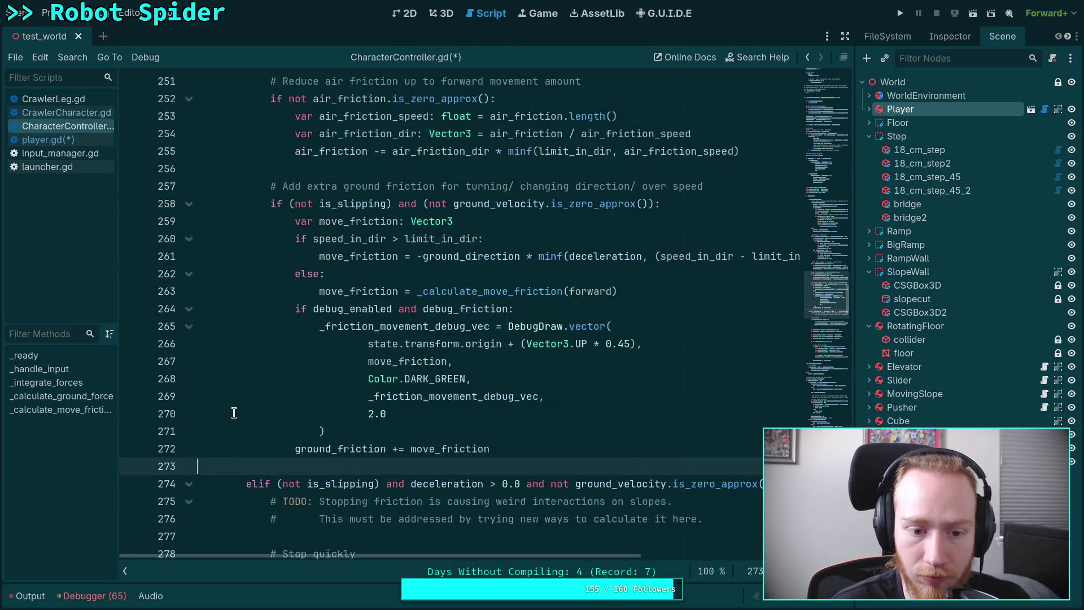
{"action": "scroll", "coordinate": [234, 413], "scroll_direction": "up", "scroll_amount": 7}
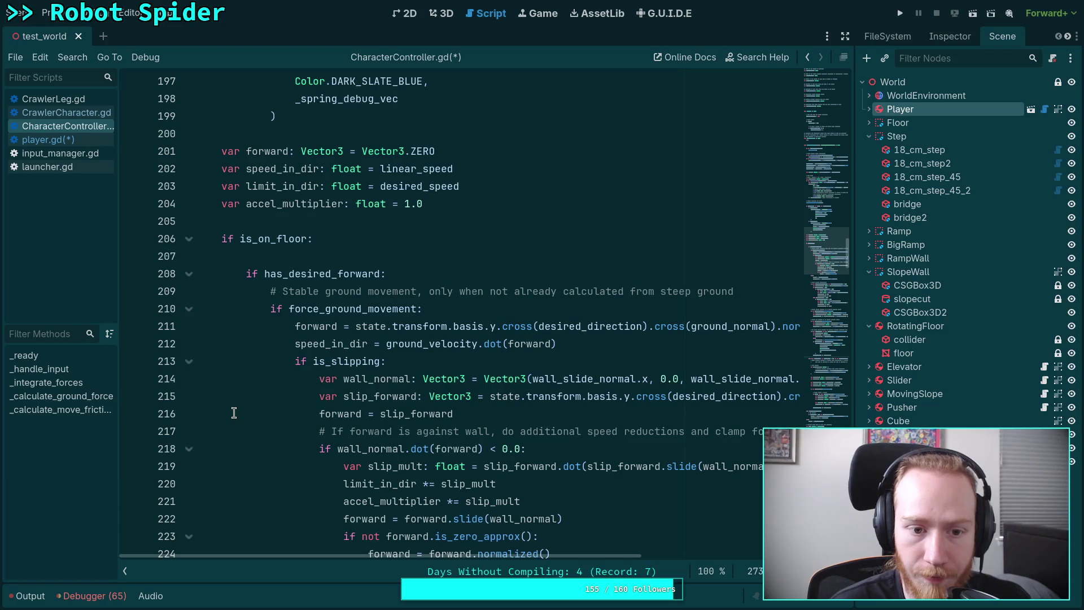
Collapse the has_desired_forward block at line 208 and bring the jumping section into view.
{"action": "left_click", "coordinate": [194, 276]}
{"action": "scroll", "coordinate": [267, 351], "scroll_direction": "down", "scroll_amount": 20}
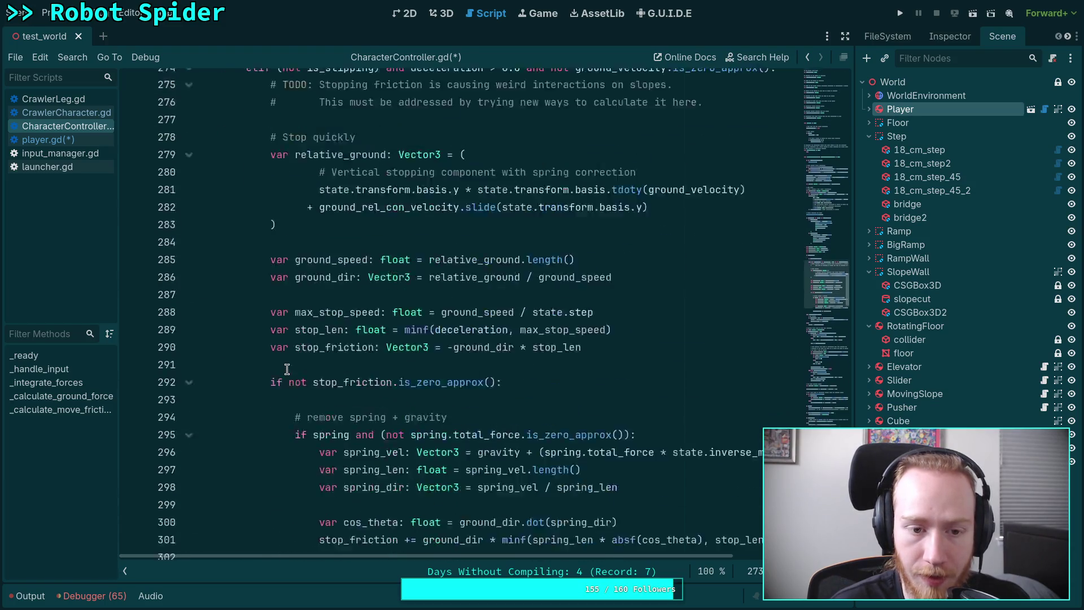
{"action": "scroll", "coordinate": [287, 369], "scroll_direction": "up", "scroll_amount": 3}
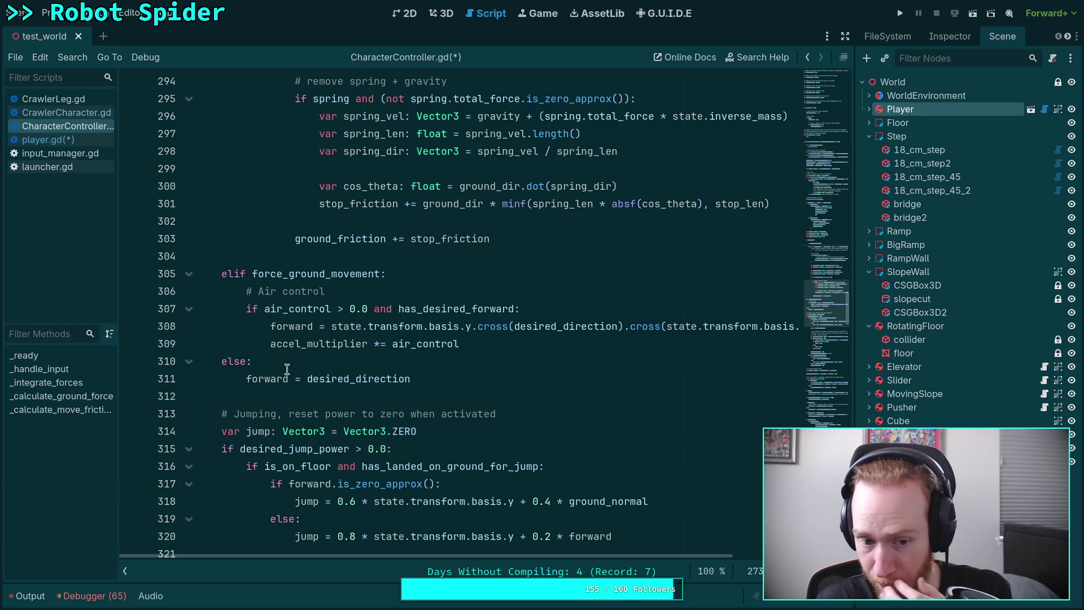
{"action": "scroll", "coordinate": [287, 369], "scroll_direction": "down", "scroll_amount": 2}
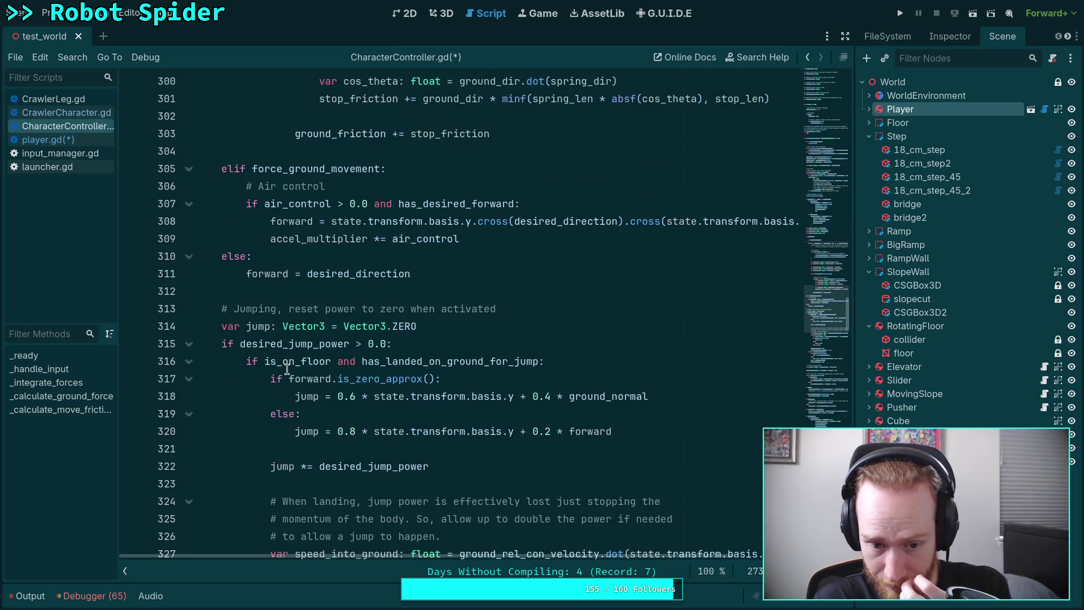
Switch to player.gd and inspect desired_jump_power in the jump check.
{"action": "left_click", "coordinate": [75, 140]}
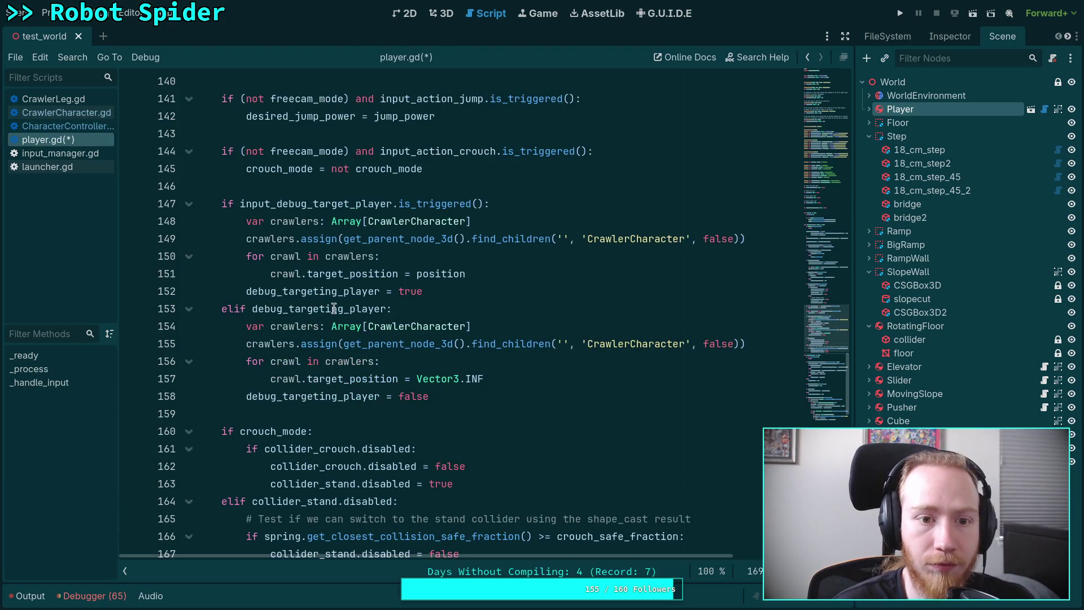
{"action": "scroll", "coordinate": [334, 308], "scroll_direction": "up", "scroll_amount": 10}
{"action": "scroll", "coordinate": [334, 308], "scroll_direction": "down", "scroll_amount": 7}
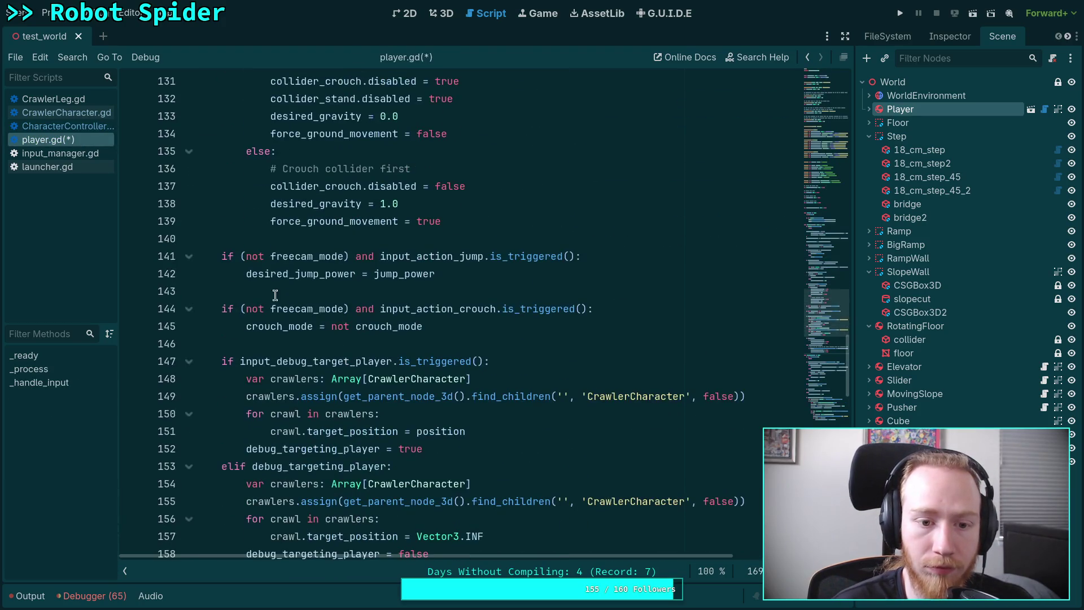
{"action": "double_click", "coordinate": [324, 273]}
{"action": "scroll", "coordinate": [275, 357], "scroll_direction": "down", "scroll_amount": 3}
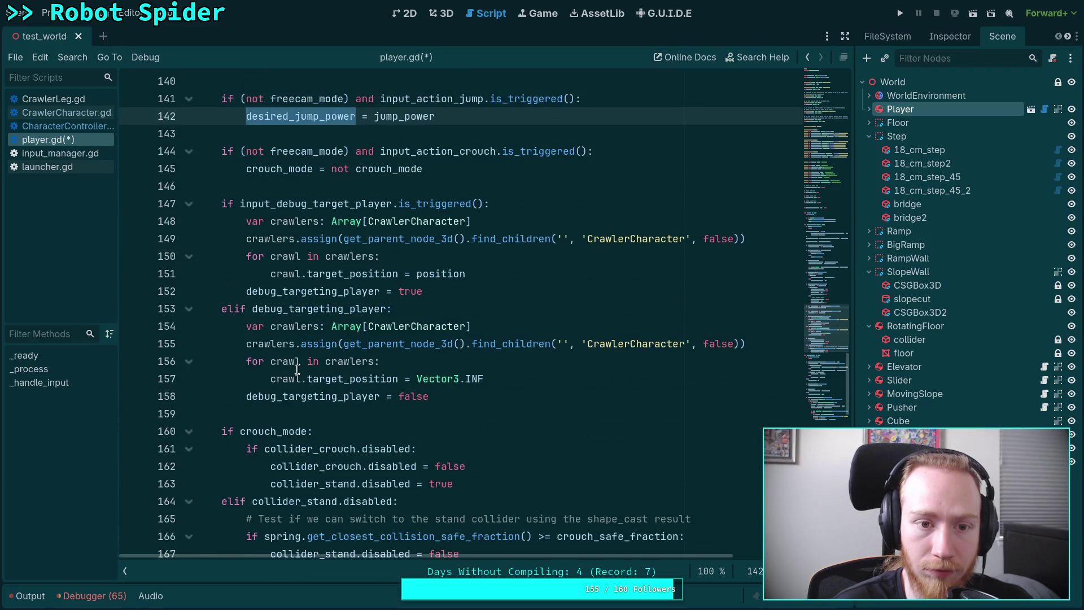
{"action": "scroll", "coordinate": [300, 367], "scroll_direction": "up", "scroll_amount": 3}
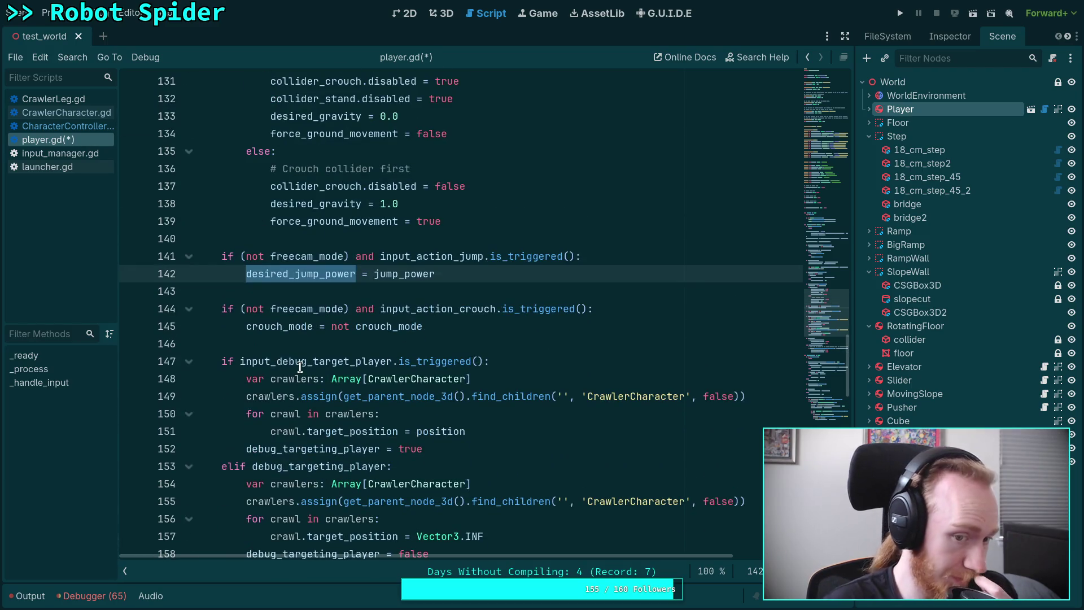
{"action": "scroll", "coordinate": [300, 367], "scroll_direction": "down", "scroll_amount": 1}
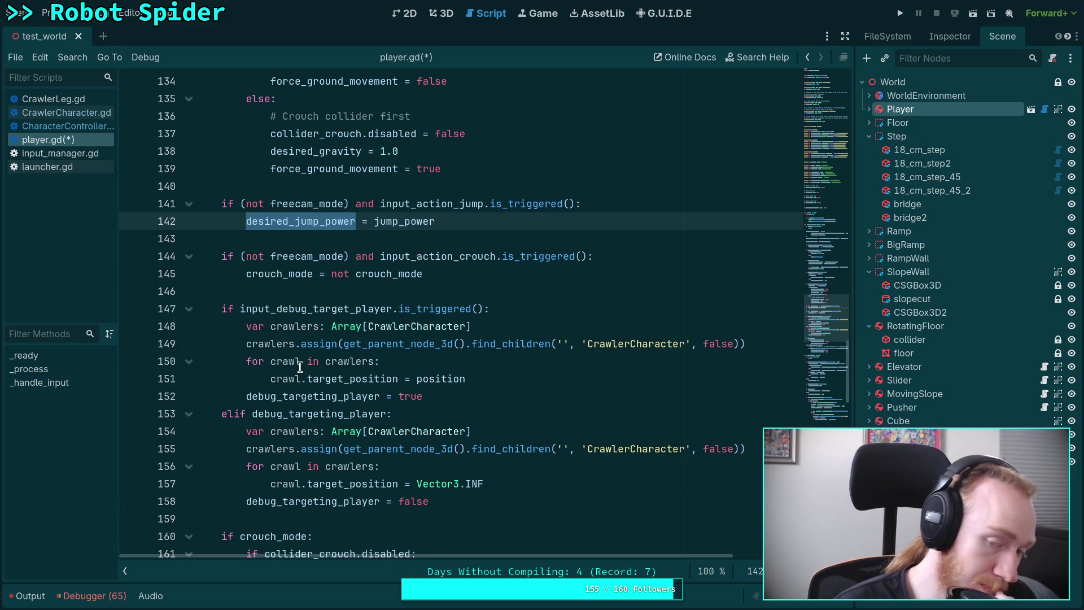
{"action": "scroll", "coordinate": [300, 367], "scroll_direction": "up", "scroll_amount": 4}
Add 'linear_damp = 1.0' to the freecam branch after force_ground_movement = false.
{"action": "left_click", "coordinate": [474, 289]}
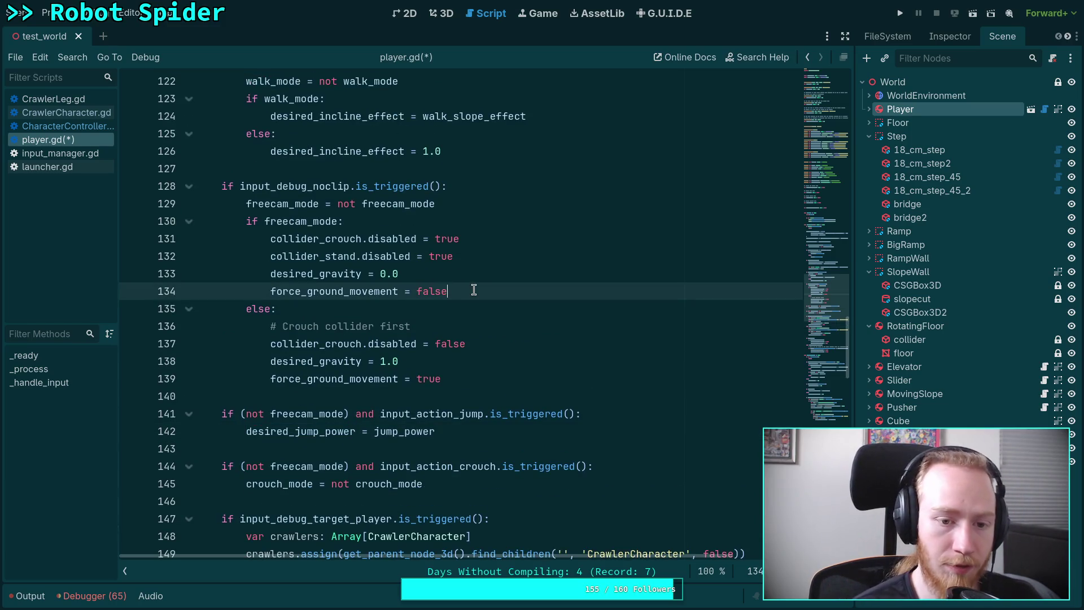
{"action": "key", "text": "Return"}
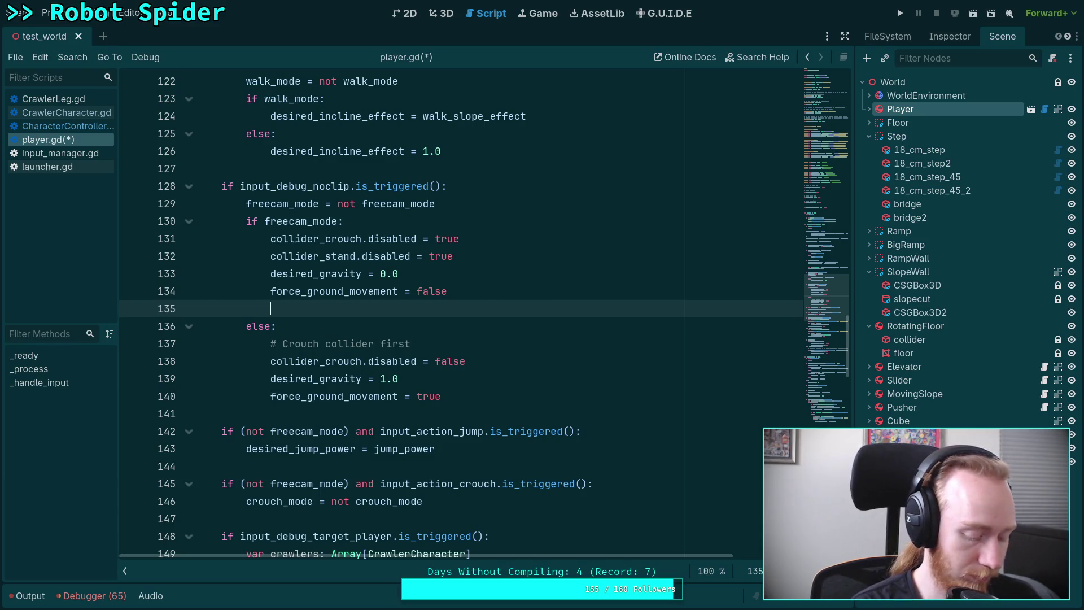
{"action": "type", "text": "damp"}
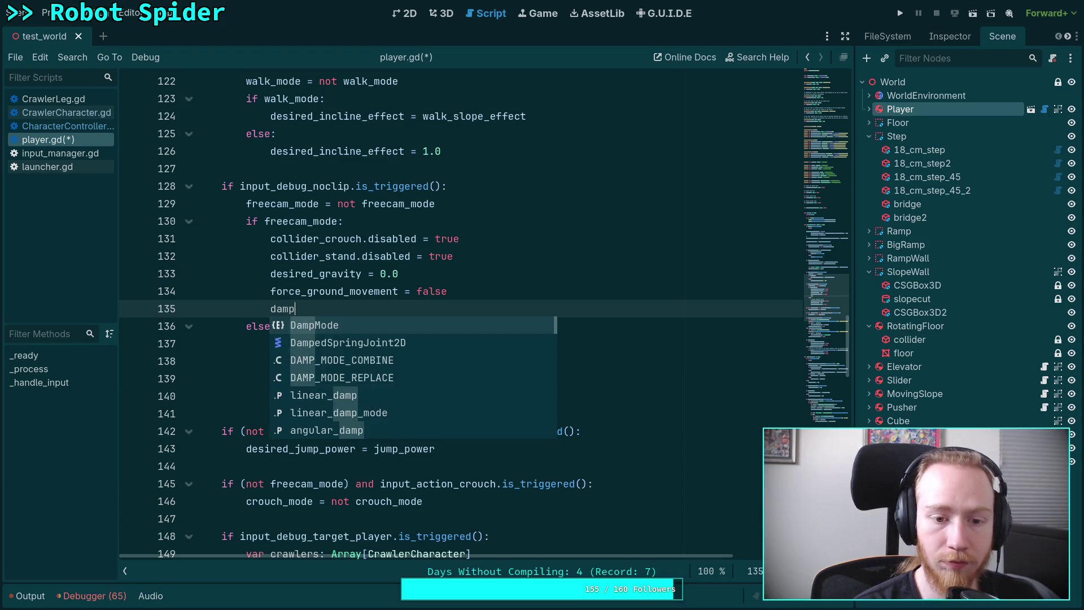
{"action": "key", "text": "Down"}
{"action": "key", "text": "Down"}
{"action": "key", "text": "Down"}
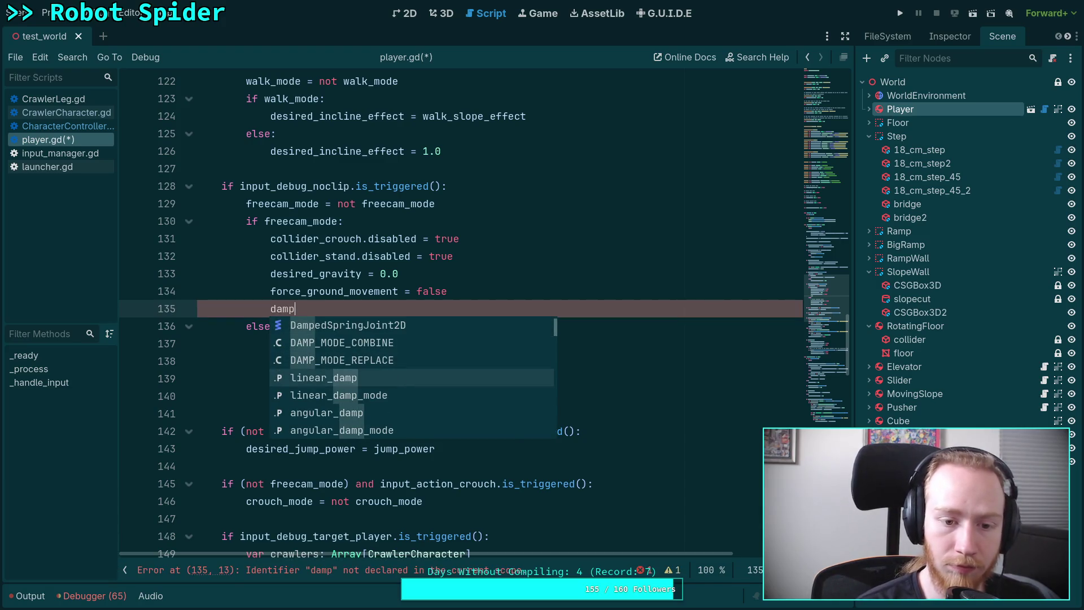
{"action": "key", "text": "Return"}
{"action": "type", "text": "="}
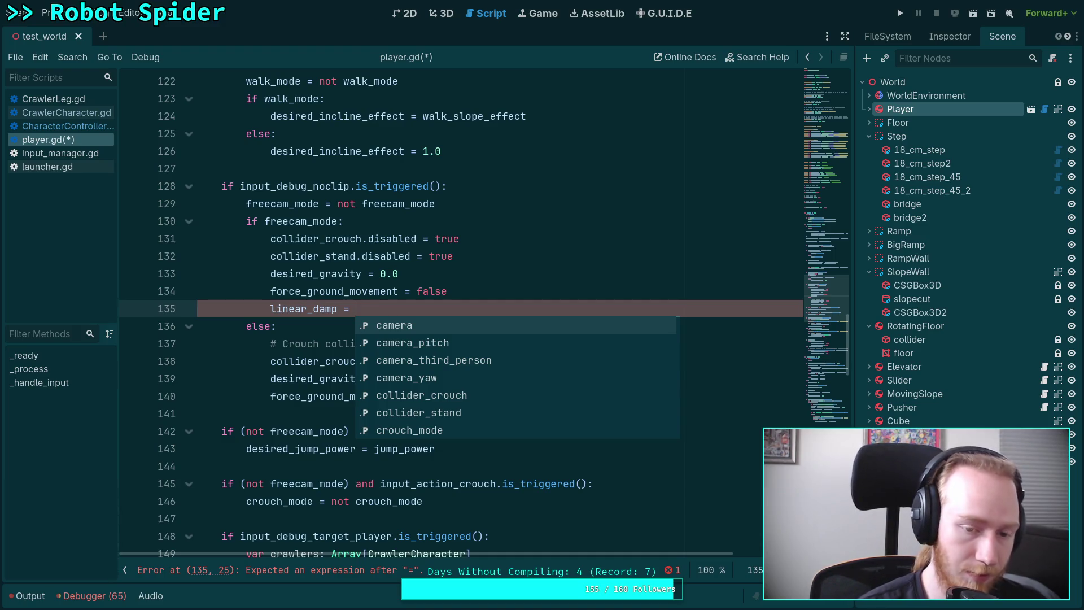
{"action": "type", "text": "1.0"}
{"action": "key", "text": "Return"}
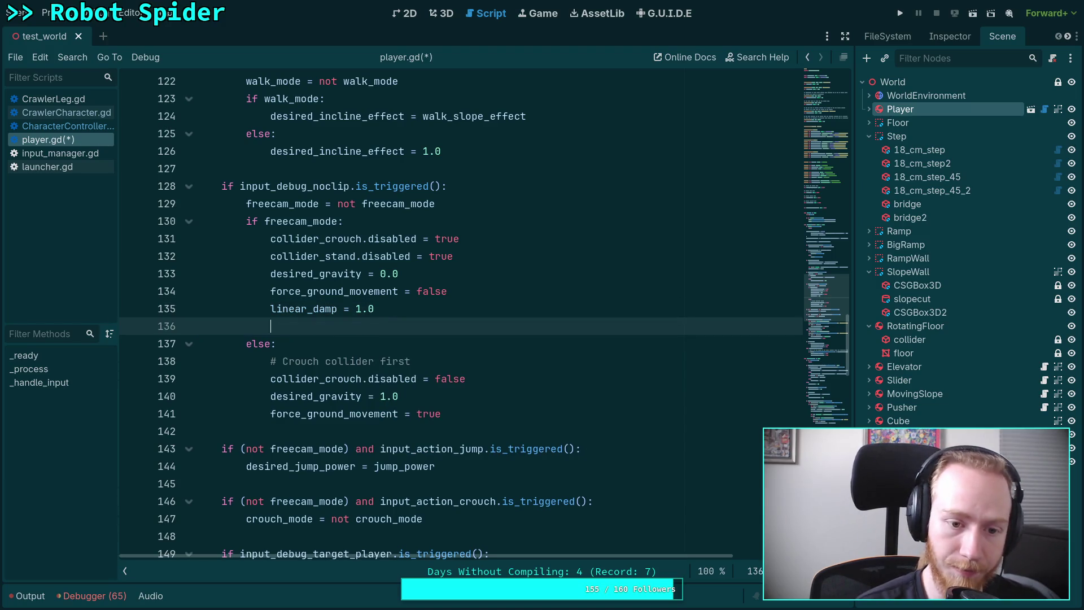
{"action": "key", "text": "BackSpace"}
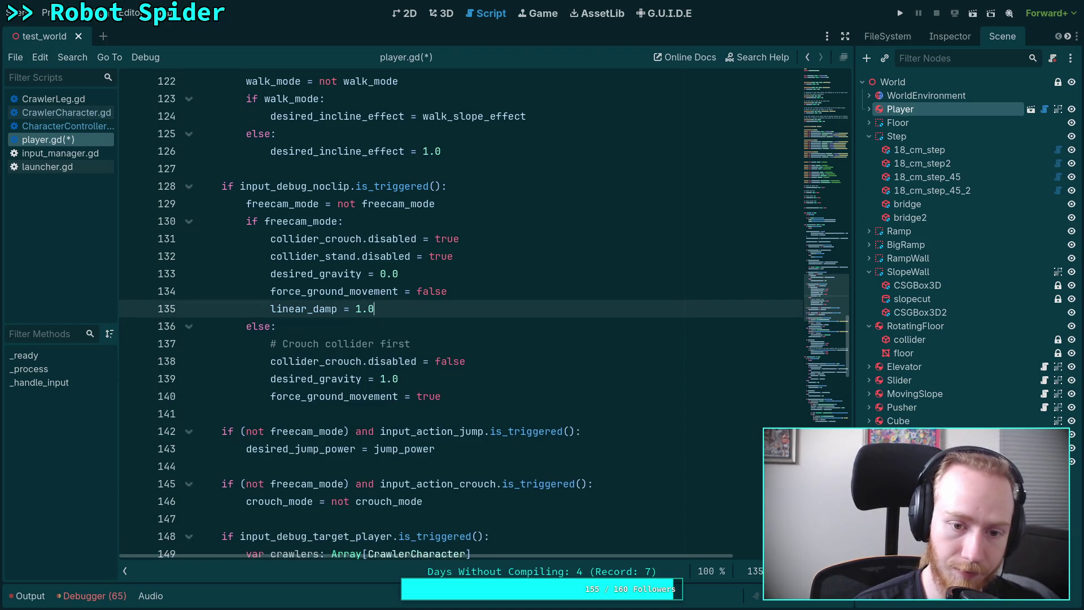
Add 'linear_damp = 0.0' to the normal-mode branch after force_ground_movement = true.
{"action": "key", "text": "Down"}
{"action": "key", "text": "Down"}
{"action": "key", "text": "Down"}
{"action": "key", "text": "End"}
{"action": "key", "text": "Return"}
{"action": "type", "text": "lin"}
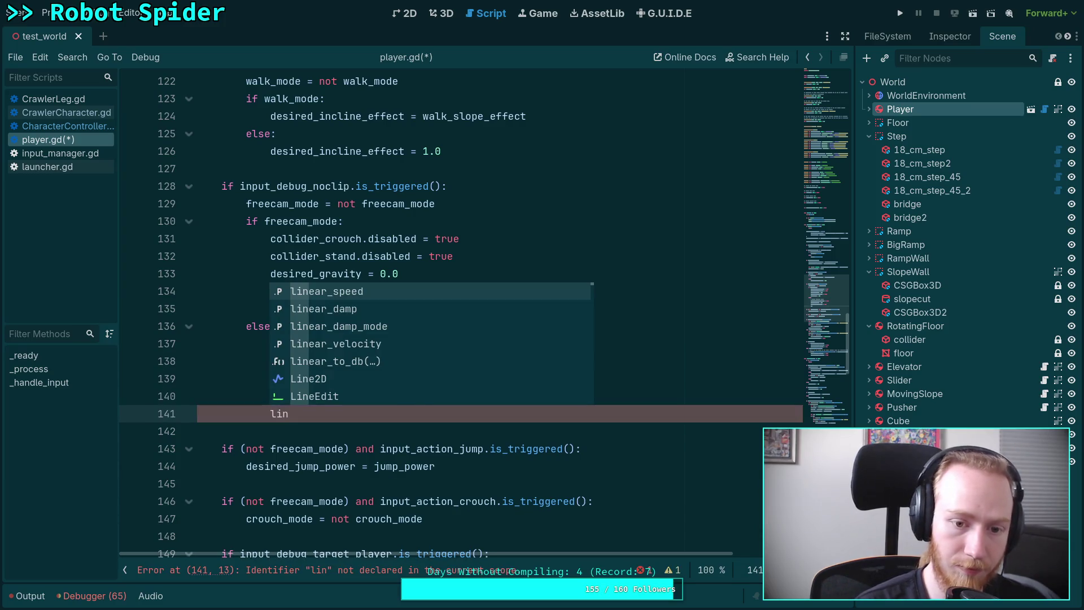
{"action": "key", "text": "Down"}
{"action": "key", "text": "Return"}
{"action": "type", "text": "= 0.0"}
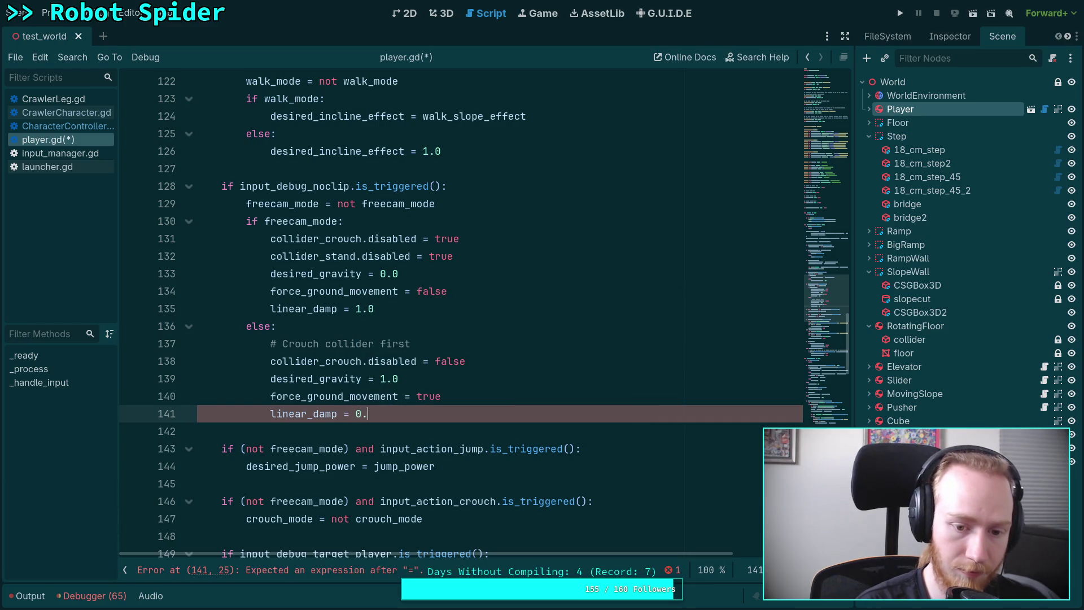
Reorder the force_ground_movement lines so both branches match, and save player.gd.
{"action": "key", "text": "Up"}
{"action": "key", "text": "alt+Up"}
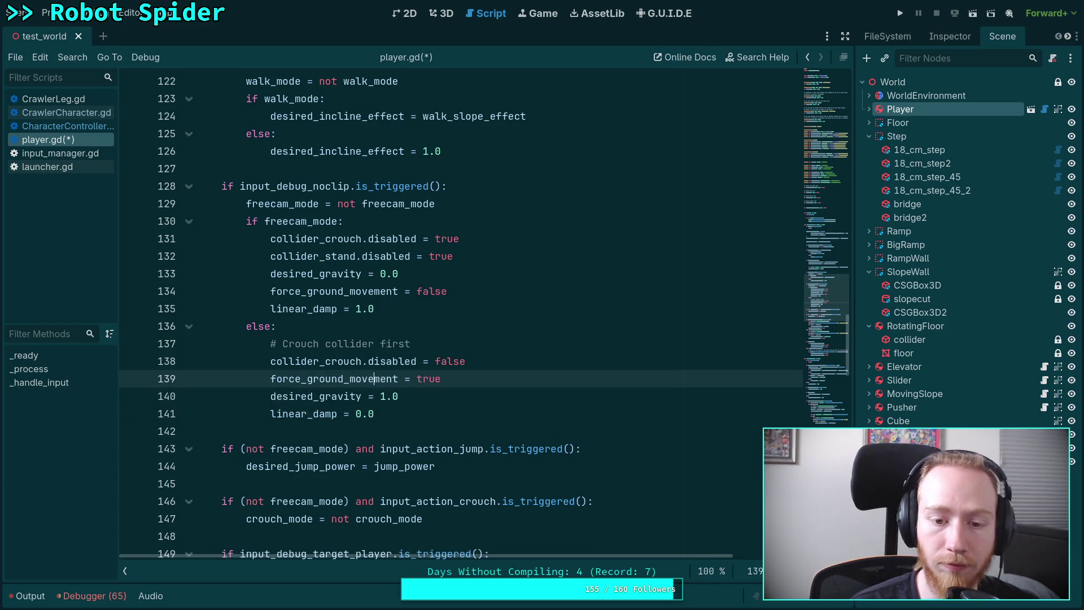
{"action": "key", "text": "Up"}
{"action": "left_click", "coordinate": [395, 291]}
{"action": "key", "text": "alt+Up"}
{"action": "key", "text": "alt+Up"}
{"action": "key", "text": "alt+Down"}
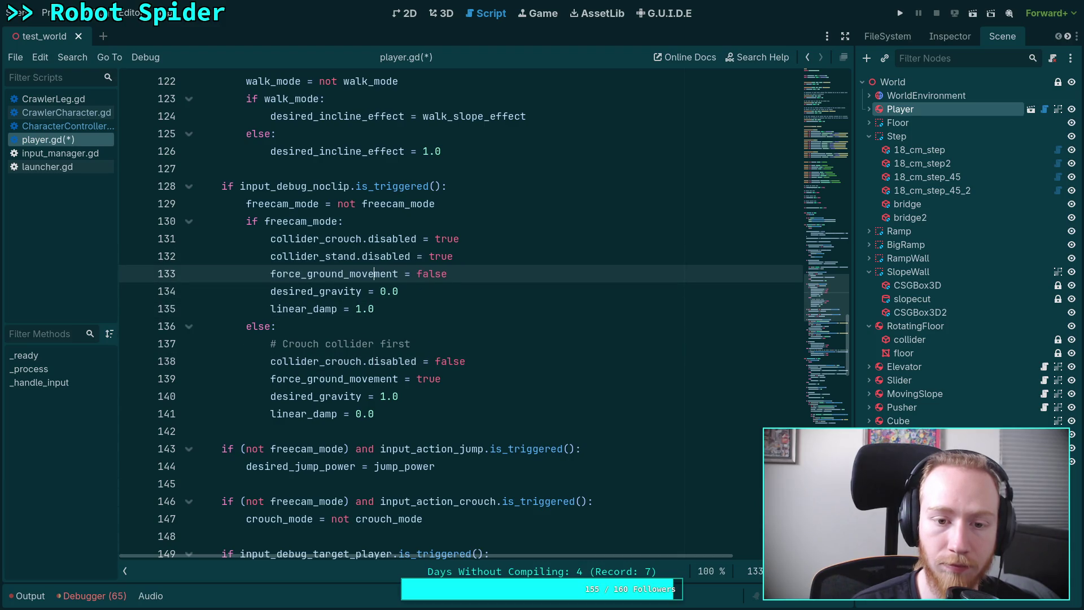
{"action": "key", "text": "Down"}
{"action": "key", "text": "Down"}
{"action": "key", "text": "Down"}
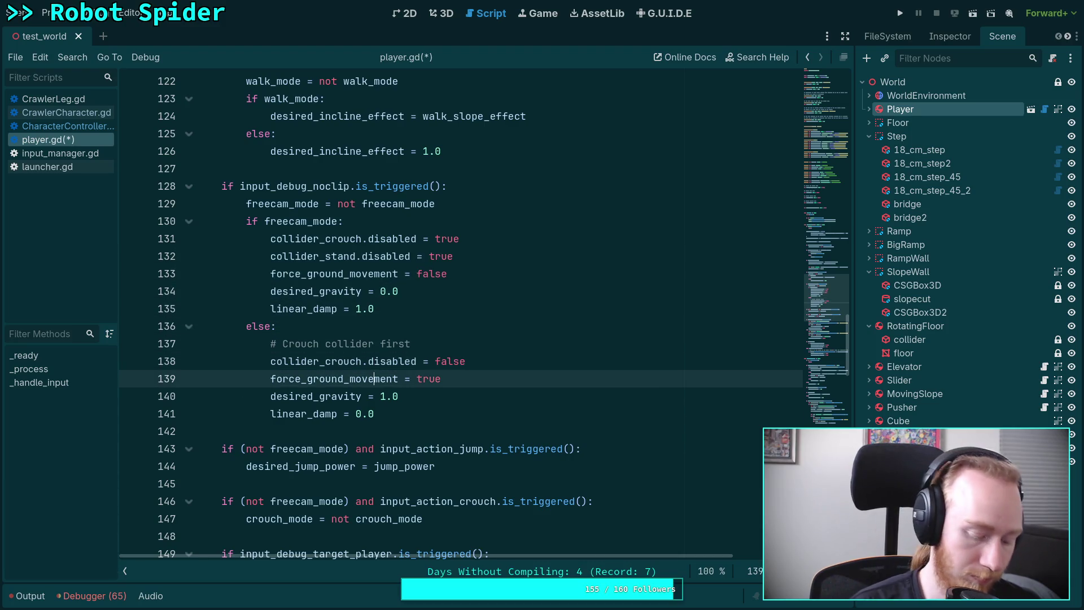
{"action": "key", "text": "ctrl+s"}
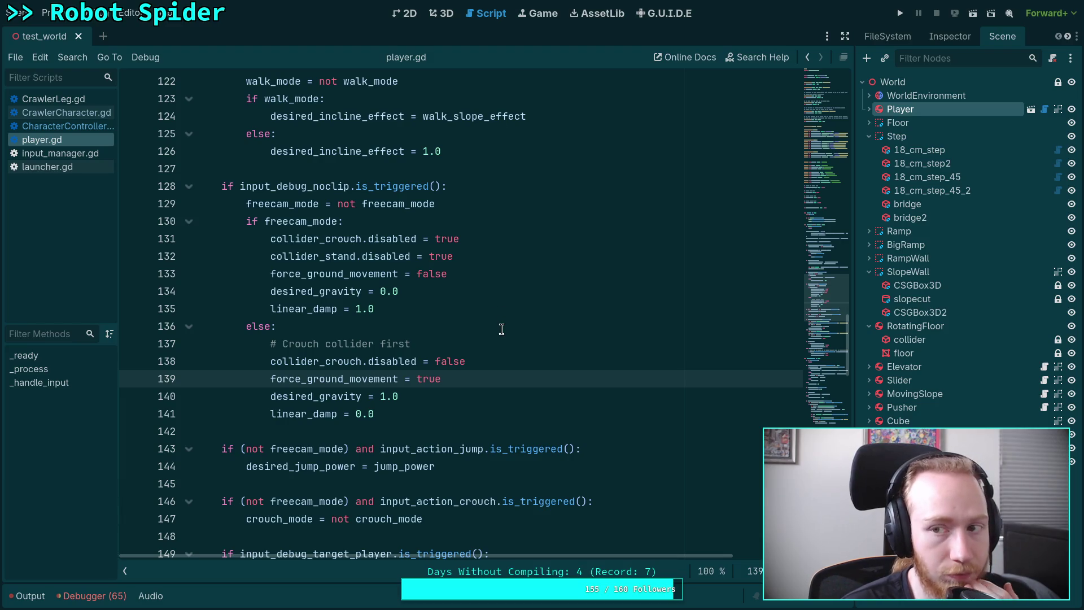
Scroll down player.gd and select the word 'spring' in the safe-fraction check.
{"action": "scroll", "coordinate": [501, 330], "scroll_direction": "down", "scroll_amount": 2}
{"action": "scroll", "coordinate": [492, 339], "scroll_direction": "down", "scroll_amount": 2}
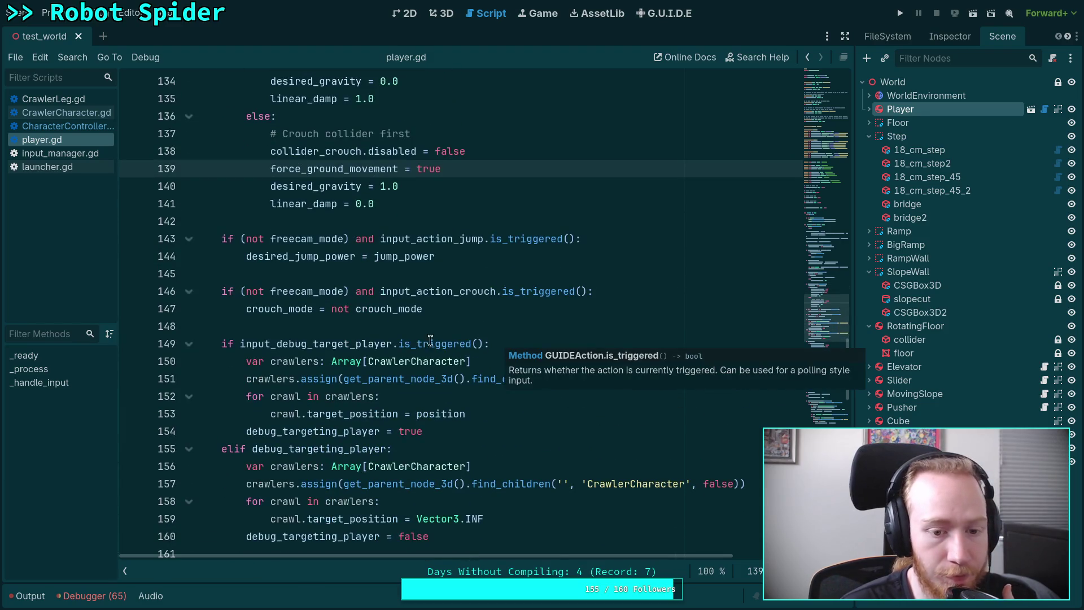
{"action": "scroll", "coordinate": [430, 340], "scroll_direction": "down", "scroll_amount": 2}
{"action": "scroll", "coordinate": [361, 330], "scroll_direction": "down", "scroll_amount": 2}
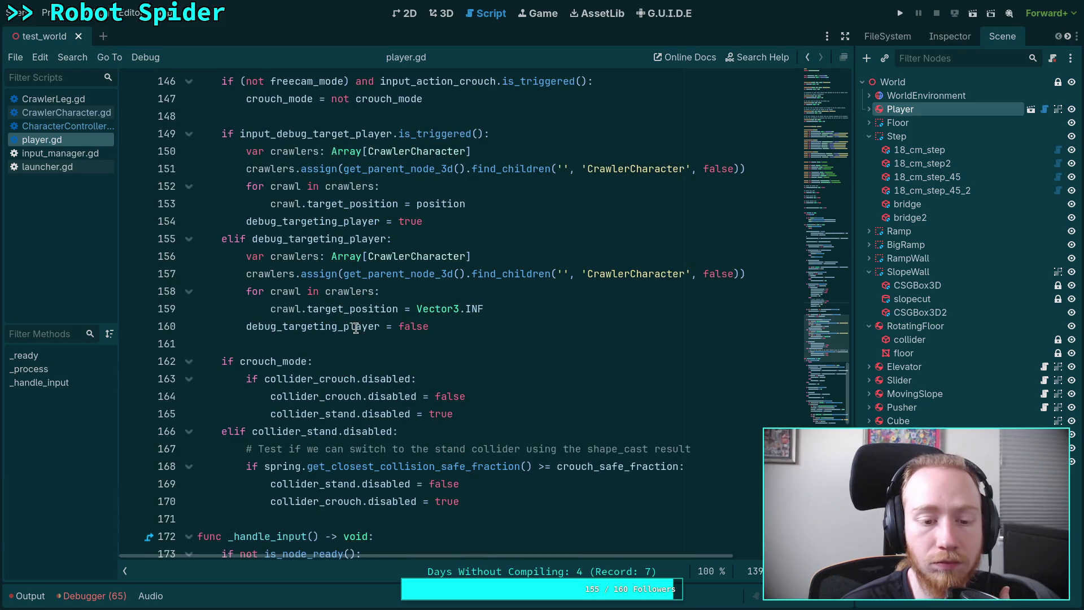
{"action": "scroll", "coordinate": [356, 329], "scroll_direction": "down", "scroll_amount": 4}
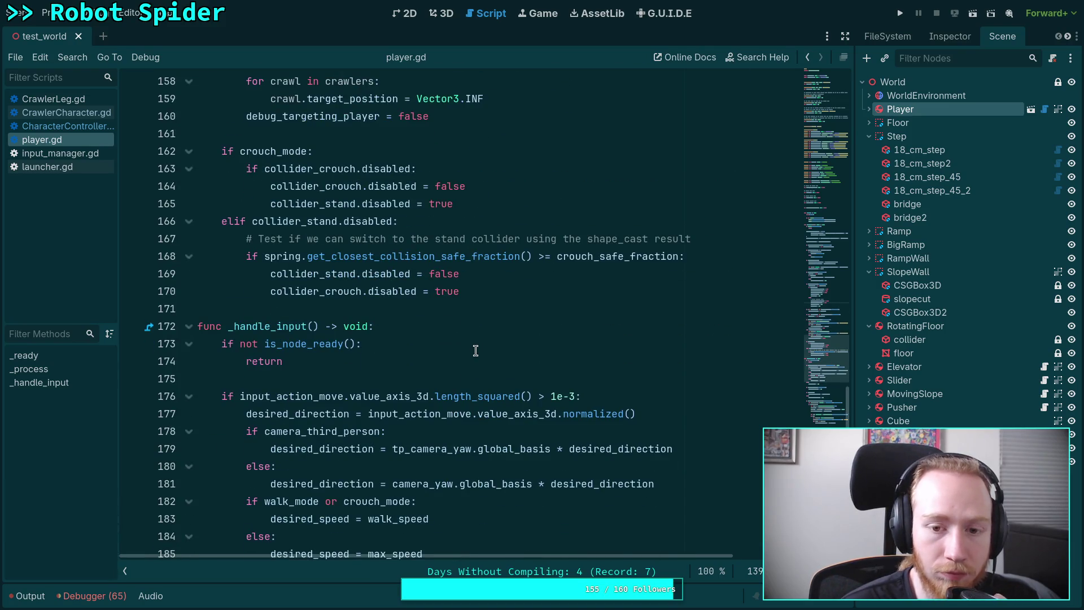
{"action": "double_click", "coordinate": [282, 257]}
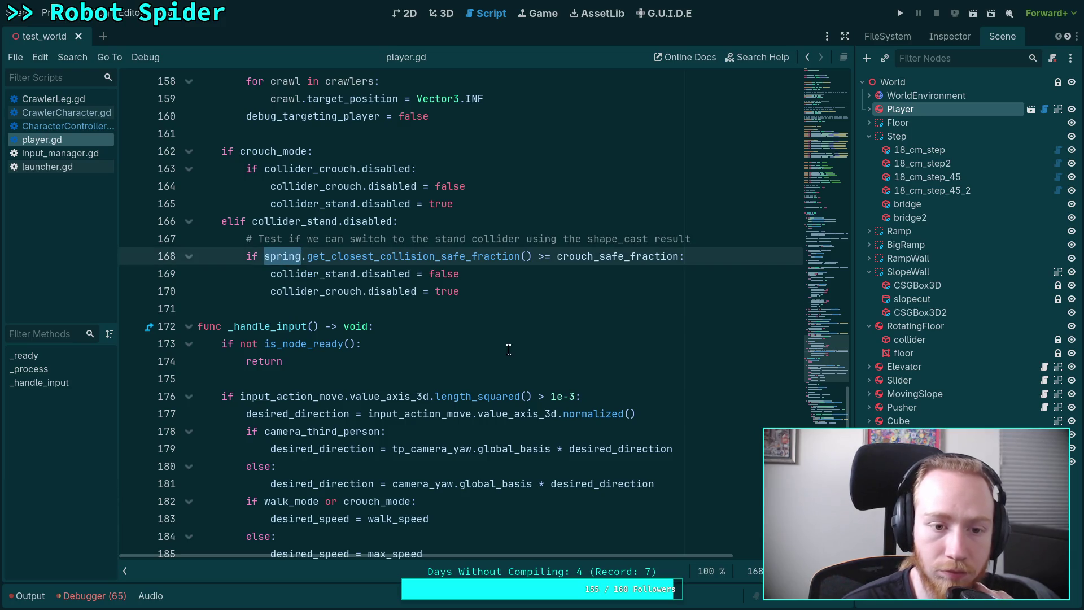
Change line 166 to 'elif (not freecam_mode) and collider_stand.disabled:'.
{"action": "scroll", "coordinate": [508, 349], "scroll_direction": "up", "scroll_amount": 3}
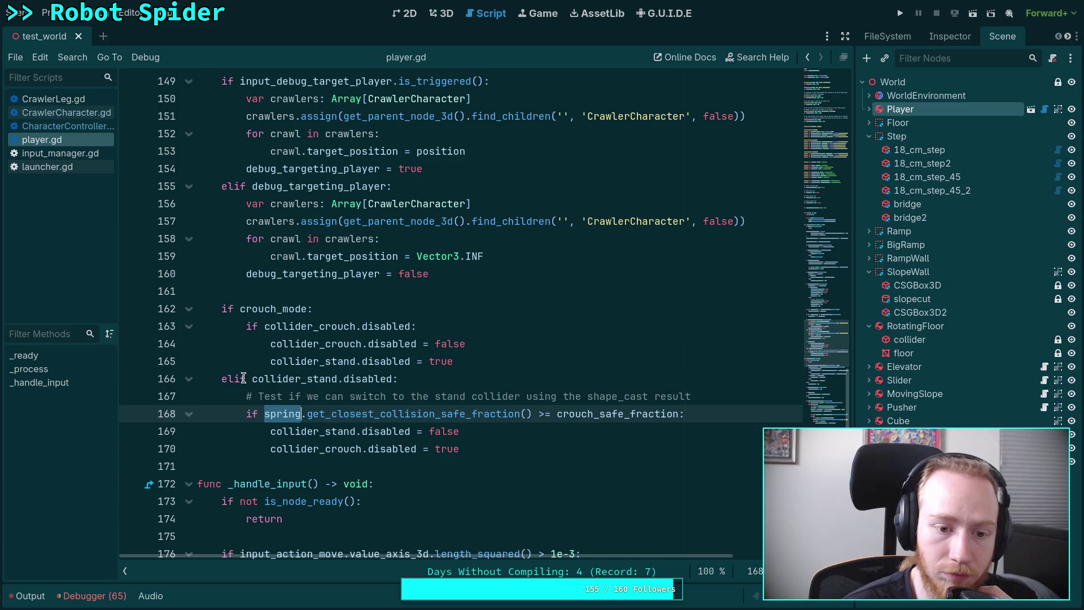
{"action": "left_click", "coordinate": [246, 379]}
{"action": "type", "text": "n"}
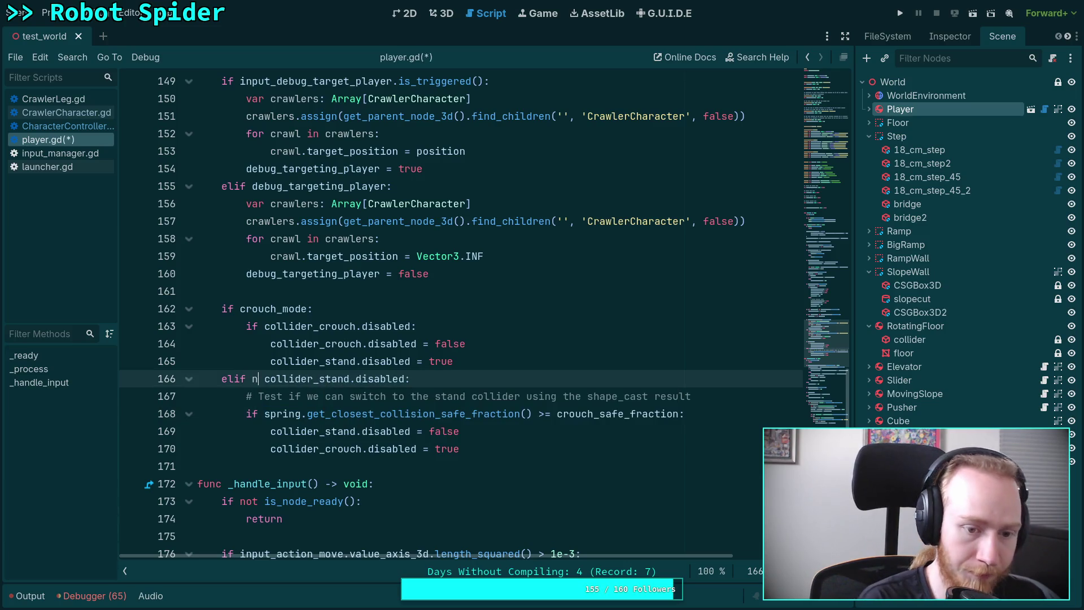
{"action": "key", "text": "BackSpace"}
{"action": "type", "text": "(not"}
{"action": "type", "text": "freecam_mode)"}
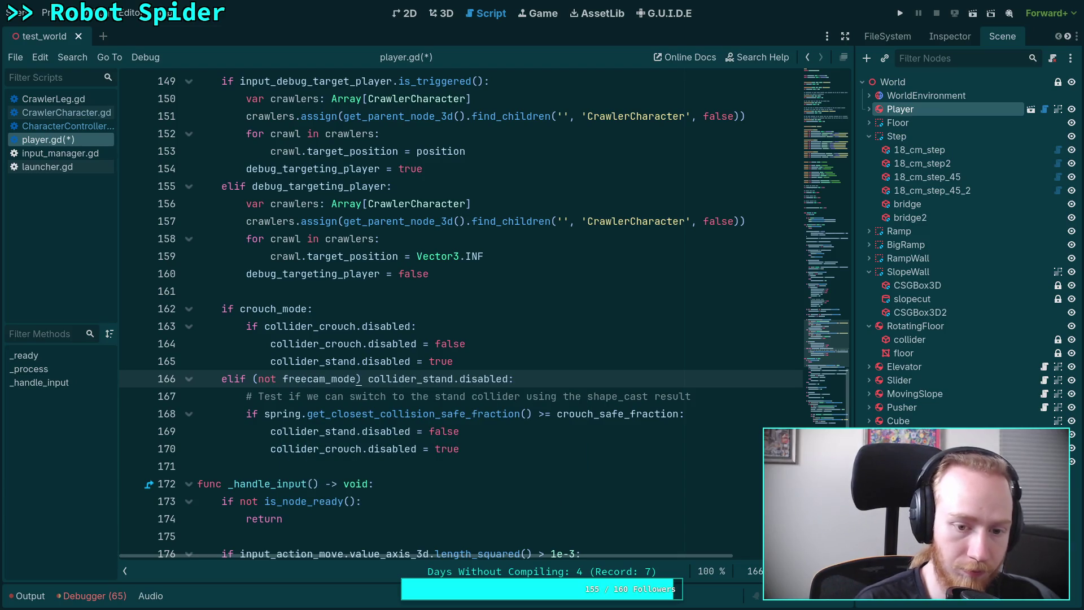
{"action": "type", "text": " and"}
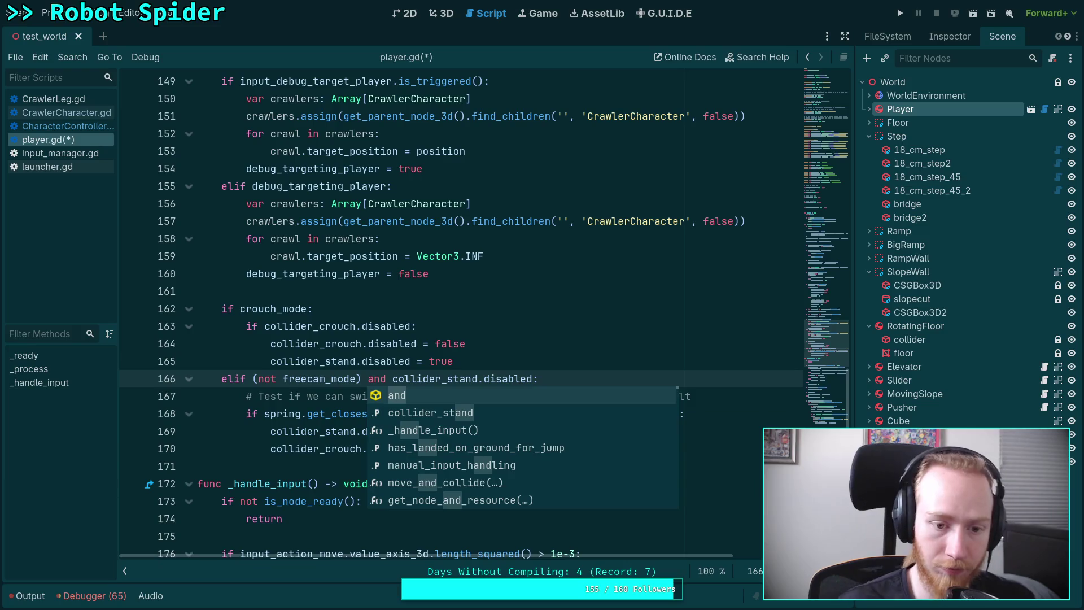
{"action": "left_click", "coordinate": [363, 277]}
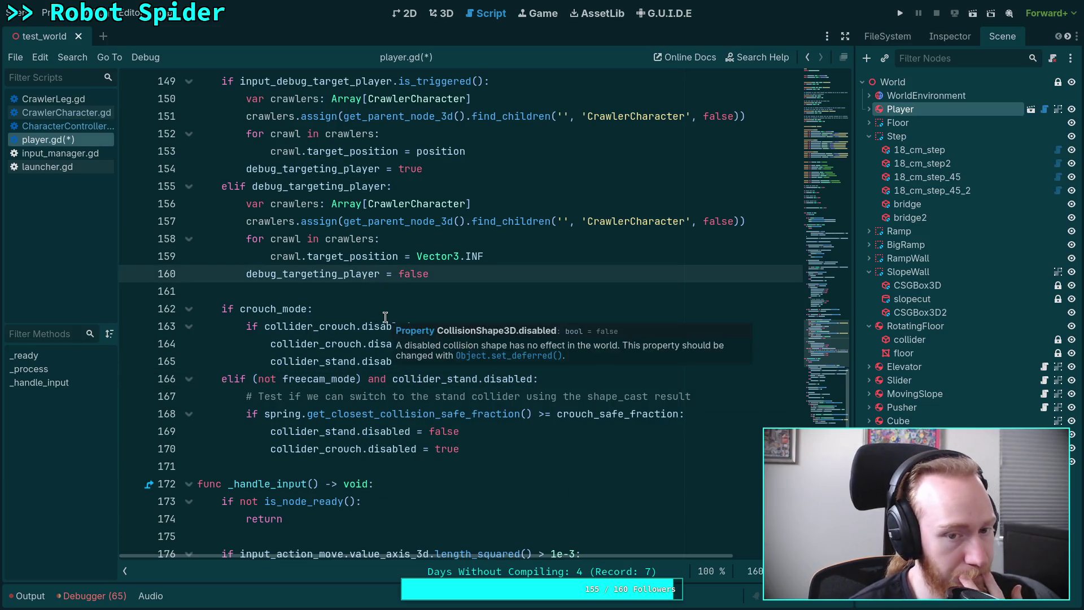
Review the freecam branch down to its linear_damp = 1.0 line.
{"action": "scroll", "coordinate": [386, 317], "scroll_direction": "down", "scroll_amount": 5}
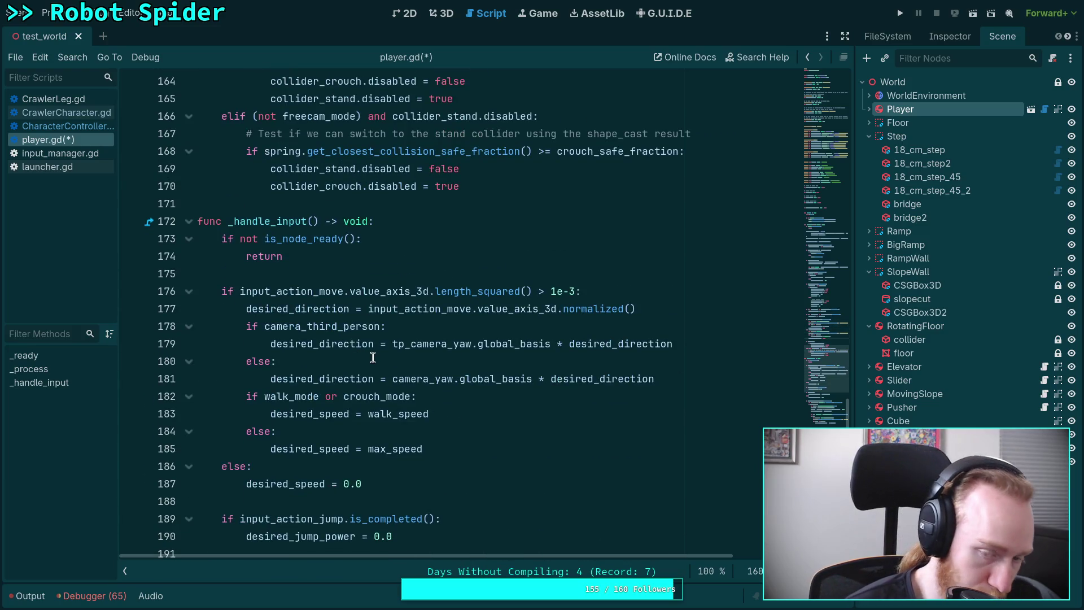
{"action": "scroll", "coordinate": [372, 357], "scroll_direction": "down", "scroll_amount": 2}
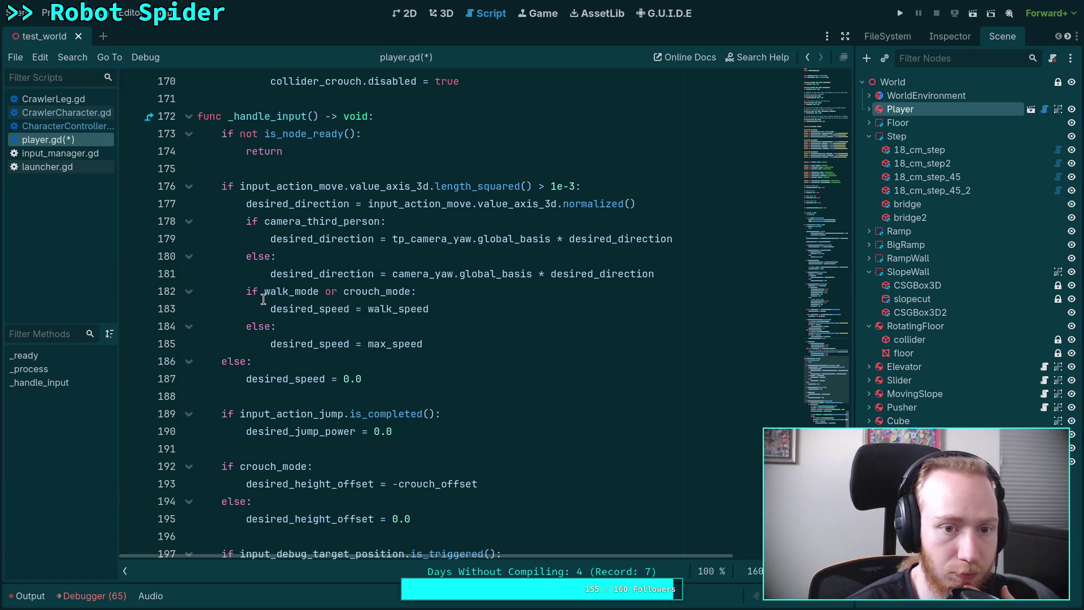
{"action": "scroll", "coordinate": [263, 298], "scroll_direction": "up", "scroll_amount": 10}
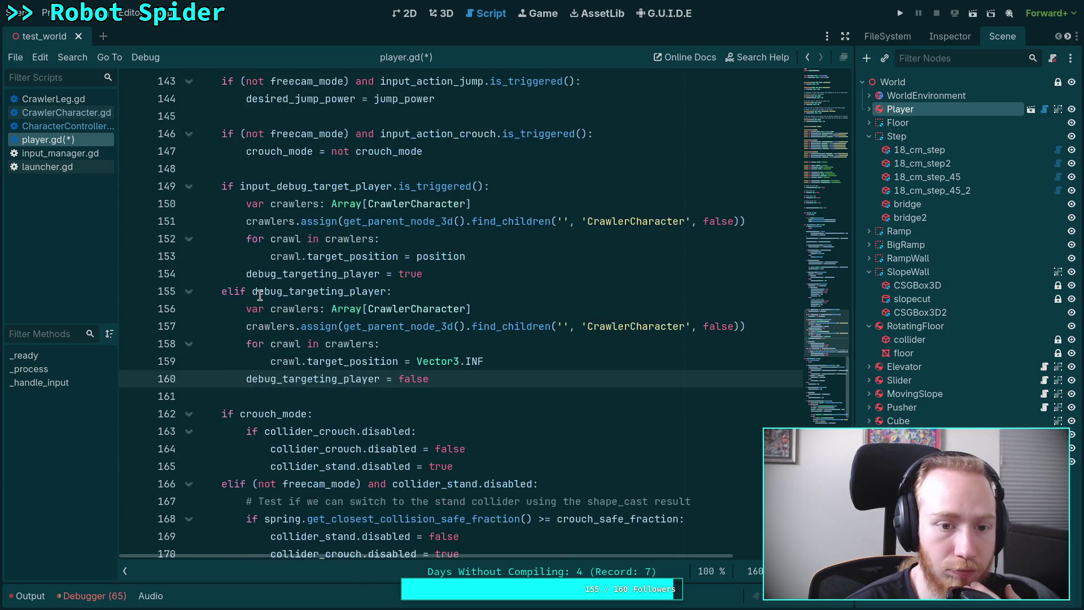
{"action": "scroll", "coordinate": [263, 299], "scroll_direction": "up", "scroll_amount": 5}
{"action": "left_click", "coordinate": [455, 307]}
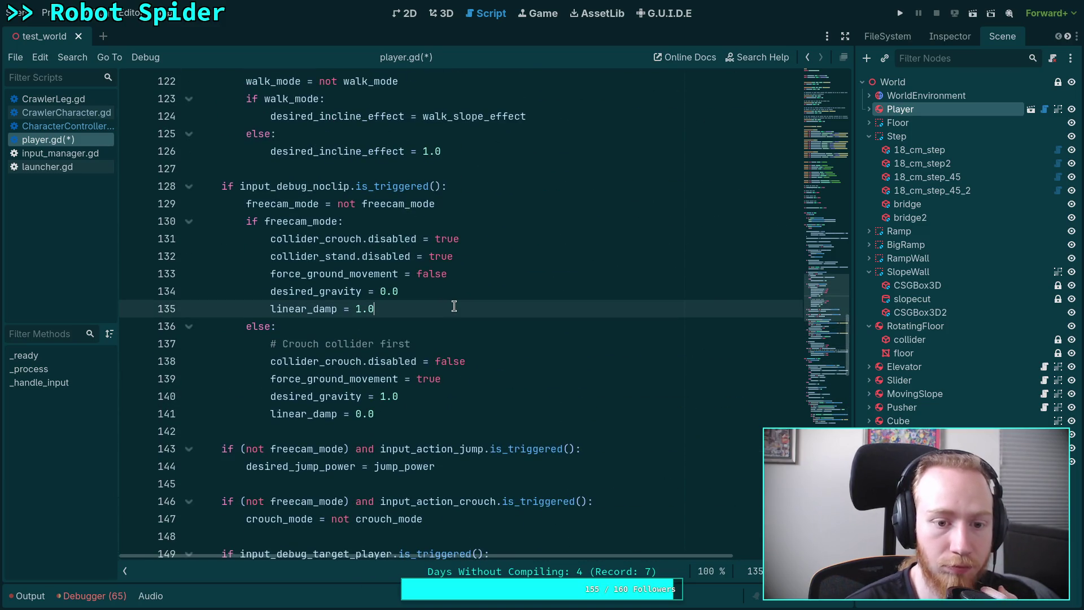
Add crouch_mode = false and walk_mode = false to the freecam branch and save player.gd.
{"action": "key", "text": "Return"}
{"action": "type", "text": "gro"}
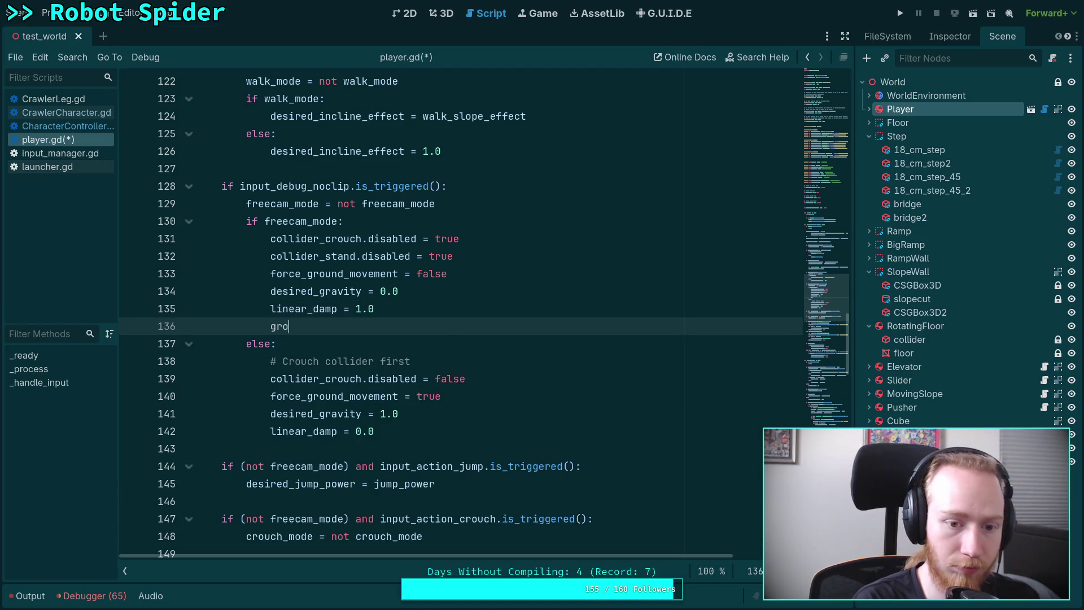
{"action": "key", "text": "BackSpace"}
{"action": "key", "text": "BackSpace"}
{"action": "key", "text": "BackSpace"}
{"action": "type", "text": "r"}
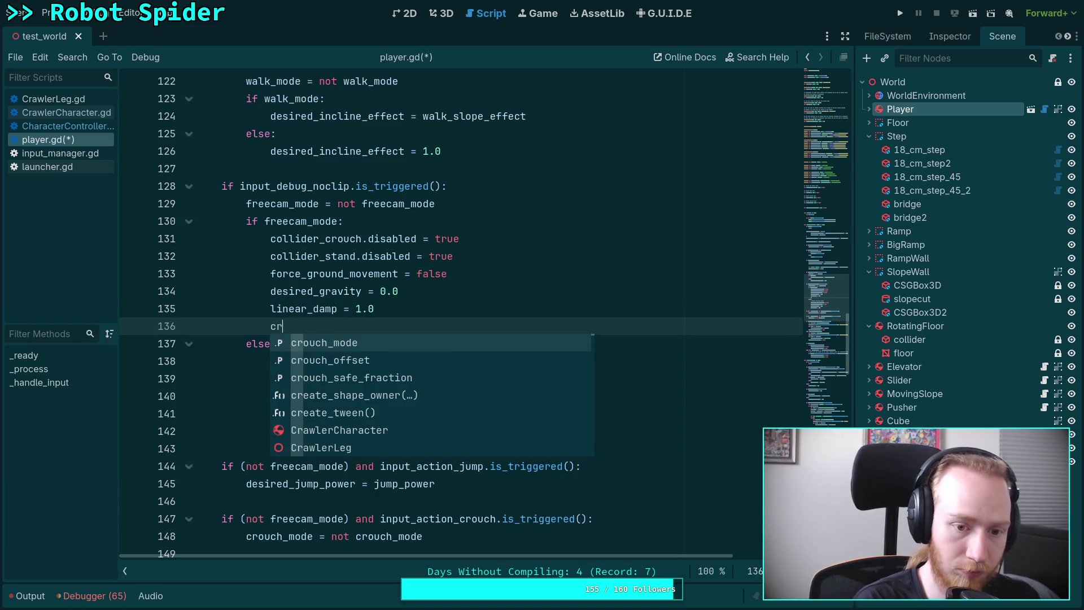
{"action": "key", "text": "Return"}
{"action": "type", "text": "= false"}
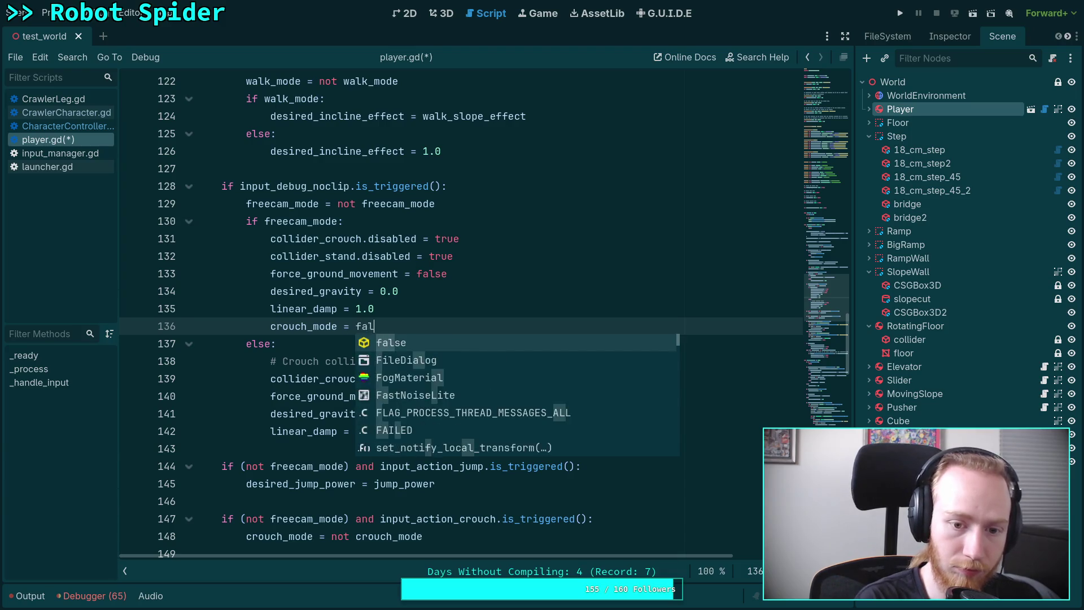
{"action": "key", "text": "Return"}
{"action": "type", "text": "wa"}
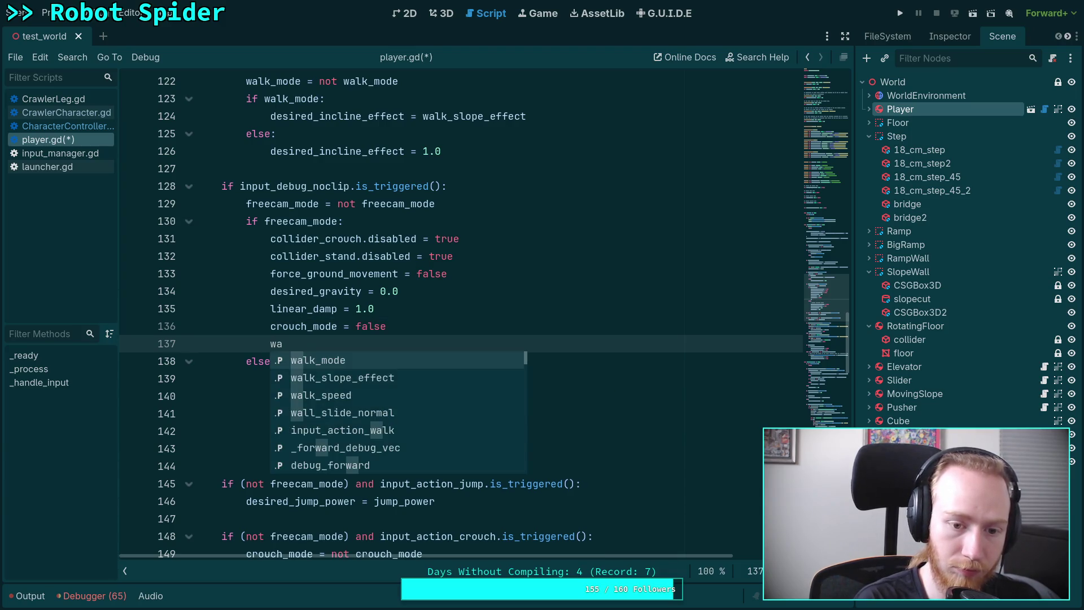
{"action": "key", "text": "Return"}
{"action": "type", "text": "fal"}
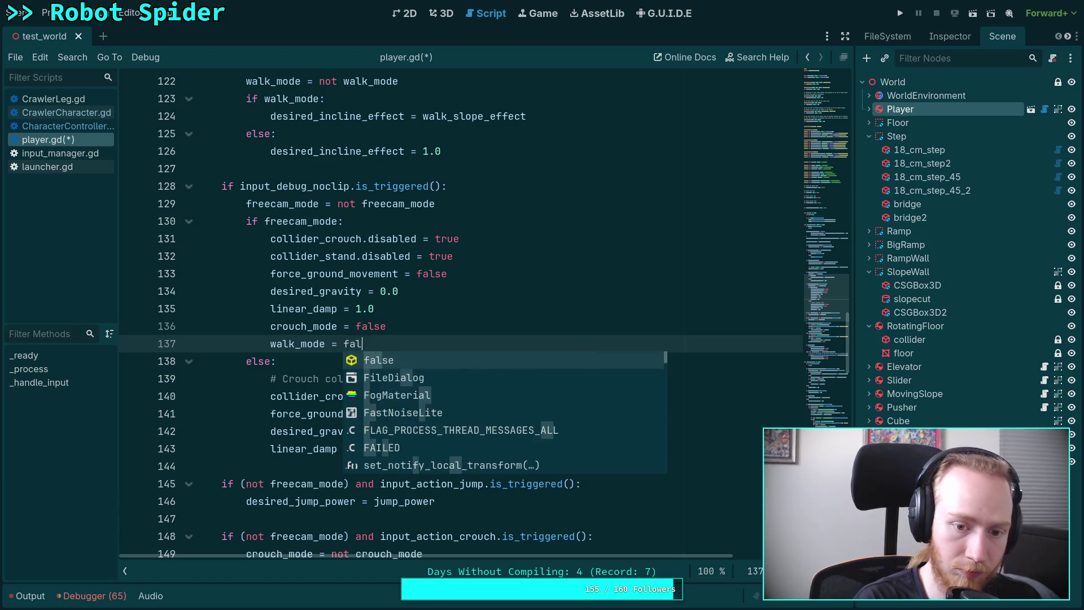
{"action": "key", "text": "Return"}
{"action": "key", "text": "ctrl+s"}
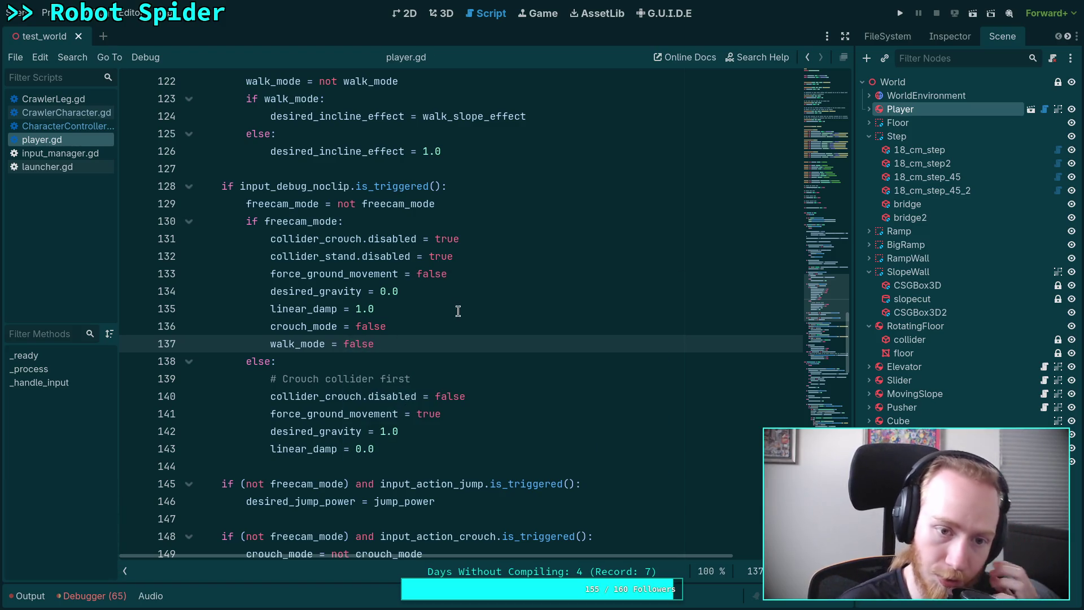
After reviewing the script, delete the walk_mode = false line again.
{"action": "scroll", "coordinate": [406, 329], "scroll_direction": "down", "scroll_amount": 2}
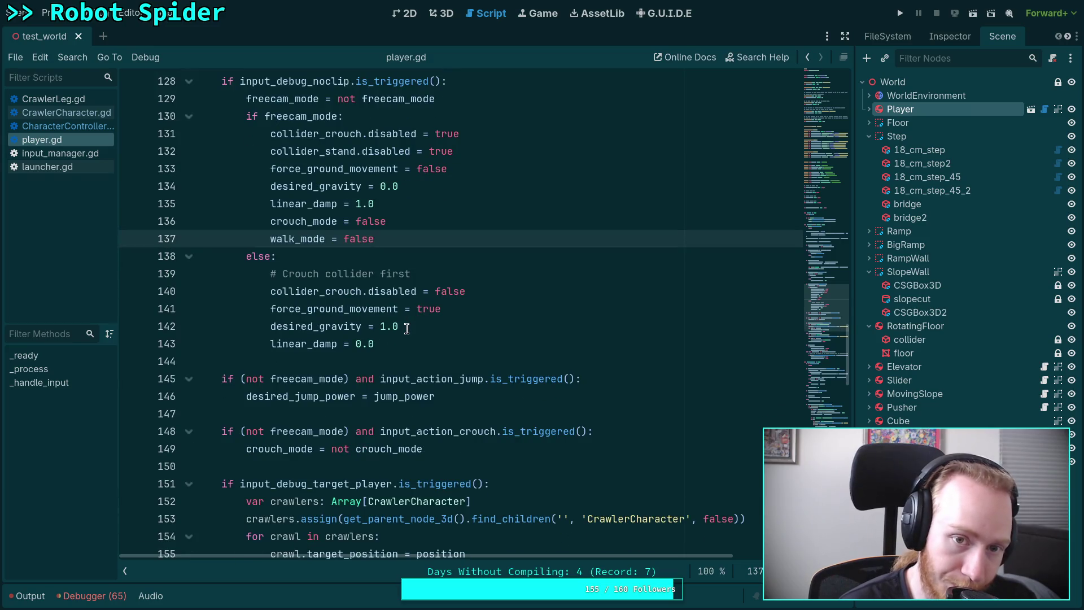
{"action": "scroll", "coordinate": [406, 329], "scroll_direction": "down", "scroll_amount": 1}
{"action": "scroll", "coordinate": [407, 329], "scroll_direction": "down", "scroll_amount": 6}
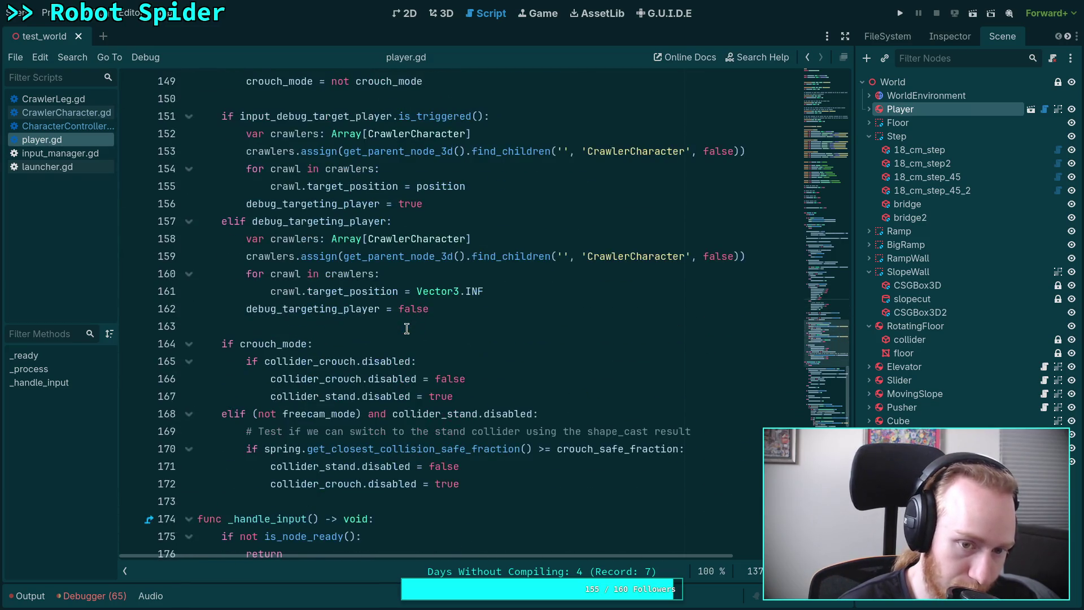
{"action": "scroll", "coordinate": [406, 328], "scroll_direction": "down", "scroll_amount": 2}
{"action": "scroll", "coordinate": [299, 314], "scroll_direction": "up", "scroll_amount": 6}
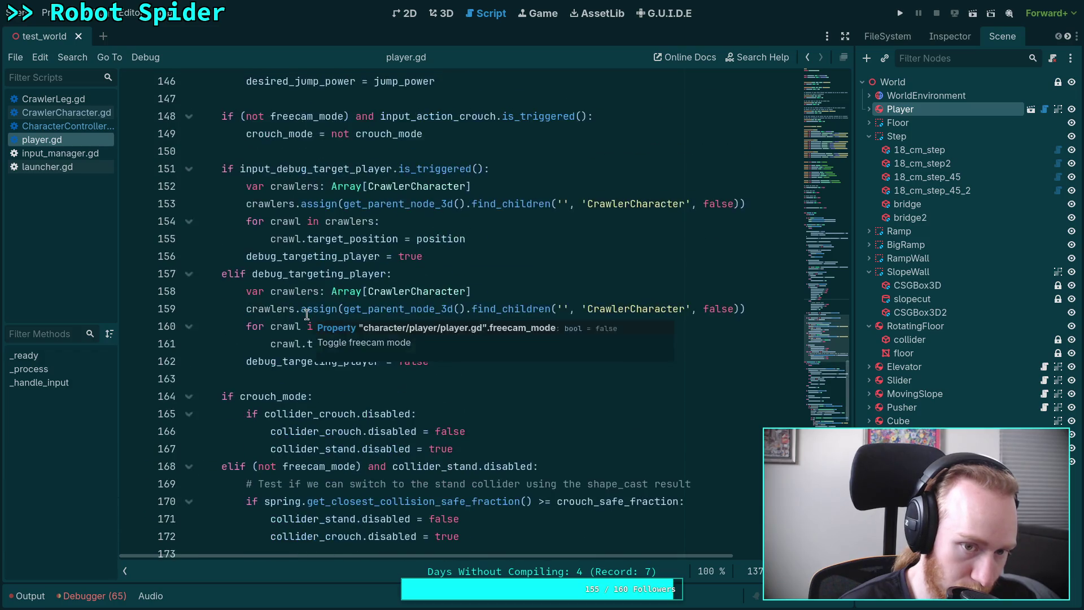
{"action": "scroll", "coordinate": [282, 313], "scroll_direction": "up", "scroll_amount": 2}
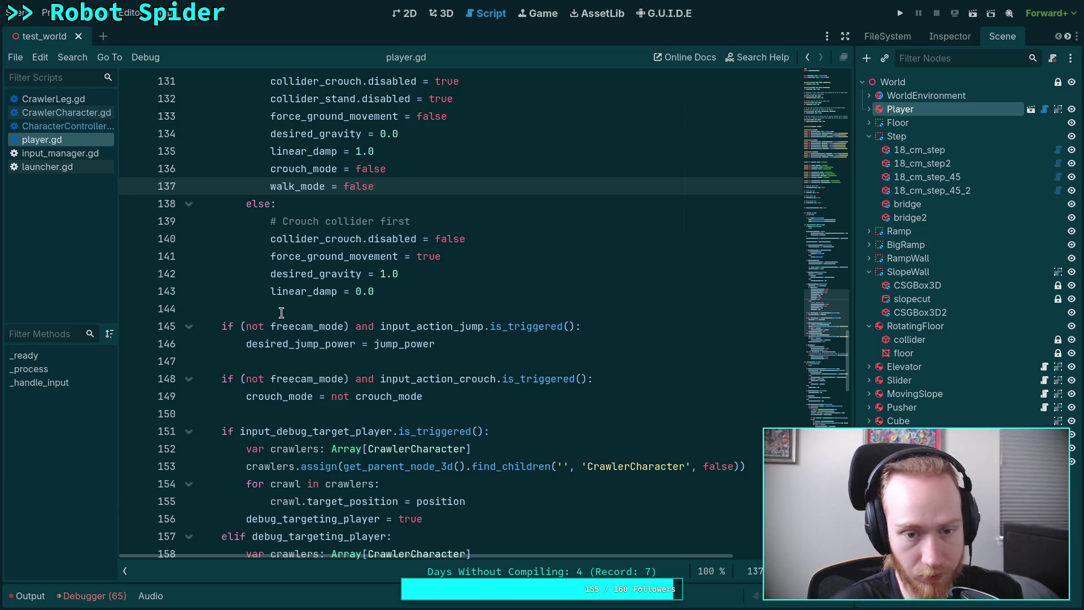
{"action": "scroll", "coordinate": [281, 313], "scroll_direction": "up", "scroll_amount": 3}
{"action": "scroll", "coordinate": [281, 312], "scroll_direction": "down", "scroll_amount": 5}
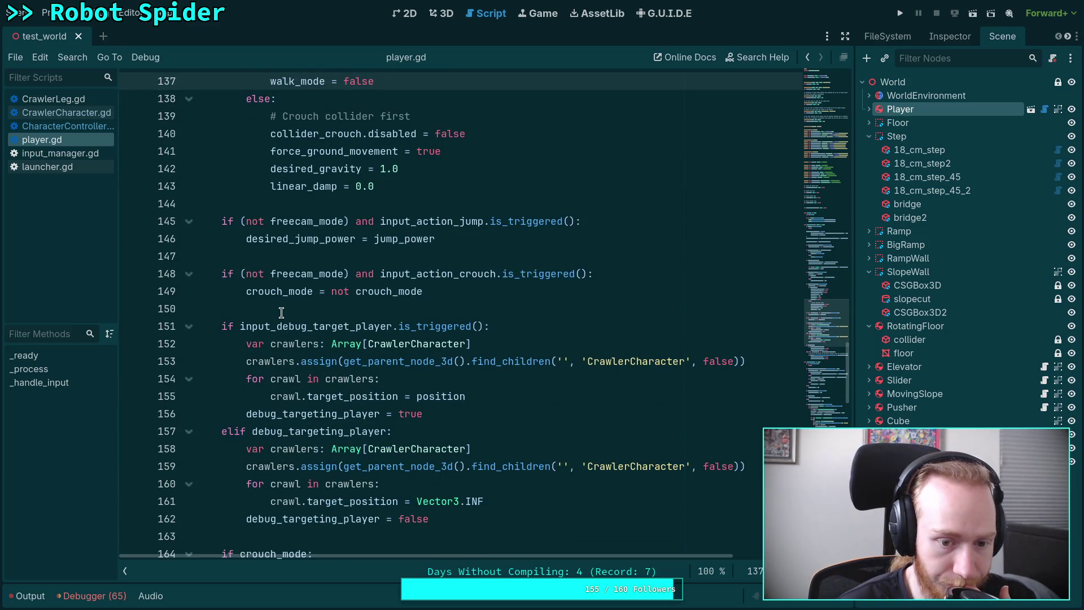
{"action": "scroll", "coordinate": [281, 313], "scroll_direction": "up", "scroll_amount": 5}
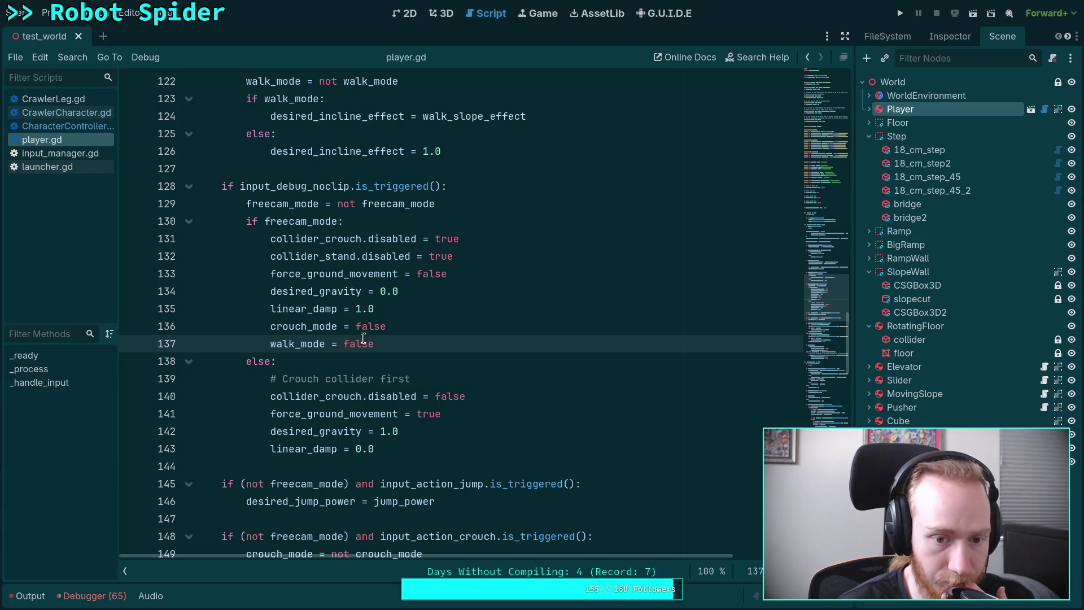
{"action": "left_click_drag", "start_coordinate": [417, 344], "coordinate": [423, 329]}
{"action": "key", "text": "BackSpace"}
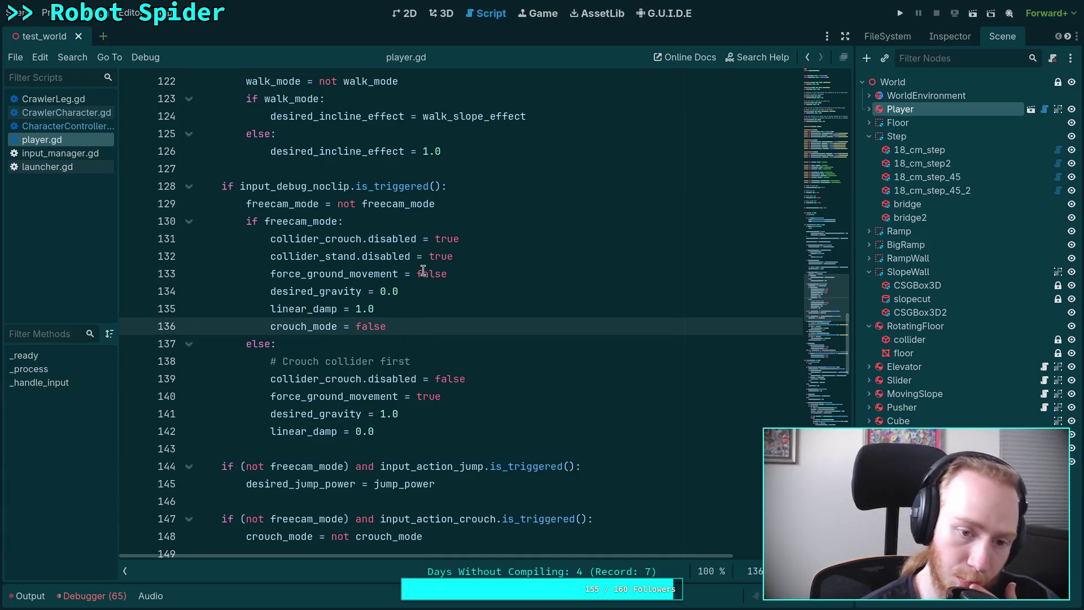
Scroll back to bring the freecam block into view.
{"action": "scroll", "coordinate": [418, 289], "scroll_direction": "up", "scroll_amount": 4}
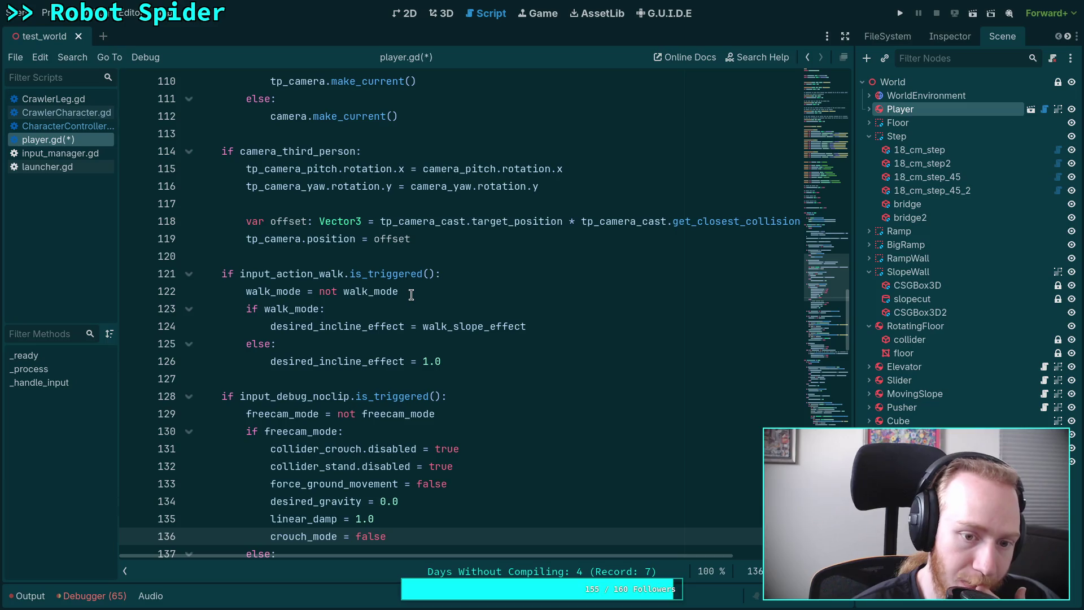
{"action": "scroll", "coordinate": [411, 293], "scroll_direction": "down", "scroll_amount": 4}
{"action": "scroll", "coordinate": [412, 295], "scroll_direction": "down", "scroll_amount": 12}
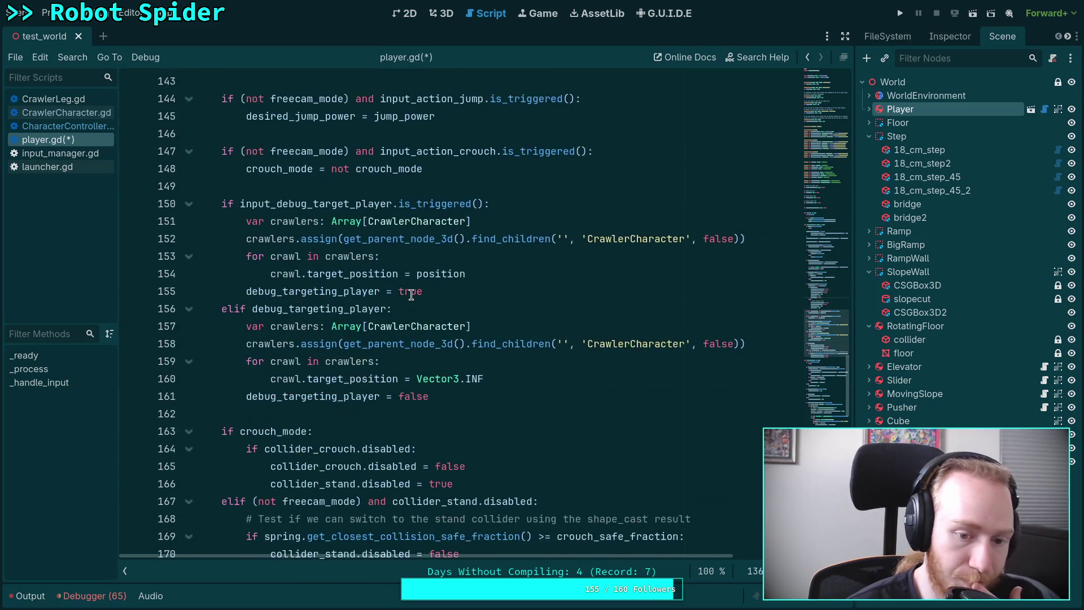
{"action": "scroll", "coordinate": [411, 295], "scroll_direction": "down", "scroll_amount": 3}
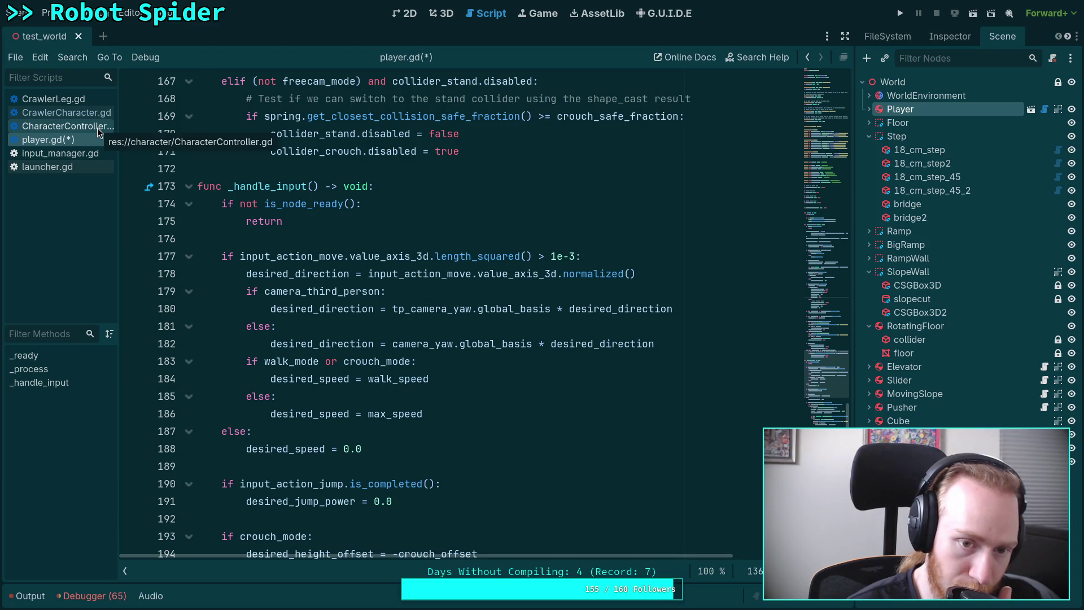
{"action": "left_click", "coordinate": [56, 139]}
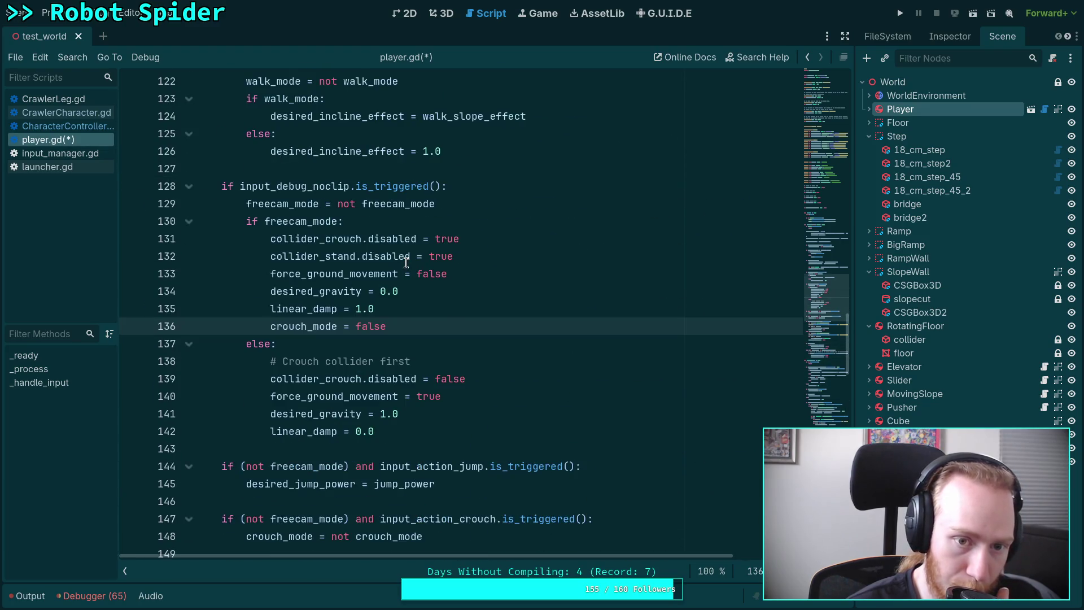
{"action": "scroll", "coordinate": [406, 263], "scroll_direction": "up", "scroll_amount": 2}
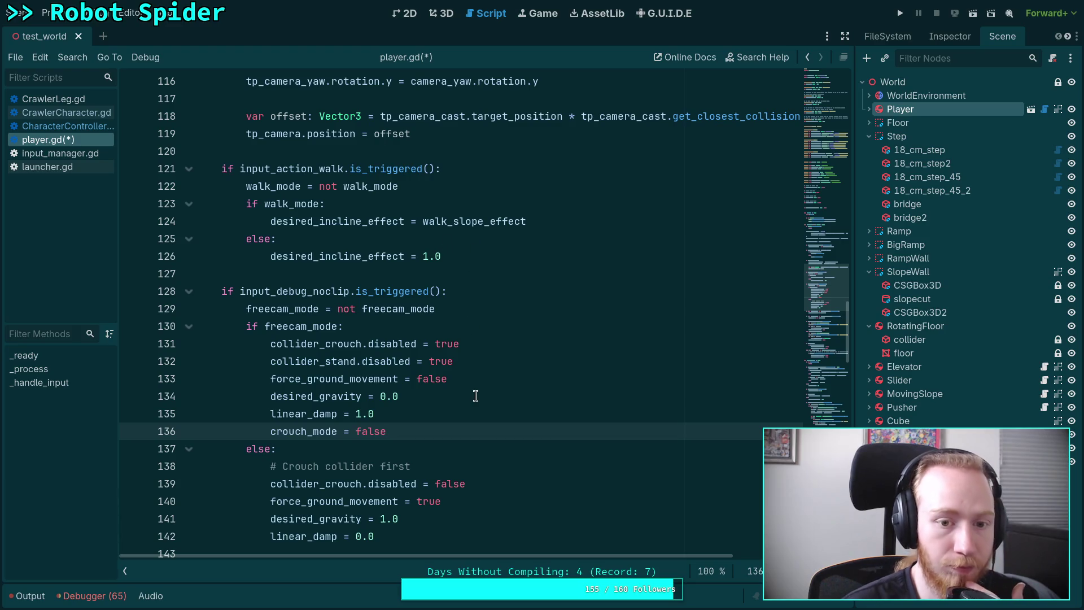
Add desired_incline_effect = 0.0 after crouch_mode = false in the freecam branch.
{"action": "key", "text": "Return"}
{"action": "type", "text": "des"}
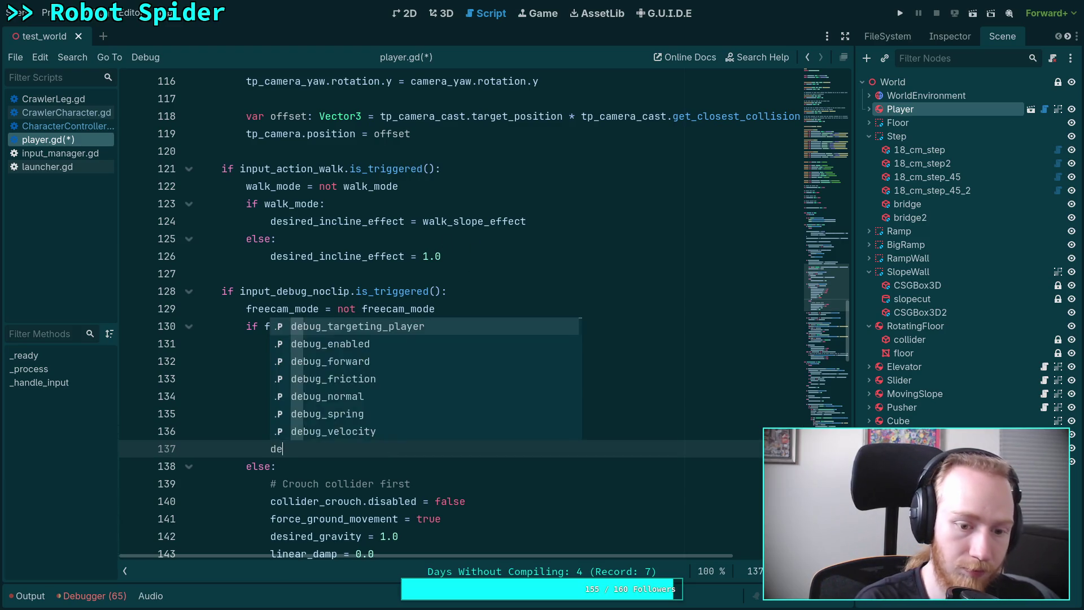
{"action": "key", "text": "Down"}
{"action": "key", "text": "Down"}
{"action": "key", "text": "Down"}
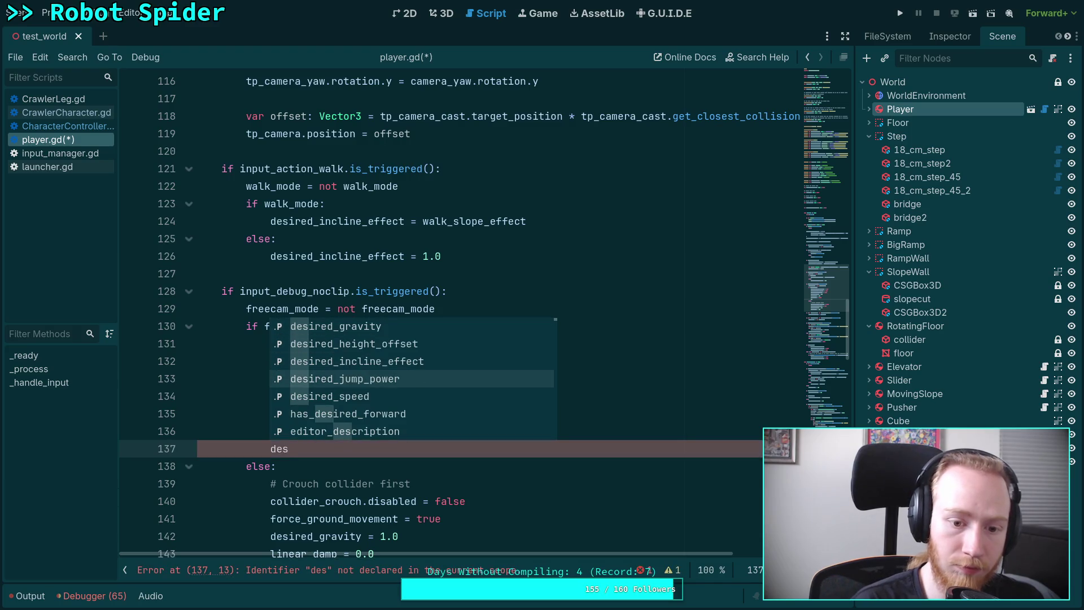
{"action": "type", "text": "ired_in"}
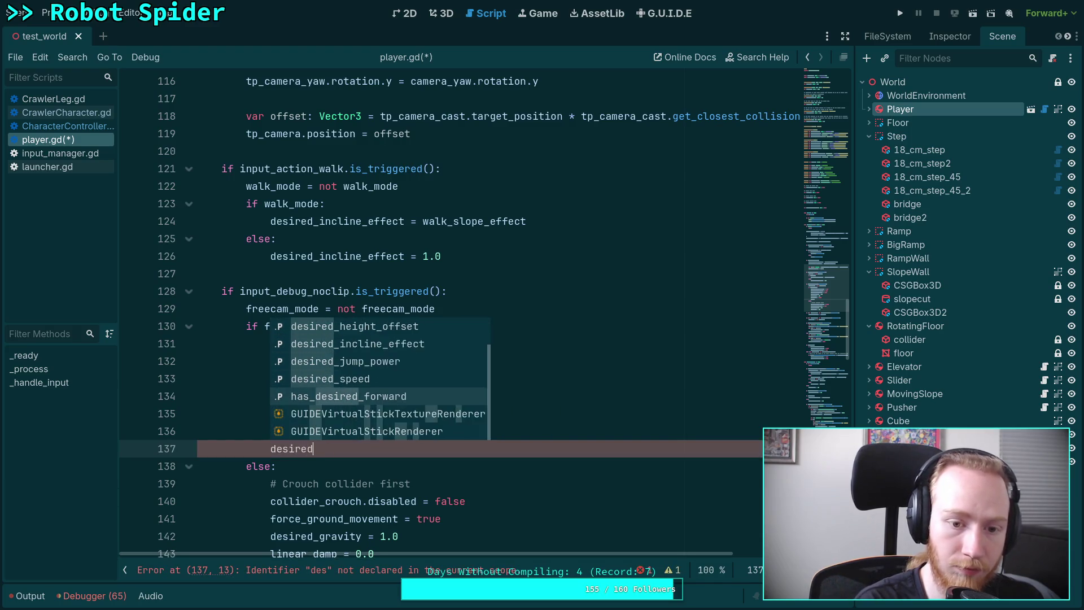
{"action": "key", "text": "Return"}
{"action": "type", "text": "= 0.0"}
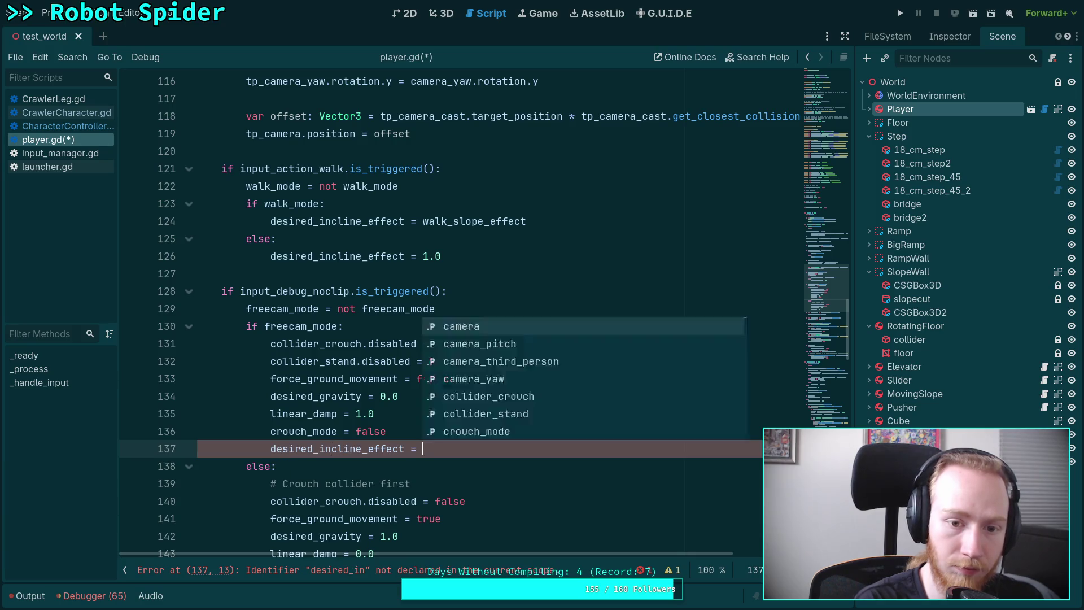
Start a new desired_ line after linear_damp in the freecam else branch.
{"action": "scroll", "coordinate": [439, 463], "scroll_direction": "down", "scroll_amount": 1}
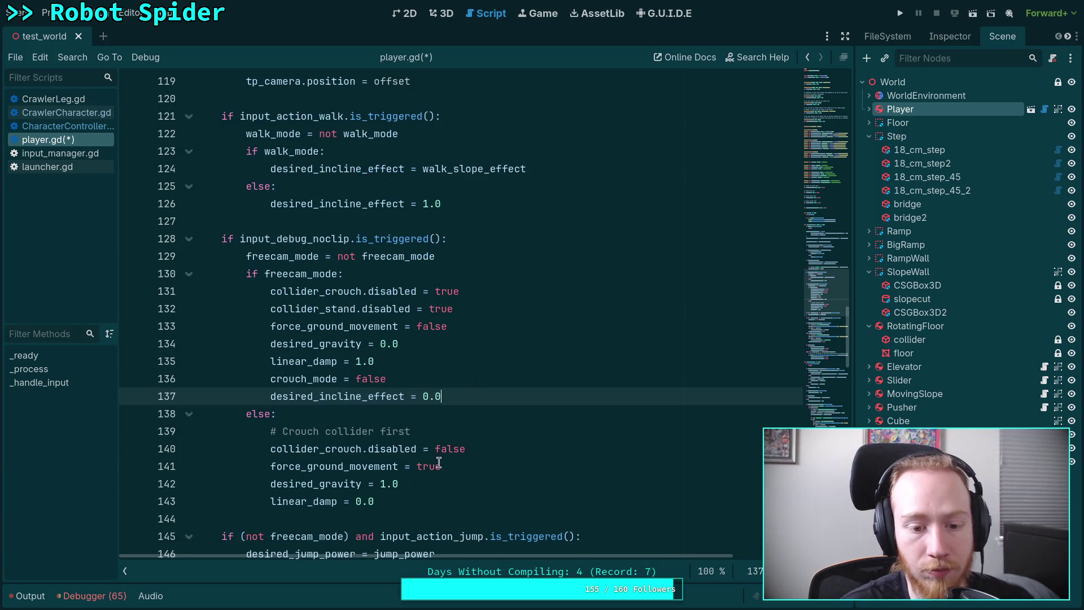
{"action": "left_click", "coordinate": [443, 503]}
{"action": "key", "text": "Return"}
{"action": "type", "text": "des"}
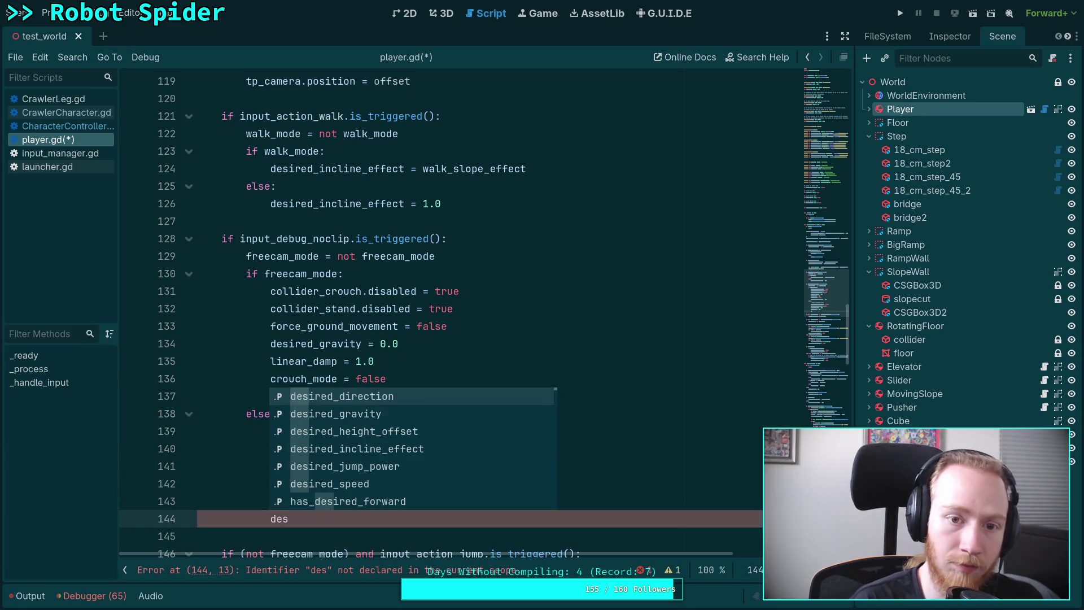
Insert 'if not freecam_mode:' below the walk toggle and indent the walk slope if/else under it.
{"action": "left_click", "coordinate": [436, 133]}
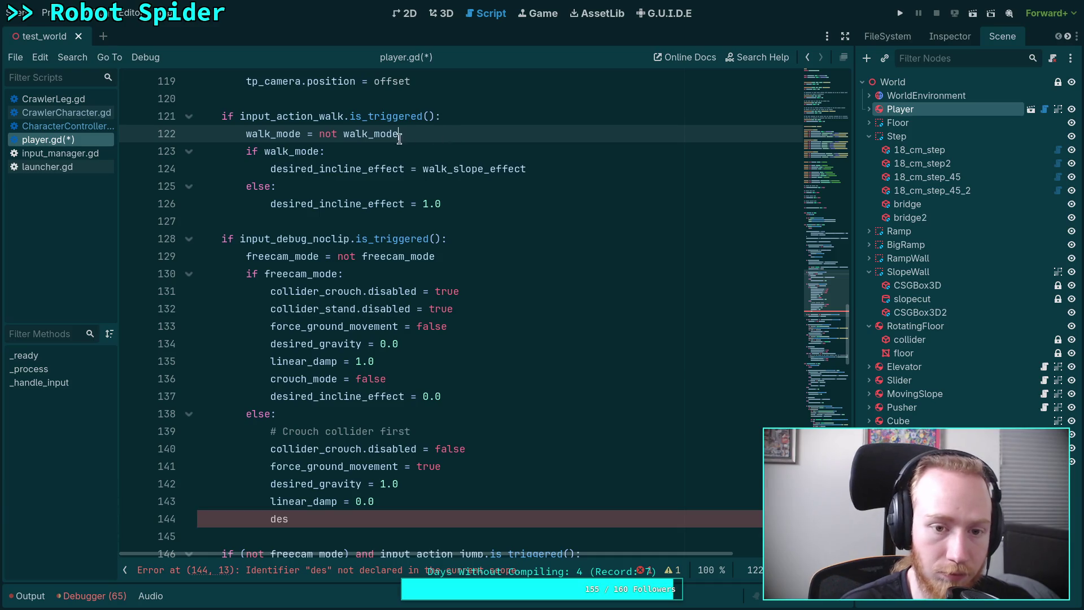
{"action": "key", "text": "Return"}
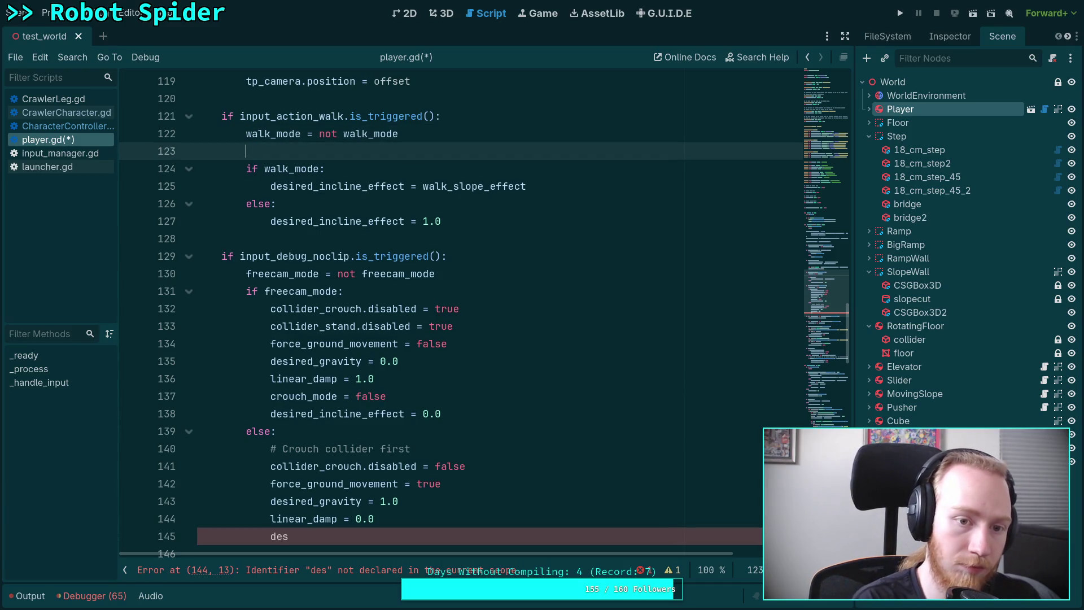
{"action": "type", "text": "if not free"}
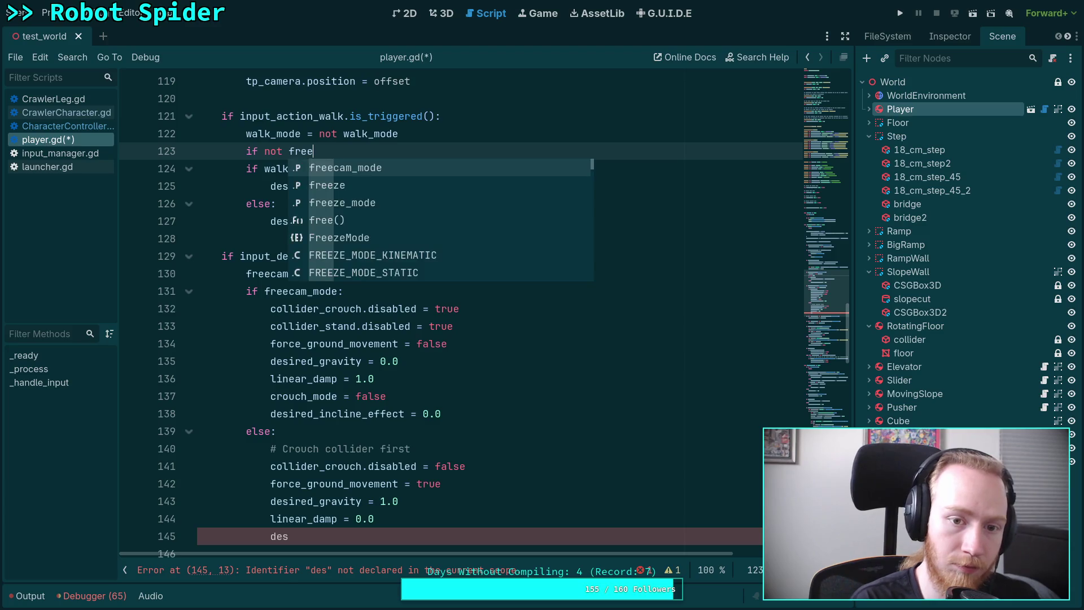
{"action": "key", "text": "Return"}
{"action": "left_click_drag", "start_coordinate": [279, 164], "coordinate": [319, 238]}
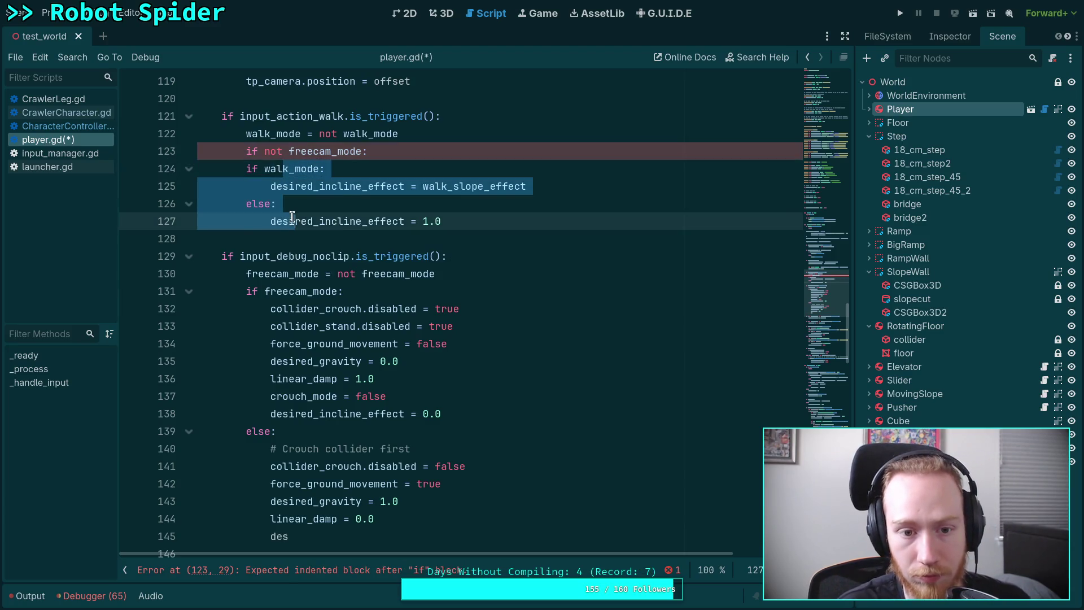
{"action": "key", "text": "Tab"}
{"action": "left_click", "coordinate": [319, 237]}
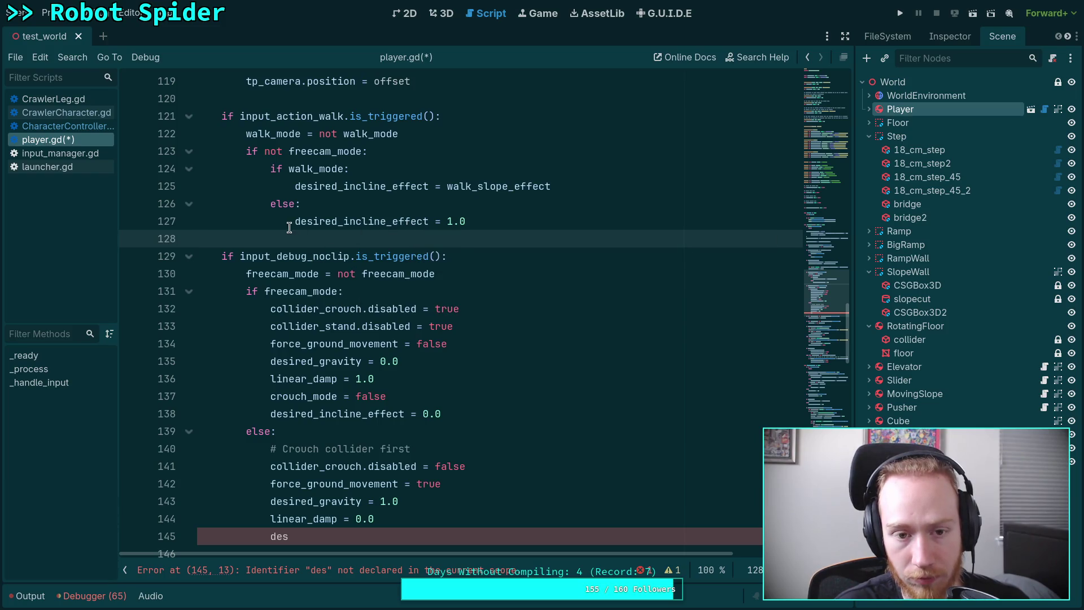
{"action": "left_click", "coordinate": [470, 415]}
Remove the unfinished desired_incline_effect line from the noclip else branch.
{"action": "scroll", "coordinate": [470, 415], "scroll_direction": "down", "scroll_amount": 1}
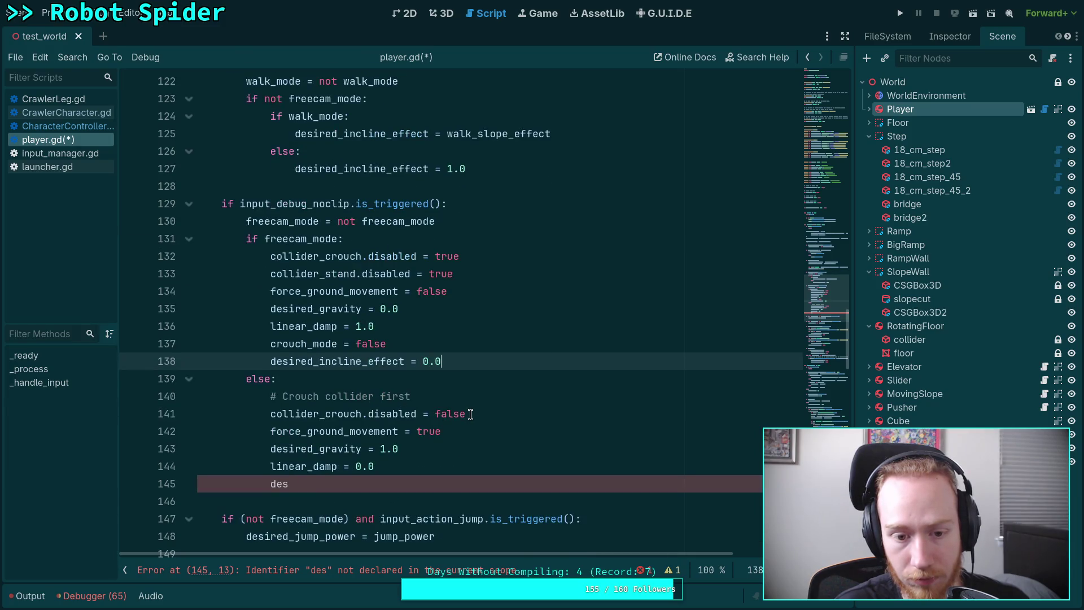
{"action": "left_click", "coordinate": [410, 484]}
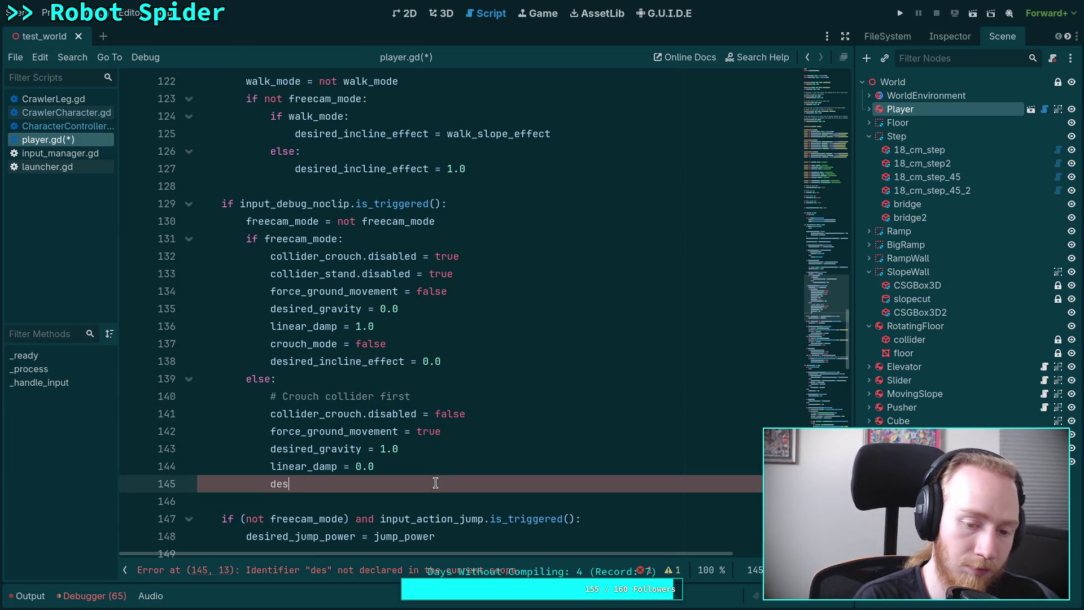
{"action": "type", "text": "ir"}
{"action": "key", "text": "Down"}
{"action": "key", "text": "Down"}
{"action": "key", "text": "Down"}
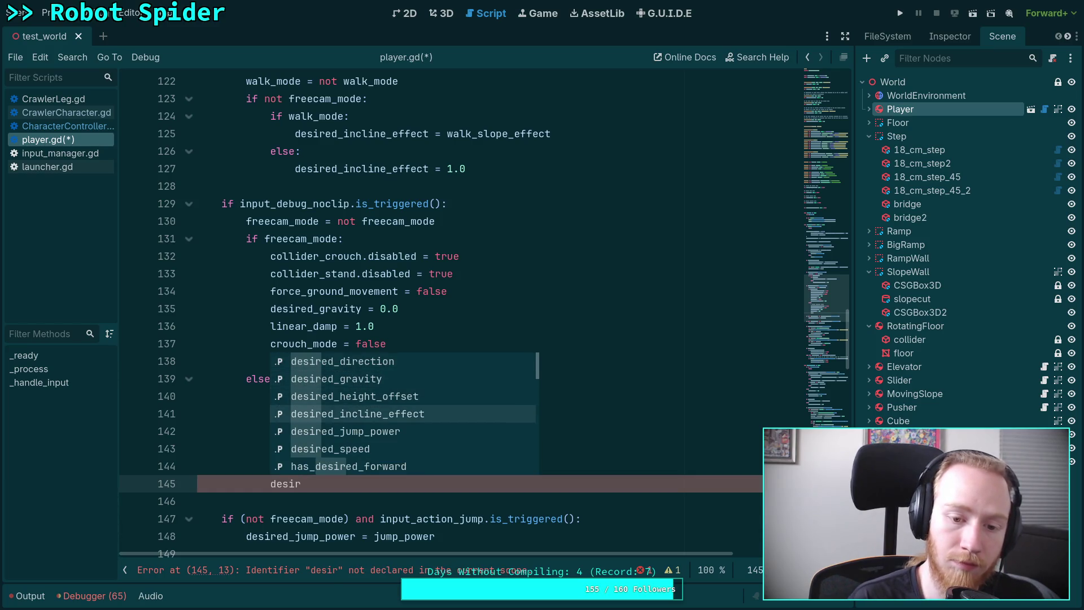
{"action": "key", "text": "Return"}
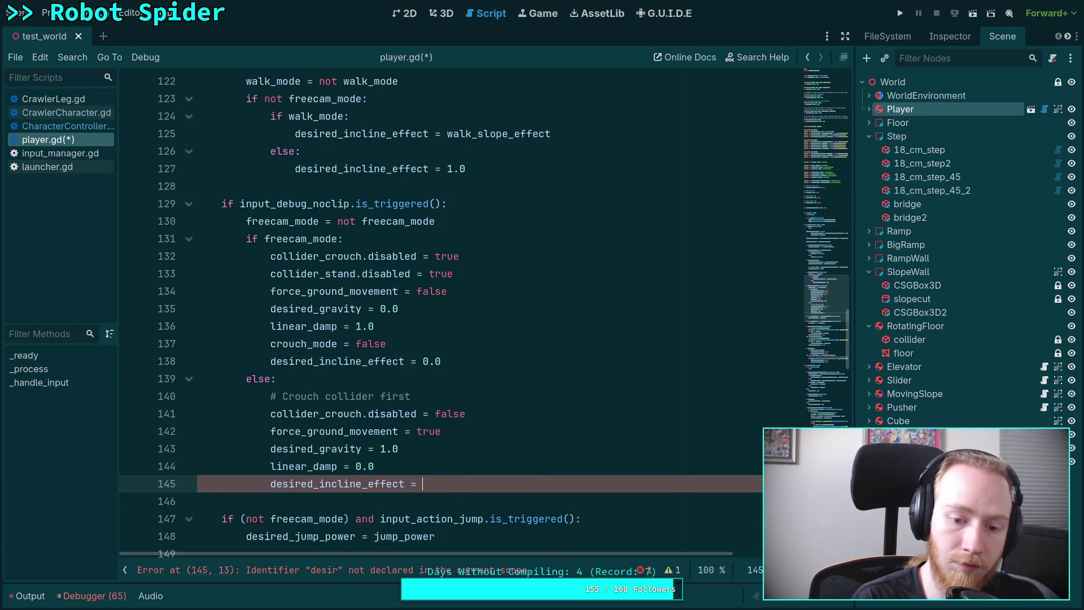
{"action": "key", "text": "Escape"}
{"action": "key", "text": "shift+Up"}
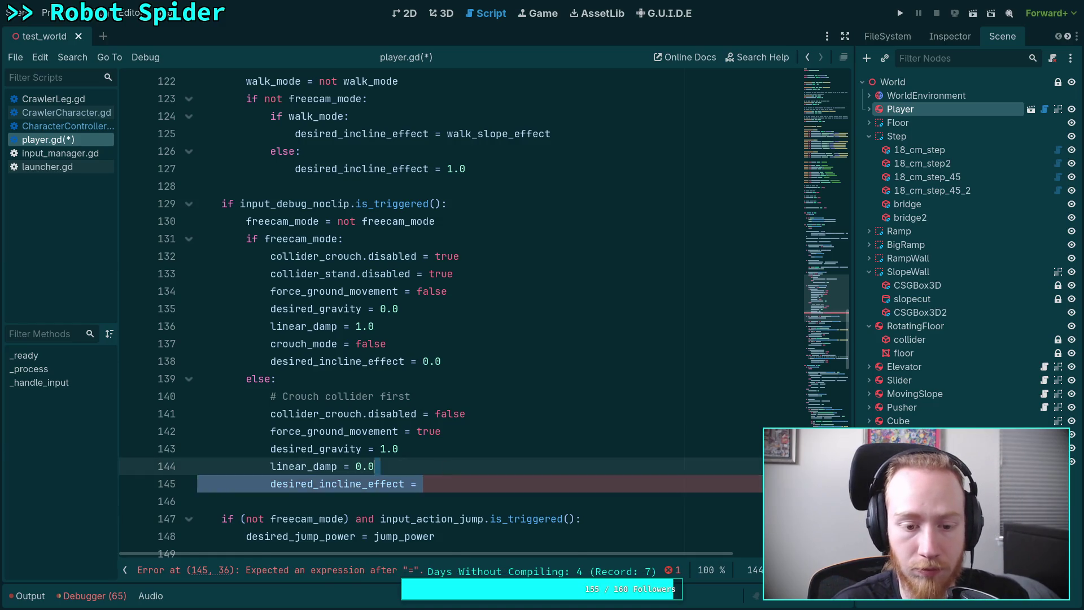
{"action": "key", "text": "BackSpace"}
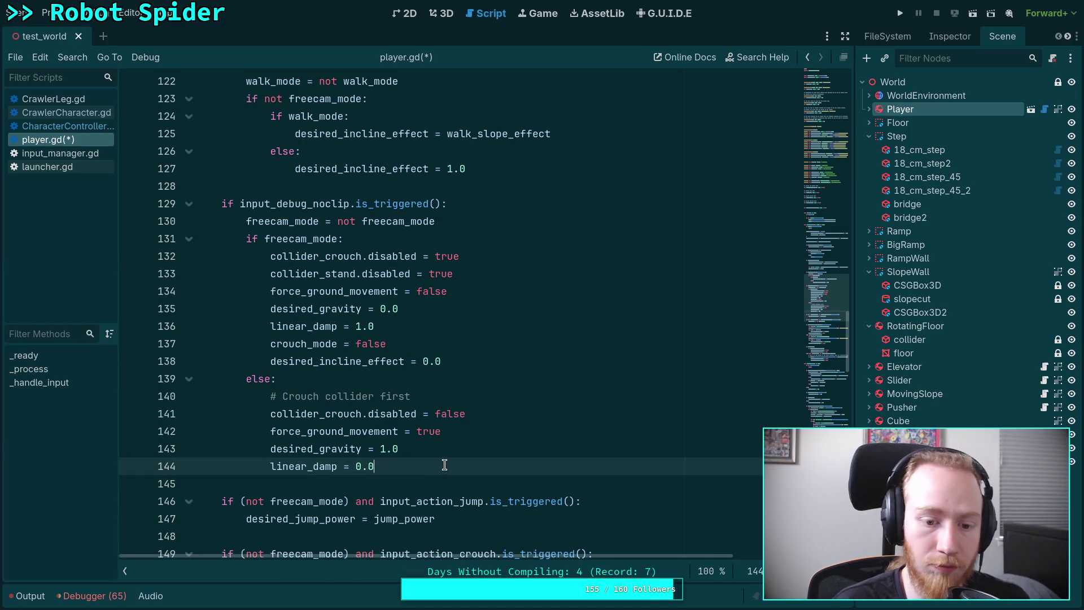
Add 'if walk_mode:' setting desired_incline_effect to walk_slope_effect after the linear_damp reset.
{"action": "key", "text": "Return"}
{"action": "key", "text": "Return"}
{"action": "type", "text": "if w"}
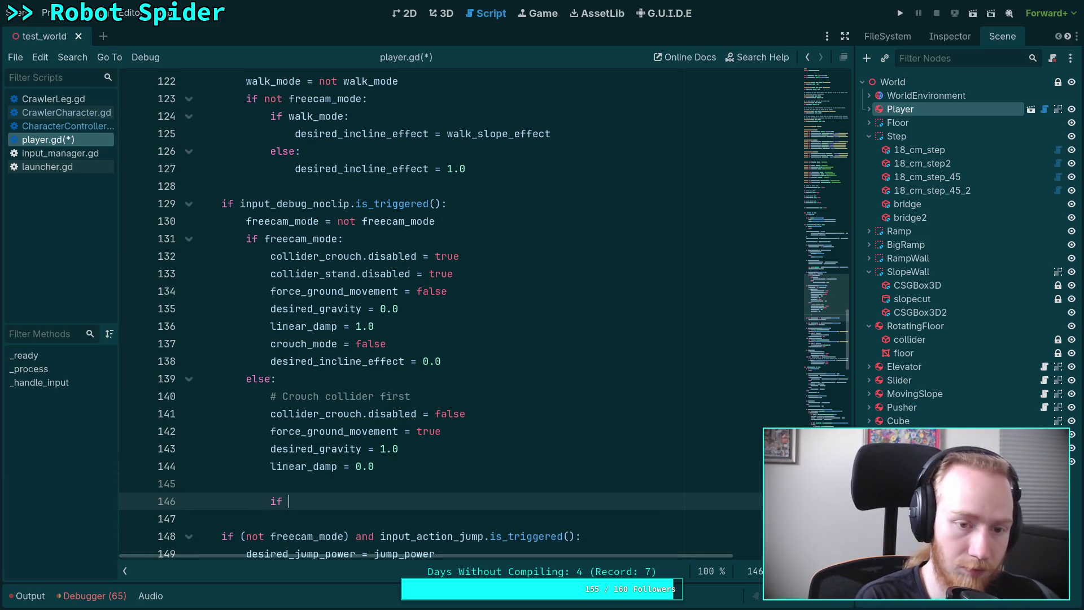
{"action": "type", "text": "al"}
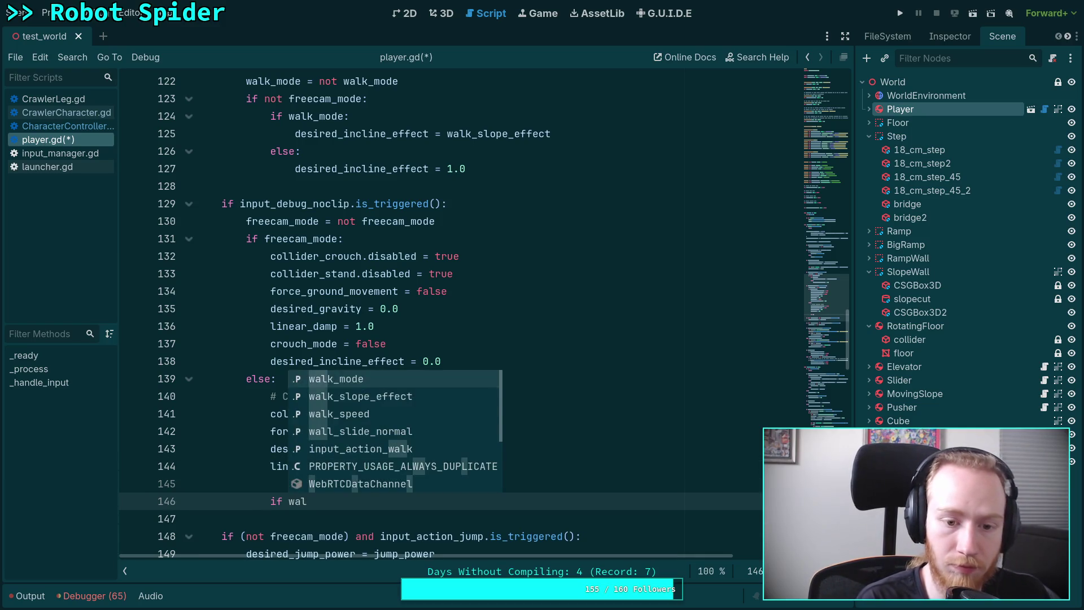
{"action": "key", "text": "Return"}
{"action": "type", "text": ":"}
{"action": "key", "text": "Return"}
{"action": "type", "text": "desi"}
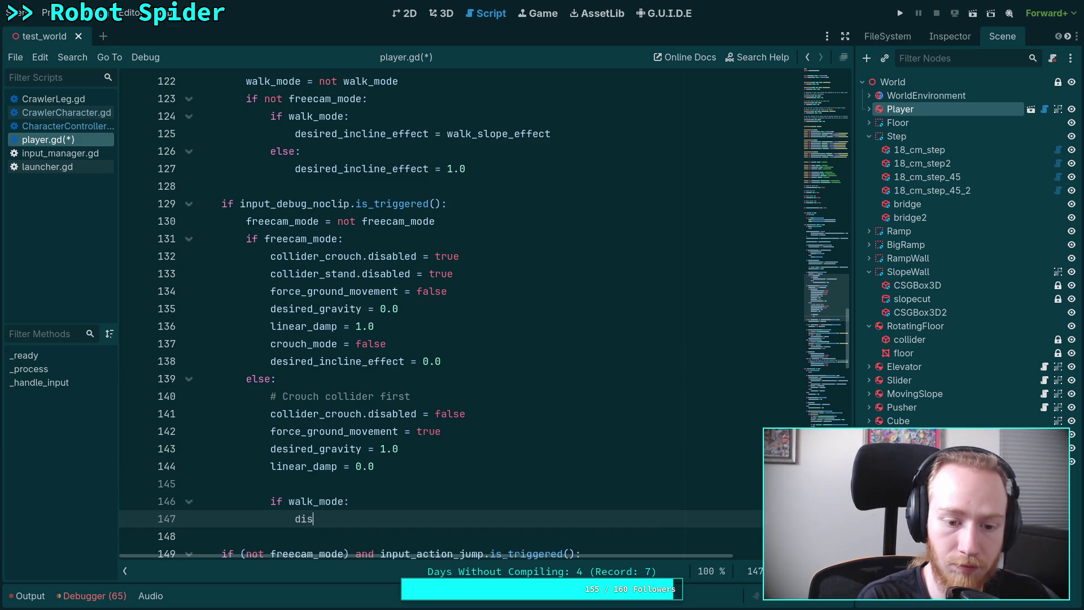
{"action": "key", "text": "Down"}
{"action": "key", "text": "Down"}
{"action": "key", "text": "Down"}
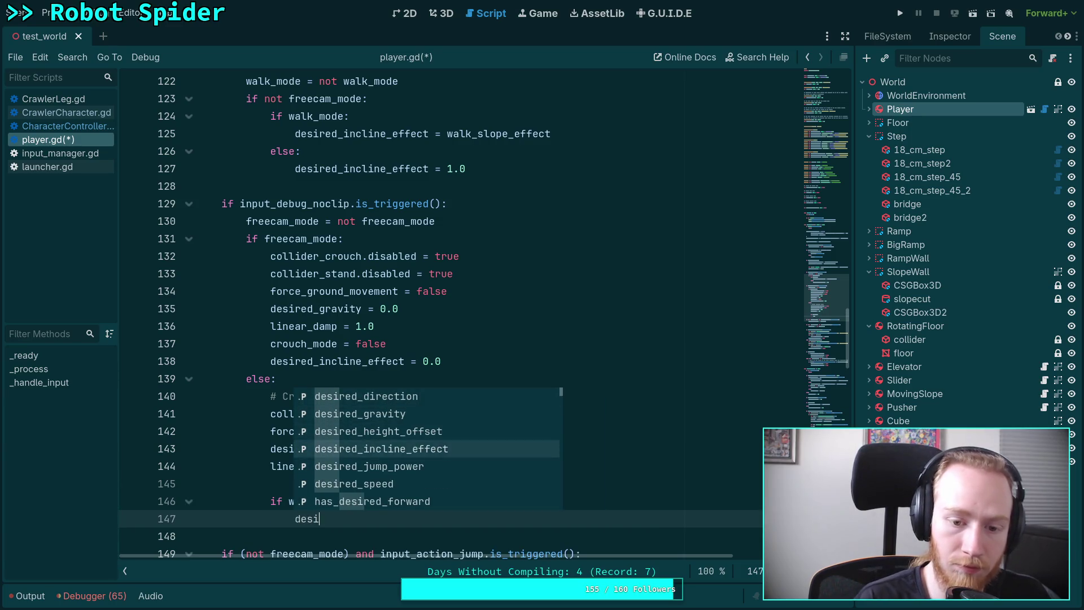
{"action": "key", "text": "Return"}
{"action": "type", "text": "wal"}
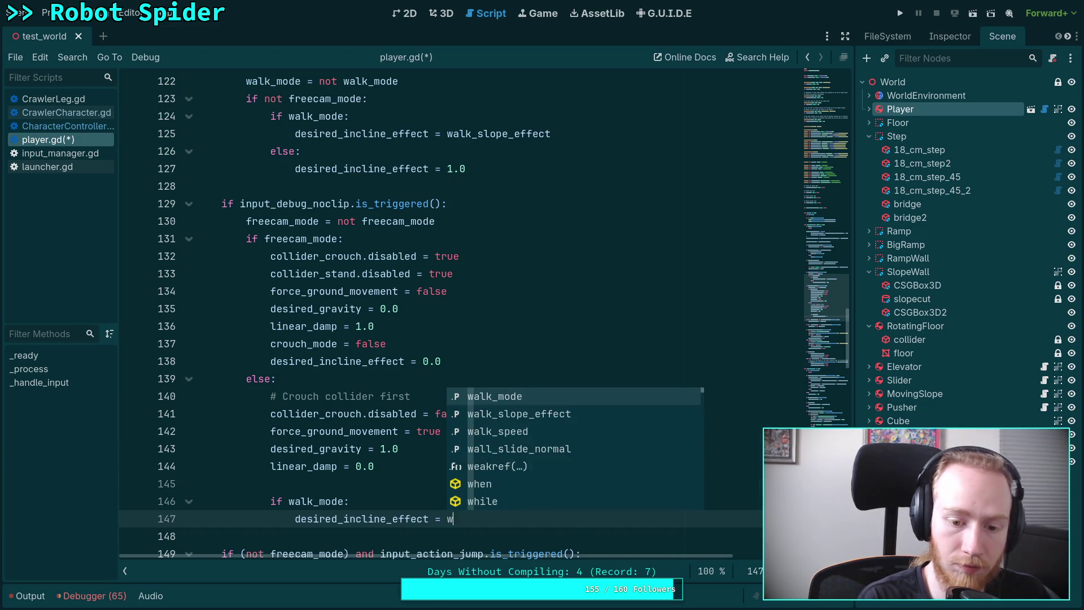
{"action": "key", "text": "Down"}
{"action": "key", "text": "Return"}
{"action": "key", "text": "Return"}
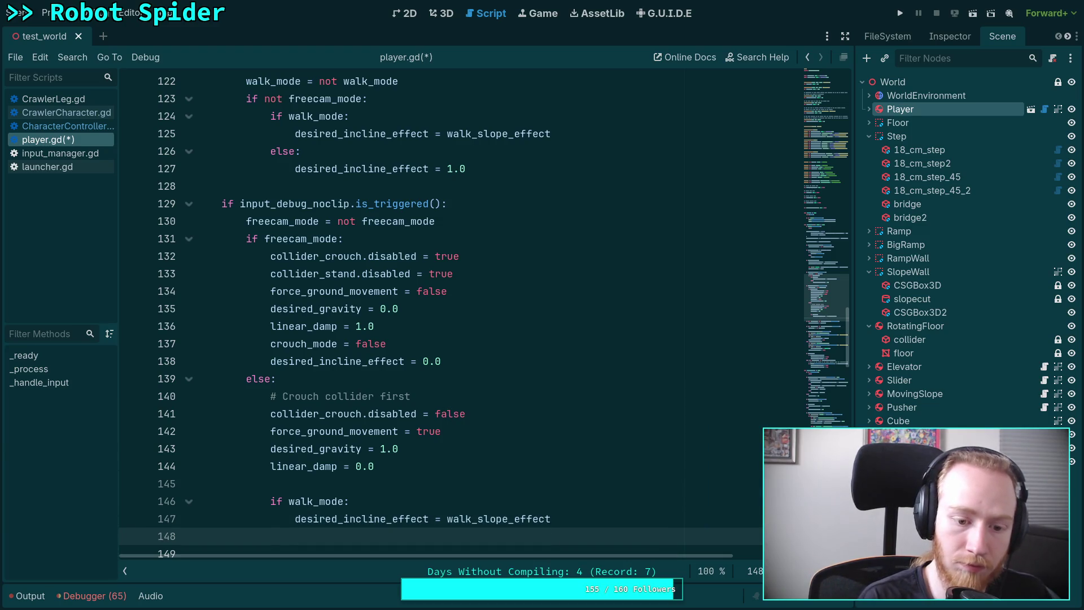
Add an else branch setting desired_incline_effect to 1.0, then save player.gd.
{"action": "key", "text": "BackSpace"}
{"action": "type", "text": "else:"}
{"action": "key", "text": "Return"}
{"action": "type", "text": "desire"}
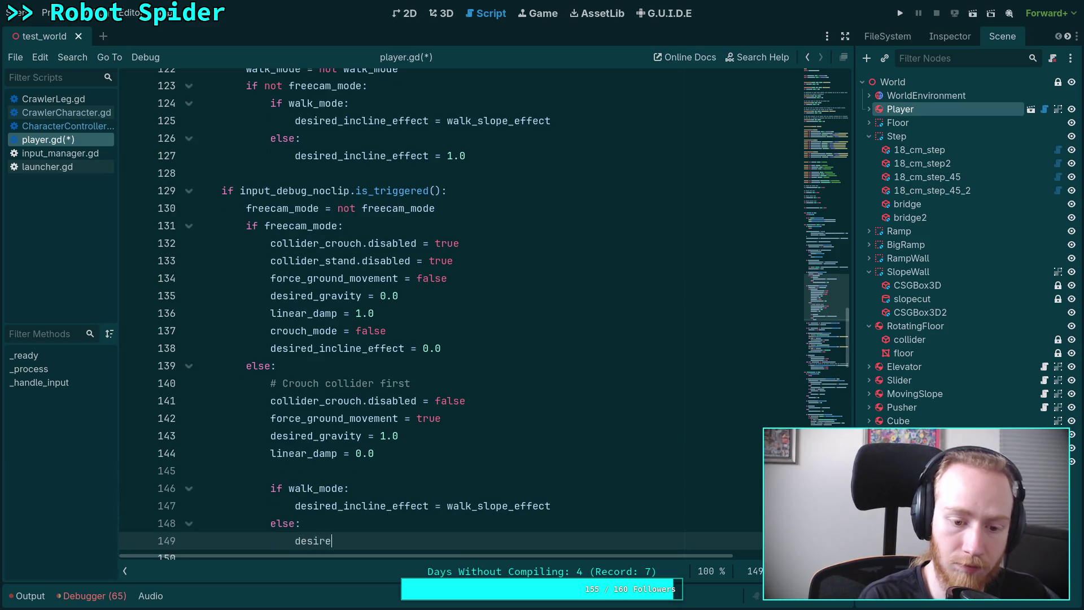
{"action": "type", "text": "d_"}
{"action": "key", "text": "Down"}
{"action": "key", "text": "Down"}
{"action": "key", "text": "Down"}
{"action": "key", "text": "Return"}
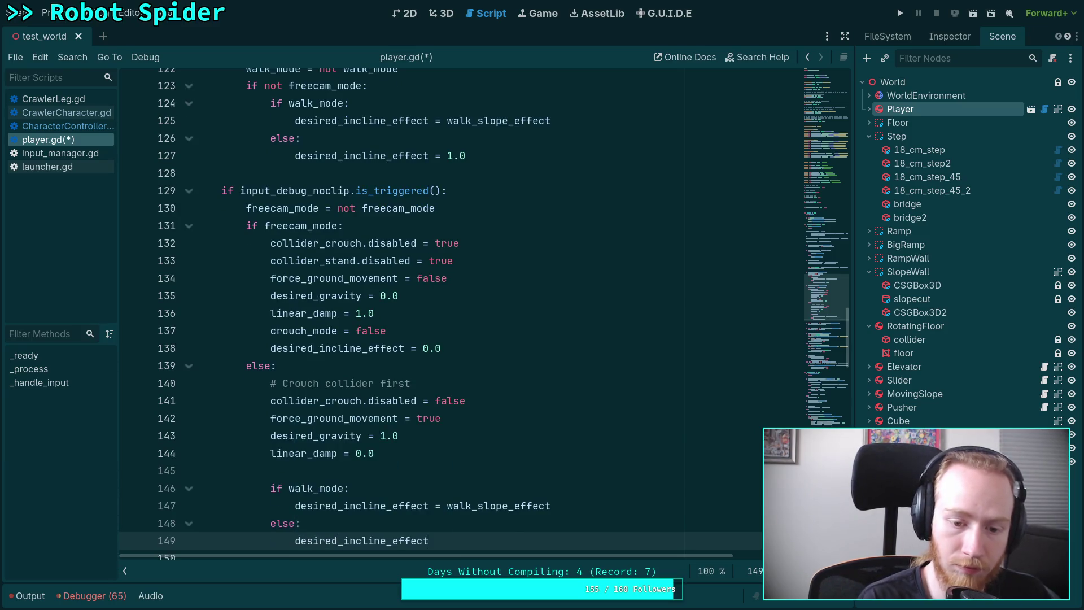
{"action": "key", "text": "ctrl+s"}
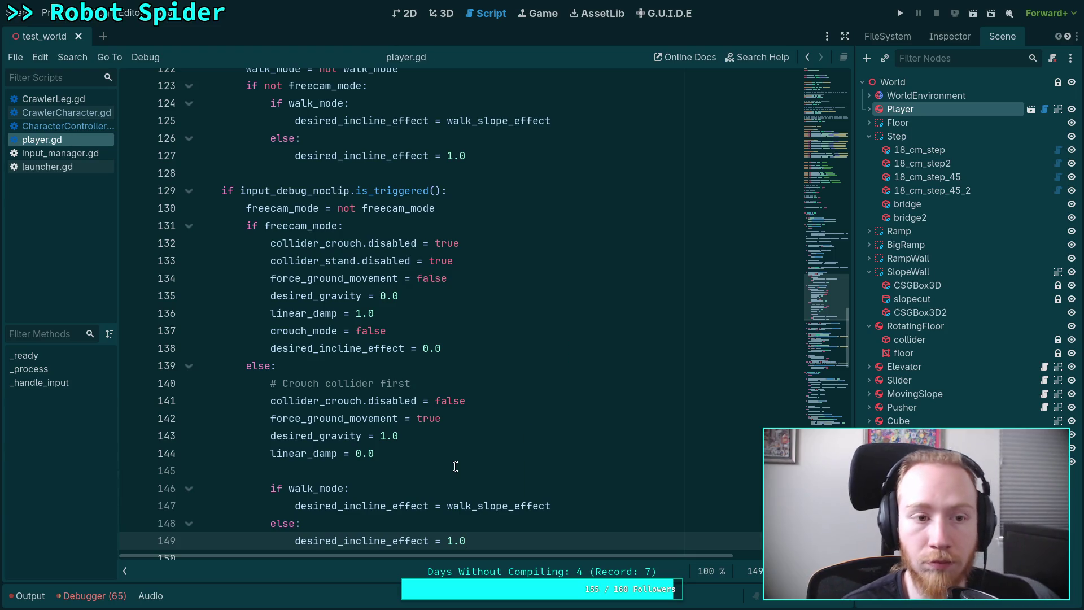
{"action": "scroll", "coordinate": [519, 439], "scroll_direction": "down", "scroll_amount": 1}
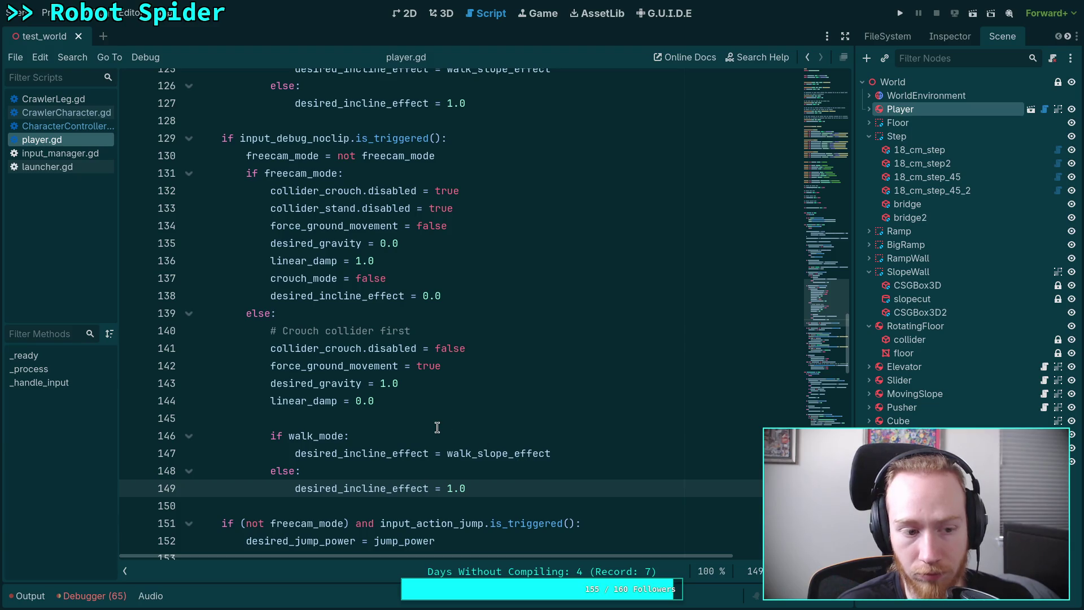
Cut the input_action_walk toggle block from above the noclip block.
{"action": "scroll", "coordinate": [437, 428], "scroll_direction": "up", "scroll_amount": 3}
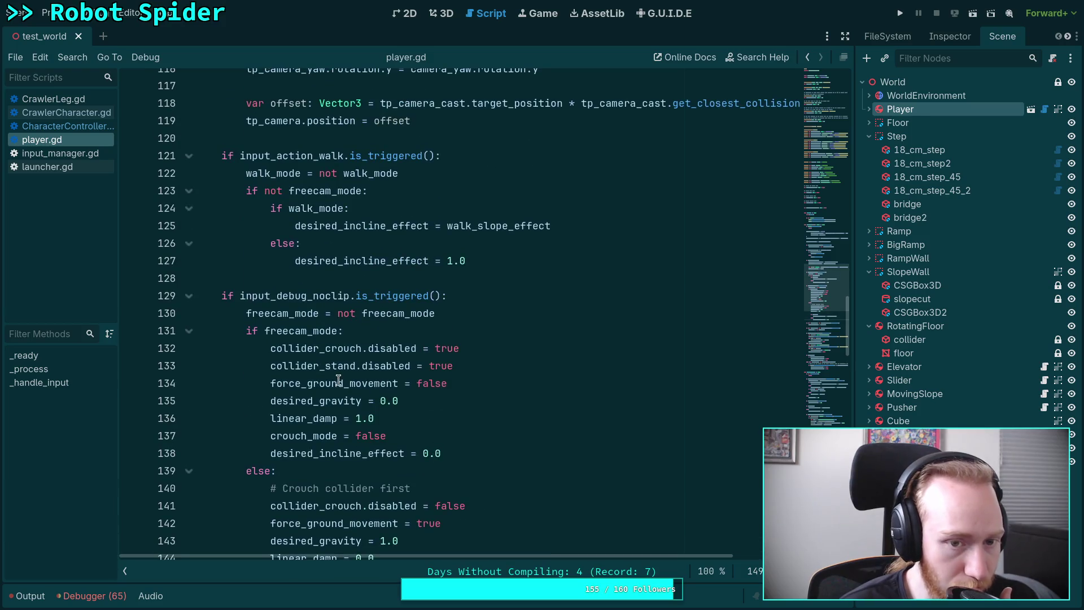
{"action": "scroll", "coordinate": [337, 379], "scroll_direction": "down", "scroll_amount": 6}
{"action": "scroll", "coordinate": [337, 378], "scroll_direction": "up", "scroll_amount": 8}
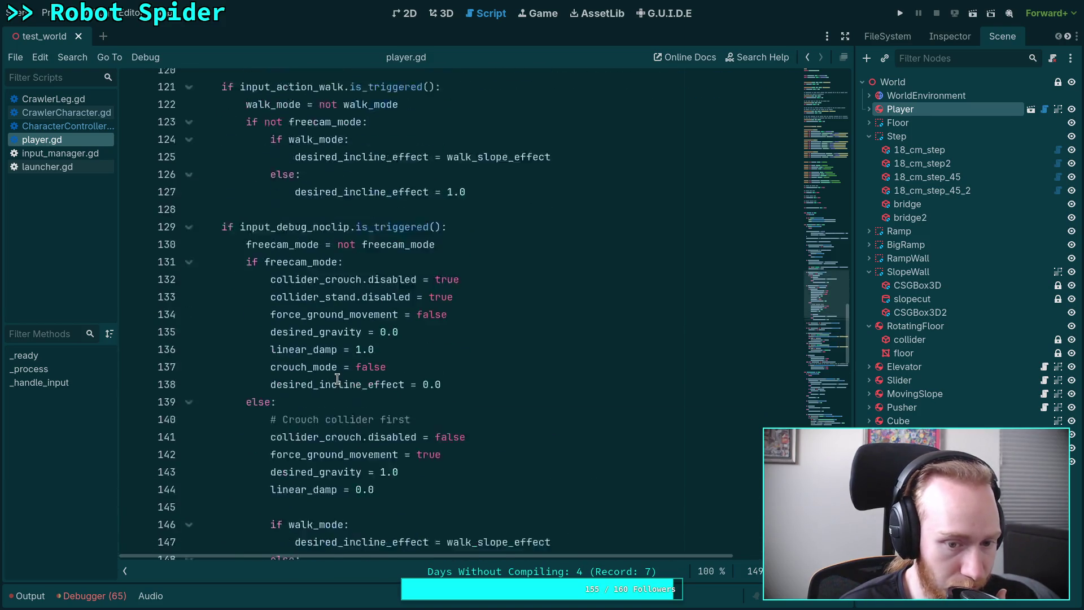
{"action": "left_click_drag", "start_coordinate": [523, 365], "coordinate": [265, 240]}
{"action": "key", "text": "ctrl+c"}
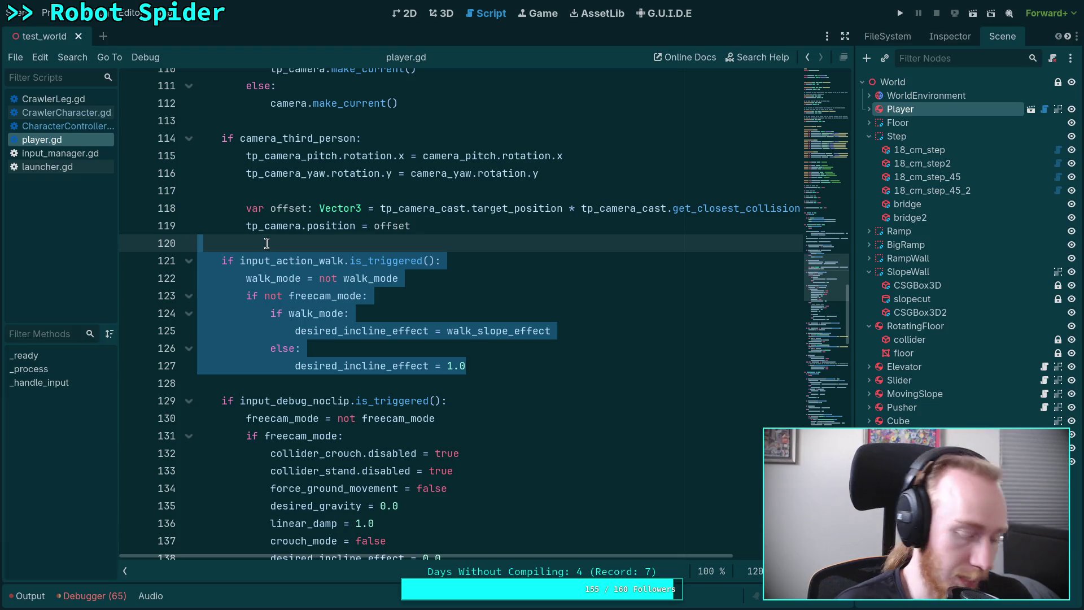
{"action": "key", "text": "Delete"}
{"action": "key", "text": "Up"}
Paste the walk-toggle block after the noclip else branch, just before the jump check.
{"action": "scroll", "coordinate": [481, 287], "scroll_direction": "down", "scroll_amount": 6}
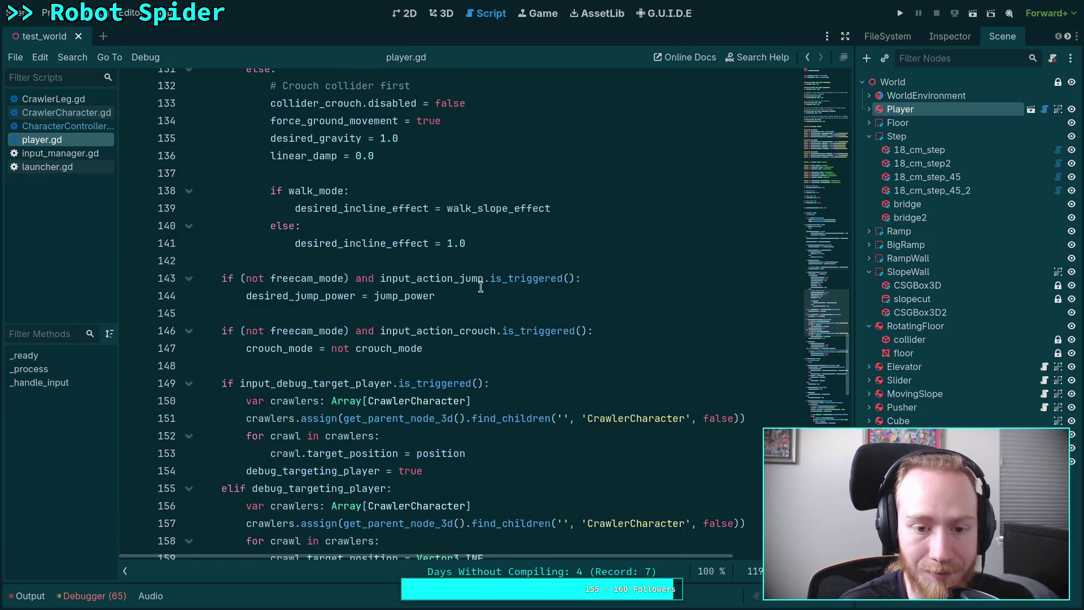
{"action": "left_click", "coordinate": [552, 243]}
{"action": "key", "text": "Return"}
{"action": "key", "text": "ctrl+v"}
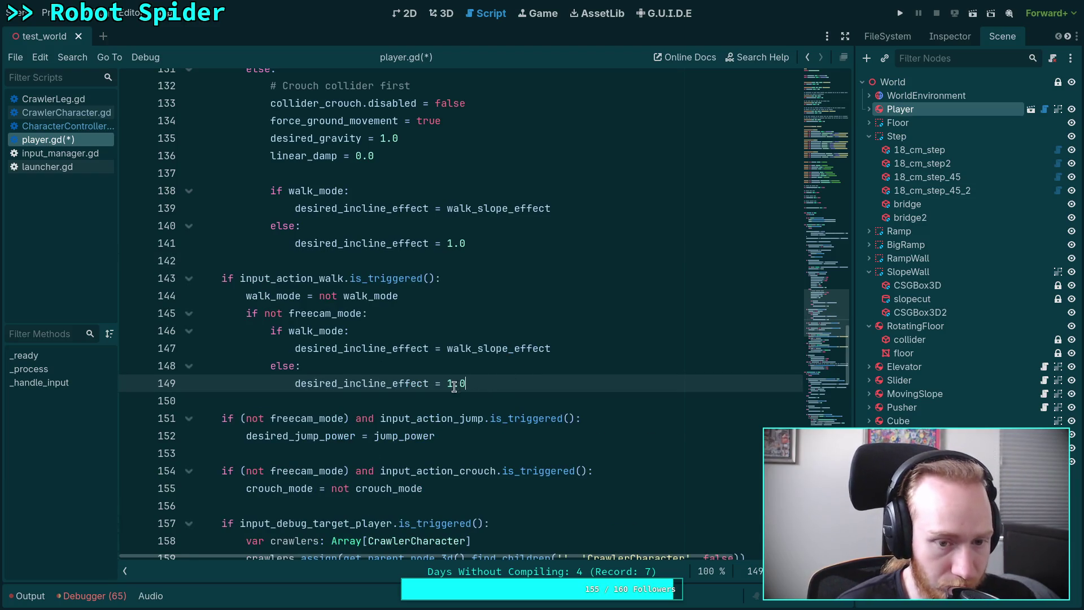
{"action": "scroll", "coordinate": [449, 390], "scroll_direction": "up", "scroll_amount": 2}
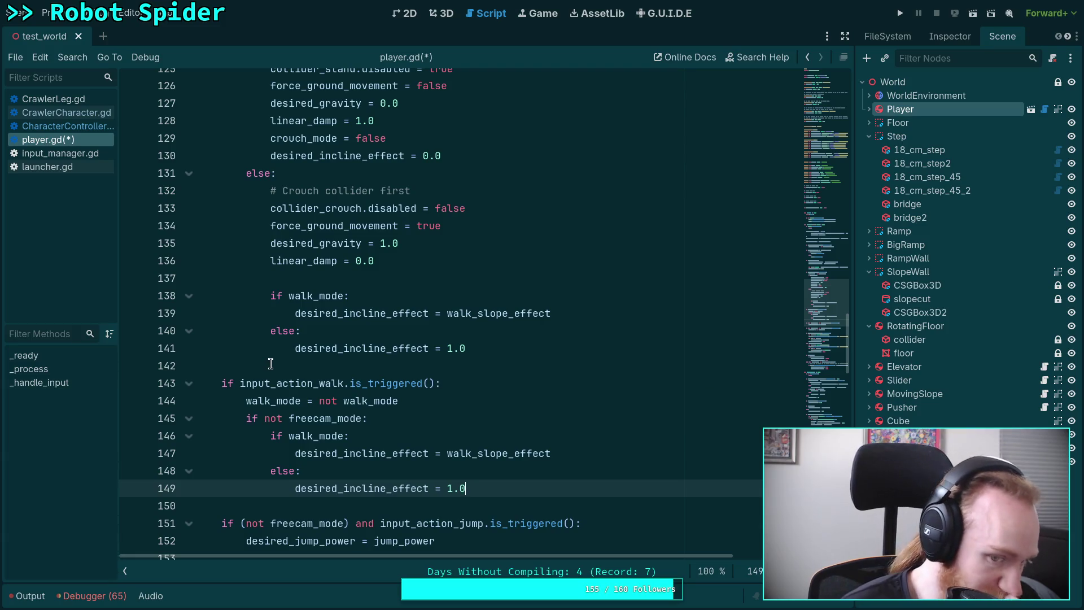
{"action": "scroll", "coordinate": [271, 363], "scroll_direction": "up", "scroll_amount": 2}
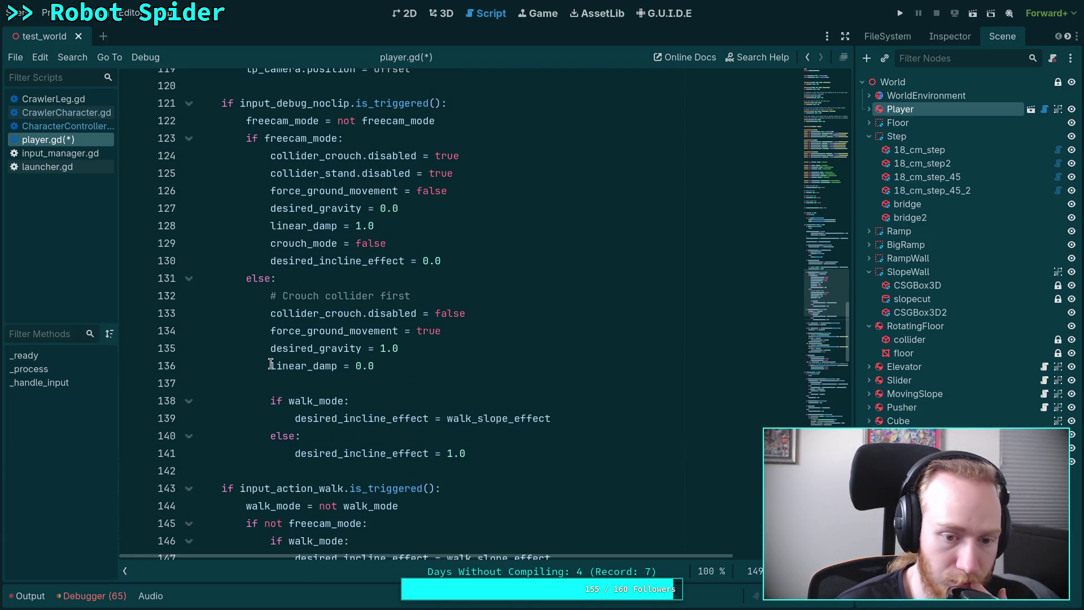
{"action": "scroll", "coordinate": [271, 363], "scroll_direction": "down", "scroll_amount": 4}
{"action": "scroll", "coordinate": [270, 363], "scroll_direction": "down", "scroll_amount": 6}
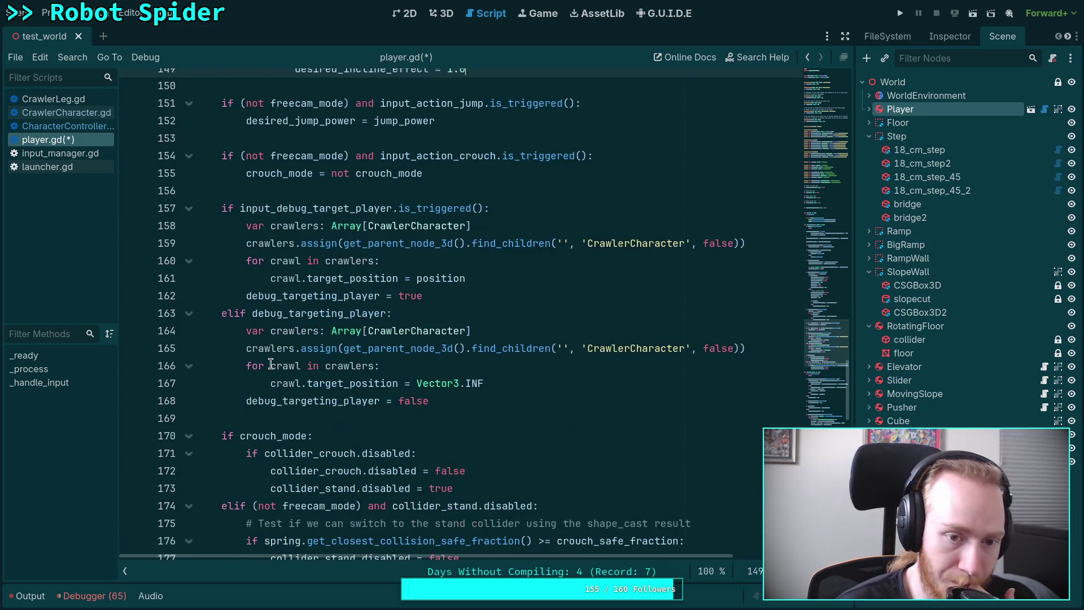
{"action": "scroll", "coordinate": [270, 363], "scroll_direction": "down", "scroll_amount": 9}
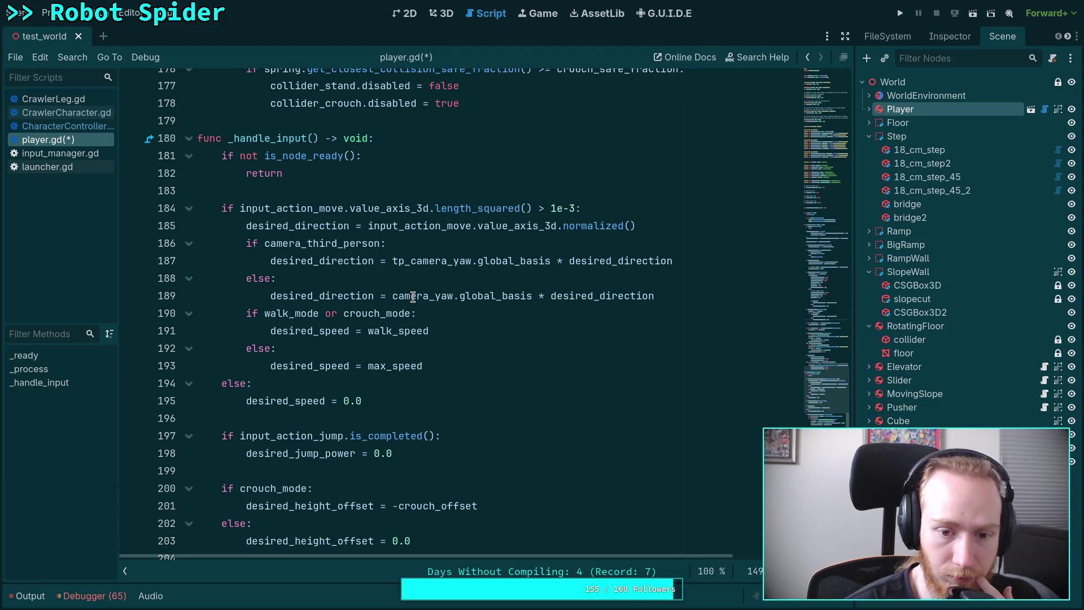
Add an if freecam_mode branch with a nested if walk_mode setting desired_speed = max_speed.
{"action": "left_click", "coordinate": [697, 300]}
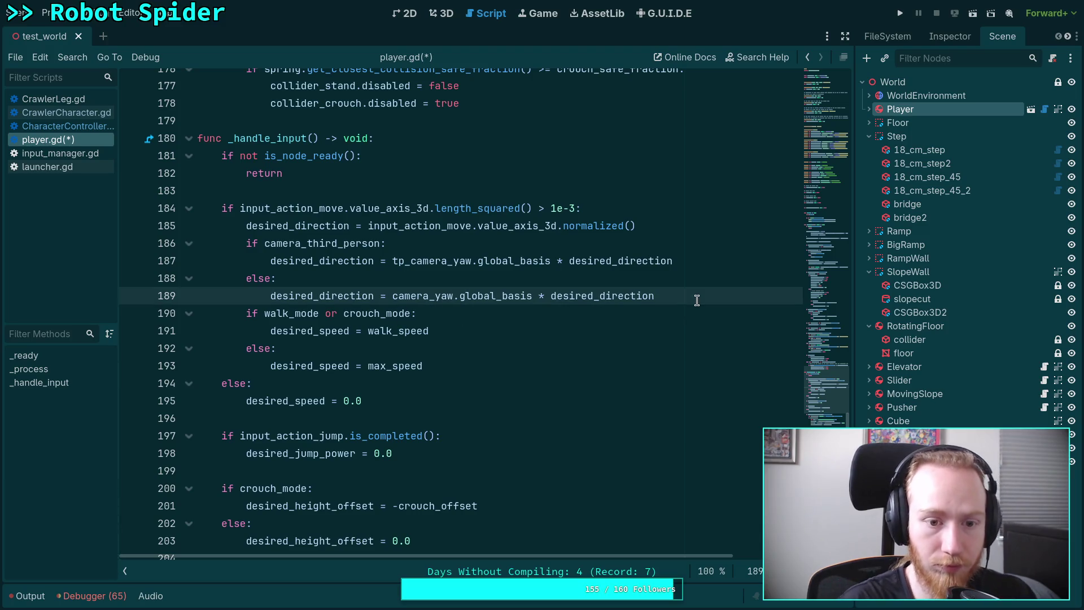
{"action": "key", "text": "Return"}
{"action": "type", "text": "free"}
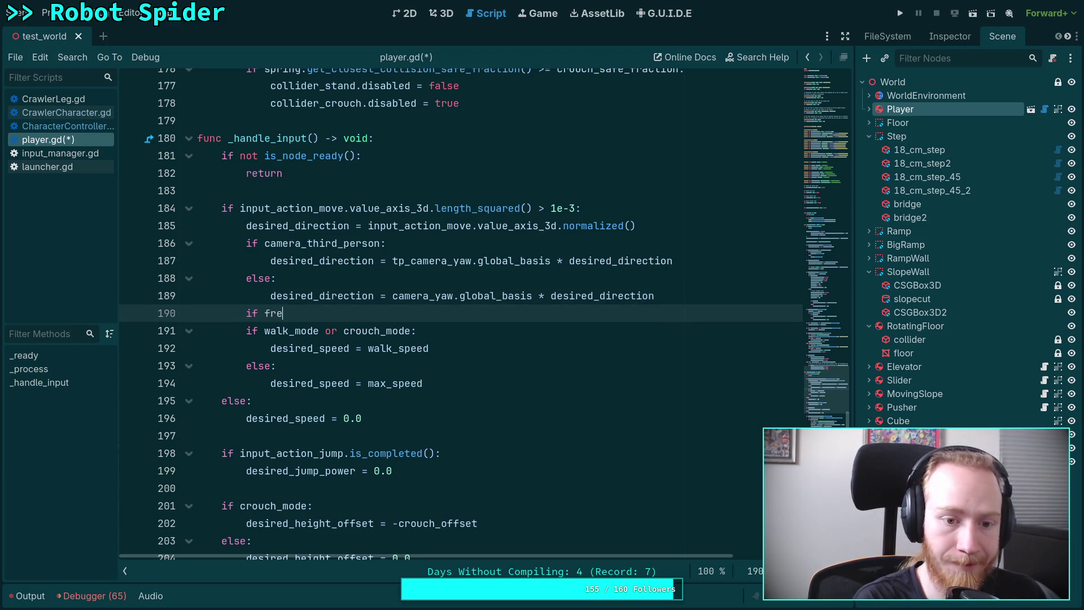
{"action": "key", "text": "Return"}
{"action": "type", "text": ":"}
{"action": "key", "text": "Return"}
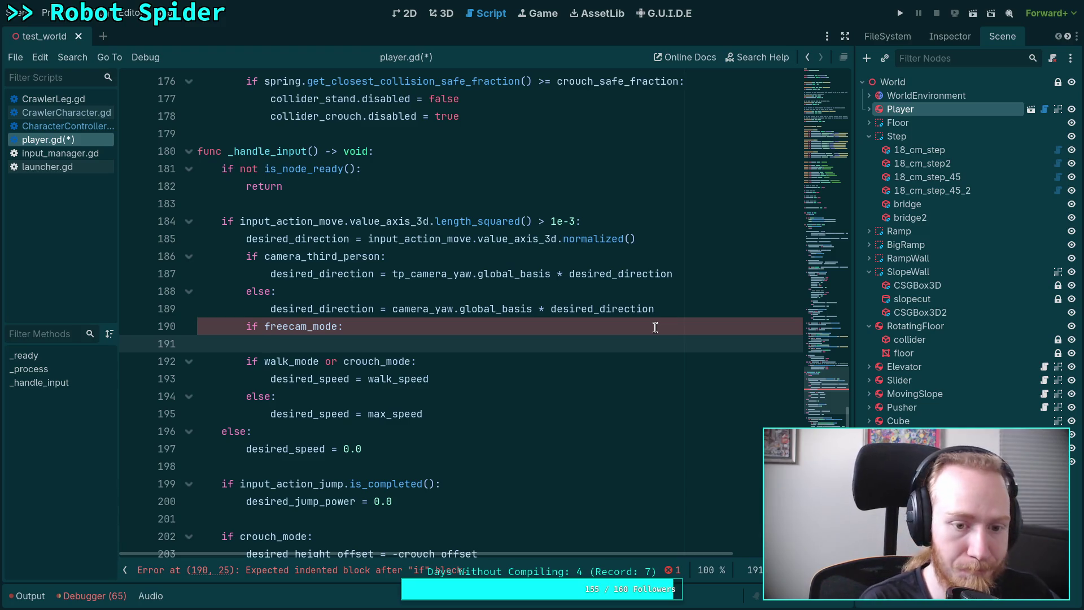
{"action": "type", "text": "if walk_mode:"}
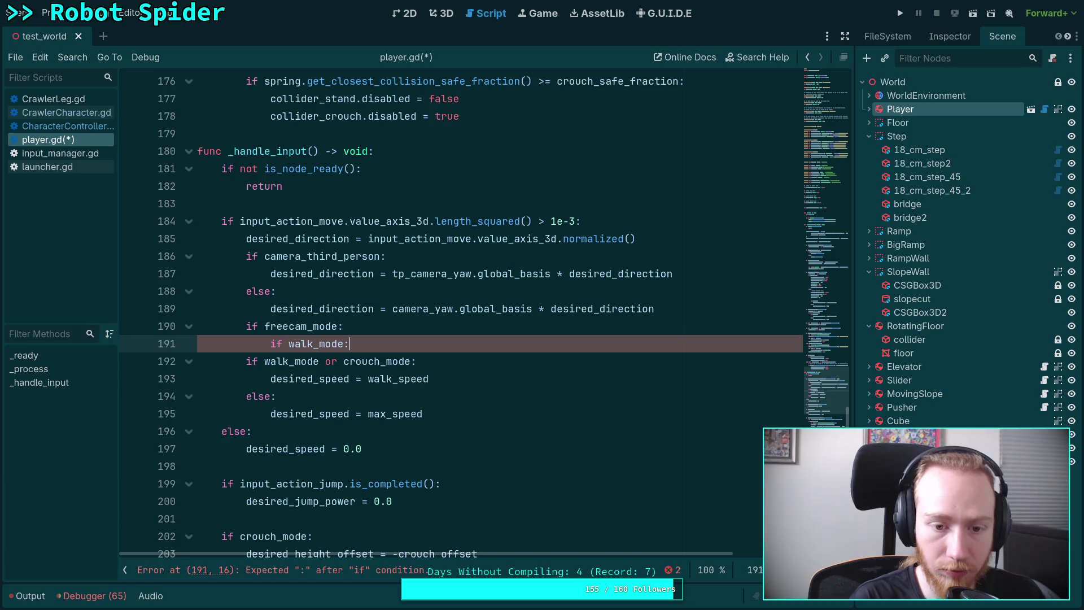
{"action": "key", "text": "Return"}
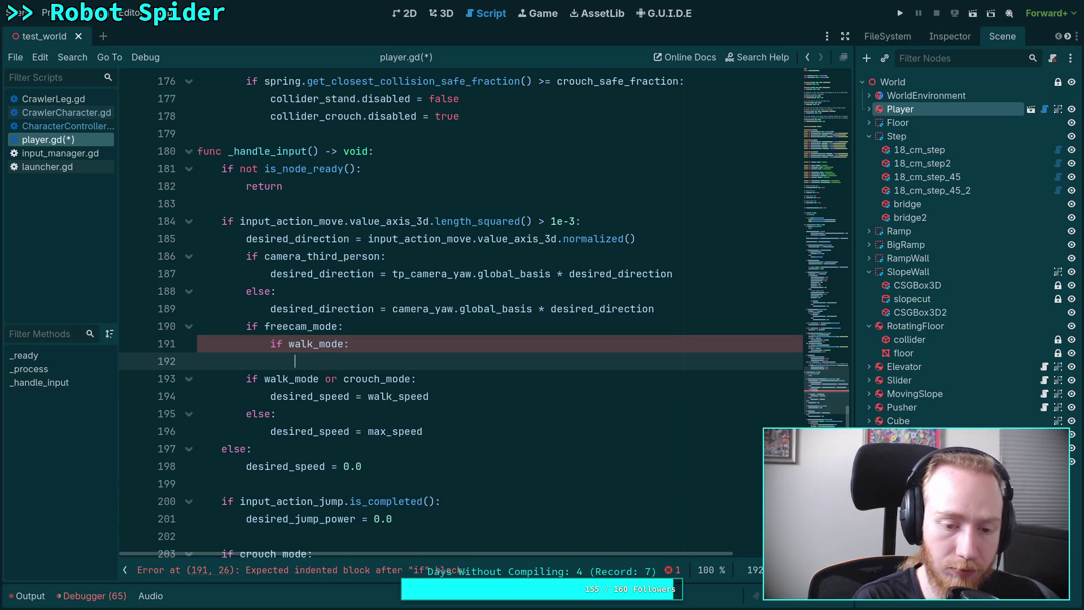
{"action": "type", "text": "es"}
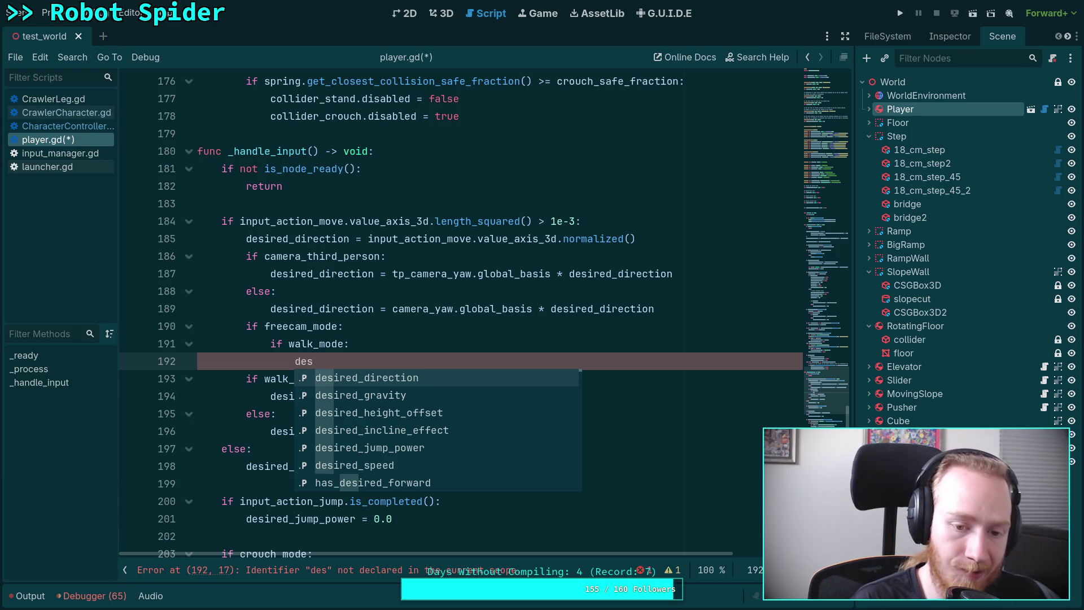
{"action": "key", "text": "Down"}
{"action": "key", "text": "Down"}
{"action": "key", "text": "Down"}
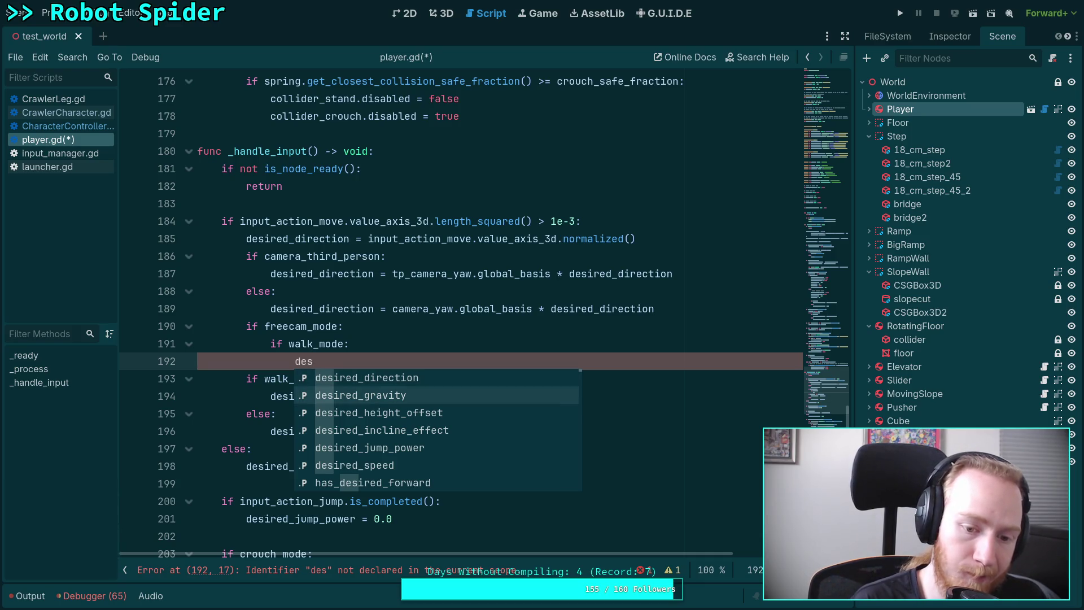
{"action": "key", "text": "Return"}
{"action": "type", "text": "= ma"}
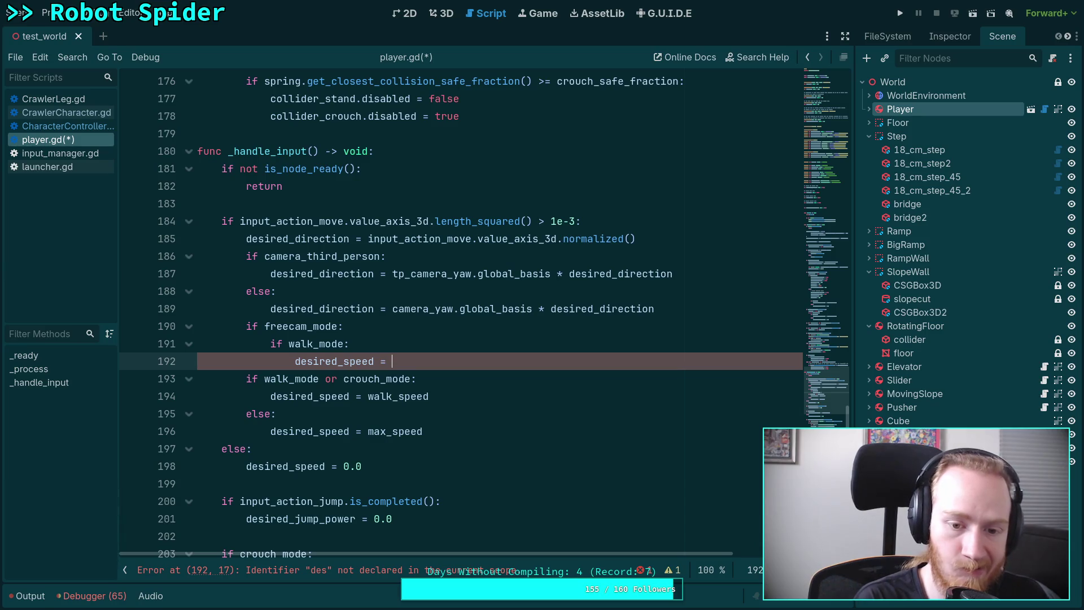
{"action": "key", "text": "Return"}
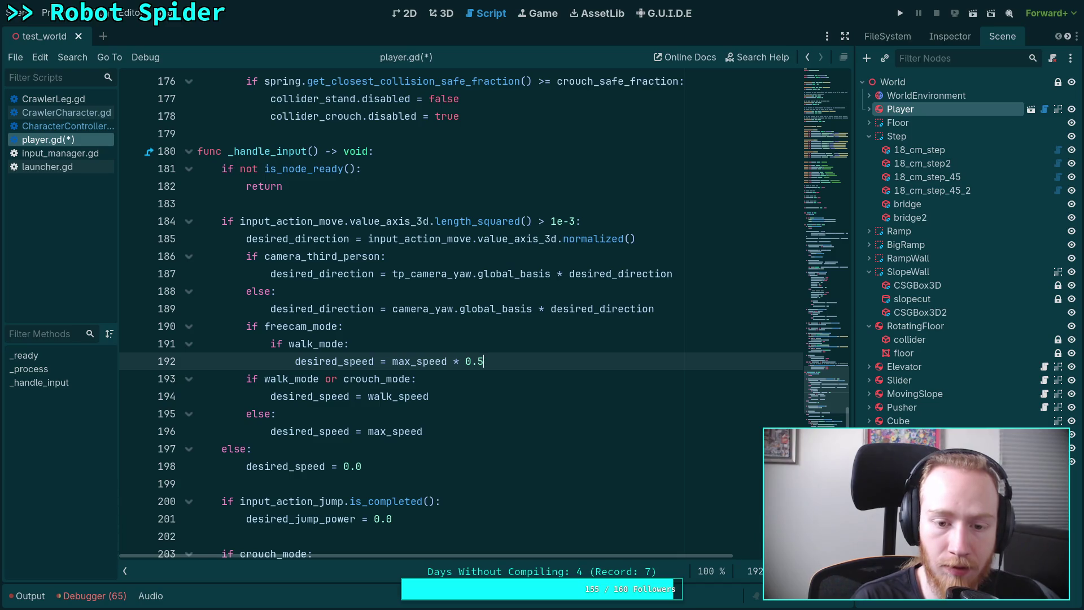
Add an else branch that also assigns desired_speed from max_speed.
{"action": "key", "text": "Return"}
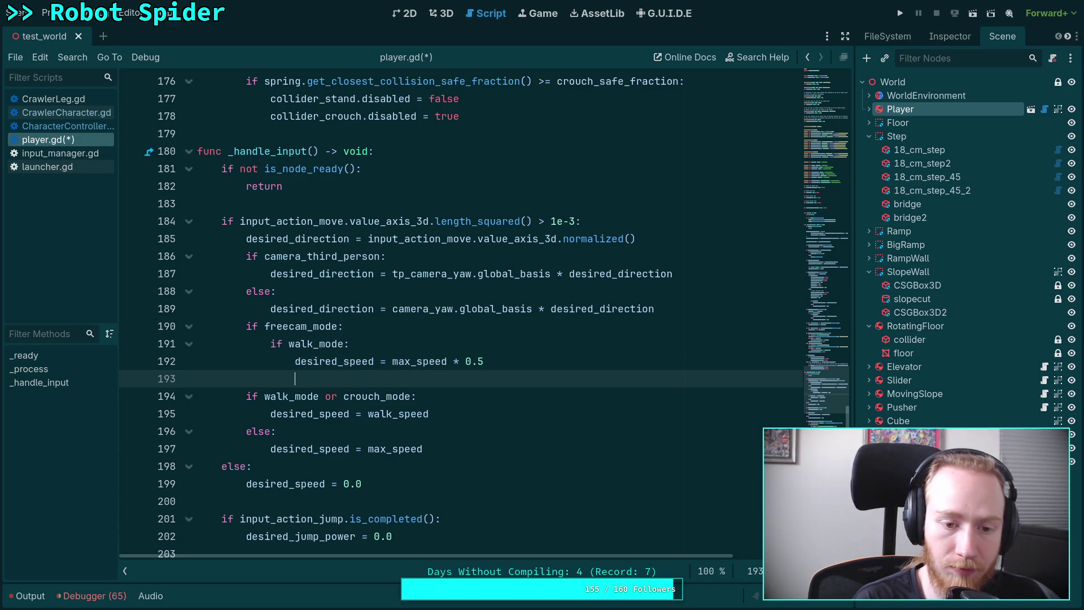
{"action": "type", "text": "else:"}
{"action": "key", "text": "Return"}
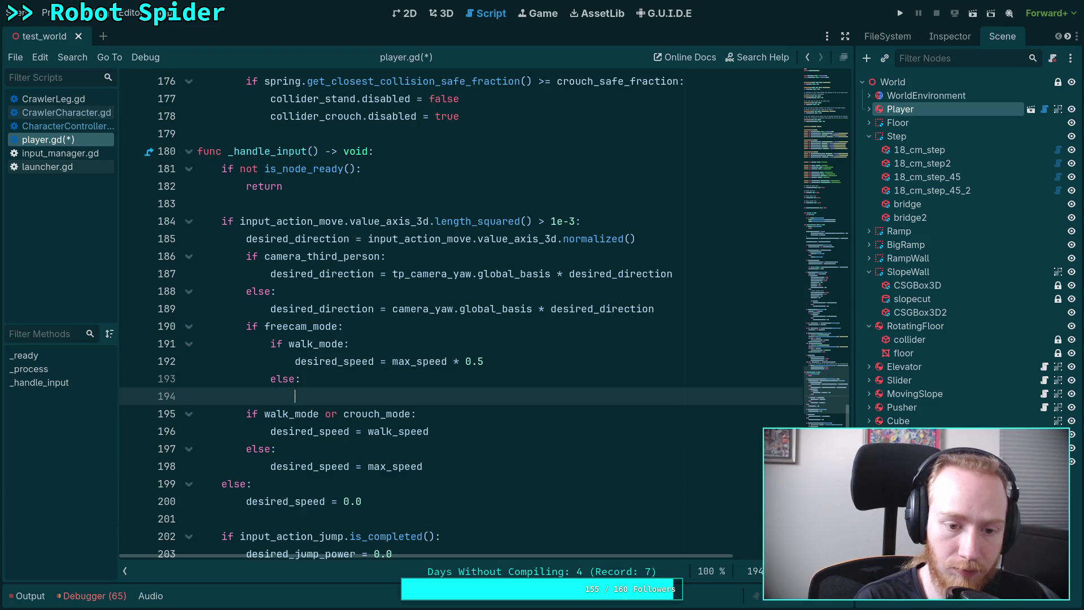
{"action": "type", "text": "desired_speed"}
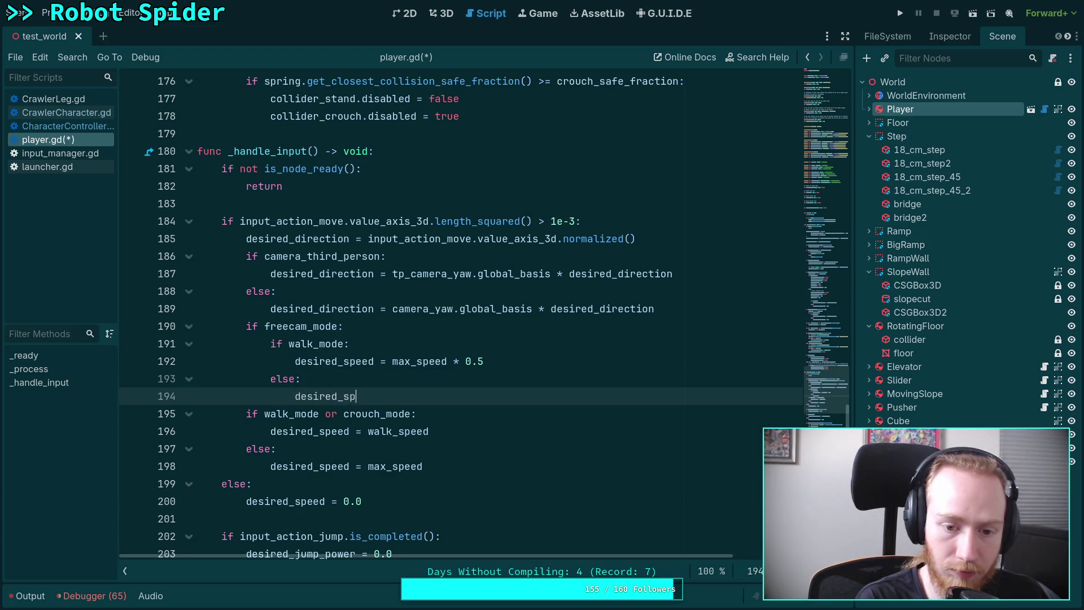
{"action": "type", "text": "max"}
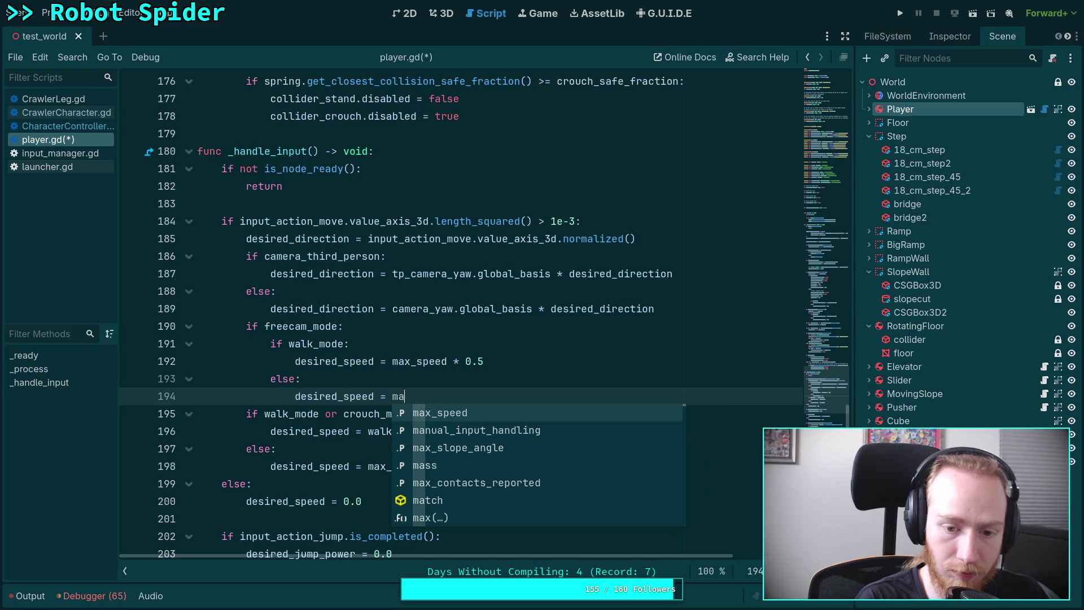
{"action": "key", "text": "Return"}
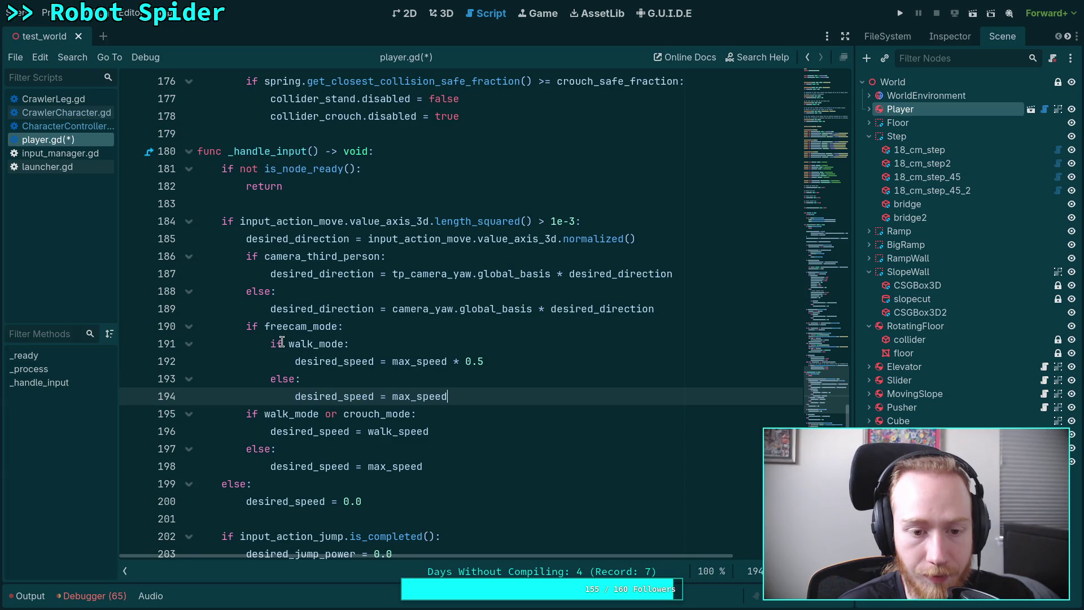
Turn the walk/crouch speed if statement into an elif.
{"action": "left_click", "coordinate": [252, 415]}
{"action": "key", "text": "BackSpace"}
{"action": "type", "text": "eli"}
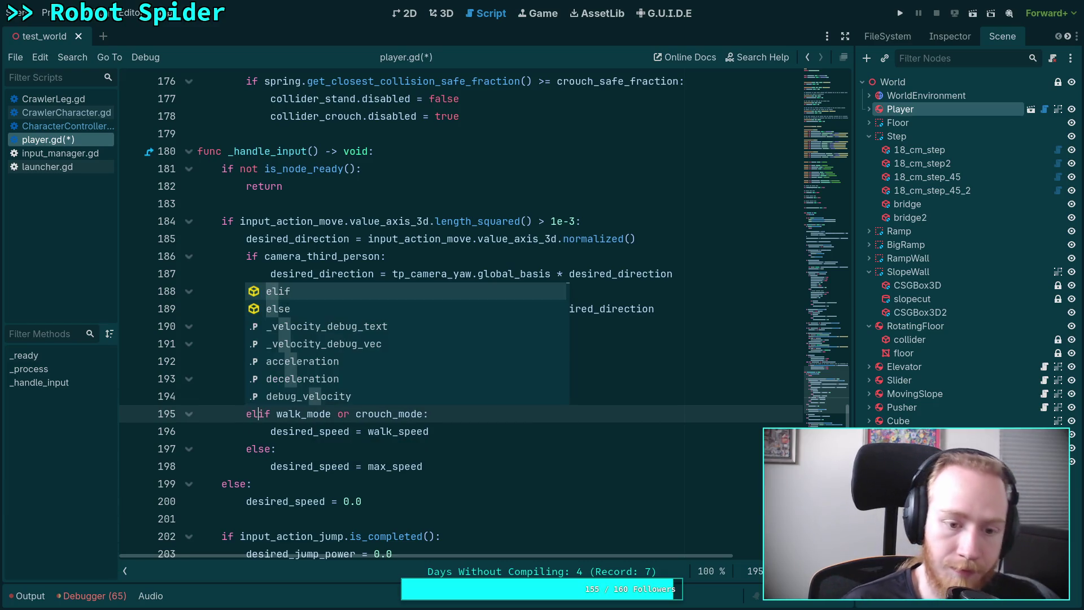
{"action": "left_click", "coordinate": [379, 430]}
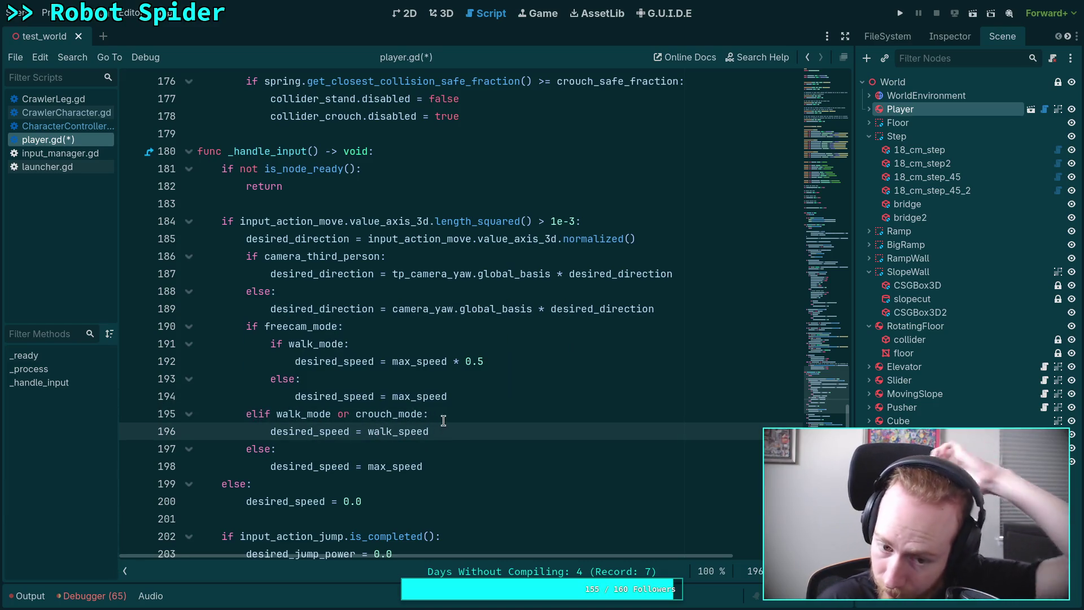
{"action": "left_click", "coordinate": [488, 411]}
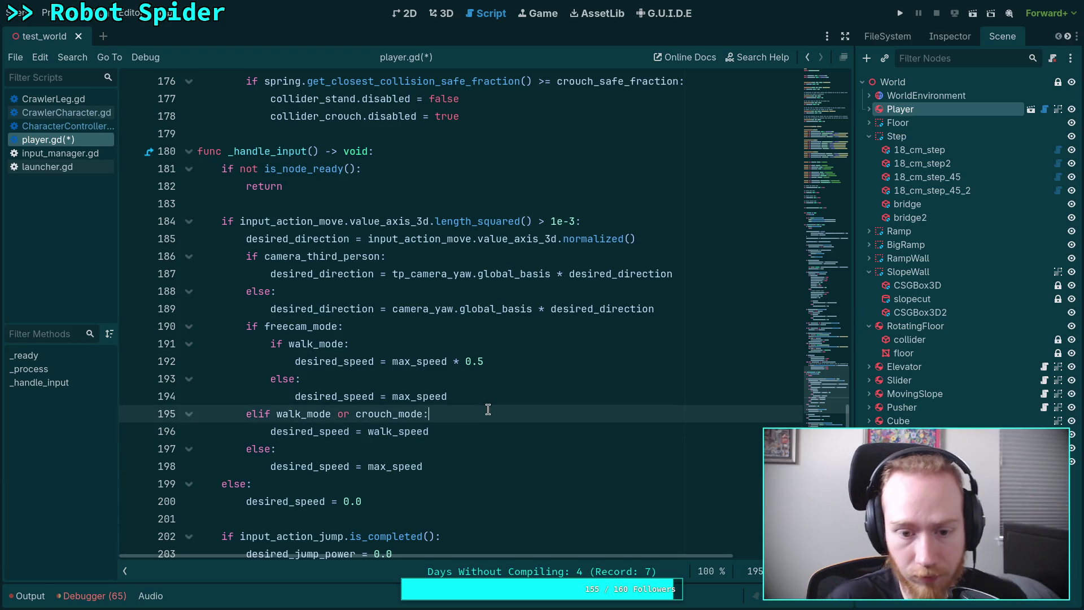
Move desired_speed = max_speed directly under freecam_mode and make the walk line desired_speed *= 0.5.
{"action": "left_click", "coordinate": [317, 396]}
{"action": "key", "text": "alt+Up"}
{"action": "key", "text": "alt+Up"}
{"action": "key", "text": "alt+Up"}
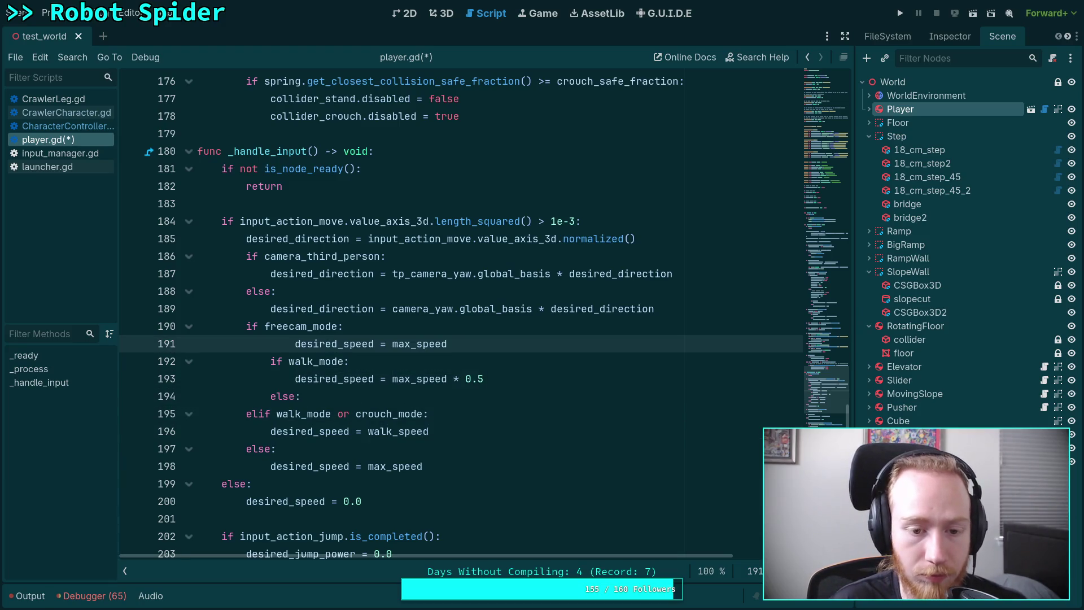
{"action": "key", "text": "shift+Tab"}
{"action": "left_click", "coordinate": [379, 379]}
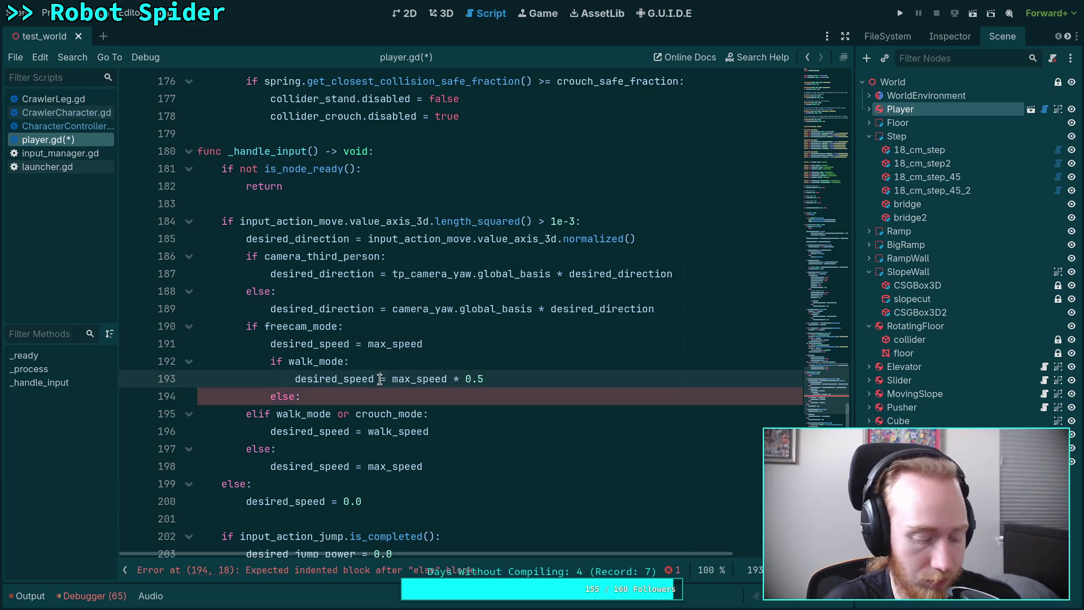
{"action": "type", "text": "*"}
{"action": "key", "text": "Right"}
{"action": "key", "text": "Right"}
{"action": "key", "text": "ctrl+shift+Right"}
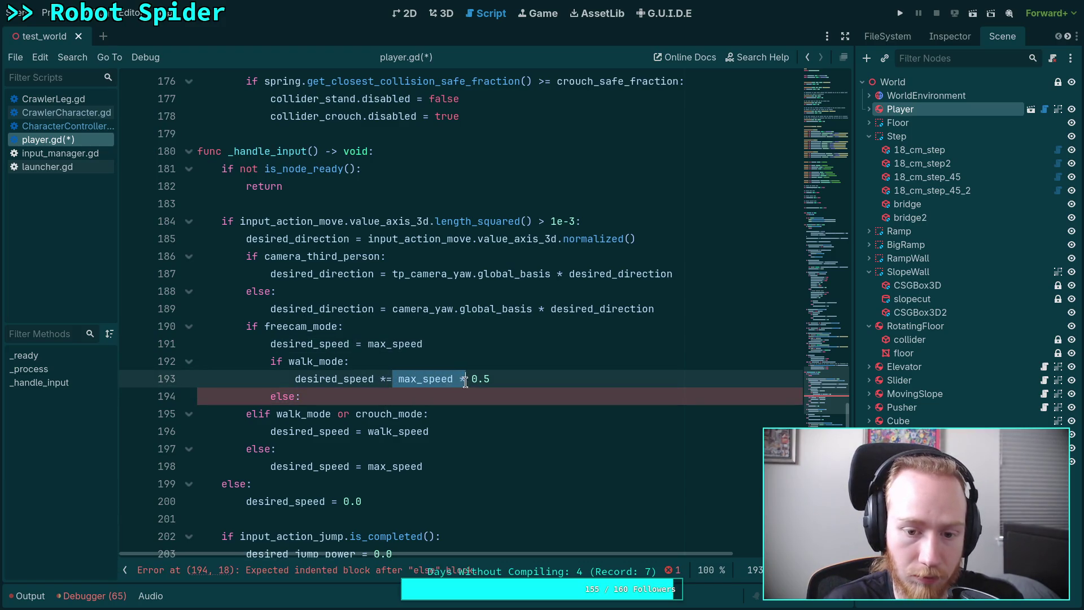
{"action": "key", "text": "Delete"}
{"action": "key", "text": "BackSpace"}
{"action": "key", "text": "Delete"}
{"action": "key", "text": "Delete"}
Delete the leftover else line and move to empty line 200.
{"action": "left_click", "coordinate": [452, 397]}
{"action": "key", "text": "ctrl+shift+k"}
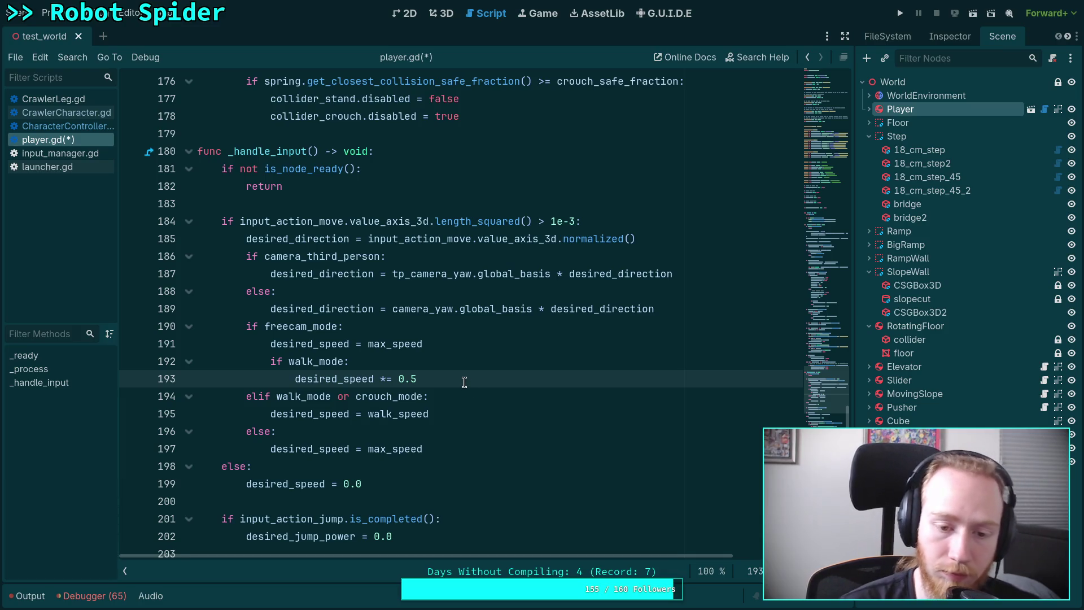
{"action": "scroll", "coordinate": [464, 386], "scroll_direction": "down", "scroll_amount": 1}
{"action": "left_click", "coordinate": [434, 409]}
{"action": "left_click", "coordinate": [376, 445]}
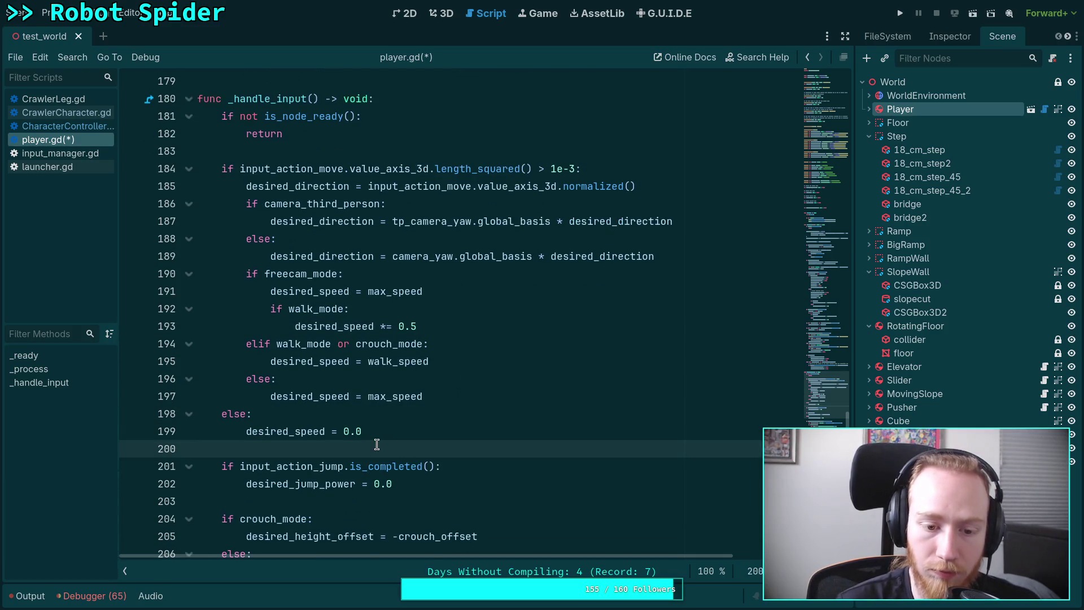
{"action": "scroll", "coordinate": [377, 445], "scroll_direction": "down", "scroll_amount": 1}
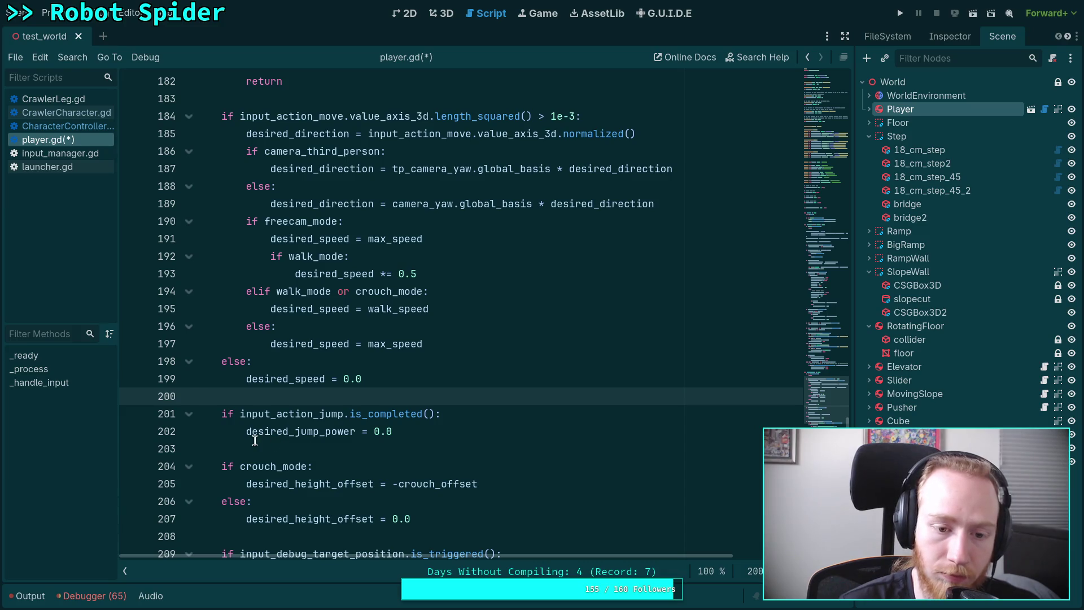
{"action": "scroll", "coordinate": [240, 433], "scroll_direction": "up", "scroll_amount": 1}
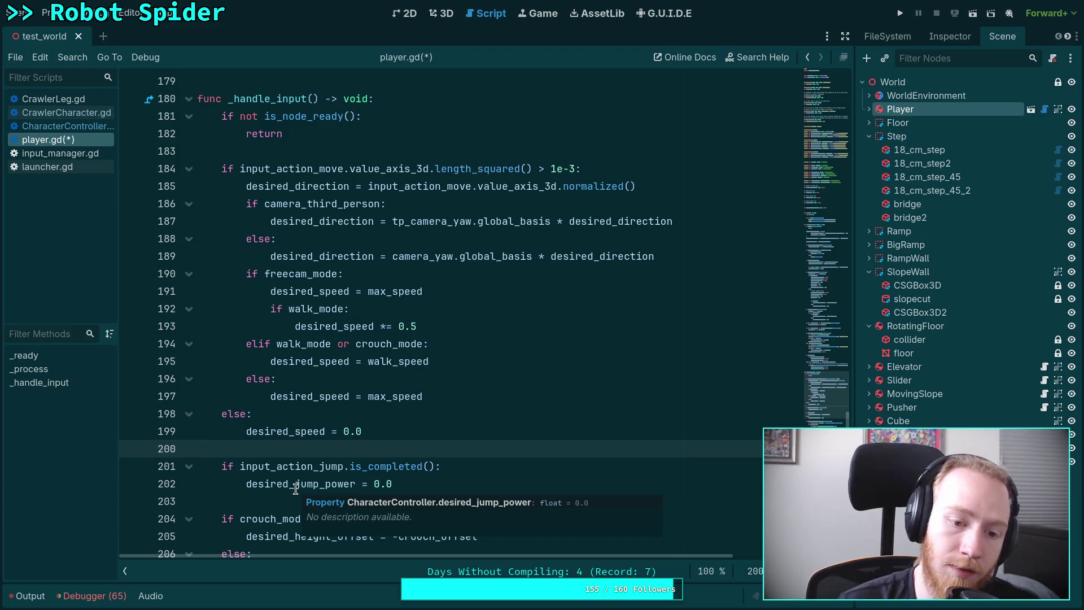
{"action": "left_click", "coordinate": [245, 501]}
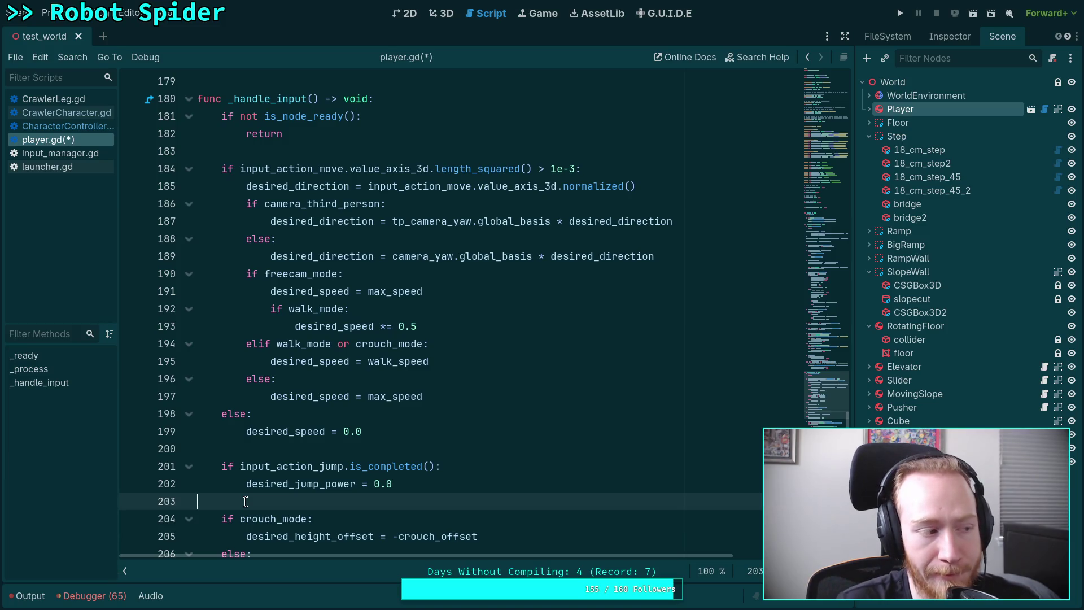
{"action": "mouse_move", "coordinate": [427, 485]}
{"action": "left_mouse_down"}
{"action": "mouse_move", "coordinate": [407, 471]}
{"action": "mouse_move", "coordinate": [430, 468]}
{"action": "left_mouse_up"}
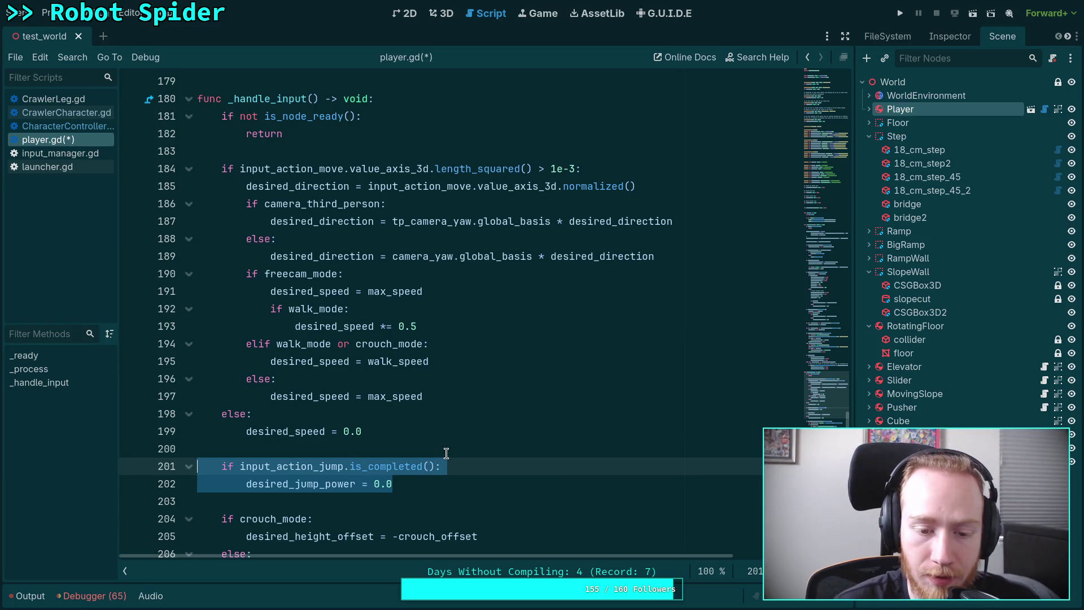
{"action": "mouse_move", "coordinate": [377, 469]}
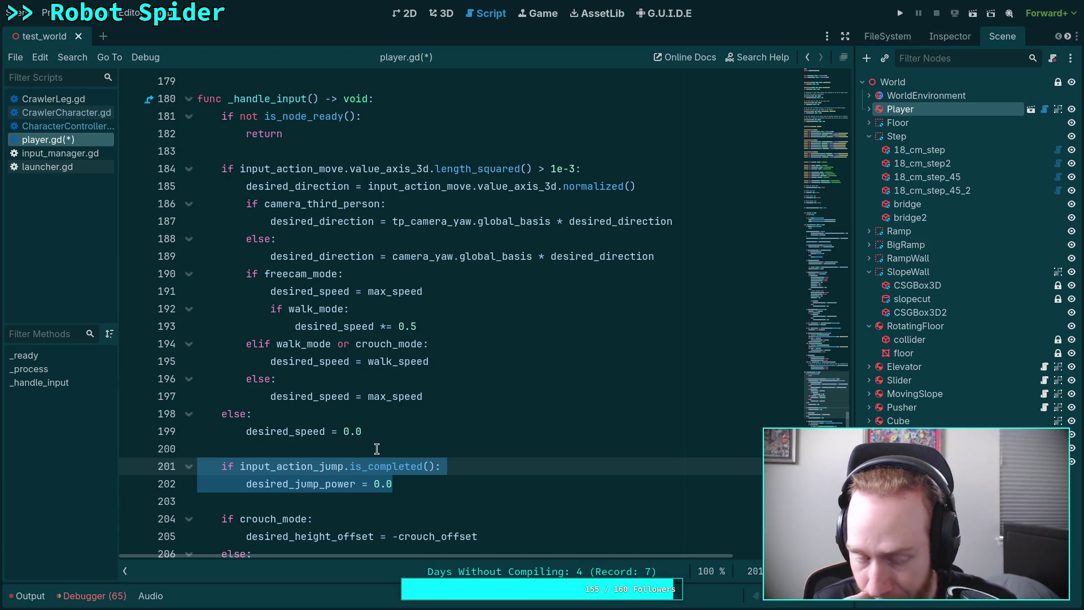
{"action": "scroll", "coordinate": [377, 449], "scroll_direction": "up", "scroll_amount": 12}
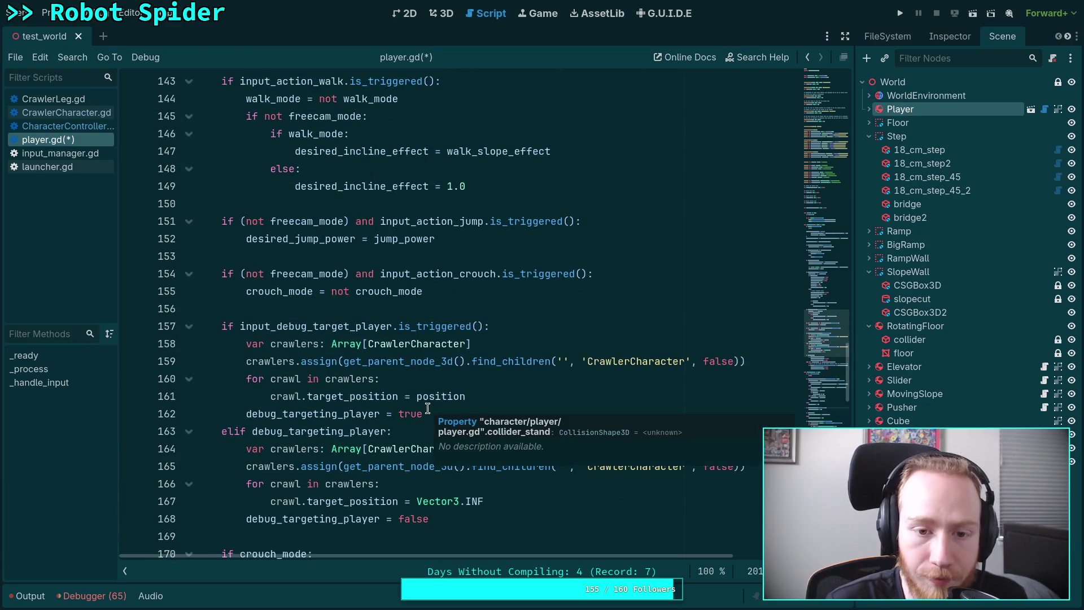
{"action": "left_click_drag", "start_coordinate": [380, 221], "coordinate": [582, 222]}
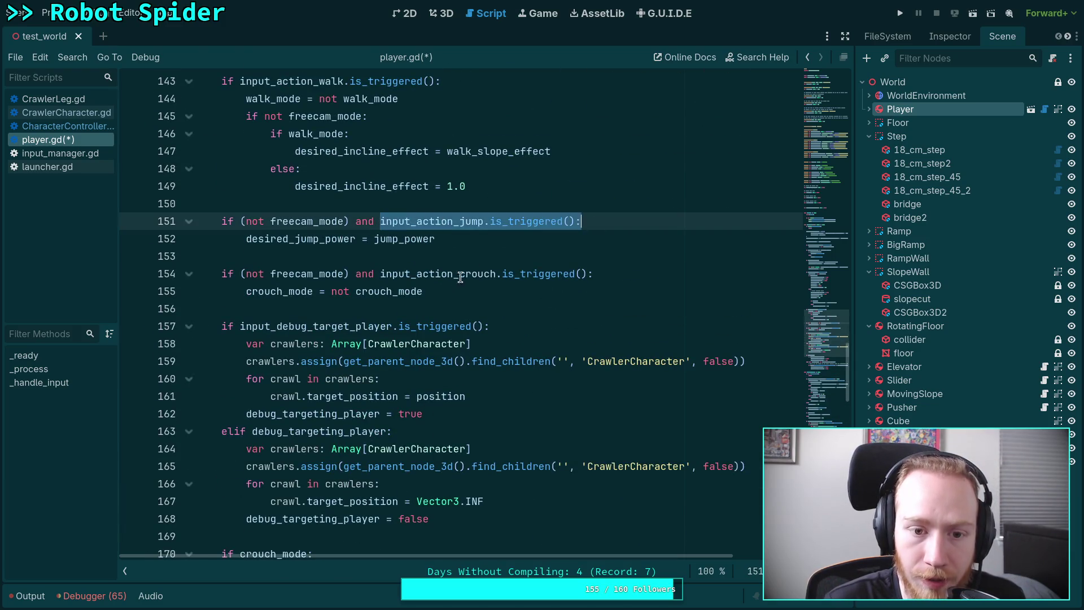
{"action": "scroll", "coordinate": [461, 280], "scroll_direction": "up", "scroll_amount": 2}
{"action": "mouse_move", "coordinate": [525, 328]}
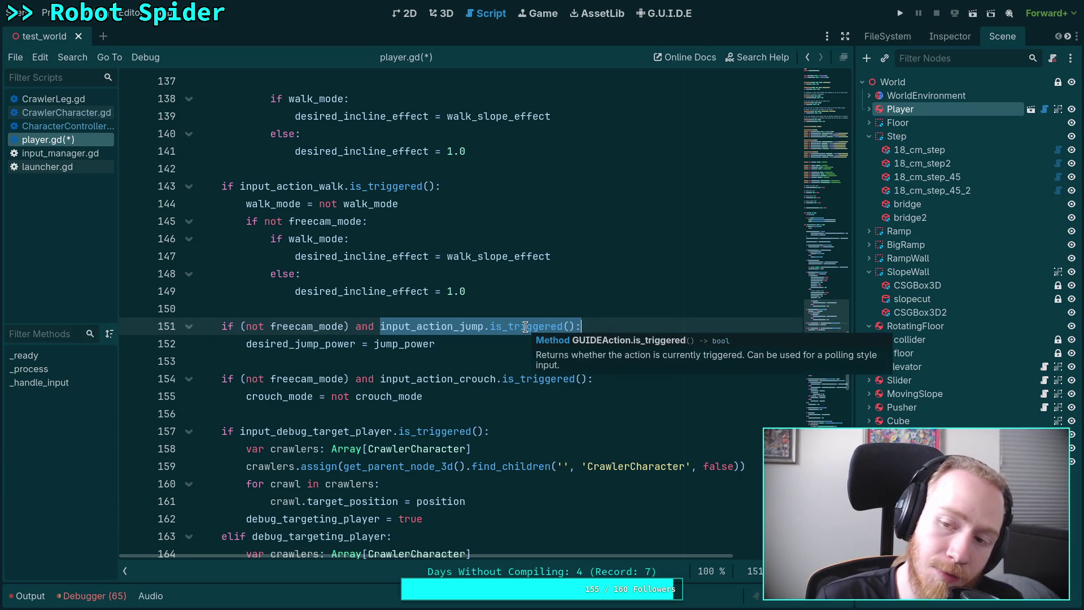
{"action": "left_click", "coordinate": [525, 328]}
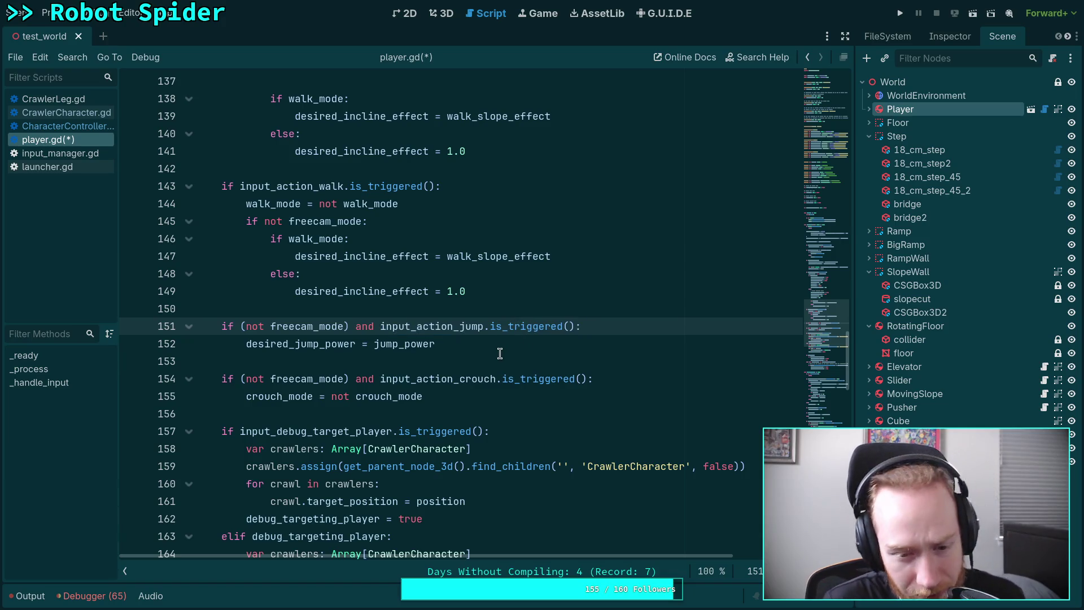
{"action": "scroll", "coordinate": [501, 339], "scroll_direction": "down", "scroll_amount": 2}
{"action": "scroll", "coordinate": [501, 335], "scroll_direction": "up", "scroll_amount": 2}
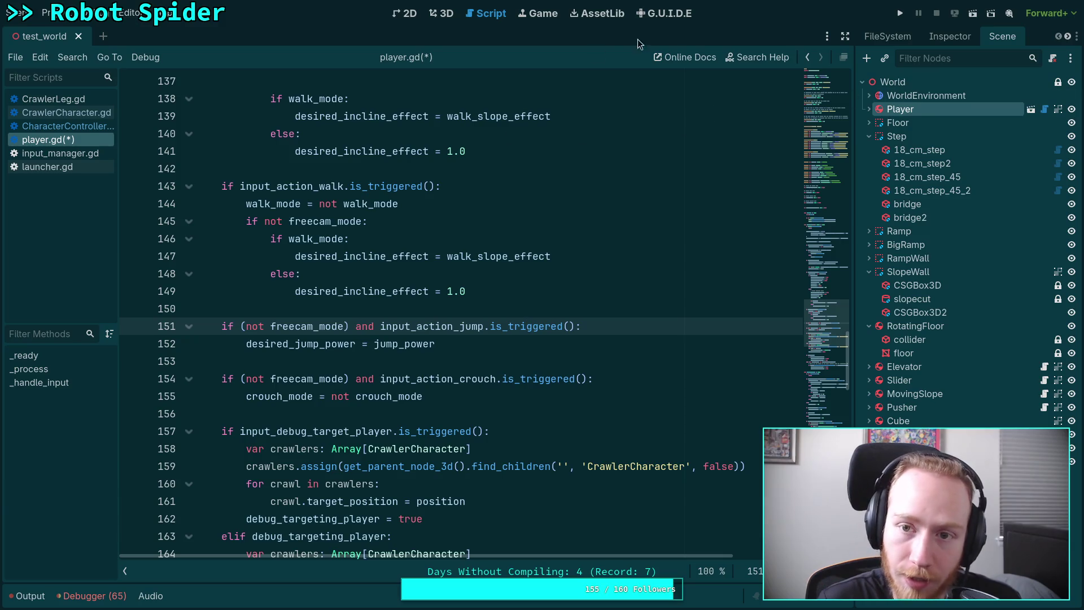
{"action": "left_click", "coordinate": [656, 15]}
In fp_context.tres, select the jump action's Window trigger and edit its guide_trigger_window.gd script.
{"action": "left_click", "coordinate": [771, 63]}
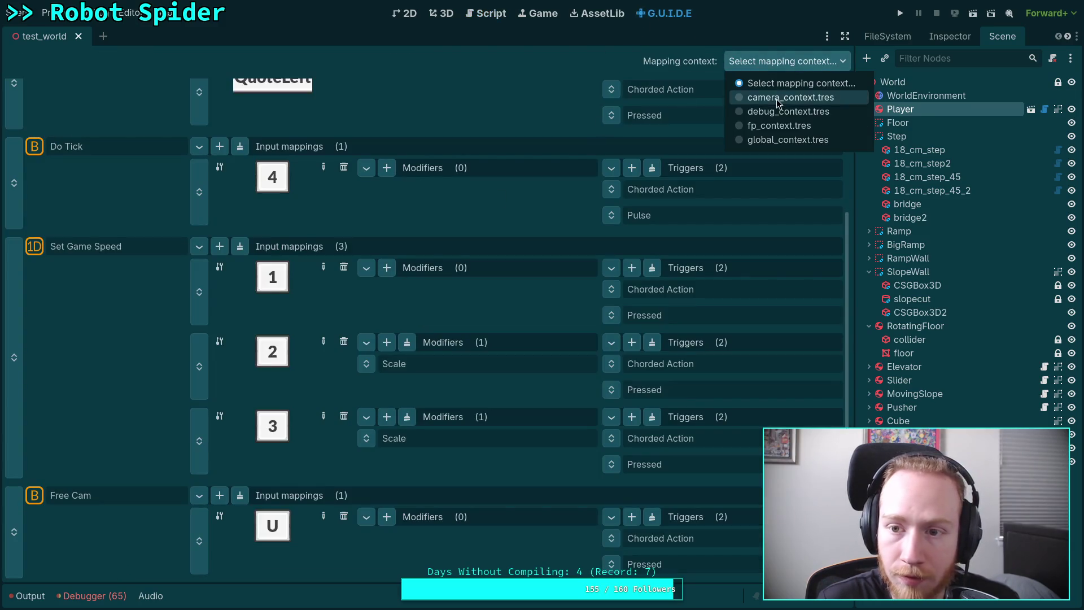
{"action": "left_click", "coordinate": [791, 125]}
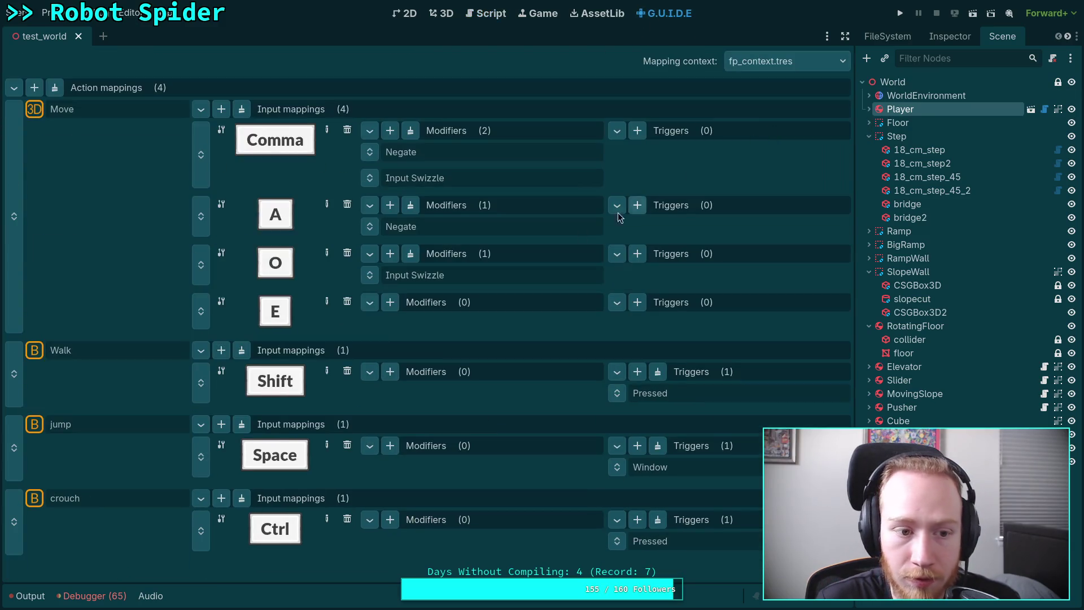
{"action": "left_click", "coordinate": [680, 460]}
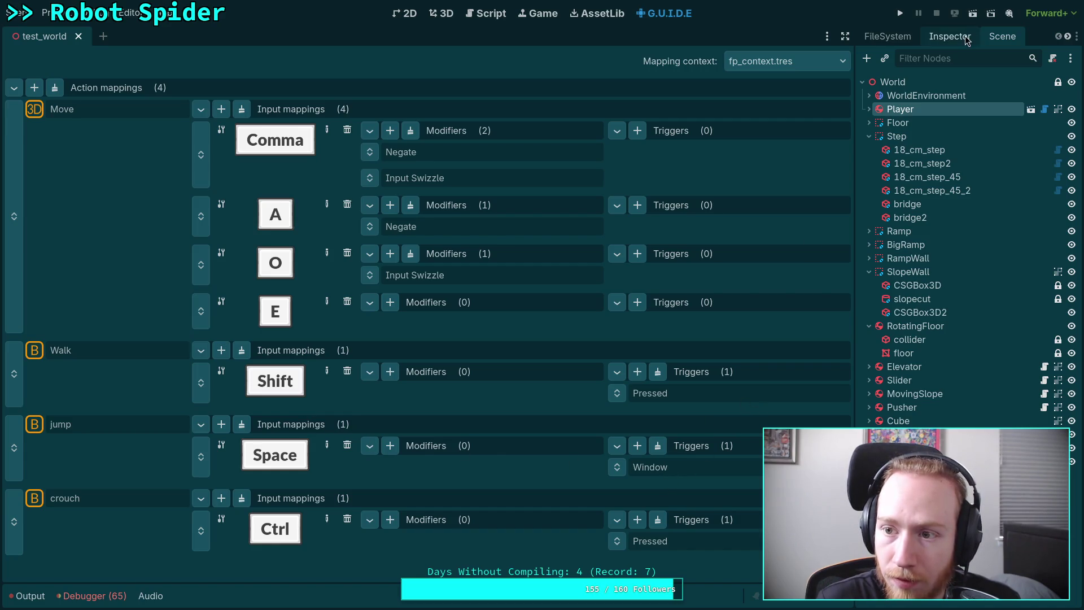
{"action": "left_click", "coordinate": [1071, 264]}
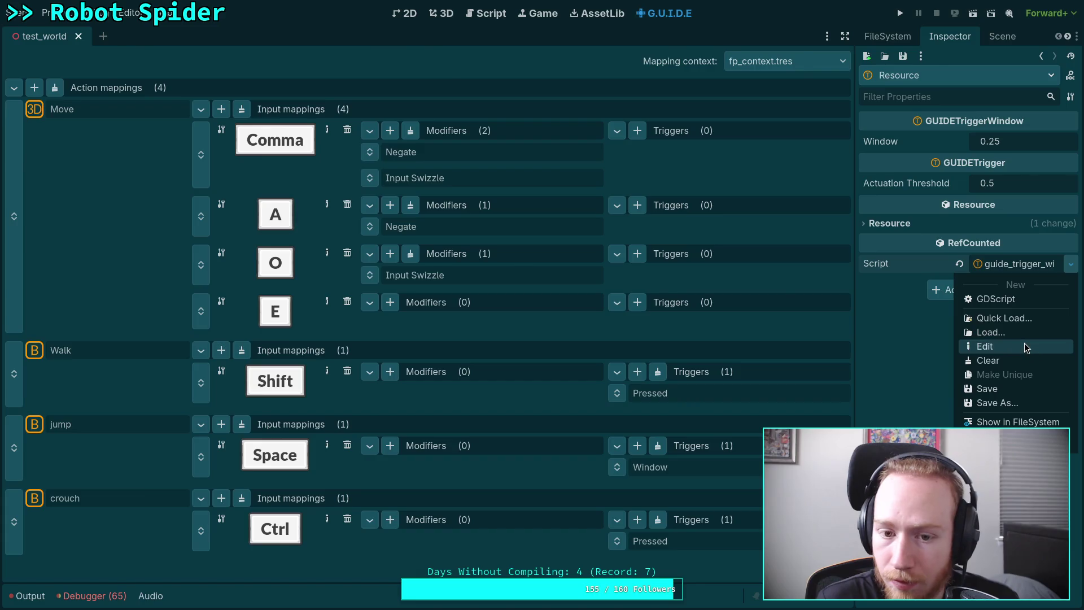
{"action": "left_click", "coordinate": [1022, 346]}
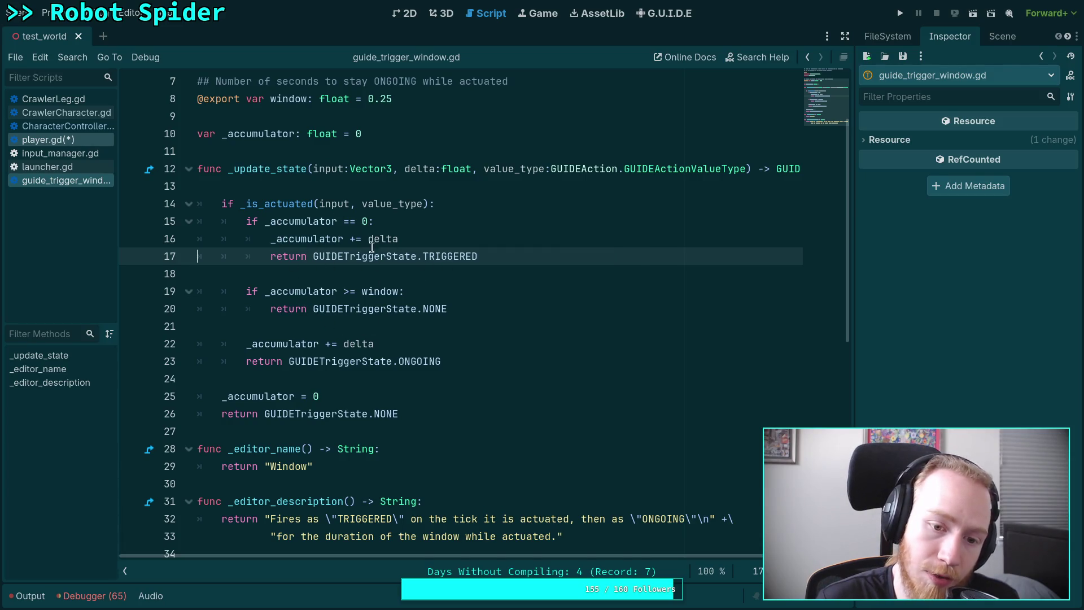
Look up the GUIDETrigger class definition and read its _is_actuated function.
{"action": "scroll", "coordinate": [433, 370], "scroll_direction": "down", "scroll_amount": 4}
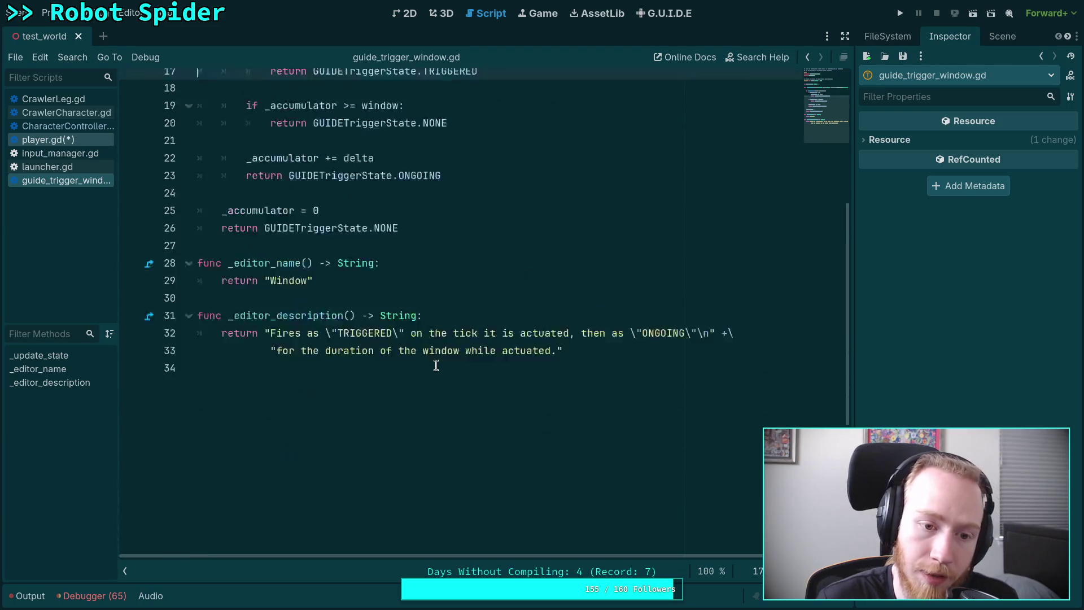
{"action": "scroll", "coordinate": [396, 282], "scroll_direction": "up", "scroll_amount": 6}
{"action": "left_click", "coordinate": [303, 152]}
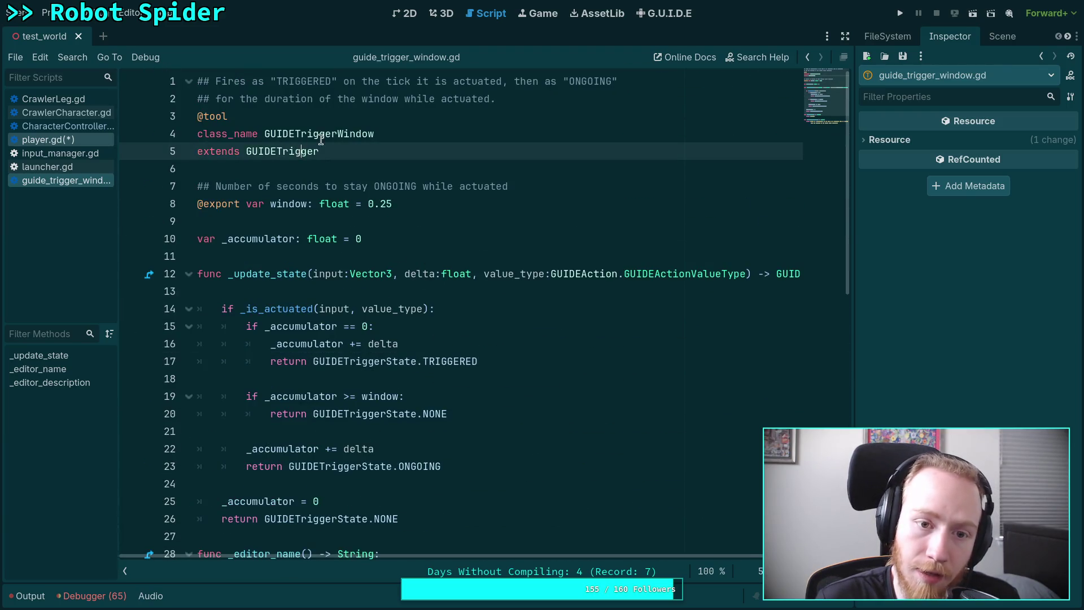
{"action": "right_click", "coordinate": [276, 152]}
{"action": "left_click", "coordinate": [333, 330]}
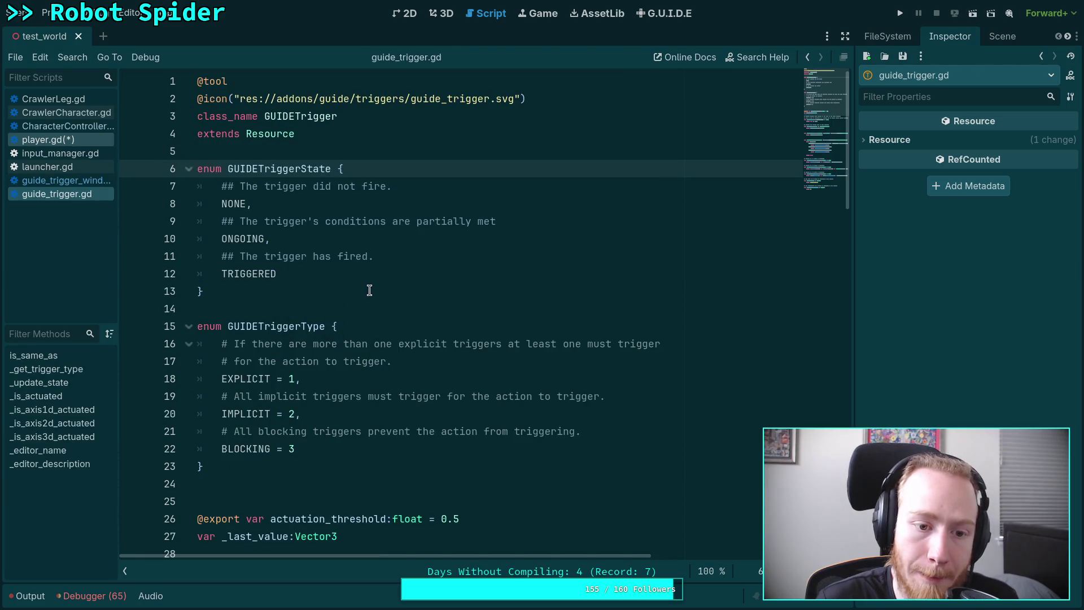
{"action": "scroll", "coordinate": [424, 291], "scroll_direction": "down", "scroll_amount": 8}
{"action": "scroll", "coordinate": [437, 205], "scroll_direction": "down", "scroll_amount": 3}
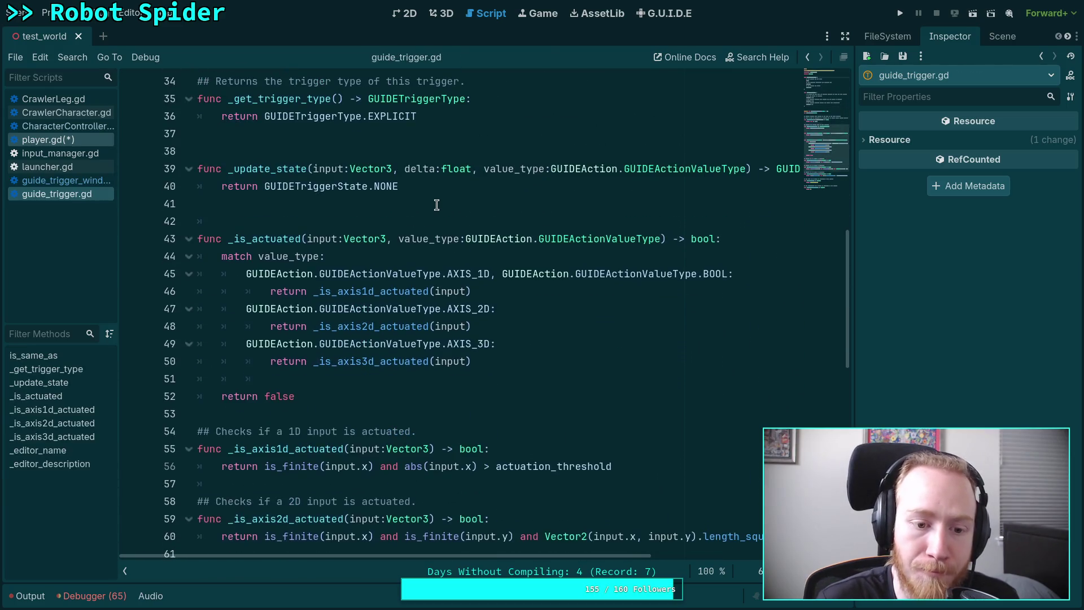
{"action": "scroll", "coordinate": [429, 215], "scroll_direction": "down", "scroll_amount": 8}
{"action": "scroll", "coordinate": [418, 222], "scroll_direction": "up", "scroll_amount": 6}
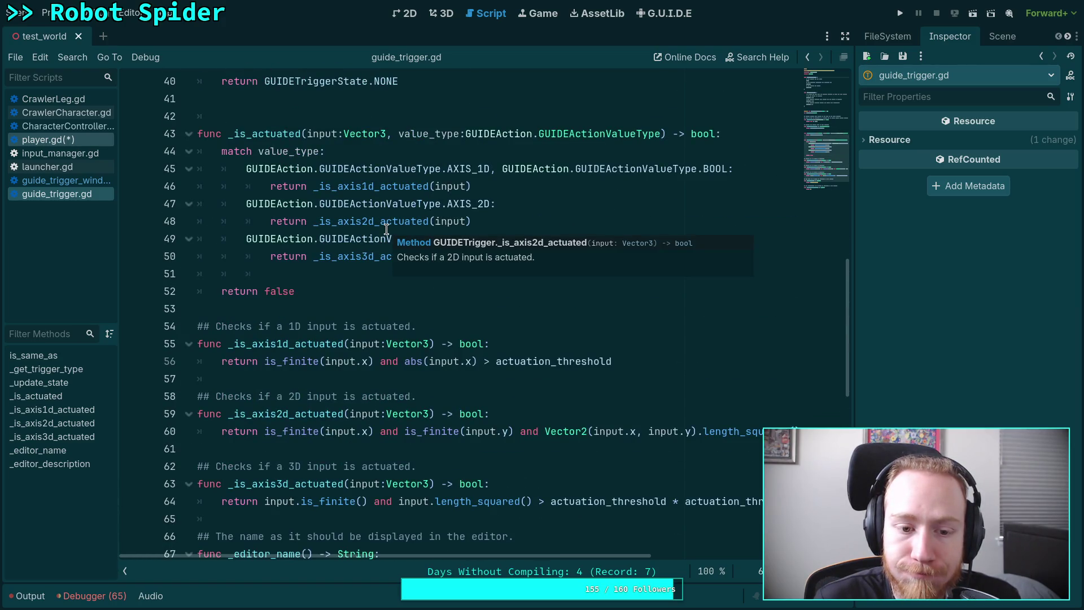
{"action": "scroll", "coordinate": [337, 222], "scroll_direction": "up", "scroll_amount": 2}
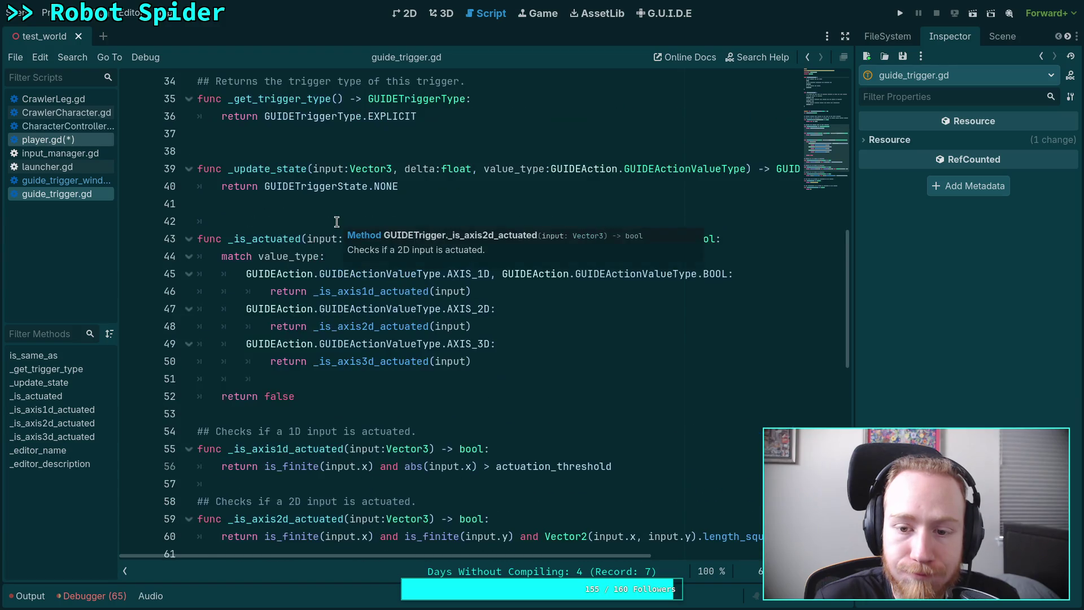
{"action": "left_click", "coordinate": [268, 237]}
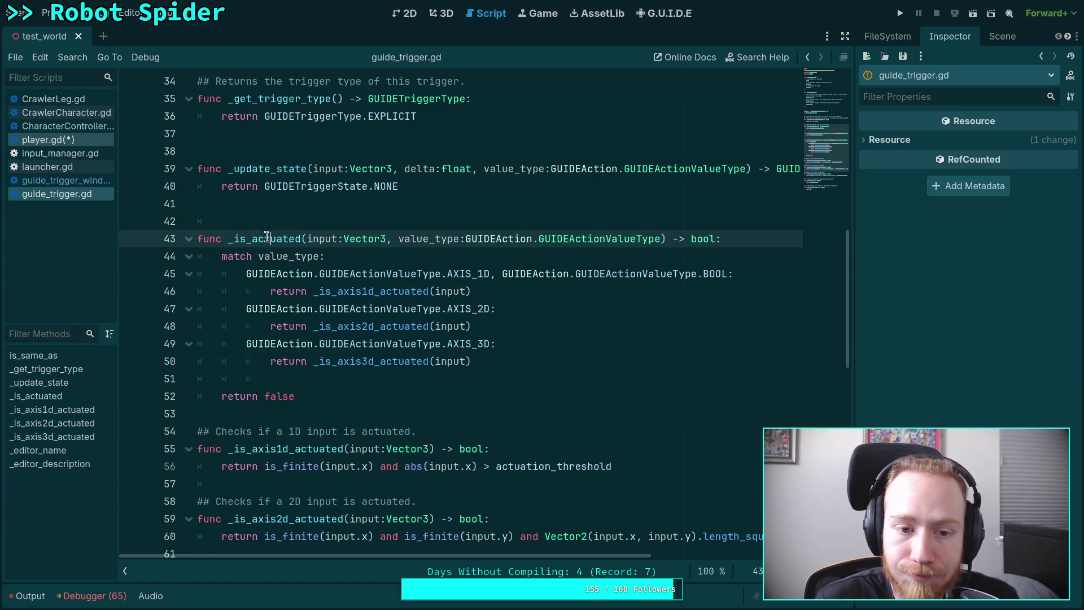
{"action": "right_click", "coordinate": [260, 243]}
{"action": "left_click", "coordinate": [207, 221]}
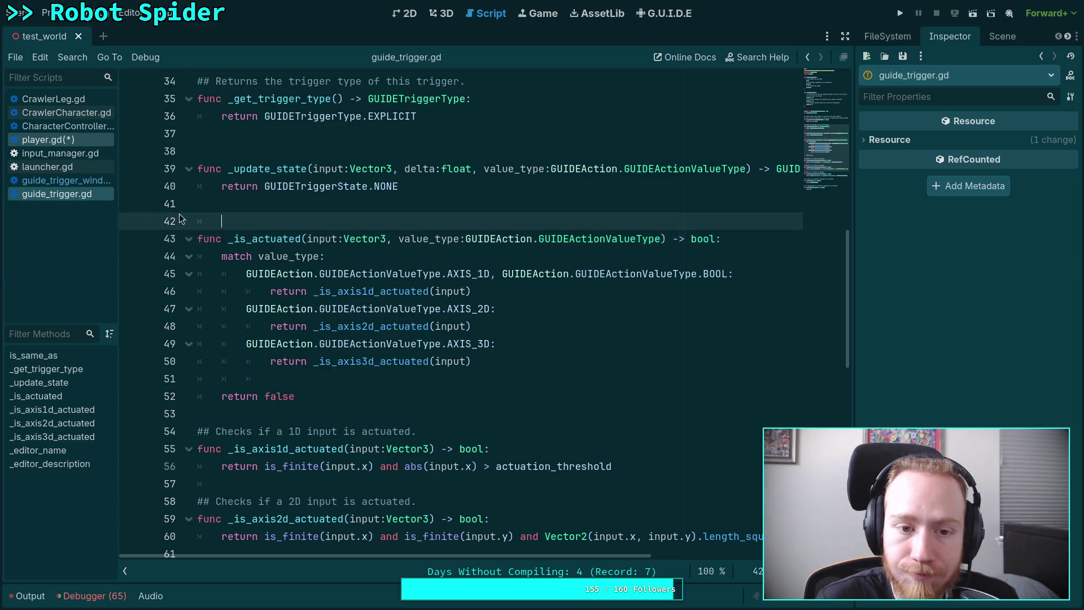
Close guide_trigger.gd and guide_trigger_window.gd, returning to player.gd.
{"action": "right_click", "coordinate": [62, 195]}
{"action": "left_click", "coordinate": [85, 233]}
{"action": "right_click", "coordinate": [63, 184]}
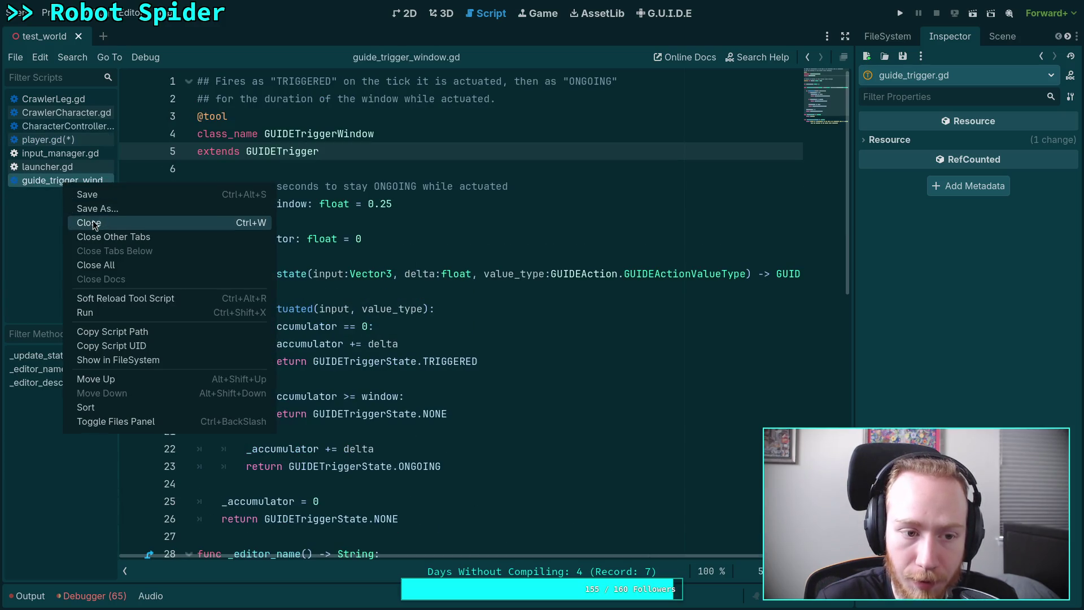
{"action": "left_click", "coordinate": [92, 220]}
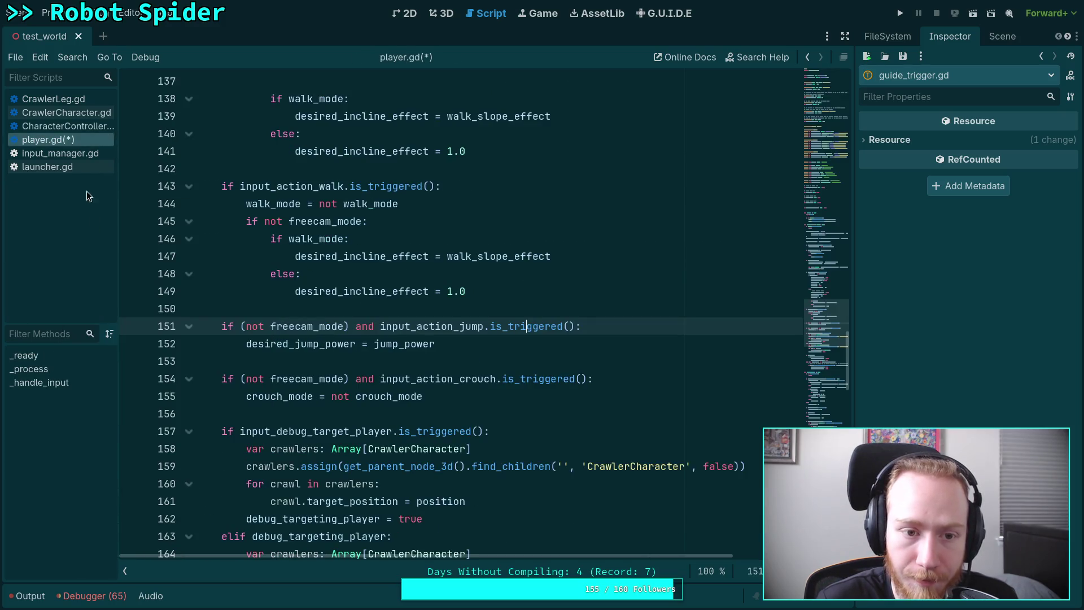
{"action": "right_click", "coordinate": [534, 326]}
{"action": "left_click", "coordinate": [582, 514]}
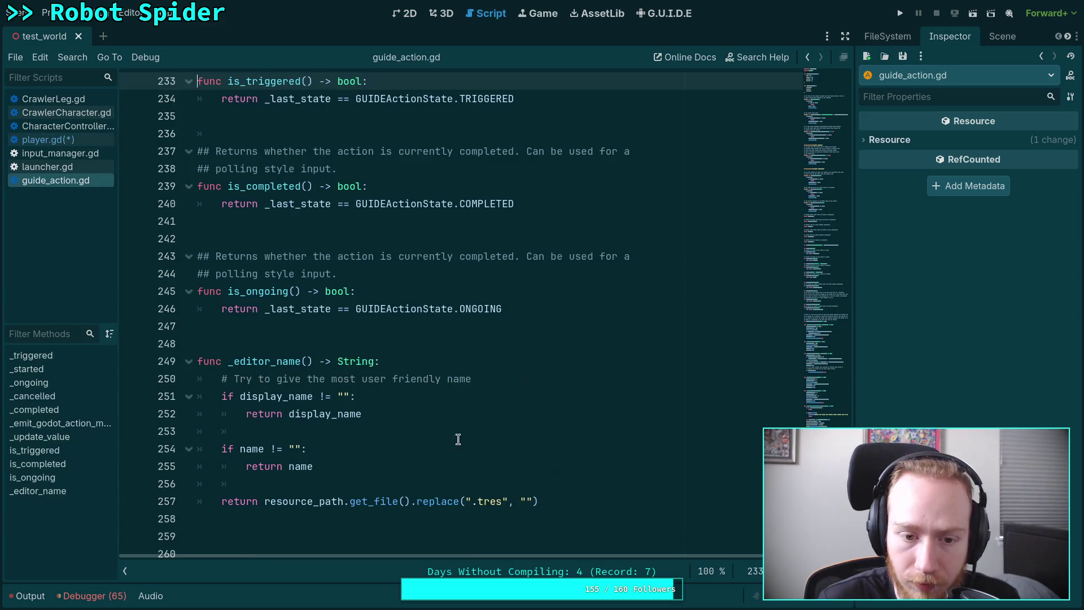
{"action": "scroll", "coordinate": [375, 381], "scroll_direction": "up", "scroll_amount": 1}
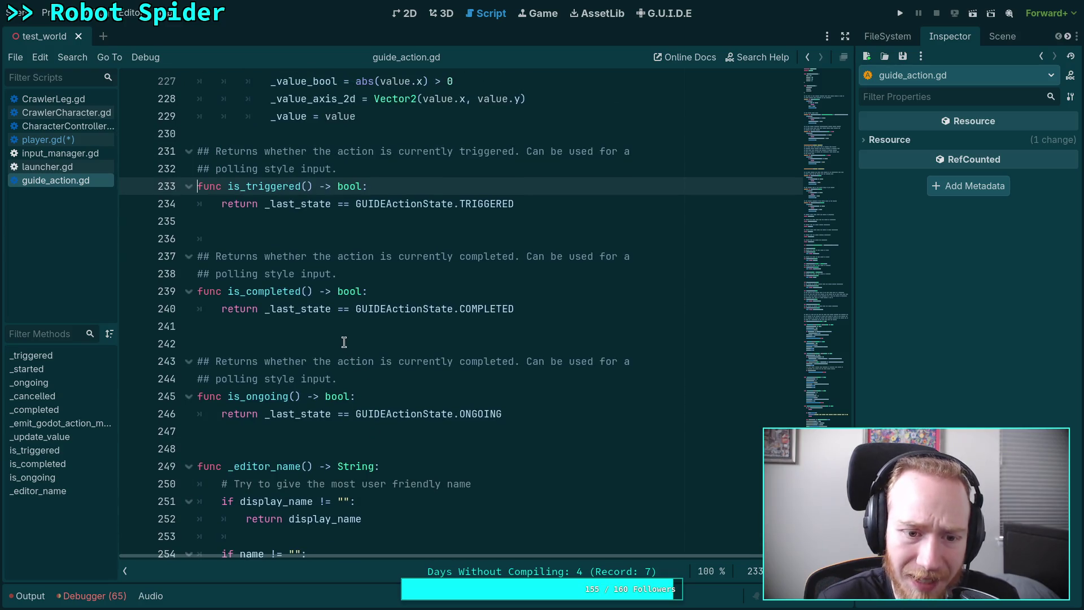
{"action": "right_click", "coordinate": [56, 182]}
{"action": "left_click", "coordinate": [82, 221]}
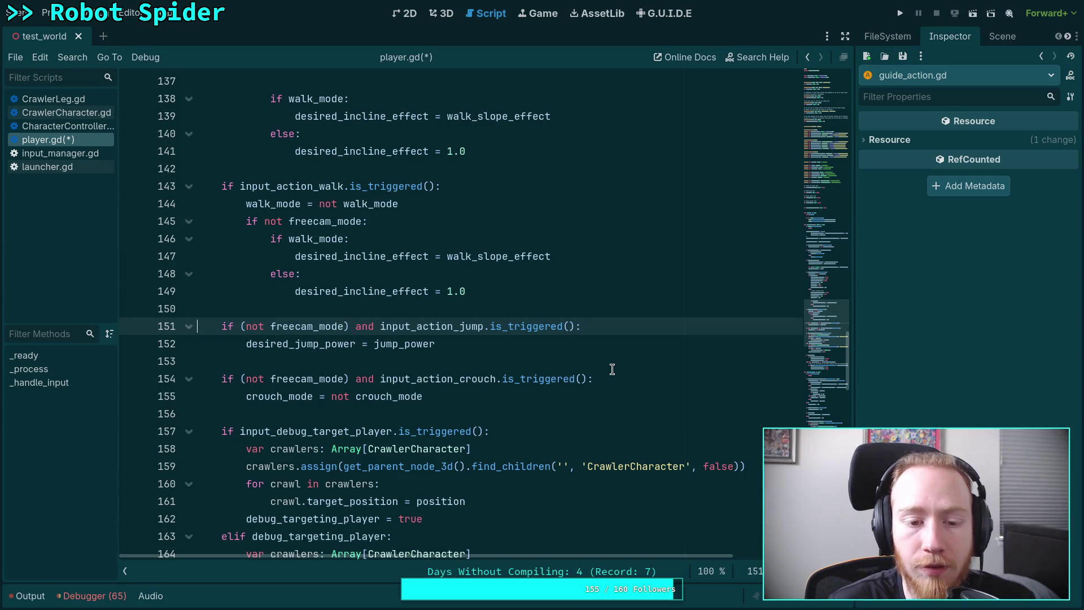
{"action": "scroll", "coordinate": [612, 370], "scroll_direction": "down", "scroll_amount": 2}
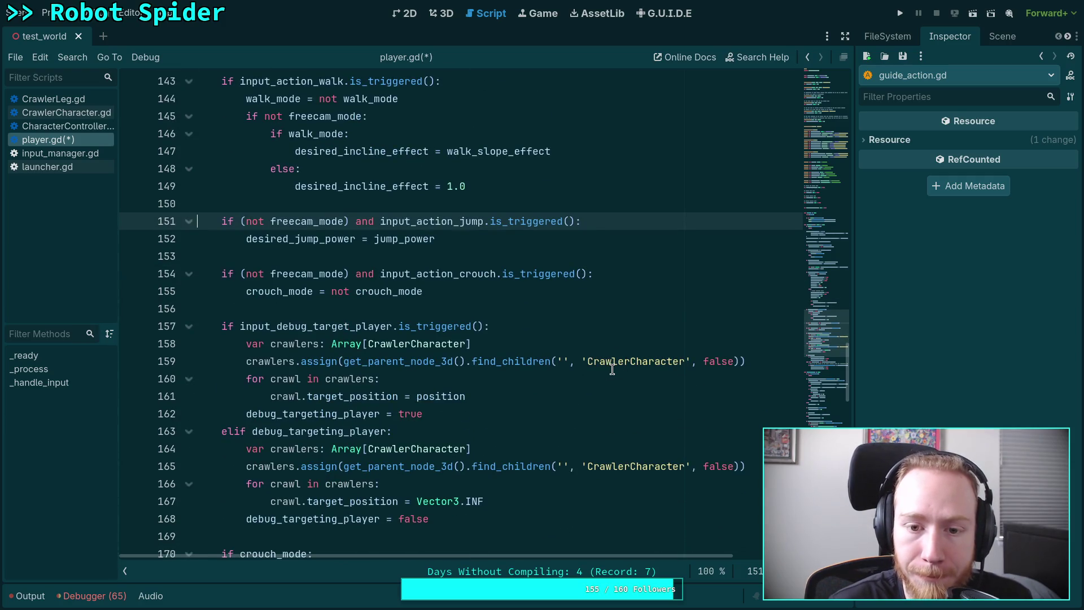
{"action": "scroll", "coordinate": [612, 369], "scroll_direction": "up", "scroll_amount": 3}
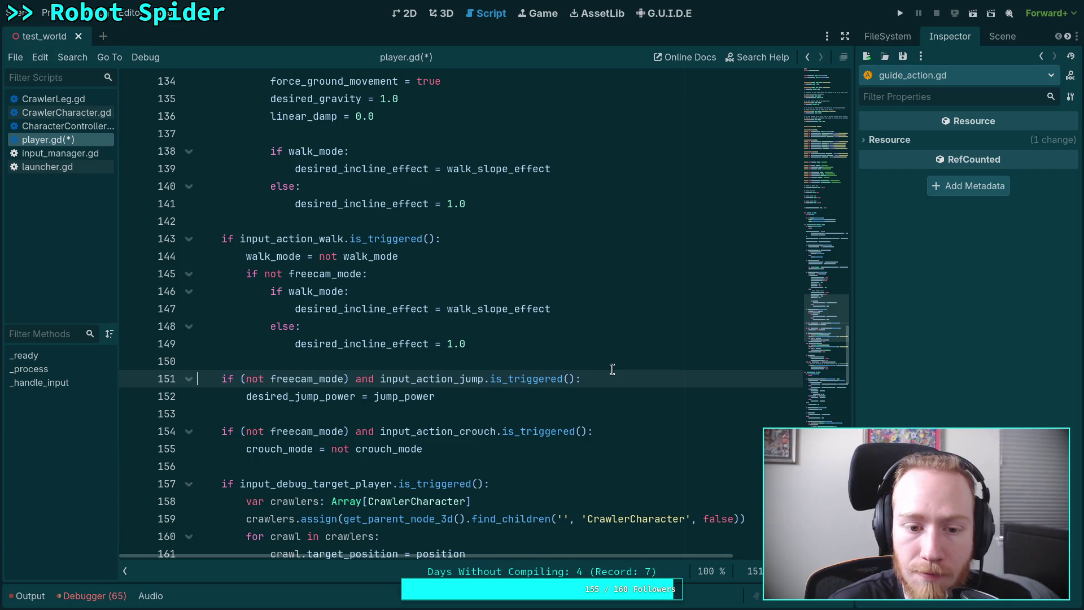
{"action": "scroll", "coordinate": [612, 369], "scroll_direction": "up", "scroll_amount": 2}
{"action": "scroll", "coordinate": [612, 370], "scroll_direction": "down", "scroll_amount": 3}
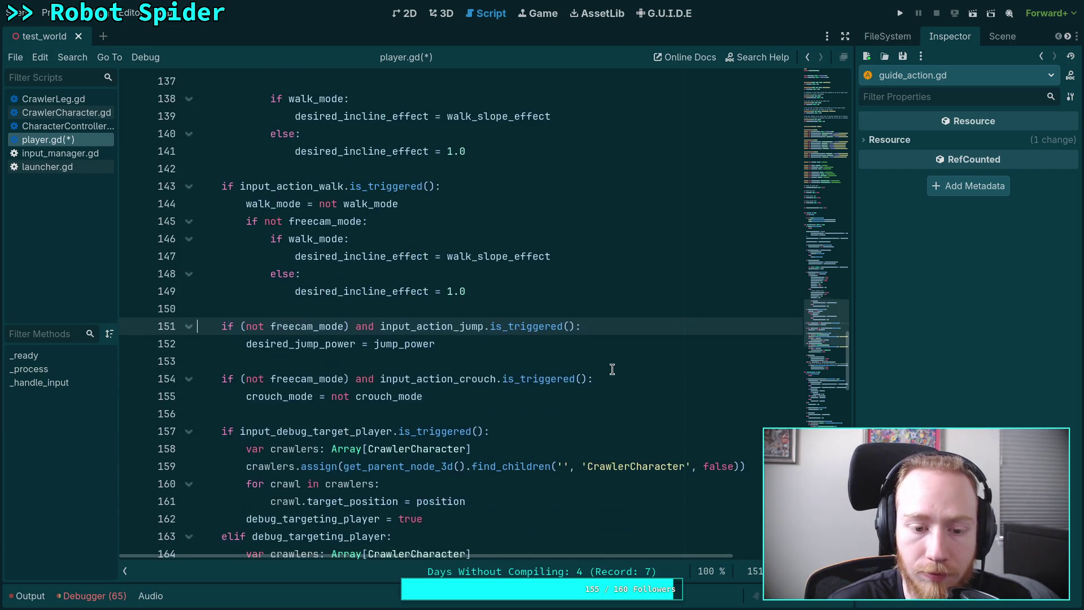
{"action": "left_click", "coordinate": [62, 126]}
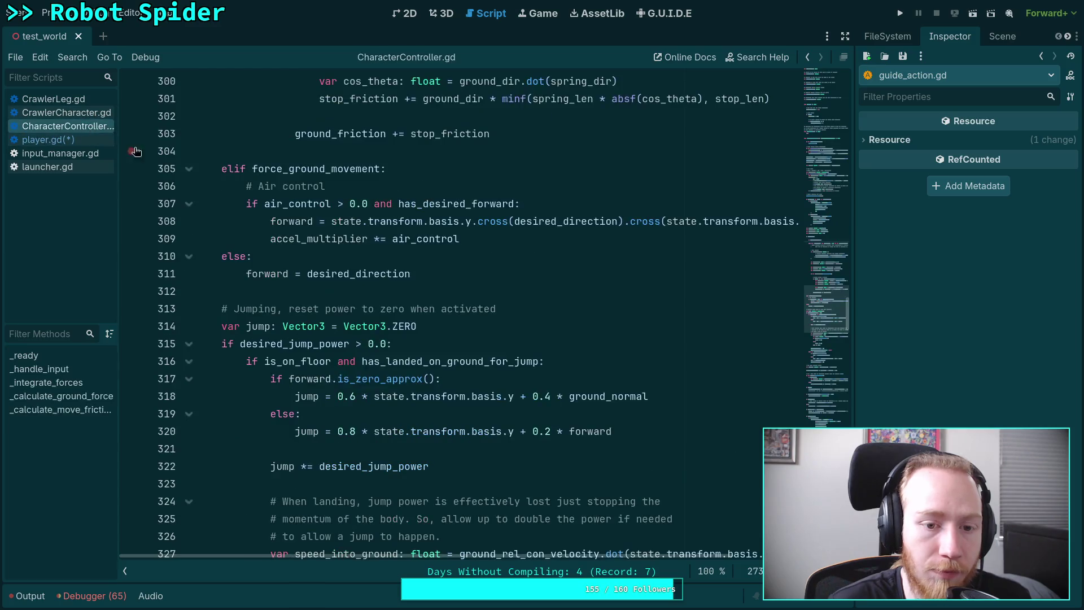
Highlight desired_jump_power in CharacterController.gd, scroll its jump logic, and go back to player.gd.
{"action": "left_click", "coordinate": [264, 288]}
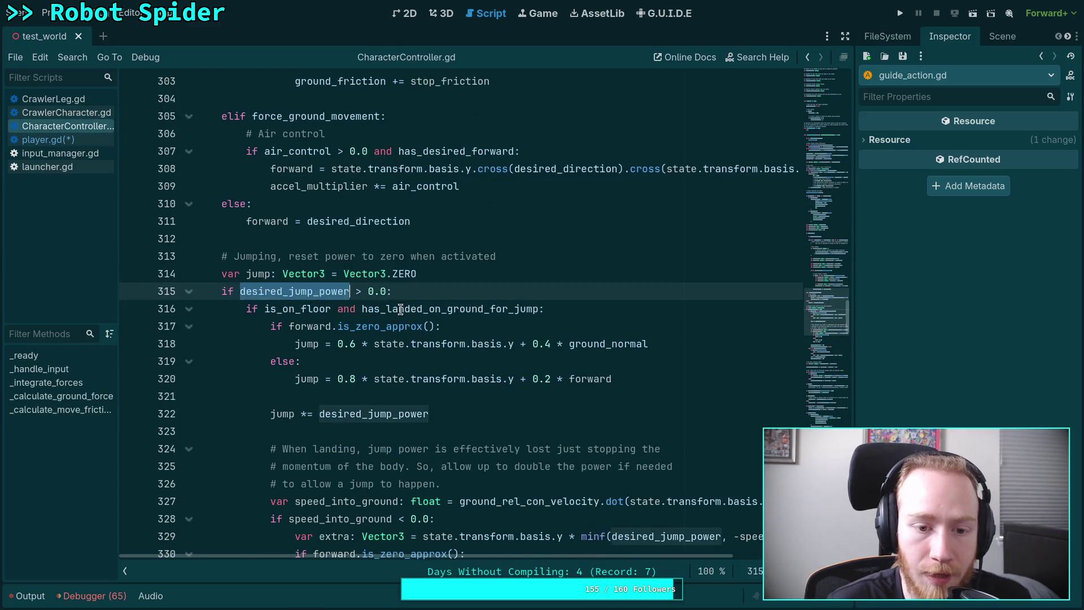
{"action": "scroll", "coordinate": [398, 310], "scroll_direction": "down", "scroll_amount": 6}
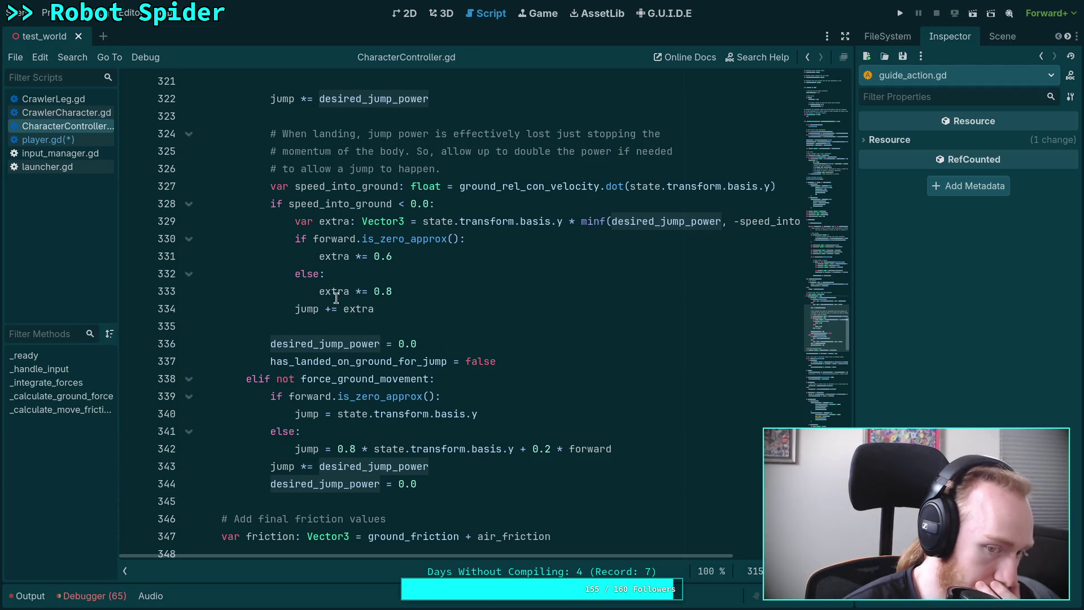
{"action": "left_click", "coordinate": [66, 142]}
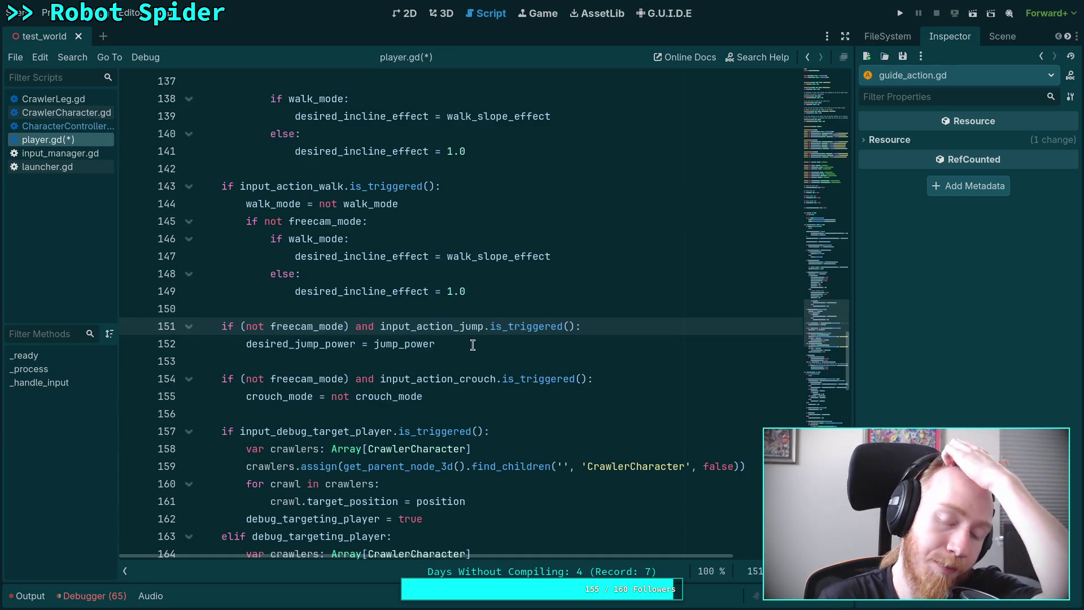
Scroll through player.gd's _handle_input to review the freecam speed branch and jump-power reset.
{"action": "scroll", "coordinate": [414, 307], "scroll_direction": "up", "scroll_amount": 15}
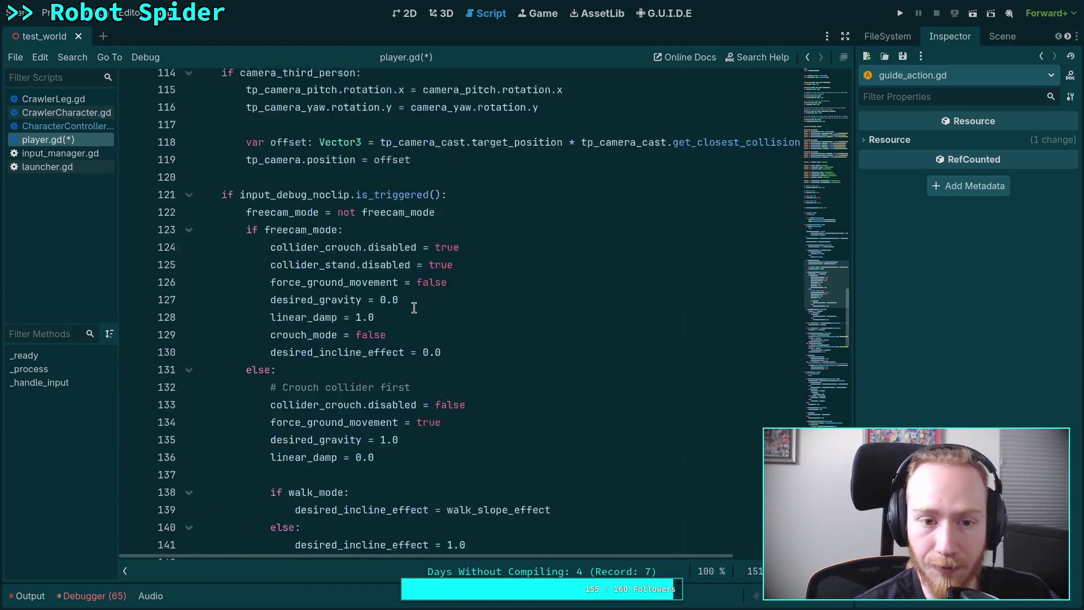
{"action": "scroll", "coordinate": [414, 307], "scroll_direction": "down", "scroll_amount": 10}
{"action": "scroll", "coordinate": [413, 307], "scroll_direction": "down", "scroll_amount": 7}
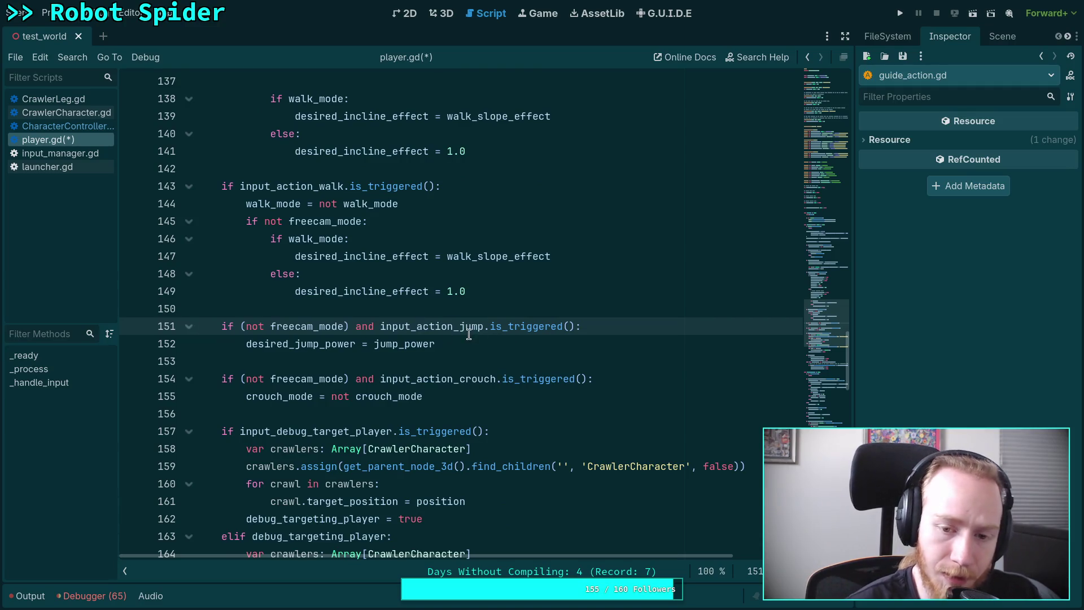
{"action": "scroll", "coordinate": [495, 345], "scroll_direction": "down", "scroll_amount": 11}
{"action": "scroll", "coordinate": [496, 349], "scroll_direction": "down", "scroll_amount": 5}
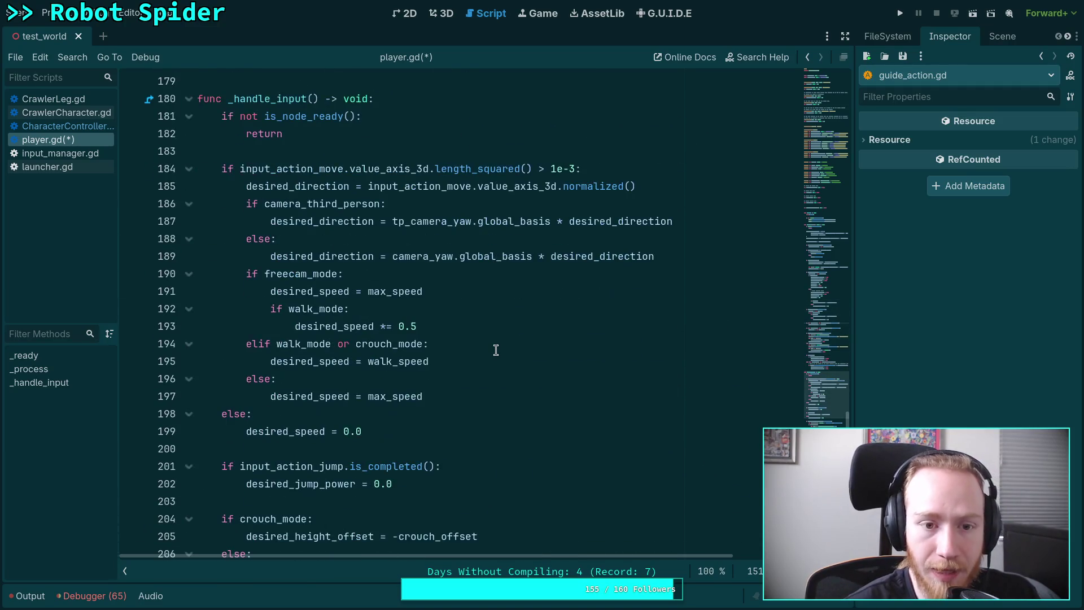
{"action": "scroll", "coordinate": [448, 398], "scroll_direction": "up", "scroll_amount": 1}
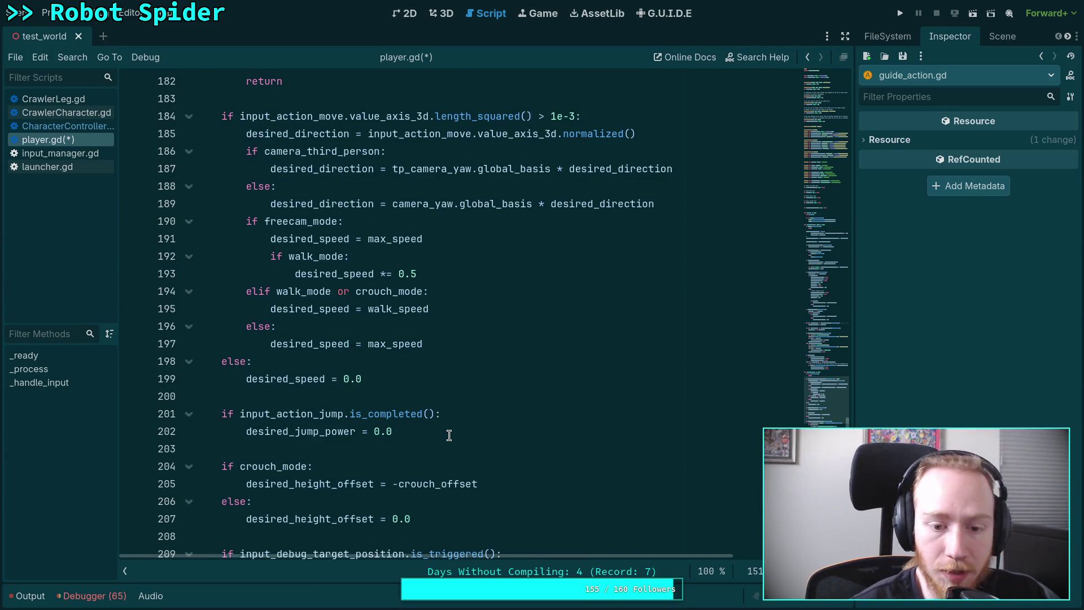
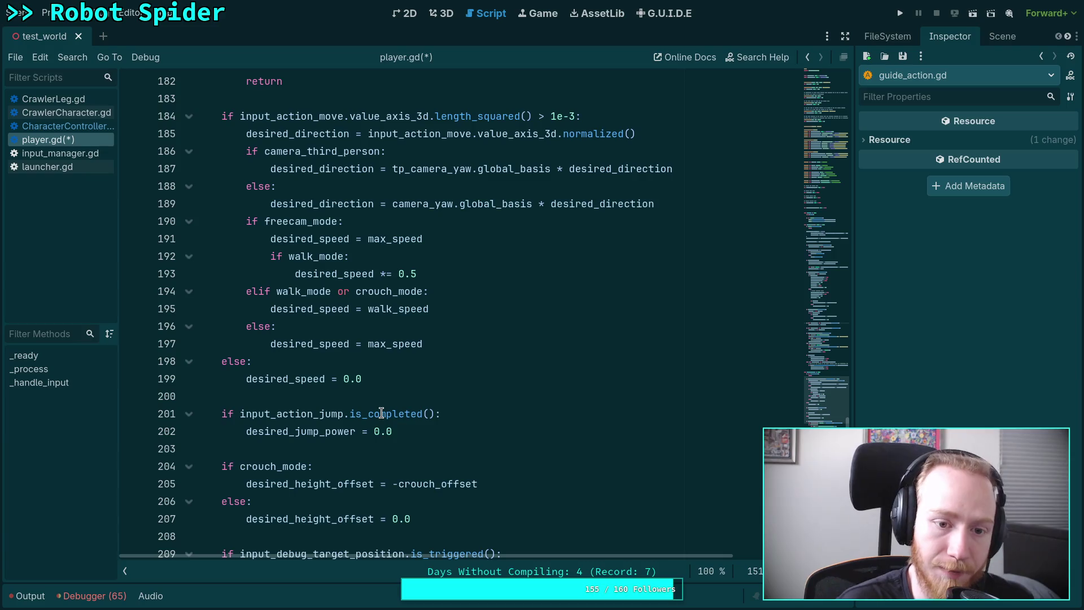
Highlight every use of desired_height_offset and put the cursor on the crouch condition at line 204.
{"action": "scroll", "coordinate": [381, 413], "scroll_direction": "down", "scroll_amount": 2}
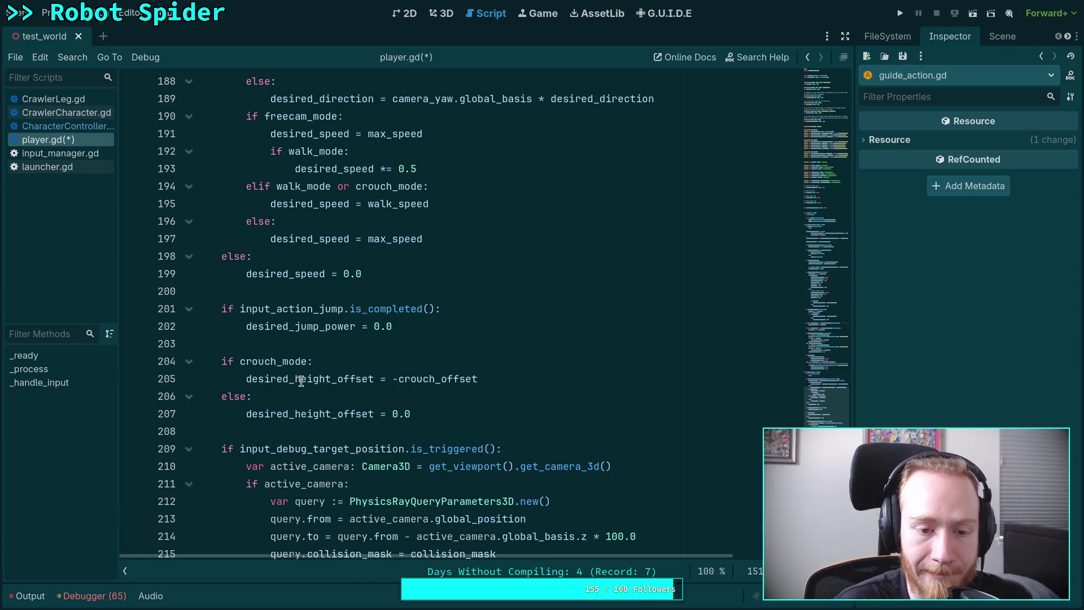
{"action": "double_click", "coordinate": [259, 380]}
{"action": "scroll", "coordinate": [337, 356], "scroll_direction": "down", "scroll_amount": 1}
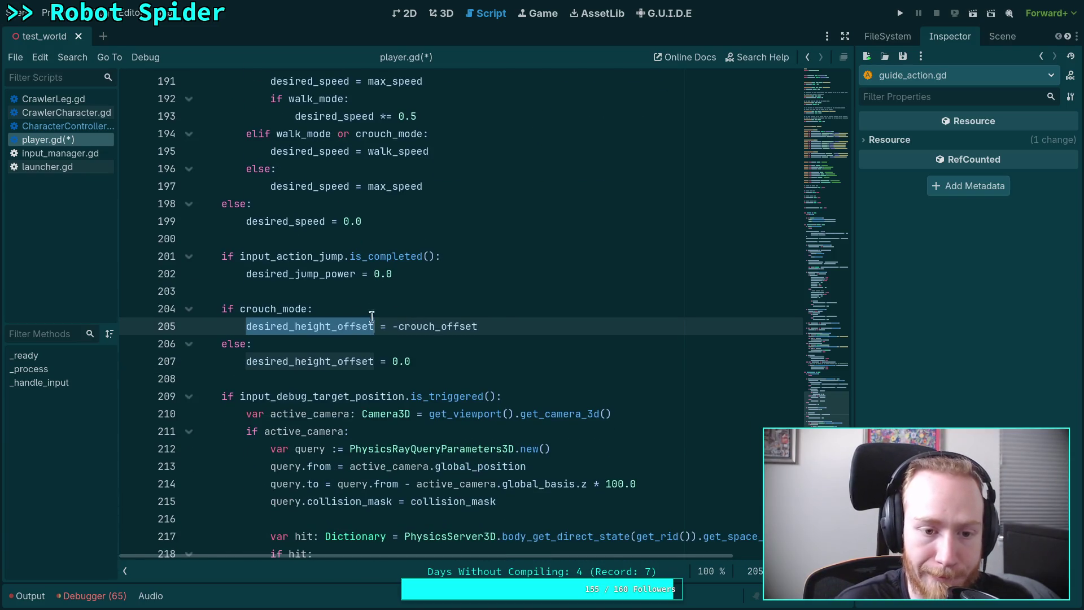
{"action": "left_click", "coordinate": [234, 309]}
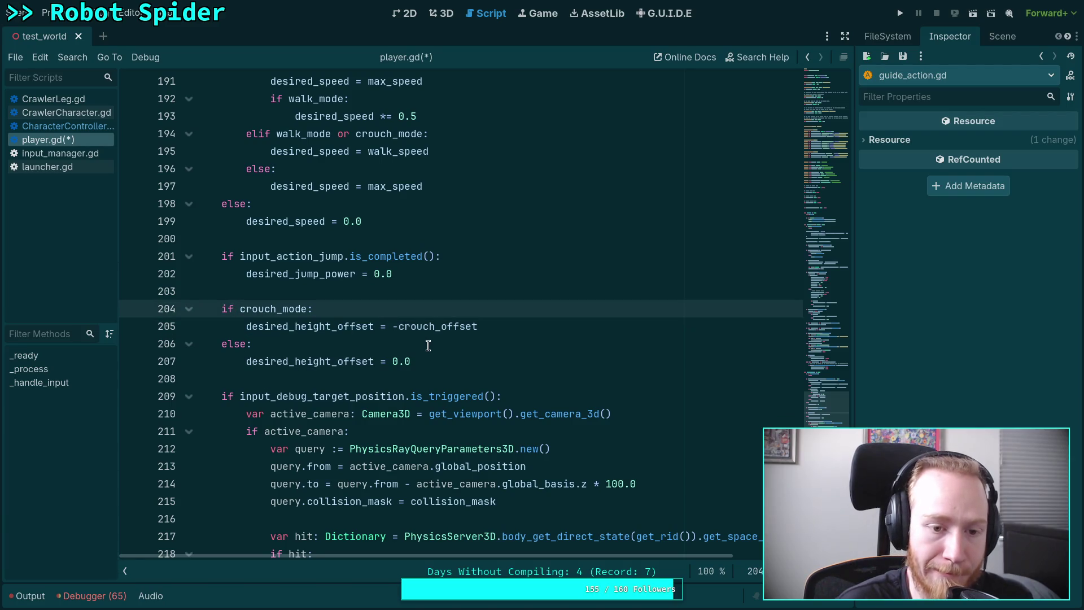
{"action": "scroll", "coordinate": [516, 360], "scroll_direction": "up", "scroll_amount": 3}
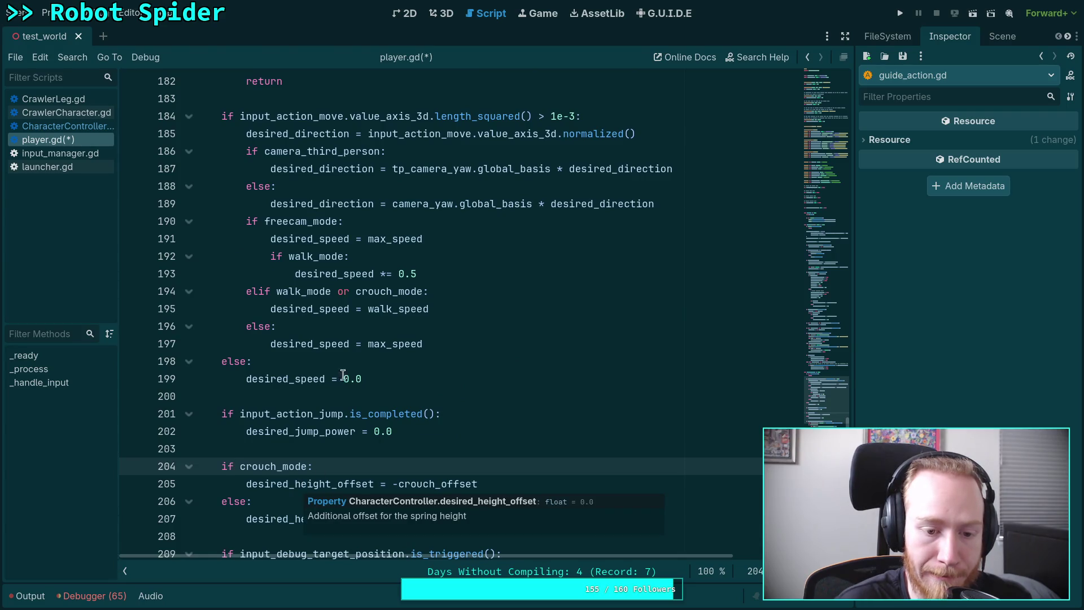
{"action": "scroll", "coordinate": [343, 376], "scroll_direction": "up", "scroll_amount": 8}
{"action": "scroll", "coordinate": [346, 295], "scroll_direction": "down", "scroll_amount": 3}
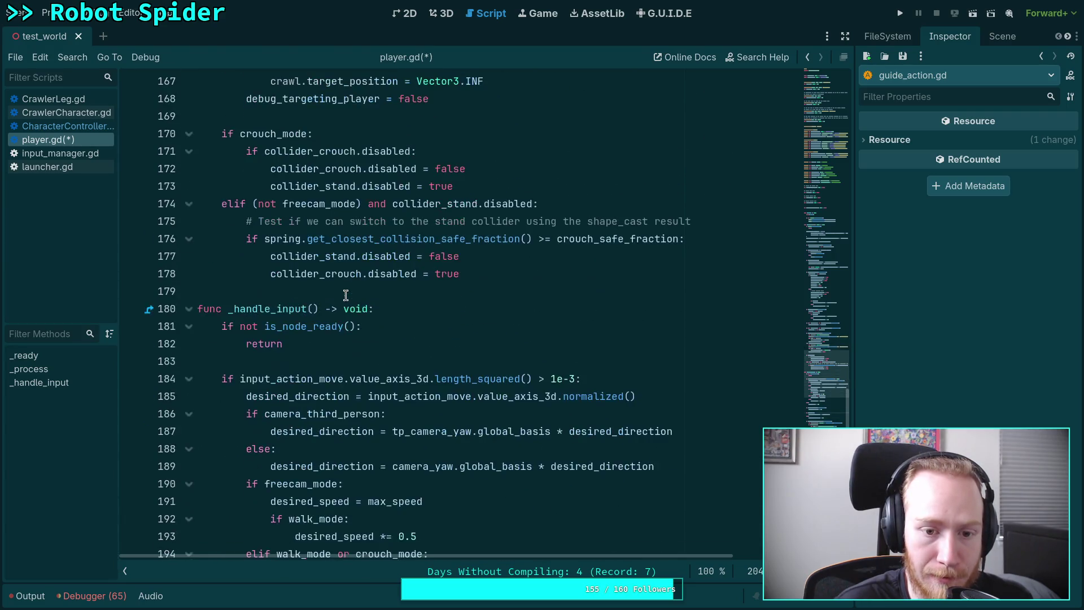
{"action": "scroll", "coordinate": [346, 295], "scroll_direction": "down", "scroll_amount": 1}
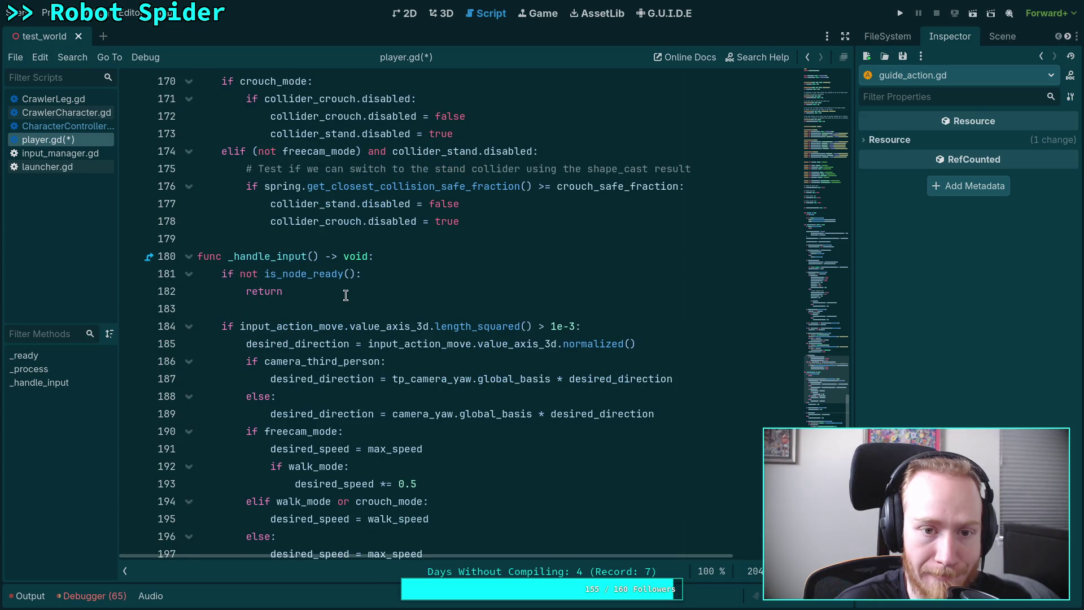
{"action": "scroll", "coordinate": [346, 295], "scroll_direction": "up", "scroll_amount": 2}
{"action": "scroll", "coordinate": [346, 296], "scroll_direction": "down", "scroll_amount": 8}
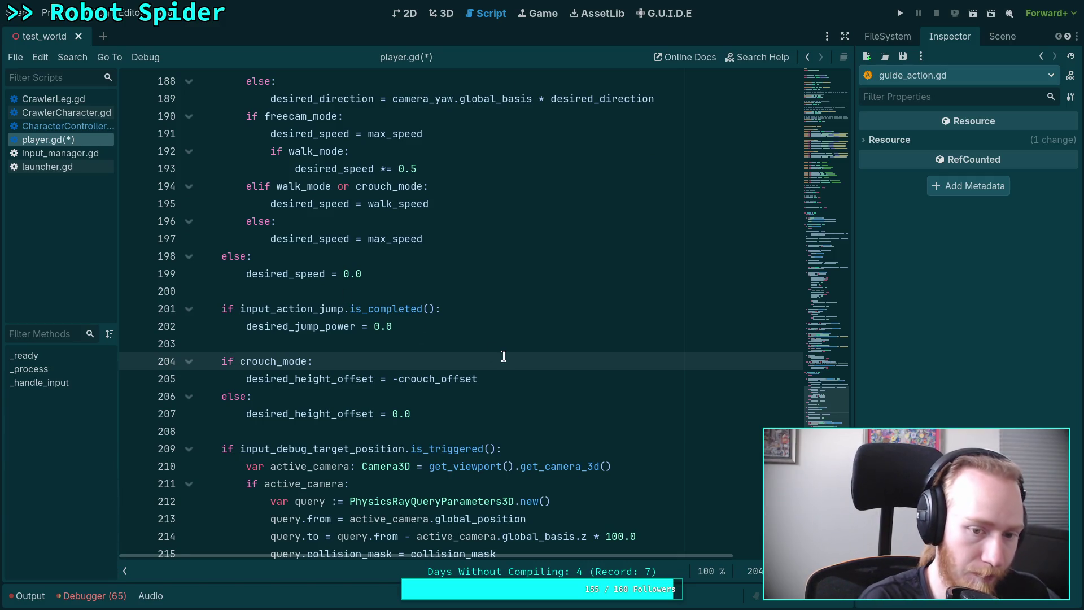
Rewrite the line 204 condition as `if (not freecam_mode) and crouch_mode:`.
{"action": "type", "text": "(not free"}
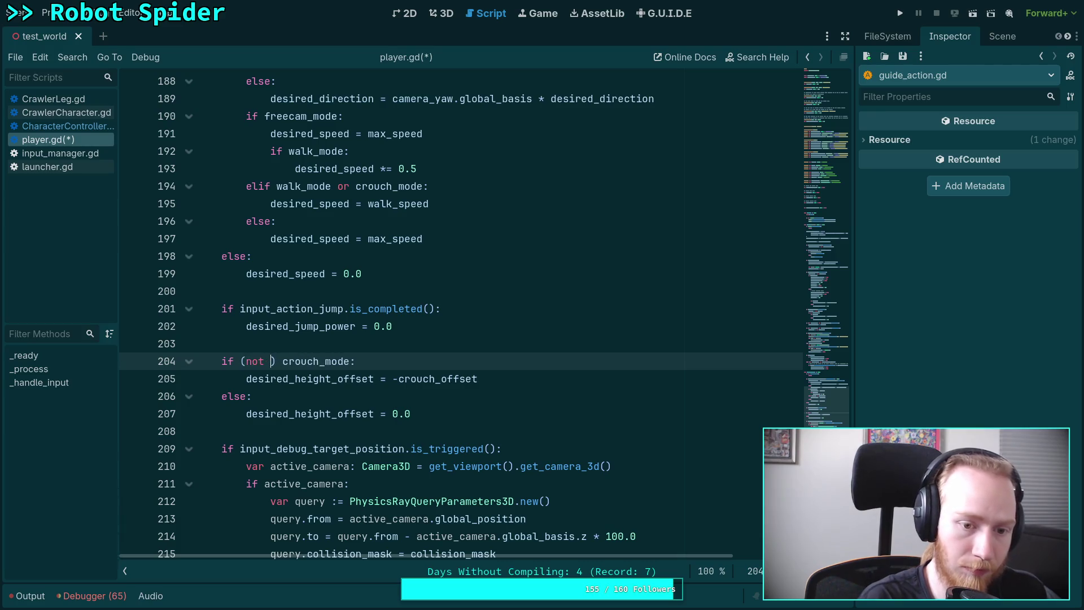
{"action": "key", "text": "Return"}
{"action": "type", "text": ") and"}
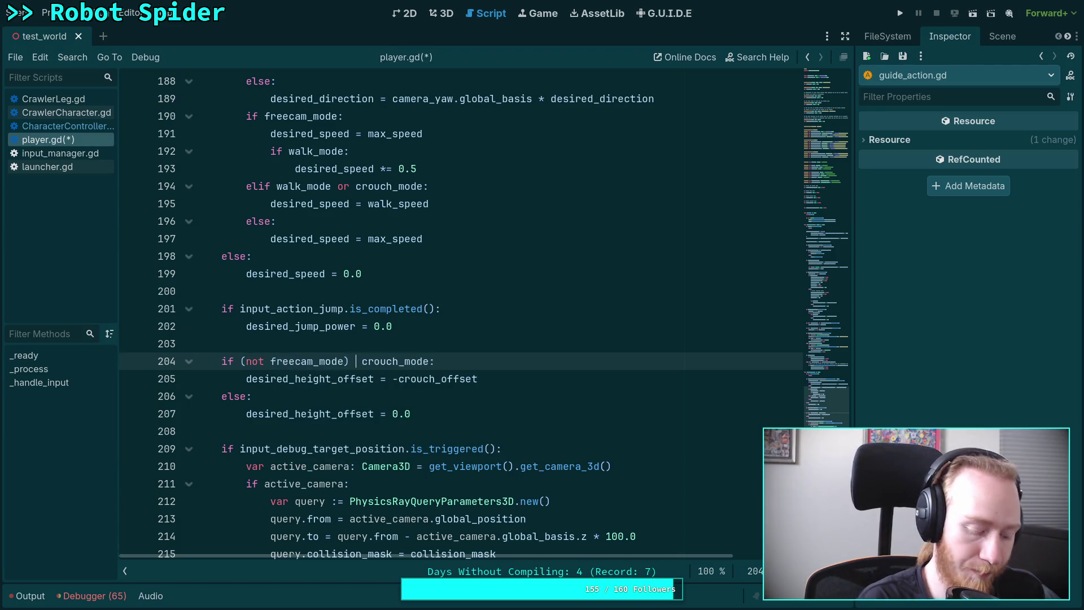
{"action": "left_click", "coordinate": [443, 338]}
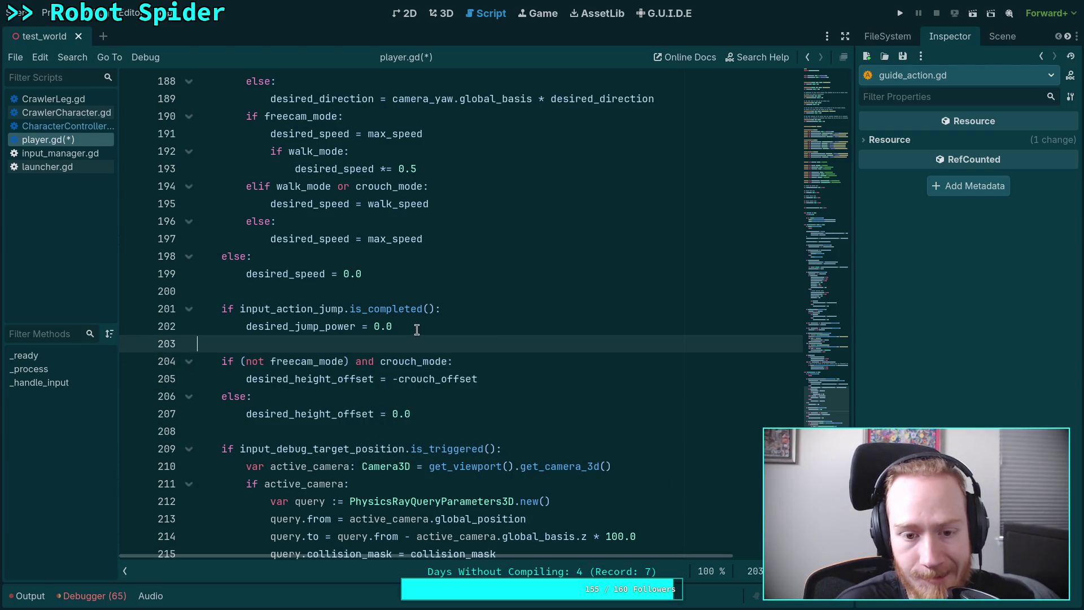
{"action": "scroll", "coordinate": [396, 356], "scroll_direction": "up", "scroll_amount": 3}
{"action": "scroll", "coordinate": [479, 377], "scroll_direction": "down", "scroll_amount": 6}
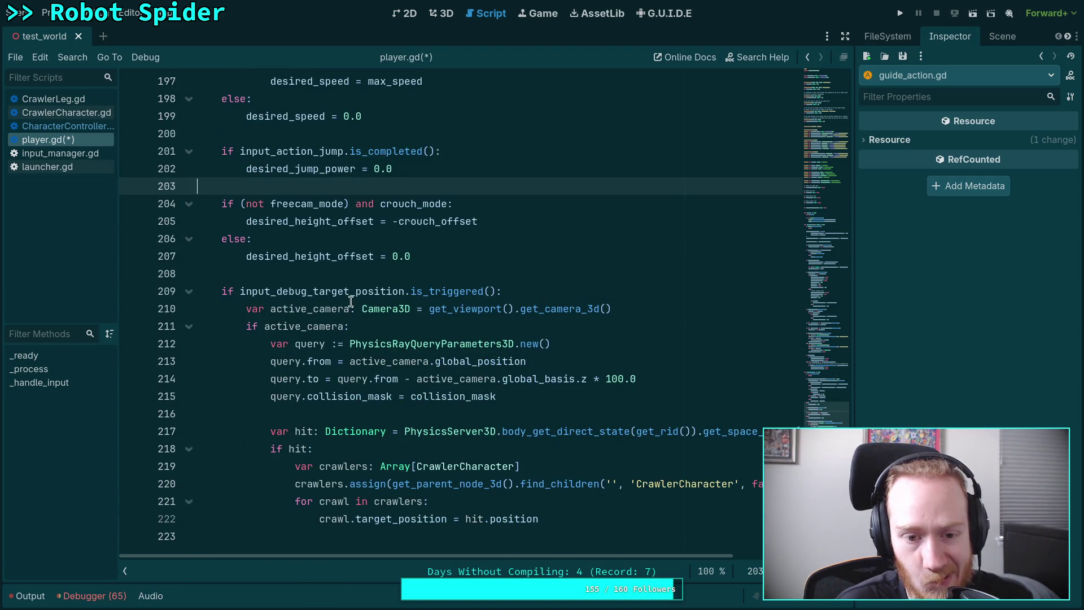
{"action": "scroll", "coordinate": [352, 302], "scroll_direction": "down", "scroll_amount": 1}
{"action": "scroll", "coordinate": [567, 381], "scroll_direction": "up", "scroll_amount": 3}
{"action": "scroll", "coordinate": [449, 353], "scroll_direction": "up", "scroll_amount": 3}
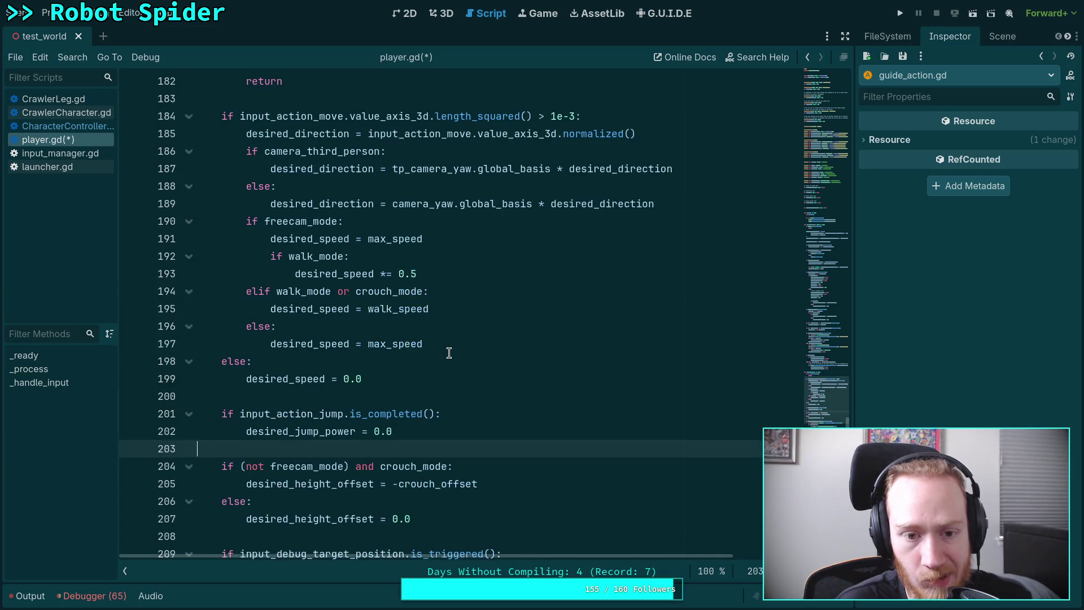
{"action": "scroll", "coordinate": [498, 412], "scroll_direction": "down", "scroll_amount": 1}
{"action": "left_click", "coordinate": [565, 343]}
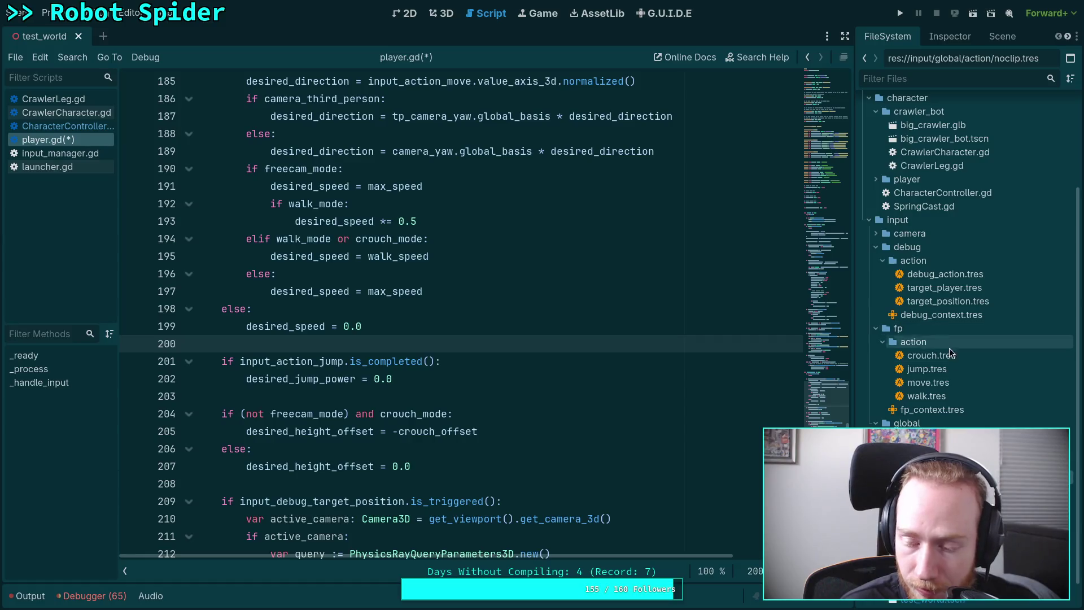
{"action": "left_click", "coordinate": [885, 342]}
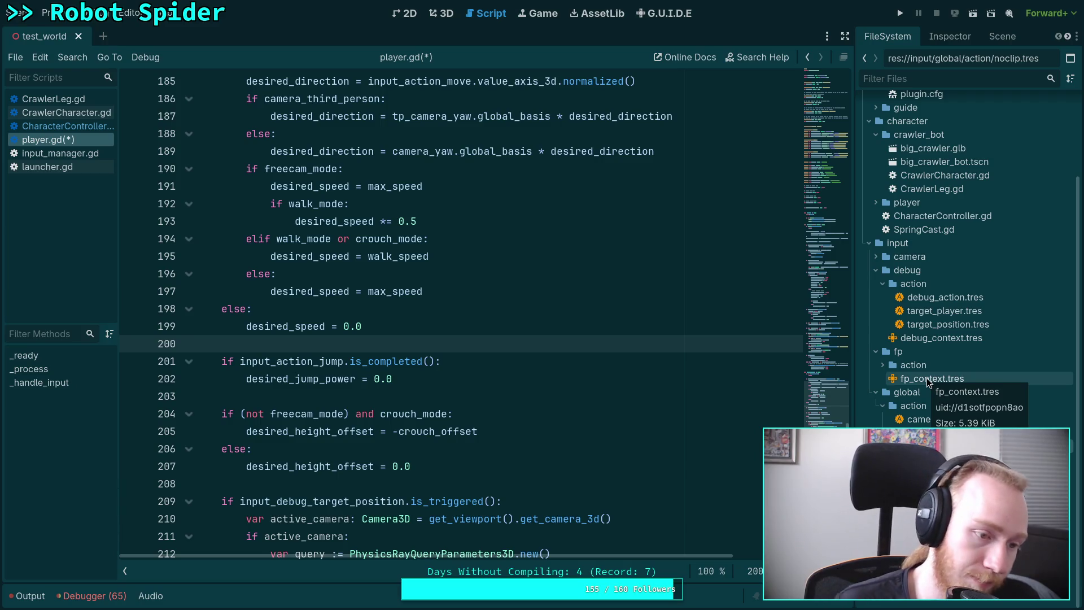
{"action": "left_click", "coordinate": [484, 412]}
{"action": "left_click", "coordinate": [515, 380]}
{"action": "left_click", "coordinate": [492, 396]}
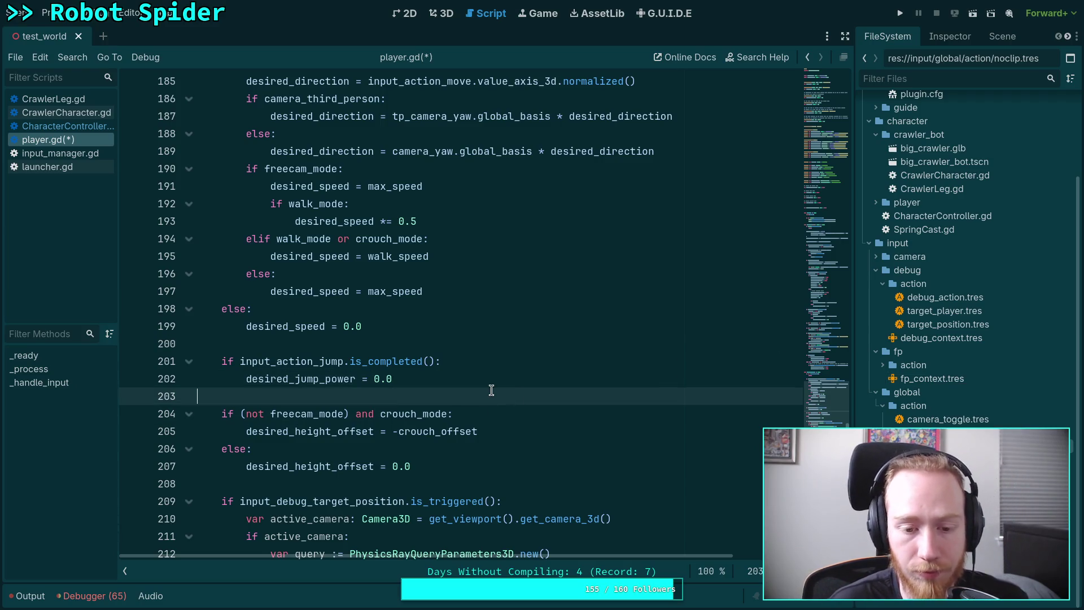
{"action": "scroll", "coordinate": [491, 391], "scroll_direction": "down", "scroll_amount": 2}
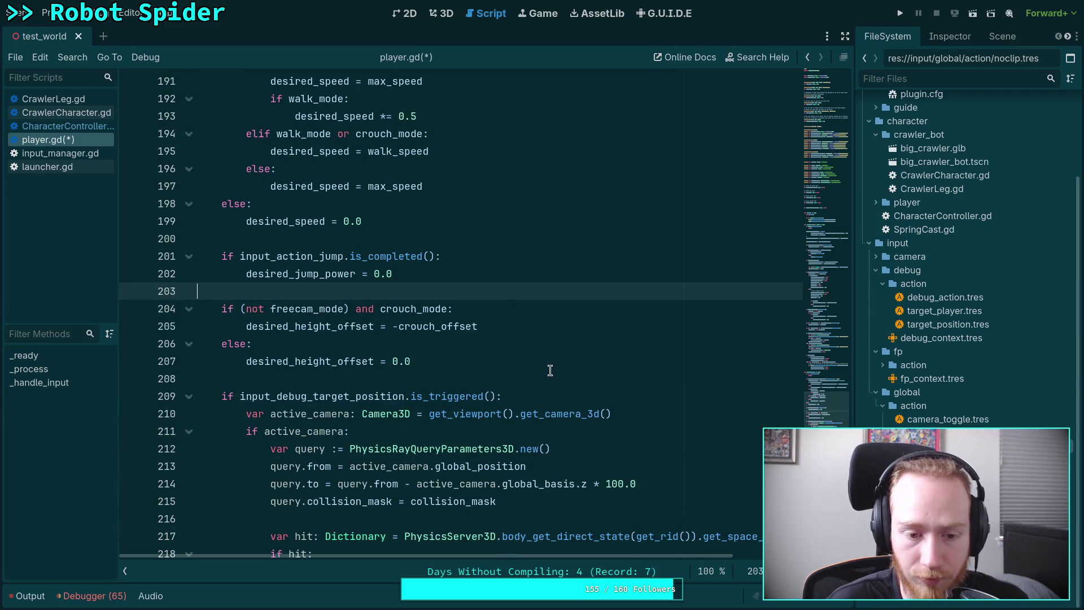
{"action": "left_click", "coordinate": [533, 379]}
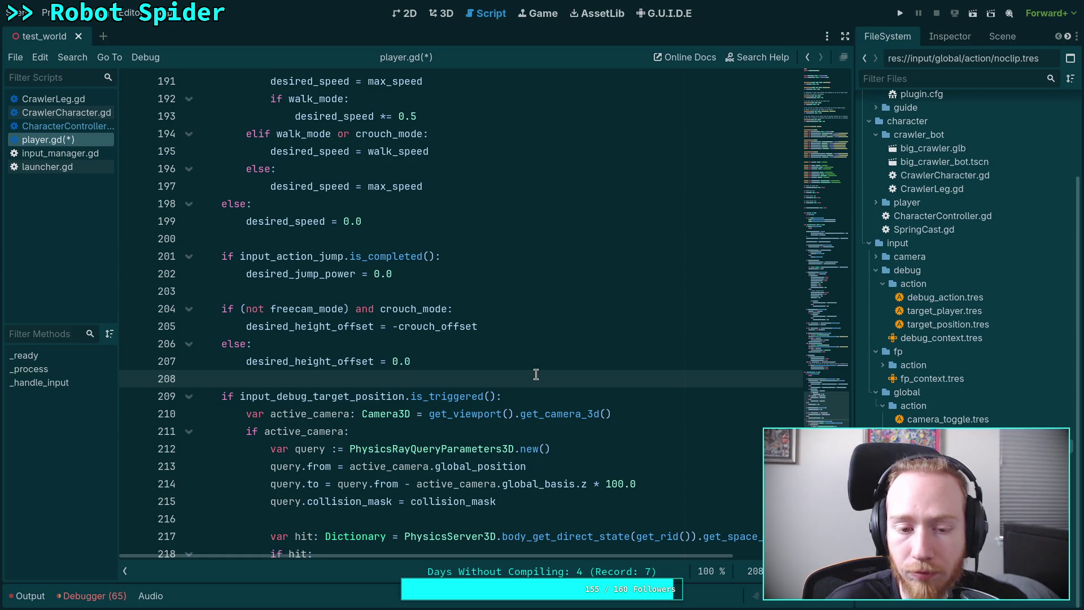
{"action": "scroll", "coordinate": [536, 374], "scroll_direction": "up", "scroll_amount": 1}
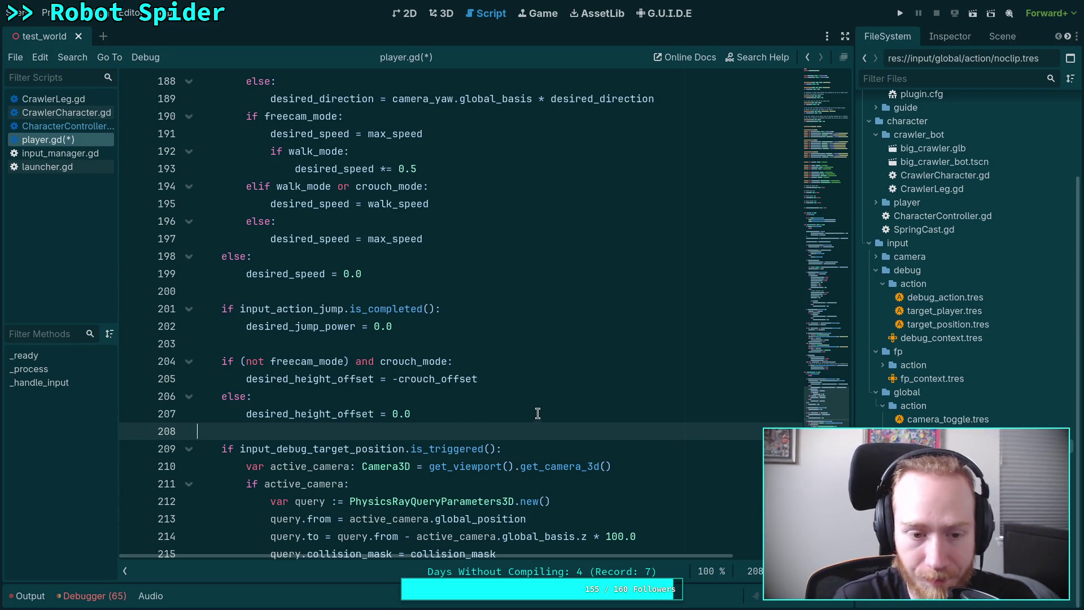
{"action": "left_click", "coordinate": [529, 17]}
{"action": "left_click", "coordinate": [476, 18]}
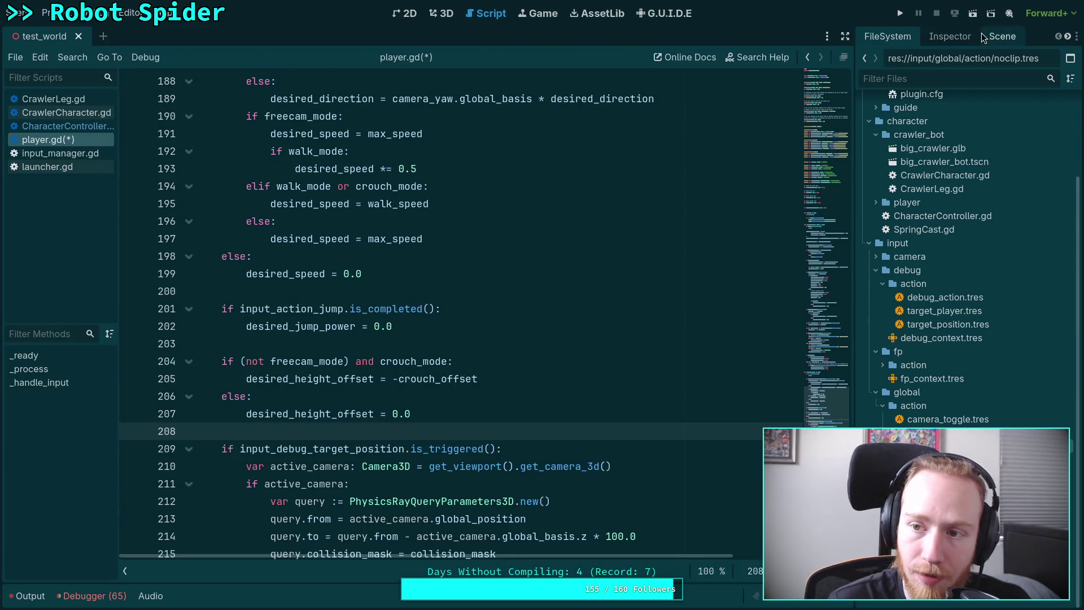
{"action": "left_click", "coordinate": [664, 14]}
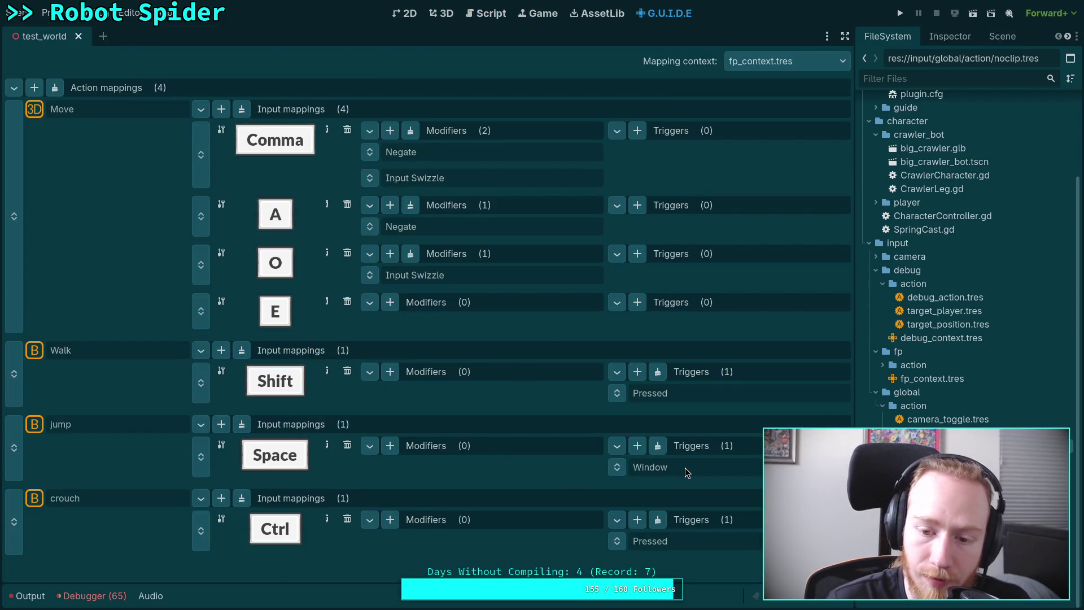
Inspect the jump action's Window trigger and the crouch action's Pressed trigger, then return to FileSystem.
{"action": "left_click", "coordinate": [947, 38]}
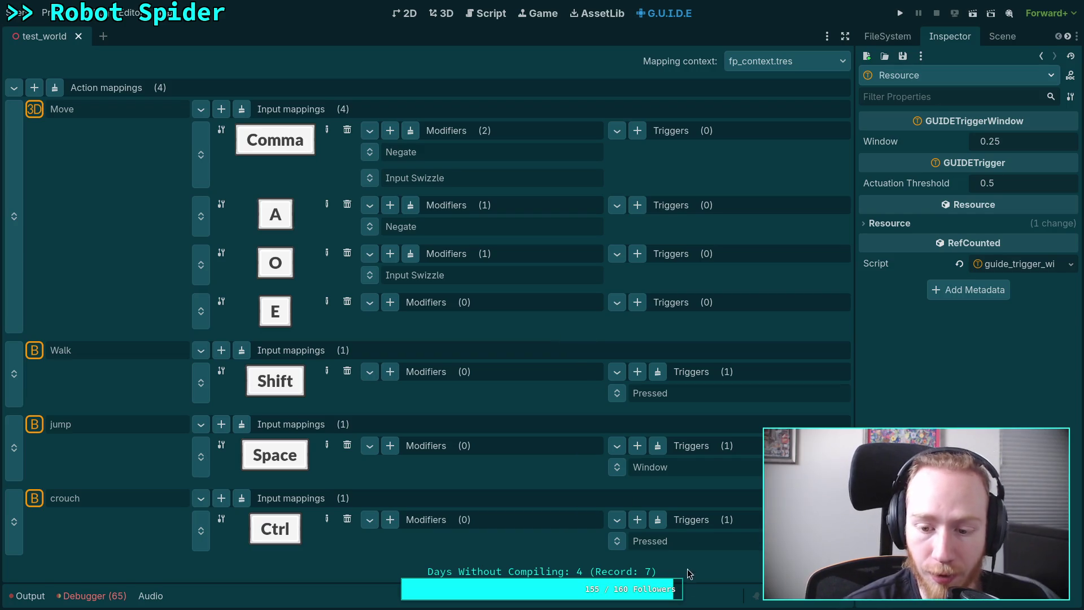
{"action": "left_click", "coordinate": [700, 543]}
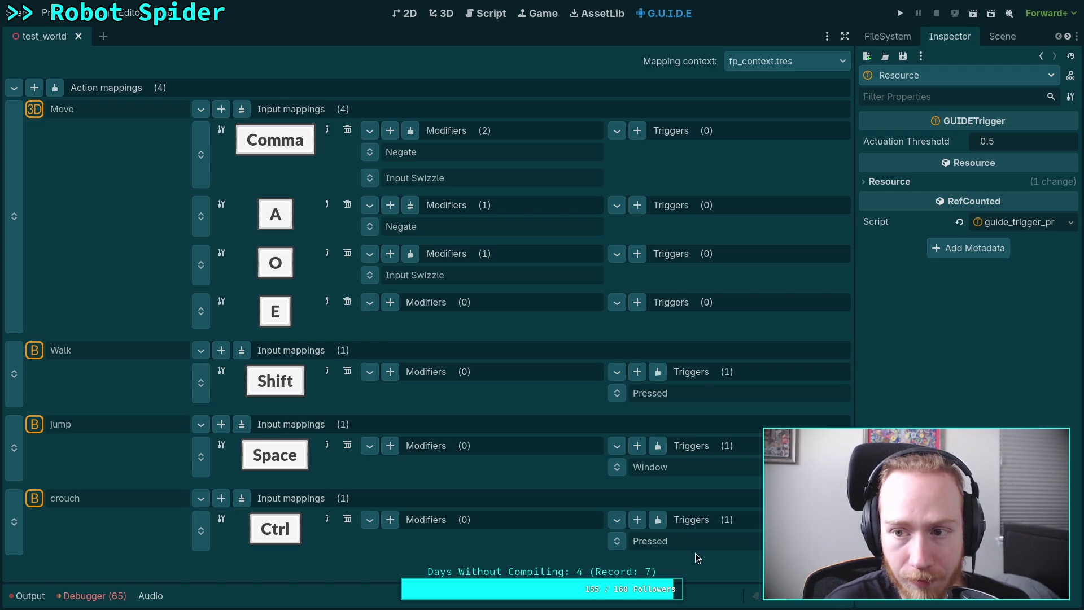
{"action": "left_click", "coordinate": [888, 36]}
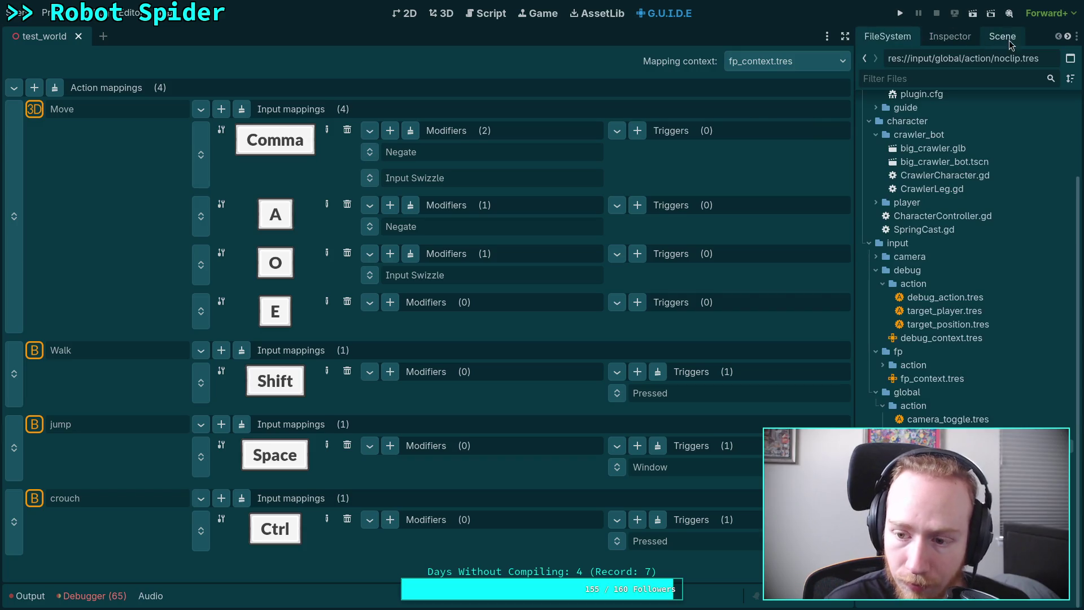
Browse the input folders, select the fp folder and bring up its context menu.
{"action": "left_click", "coordinate": [876, 257]}
{"action": "left_click", "coordinate": [876, 257]}
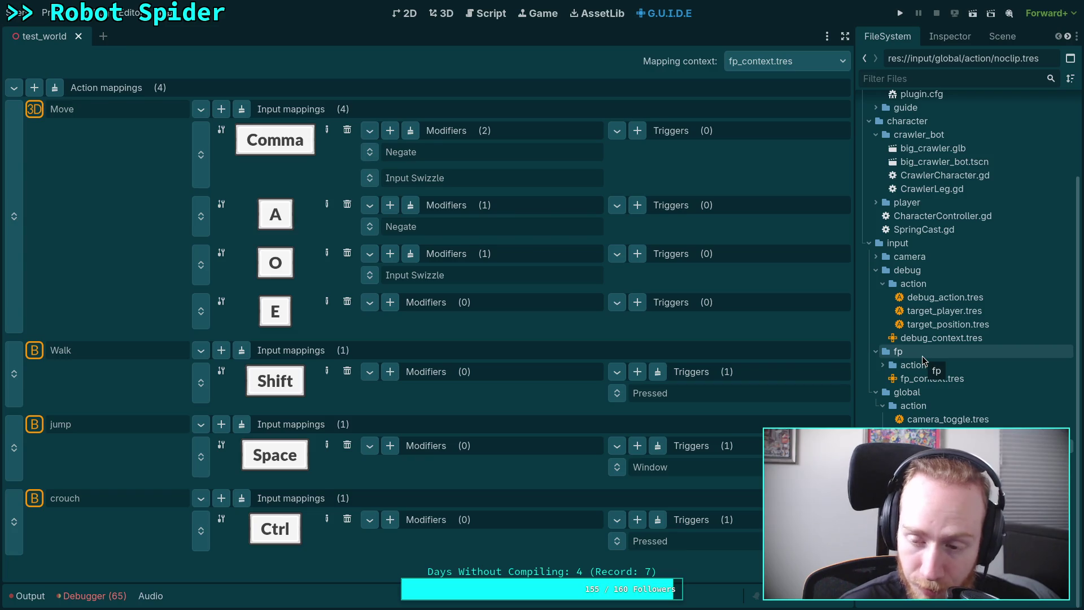
{"action": "left_click", "coordinate": [920, 354]}
{"action": "left_click", "coordinate": [884, 365]}
{"action": "left_click", "coordinate": [883, 366]}
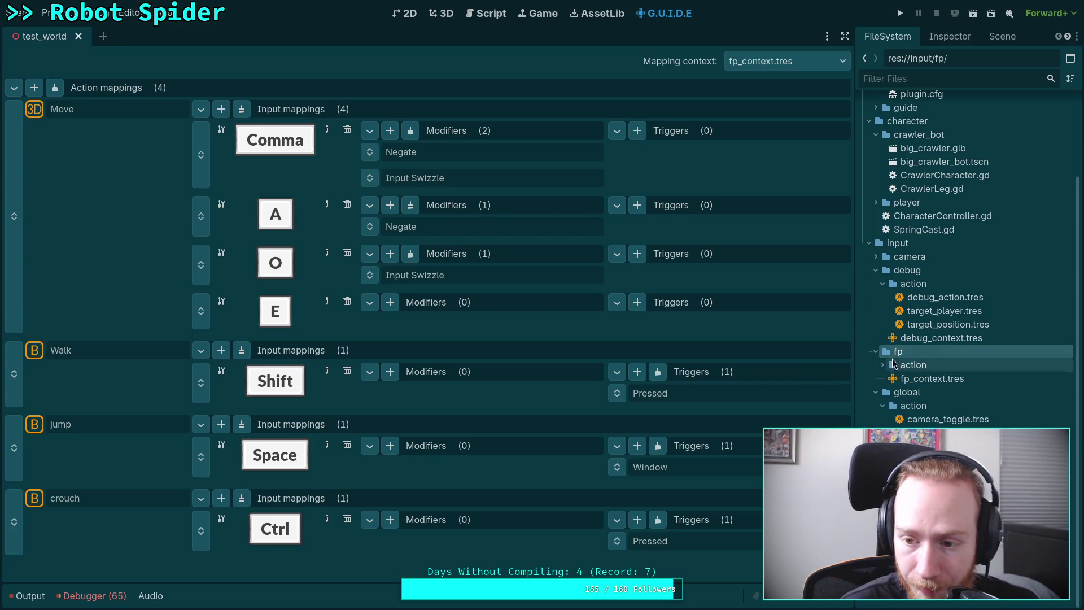
{"action": "right_click", "coordinate": [895, 352]}
Create a new GUIDEMappingContext resource in the fp folder, saved as fly_context.tres.
{"action": "mouse_move", "coordinate": [939, 364]}
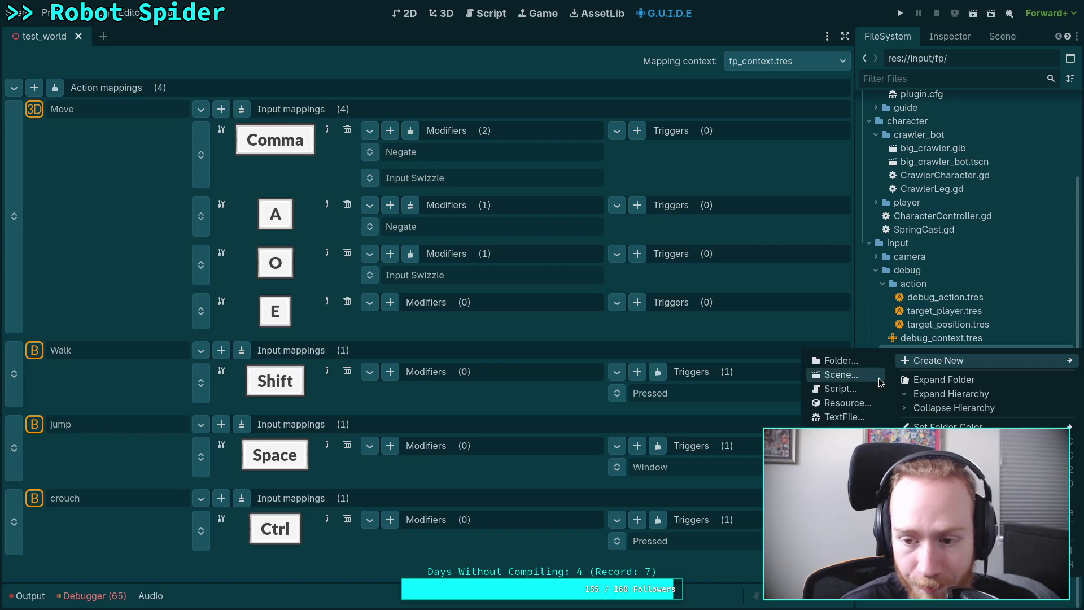
{"action": "left_click", "coordinate": [833, 404]}
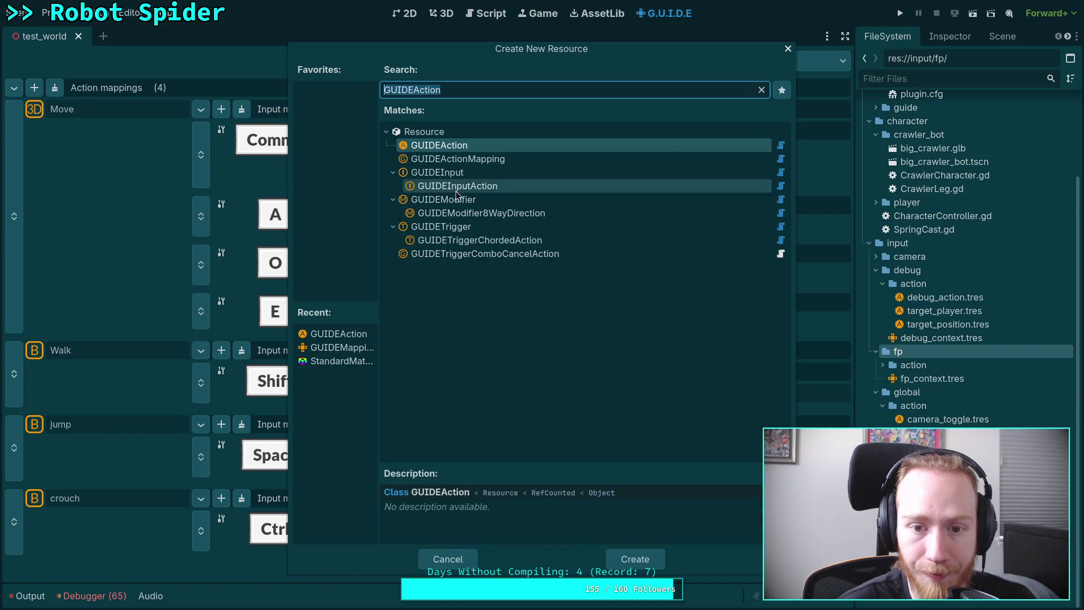
{"action": "left_click", "coordinate": [350, 350]}
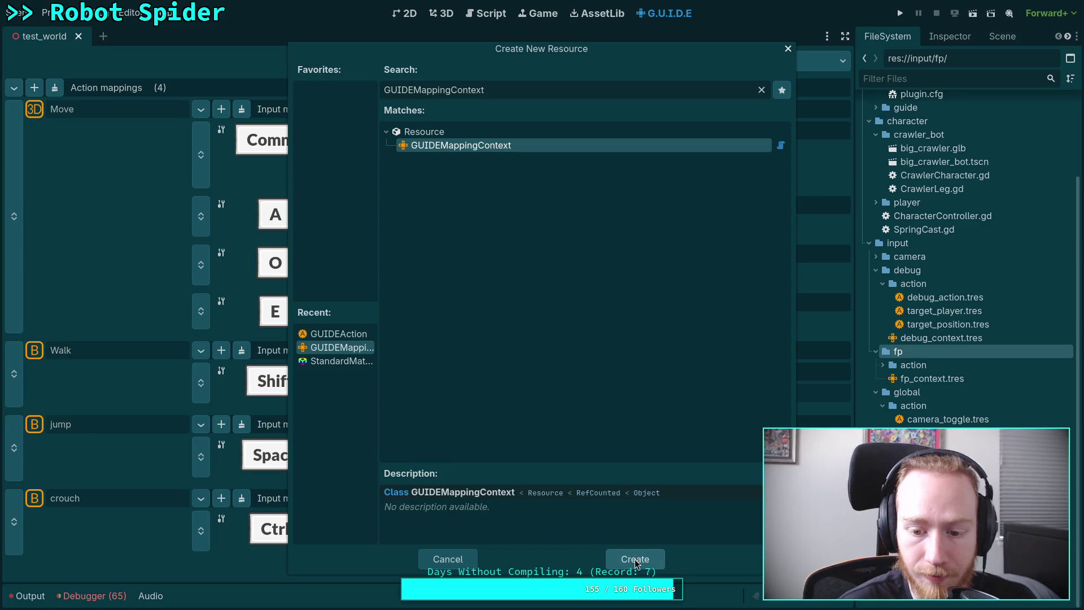
{"action": "left_click", "coordinate": [635, 560]}
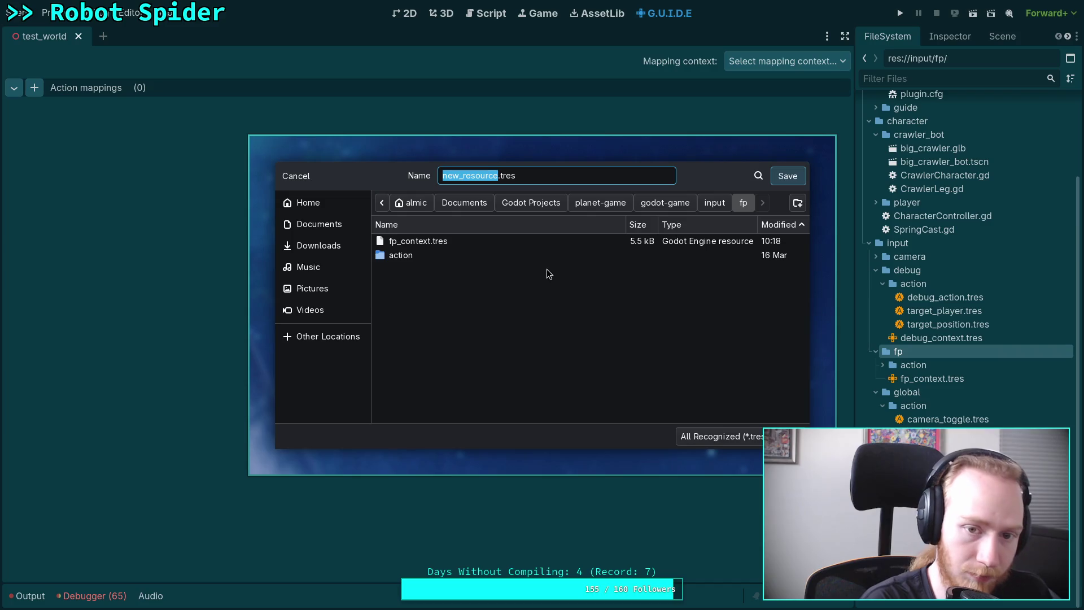
{"action": "type", "text": "fly_context"}
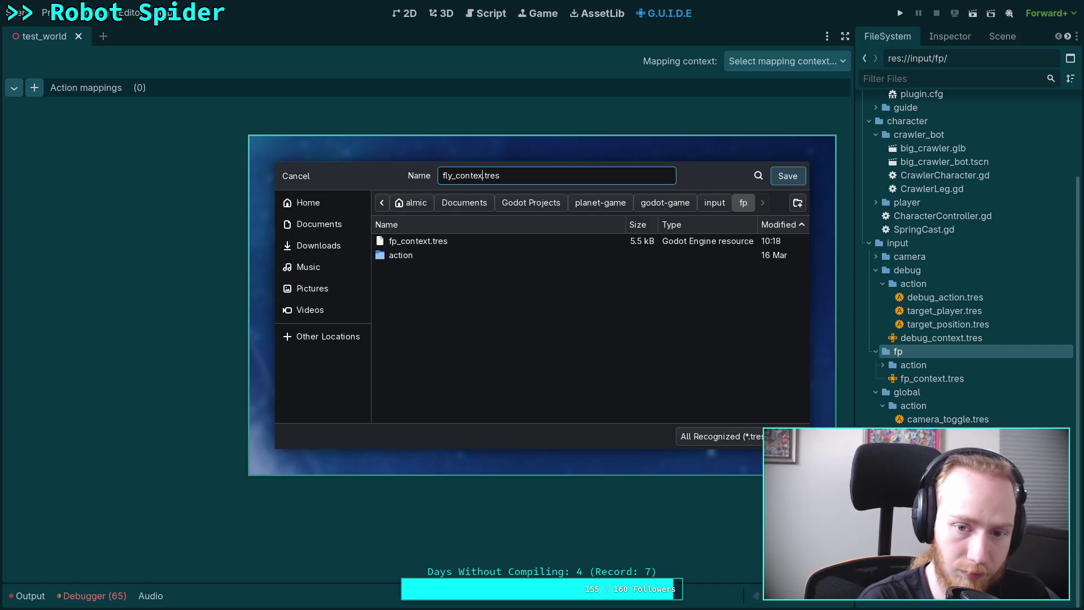
{"action": "key", "text": "Return"}
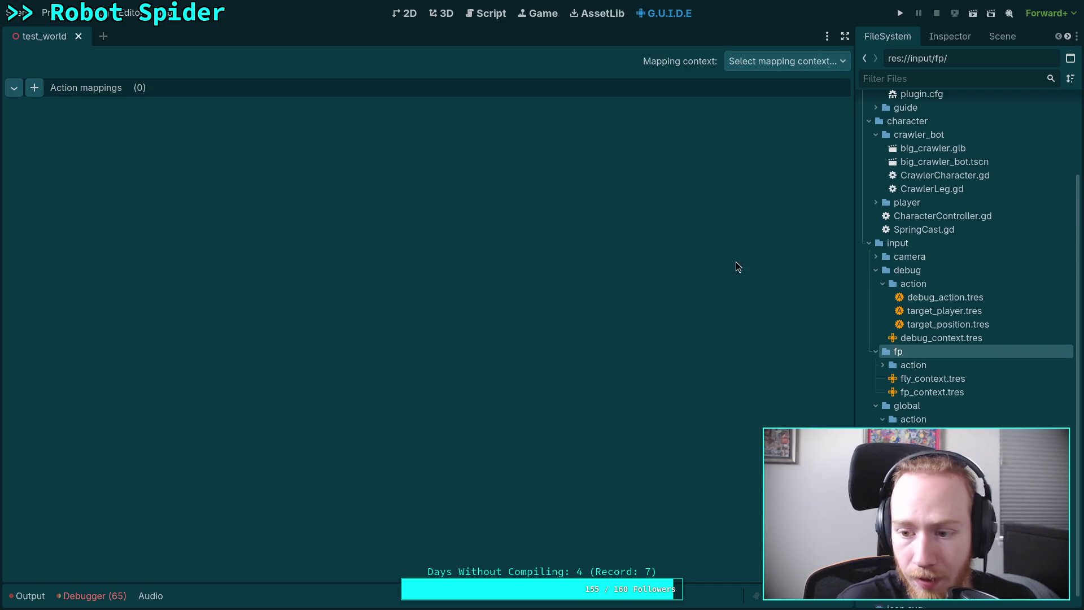
Rename it to free_context.tres, open it, and add one empty action mapping.
{"action": "left_click", "coordinate": [952, 379]}
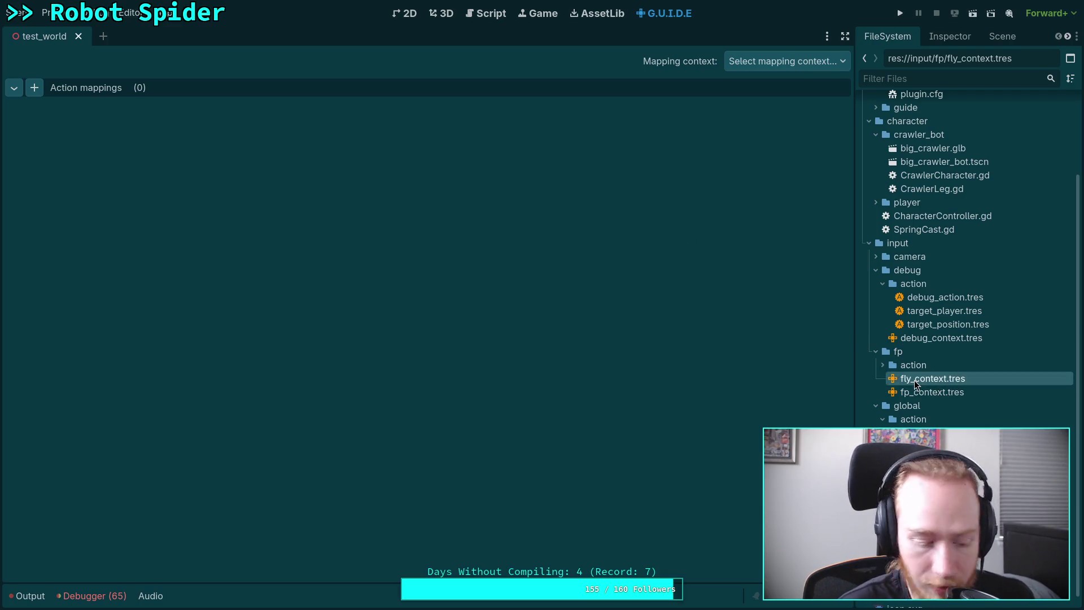
{"action": "key", "text": "F2"}
{"action": "left_click", "coordinate": [915, 378]}
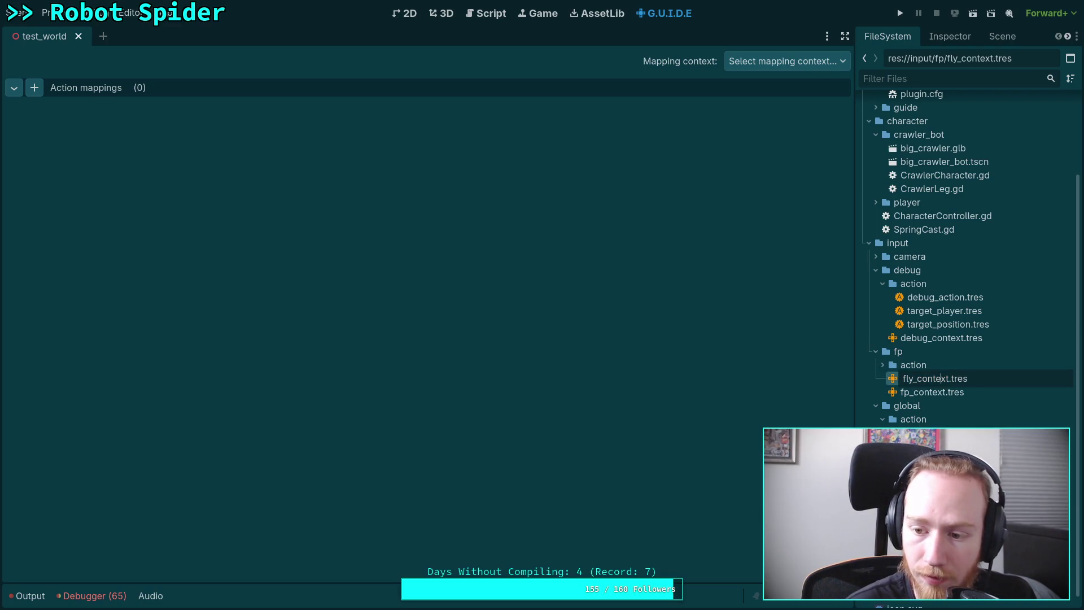
{"action": "key", "text": "BackSpace"}
{"action": "key", "text": "BackSpace"}
{"action": "type", "text": "ree"}
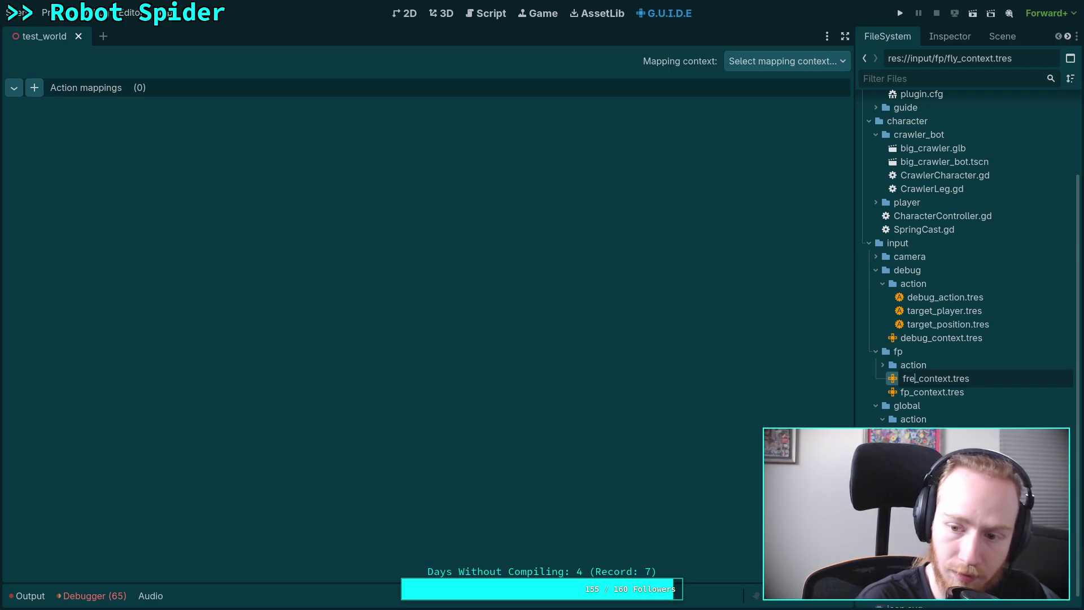
{"action": "key", "text": "Return"}
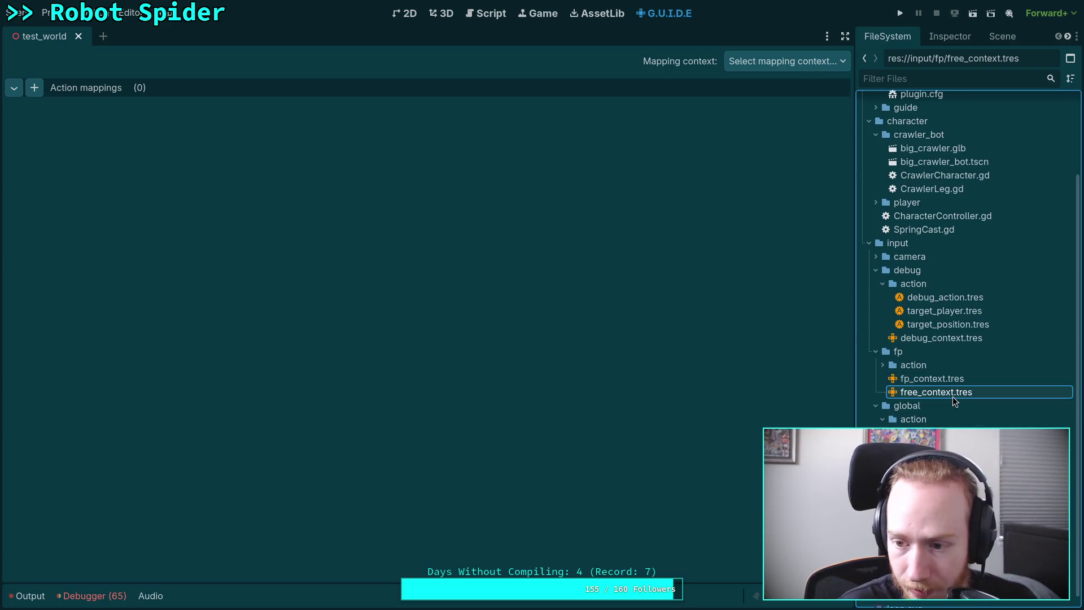
{"action": "double_click", "coordinate": [953, 394]}
{"action": "left_click", "coordinate": [35, 88]}
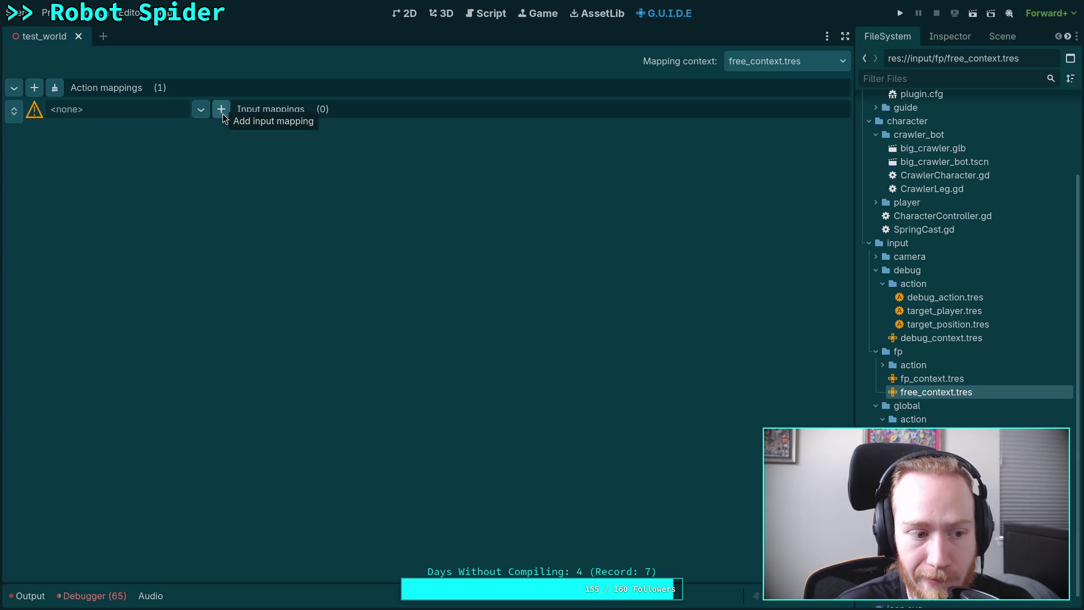
{"action": "left_click", "coordinate": [931, 378]}
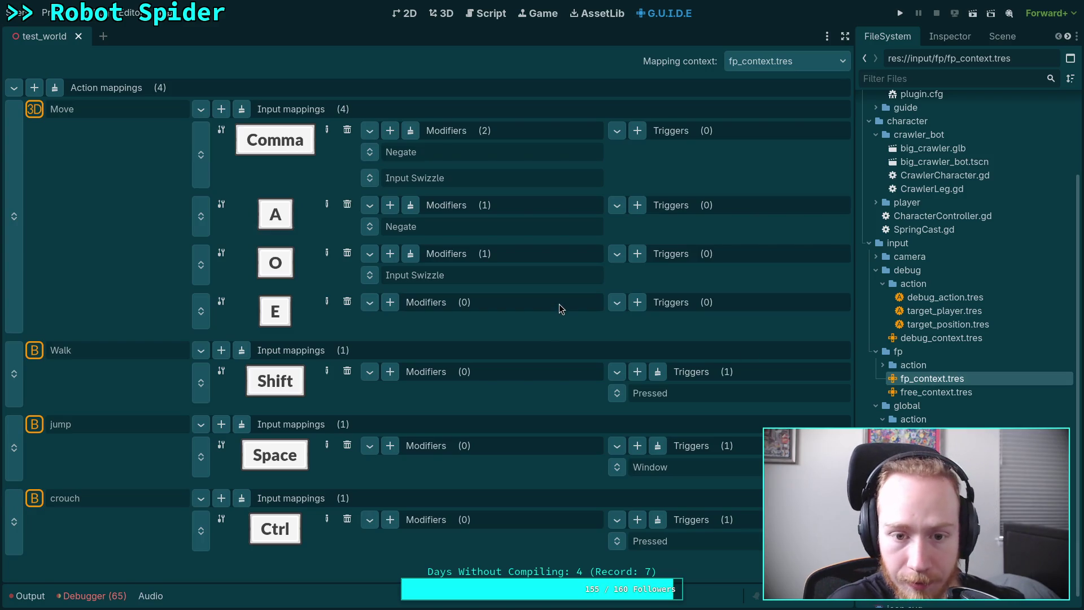
{"action": "left_click", "coordinate": [200, 109]}
{"action": "left_click", "coordinate": [201, 109]}
{"action": "right_click", "coordinate": [23, 177]}
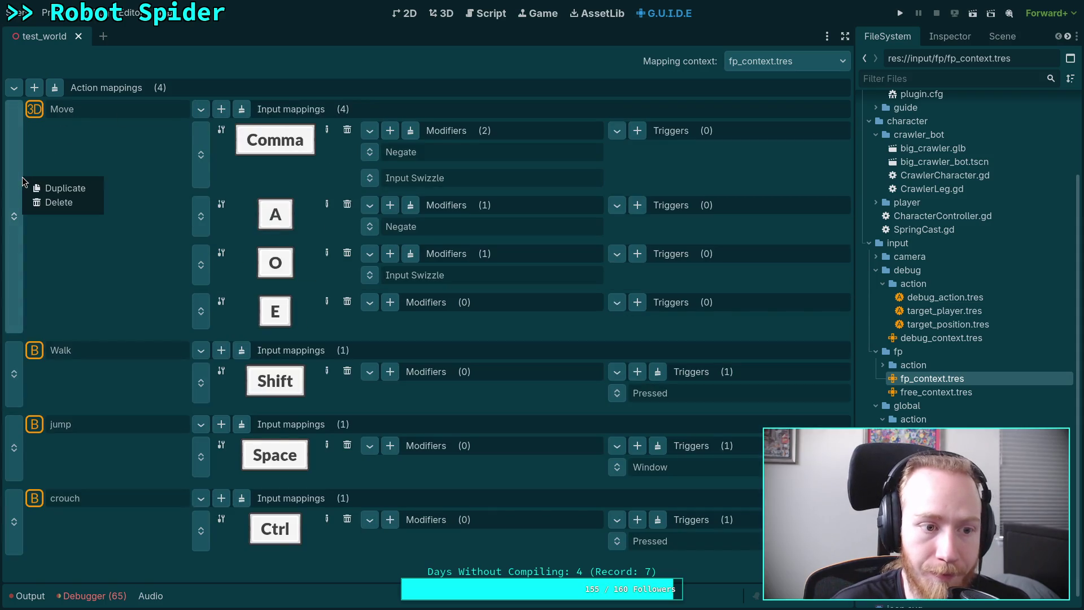
{"action": "left_click", "coordinate": [67, 192]}
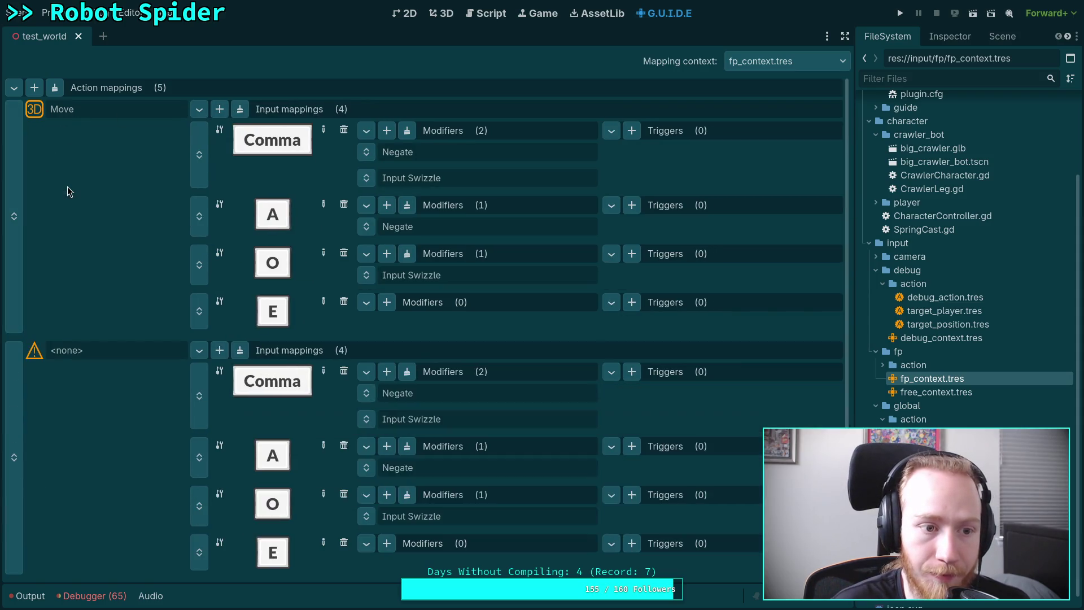
{"action": "right_click", "coordinate": [14, 377]}
{"action": "left_click", "coordinate": [36, 399]}
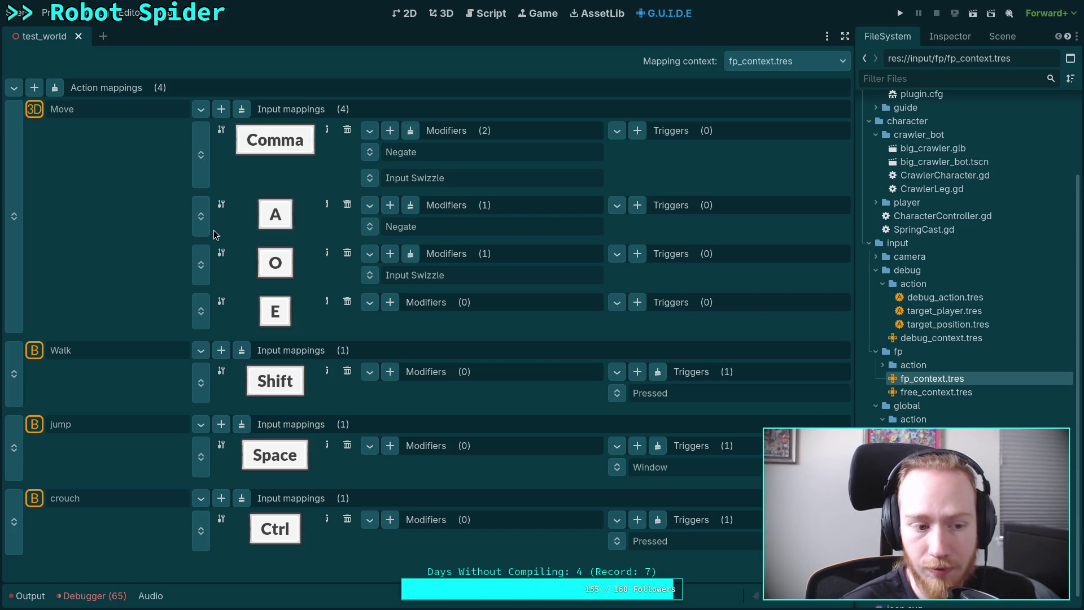
{"action": "left_click", "coordinate": [951, 396]}
{"action": "right_click", "coordinate": [947, 397]}
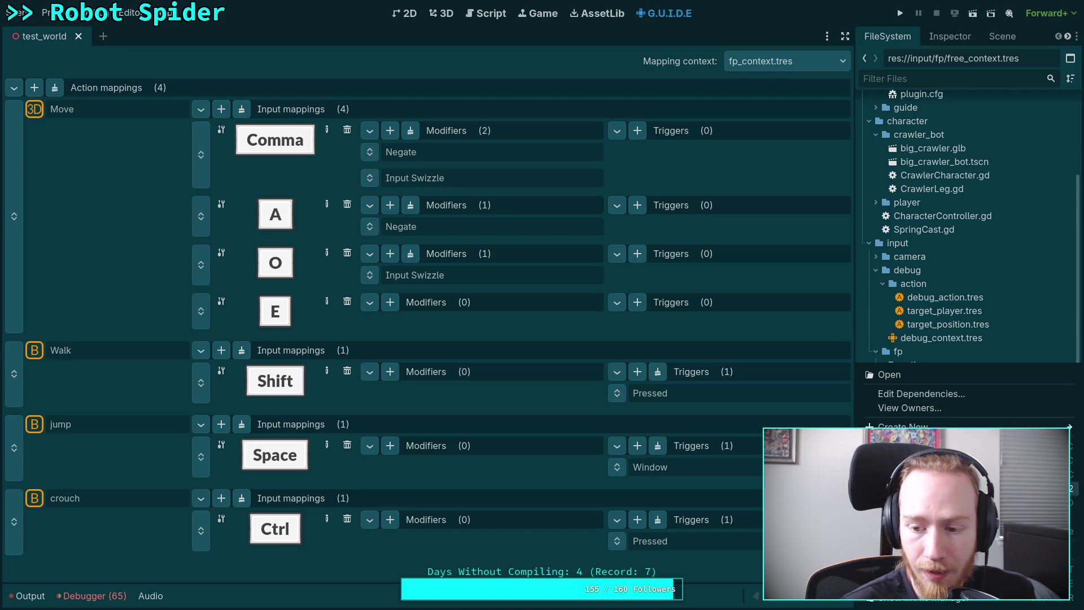
{"action": "left_click", "coordinate": [915, 531]}
{"action": "left_click", "coordinate": [634, 361]}
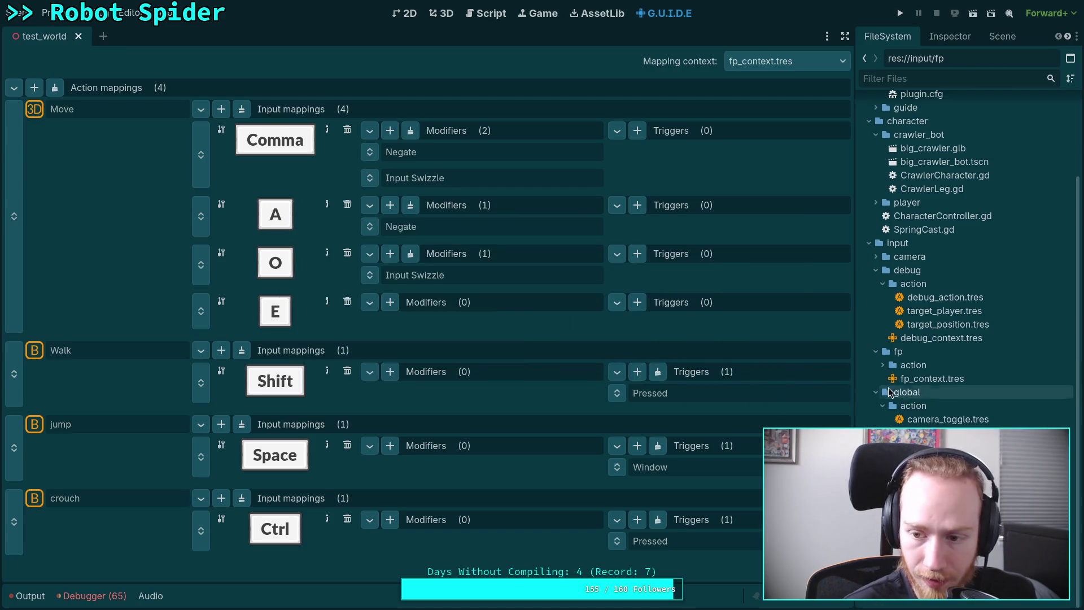
{"action": "right_click", "coordinate": [917, 384]}
{"action": "left_click", "coordinate": [926, 491]}
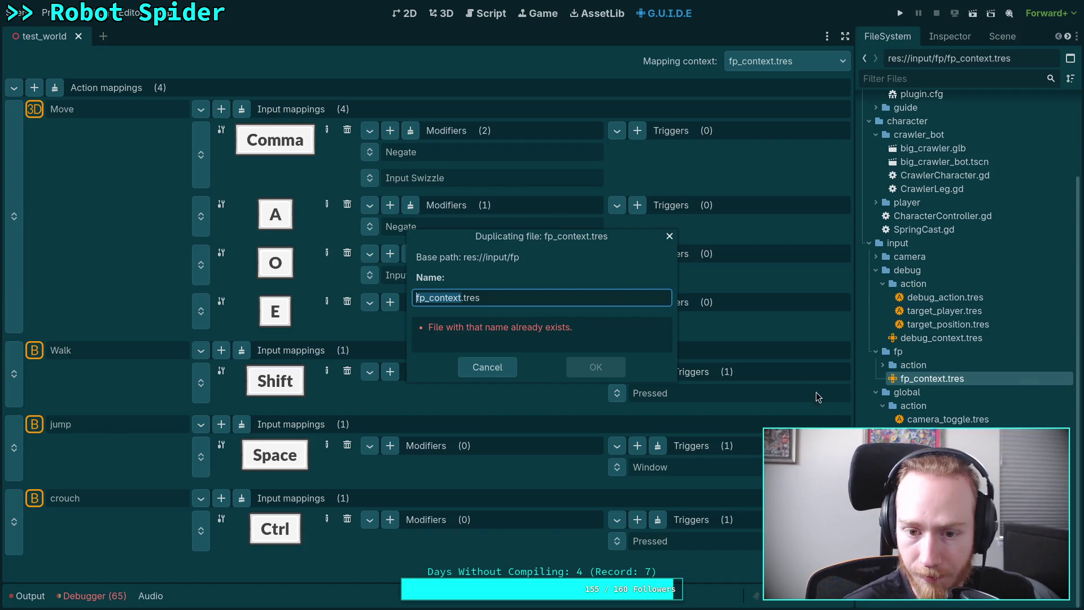
{"action": "type", "text": "free_context"}
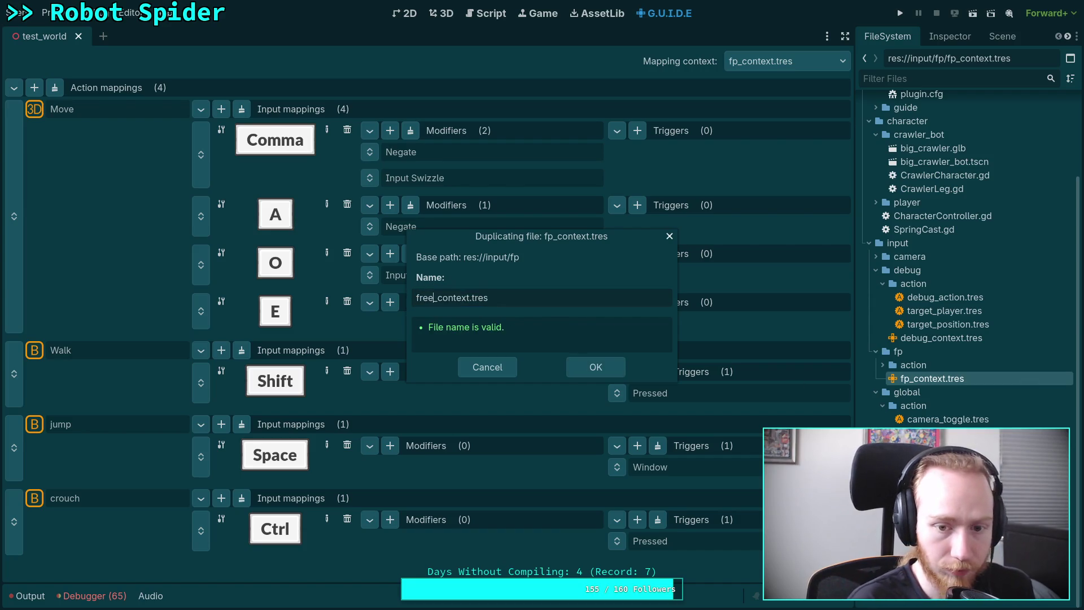
{"action": "key", "text": "Return"}
{"action": "left_click", "coordinate": [937, 393]}
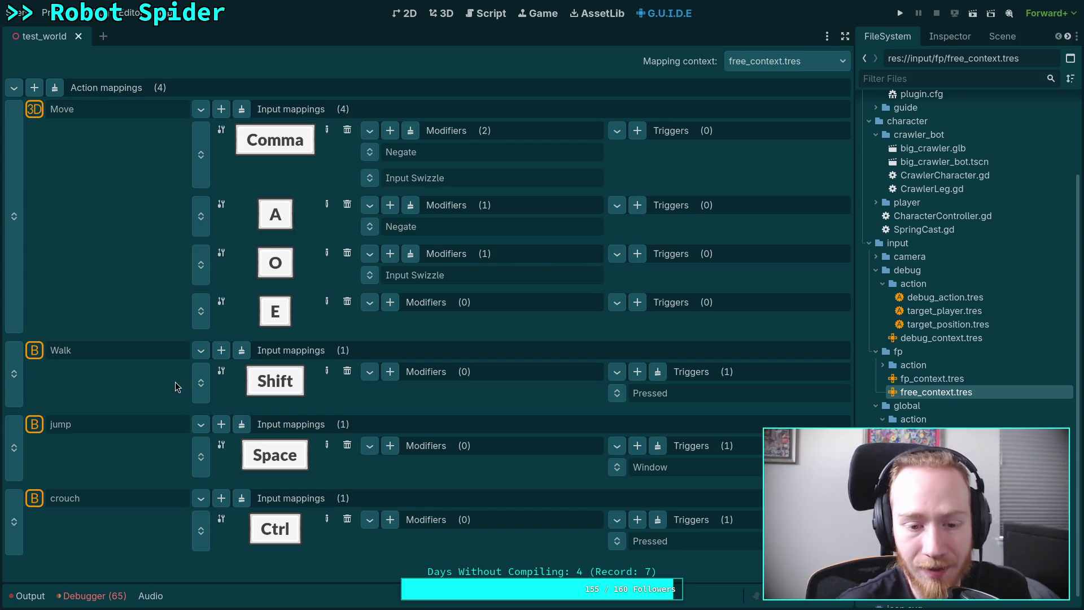
{"action": "right_click", "coordinate": [895, 392]}
{"action": "left_click", "coordinate": [915, 497]}
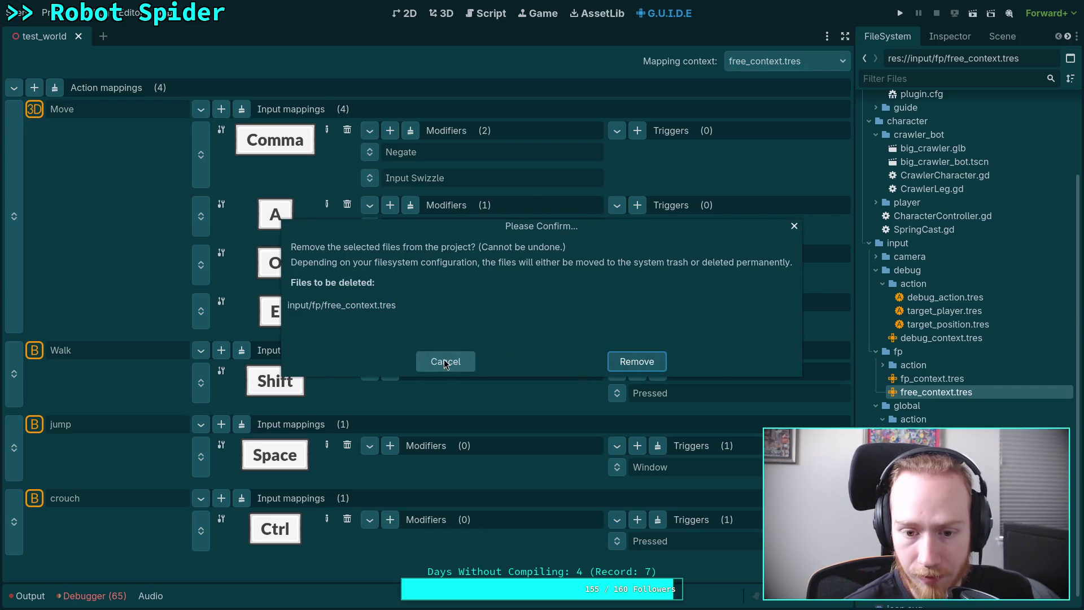
{"action": "left_click", "coordinate": [445, 362]}
{"action": "left_click", "coordinate": [34, 87]}
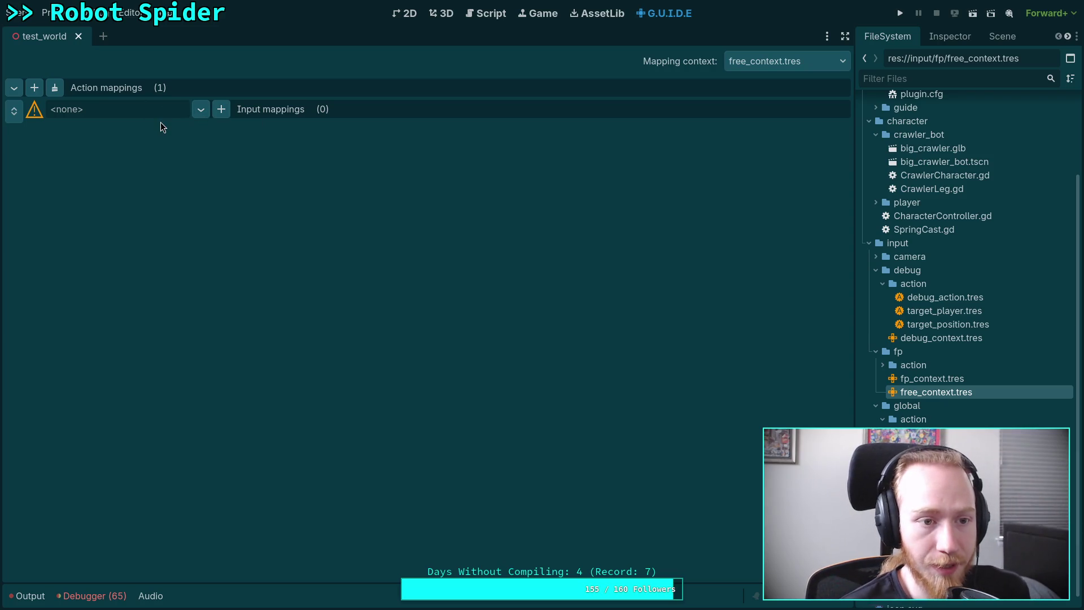
Fill two action mappings with the jump and crouch actions from the fp folder.
{"action": "left_click", "coordinate": [883, 365]}
{"action": "left_click_drag", "start_coordinate": [914, 392], "coordinate": [150, 110]}
{"action": "left_click", "coordinate": [36, 90]}
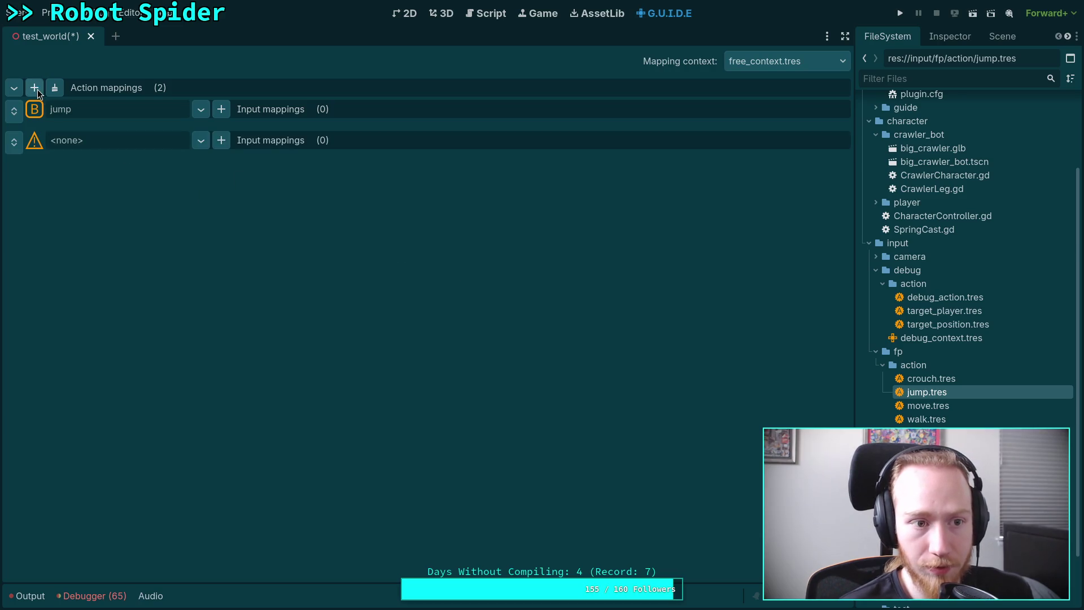
{"action": "mouse_move", "coordinate": [938, 380]}
{"action": "left_mouse_down"}
{"action": "mouse_move", "coordinate": [861, 382]}
{"action": "mouse_move", "coordinate": [102, 141]}
{"action": "left_mouse_up"}
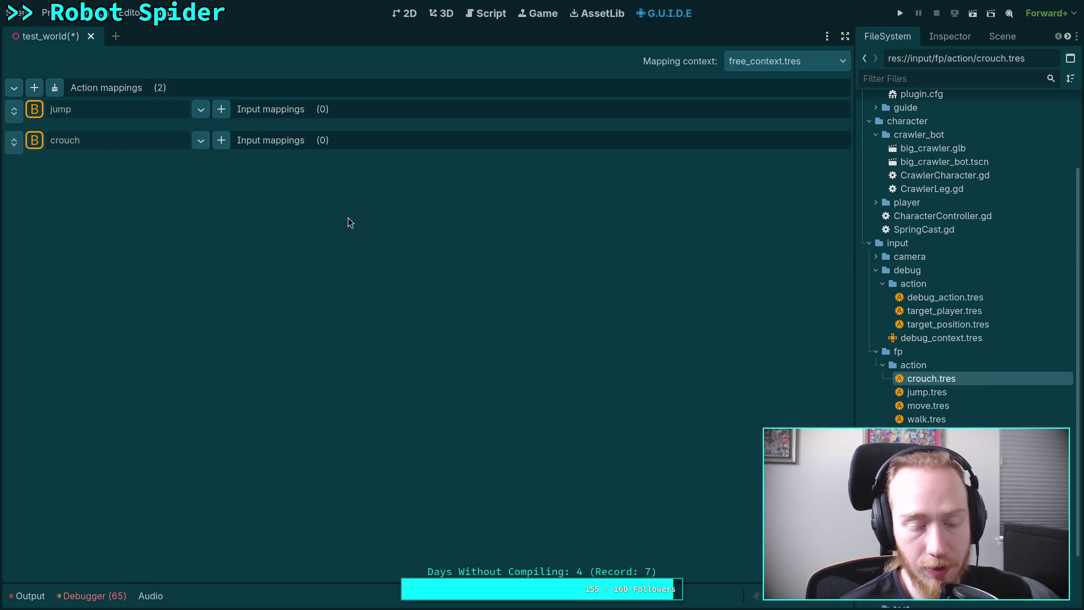
Bind Space to jump and Ctrl to crouch.
{"action": "left_click", "coordinate": [221, 140]}
{"action": "left_click", "coordinate": [328, 130]}
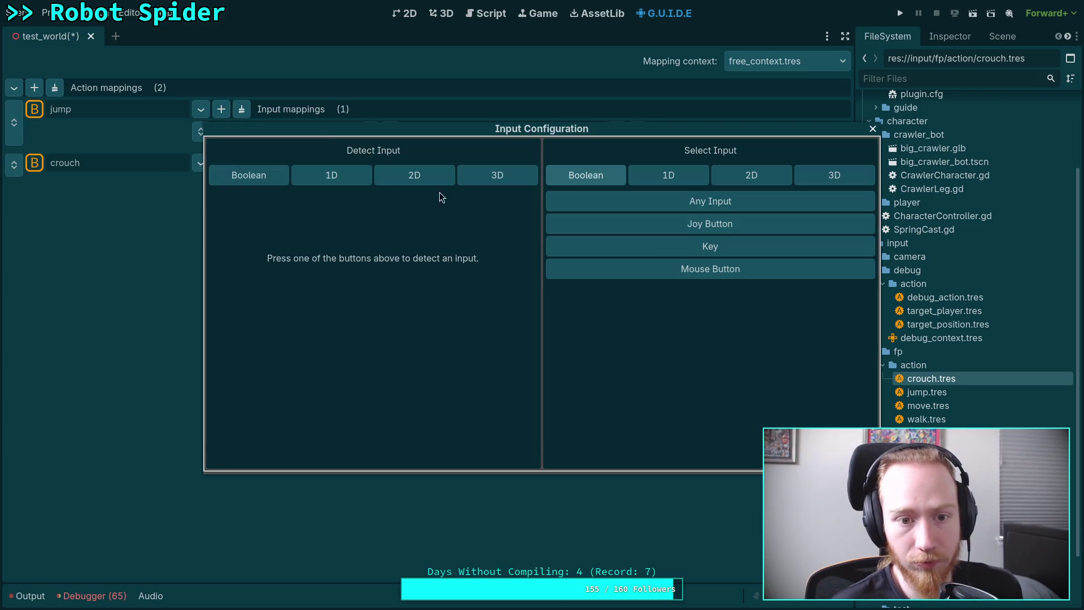
{"action": "left_click", "coordinate": [265, 175]}
{"action": "key", "text": "space"}
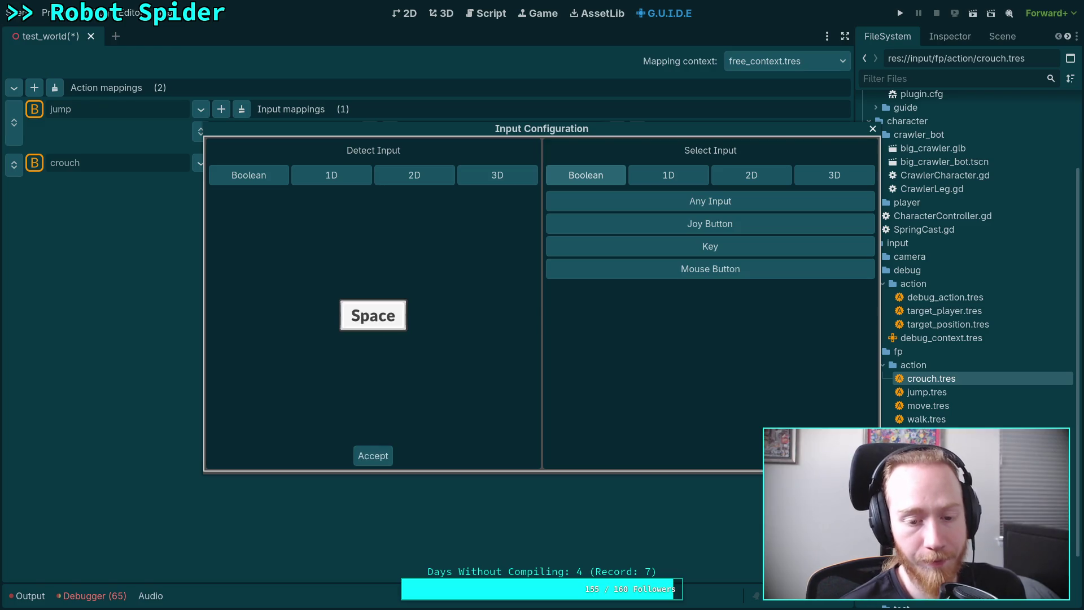
{"action": "left_click", "coordinate": [373, 455]}
{"action": "left_click", "coordinate": [221, 178]}
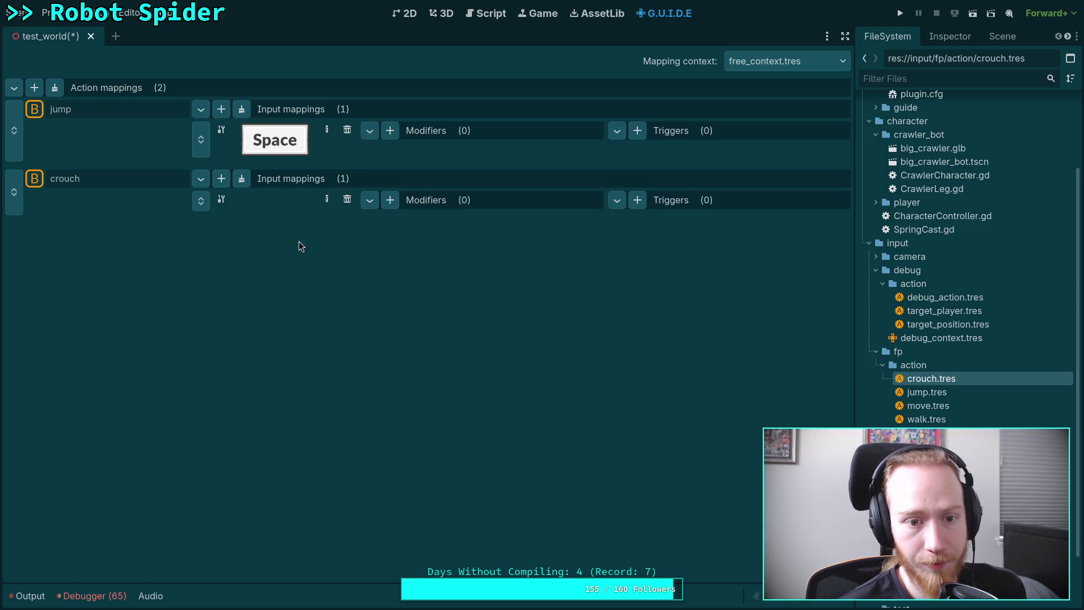
{"action": "left_click", "coordinate": [326, 200]}
{"action": "left_click", "coordinate": [265, 176]}
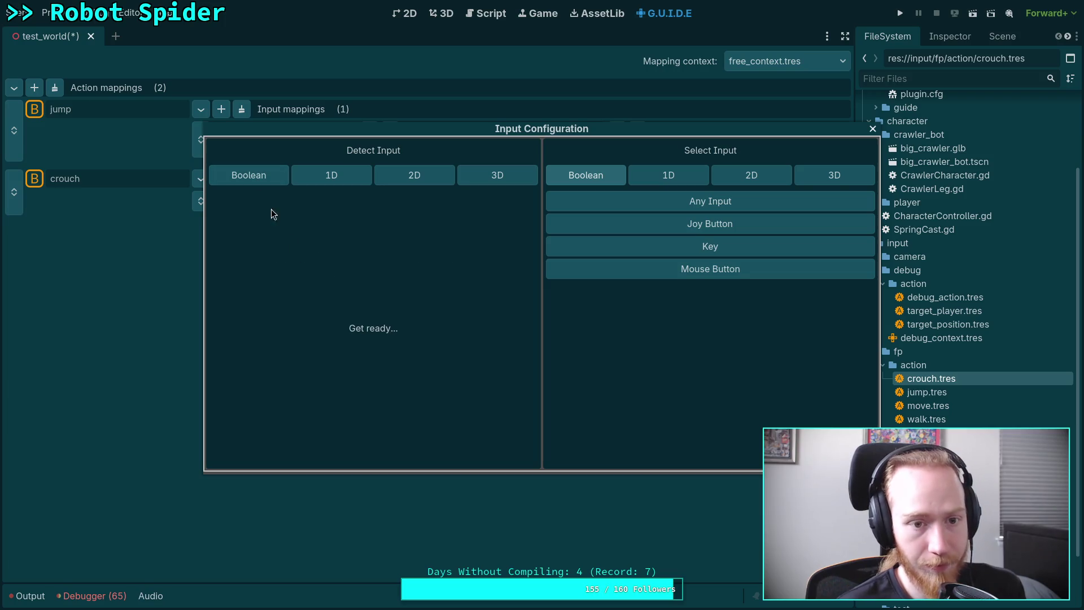
{"action": "key", "text": "ctrl"}
{"action": "left_click", "coordinate": [371, 454]}
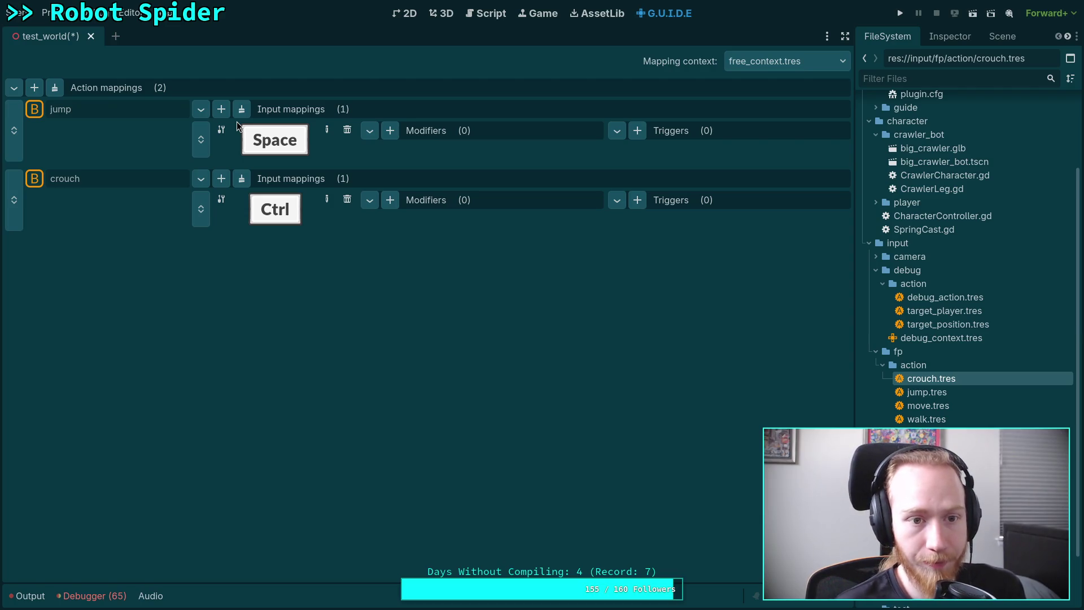
Add Apostrophe as a second jump input and Period as a second crouch input, then save.
{"action": "left_click", "coordinate": [221, 109]}
{"action": "left_click", "coordinate": [328, 164]}
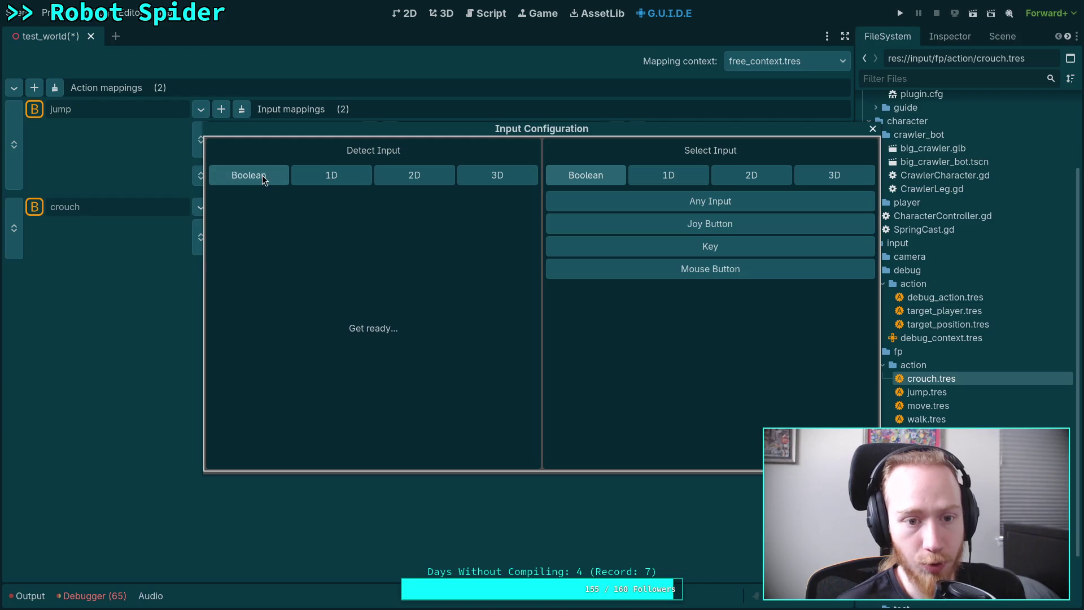
{"action": "key", "text": "apostrophe"}
{"action": "left_click", "coordinate": [373, 453]}
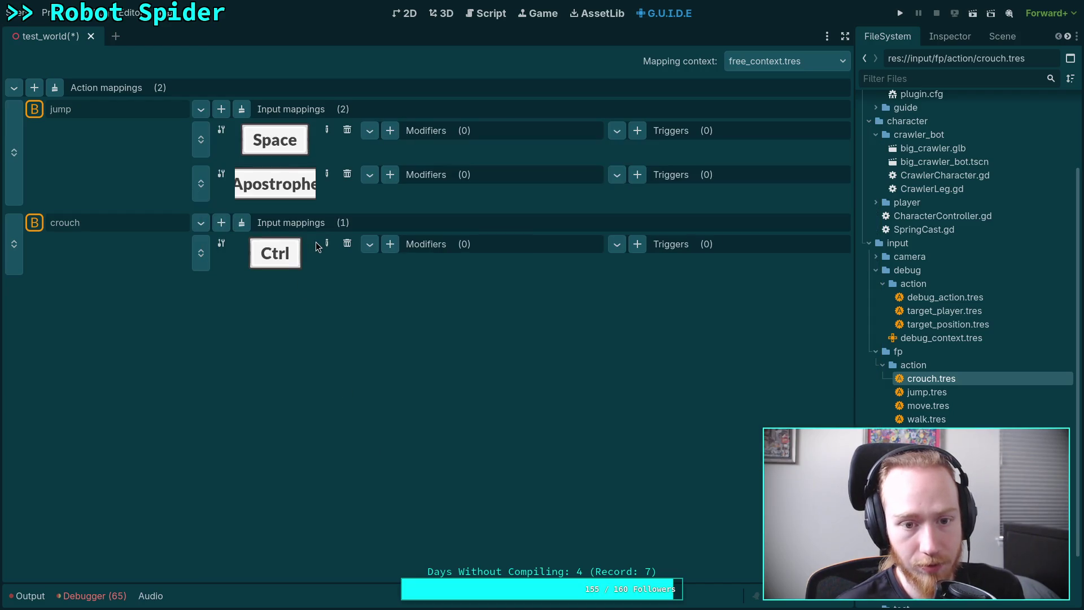
{"action": "left_click", "coordinate": [221, 222]}
{"action": "left_click", "coordinate": [328, 286]}
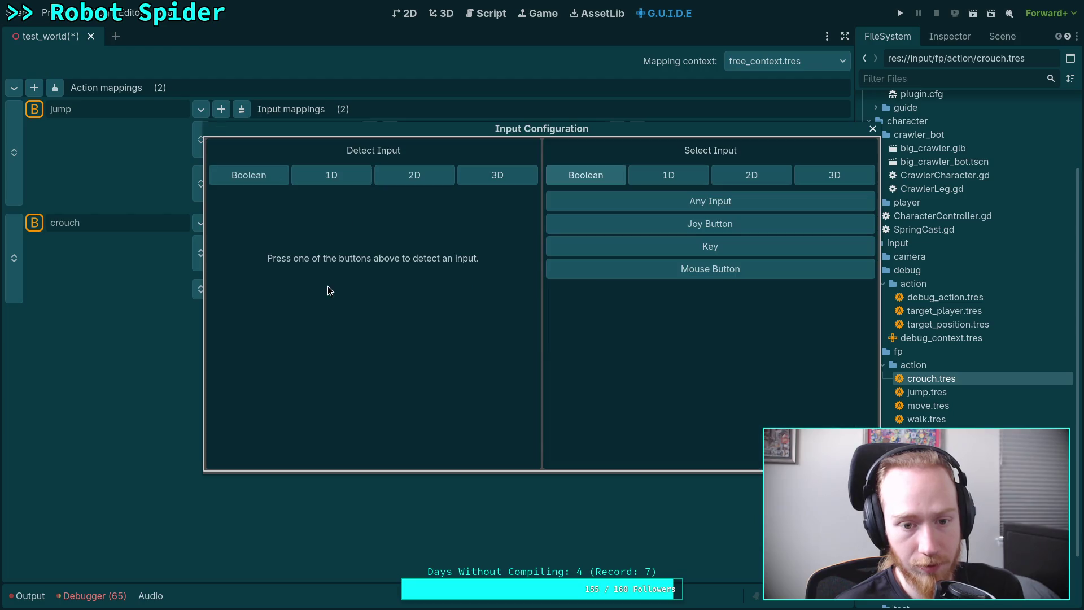
{"action": "left_click", "coordinate": [260, 179]}
{"action": "key", "text": "period"}
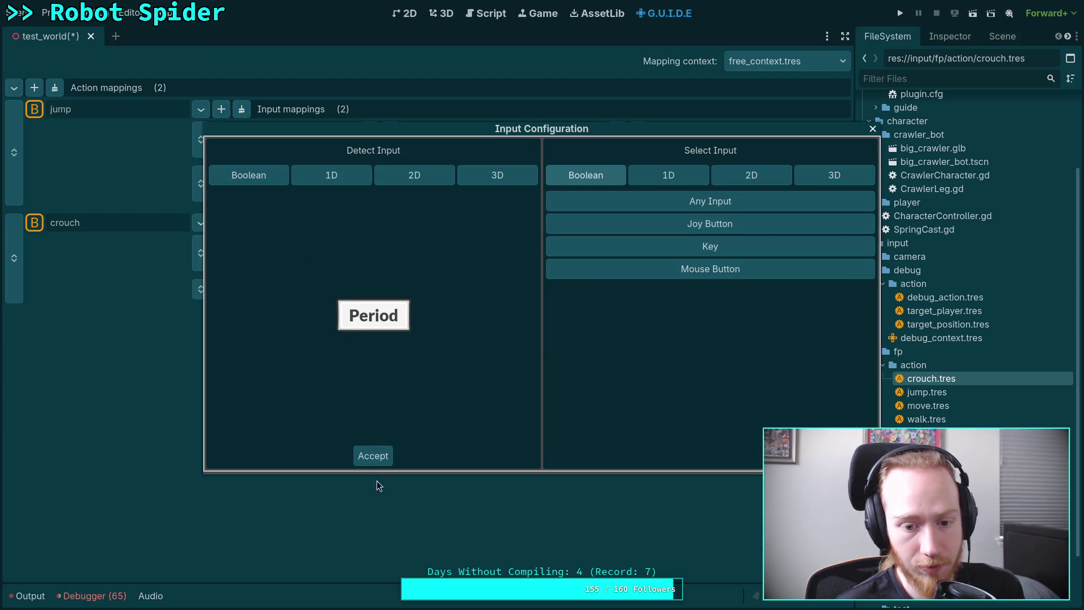
{"action": "left_click", "coordinate": [375, 452]}
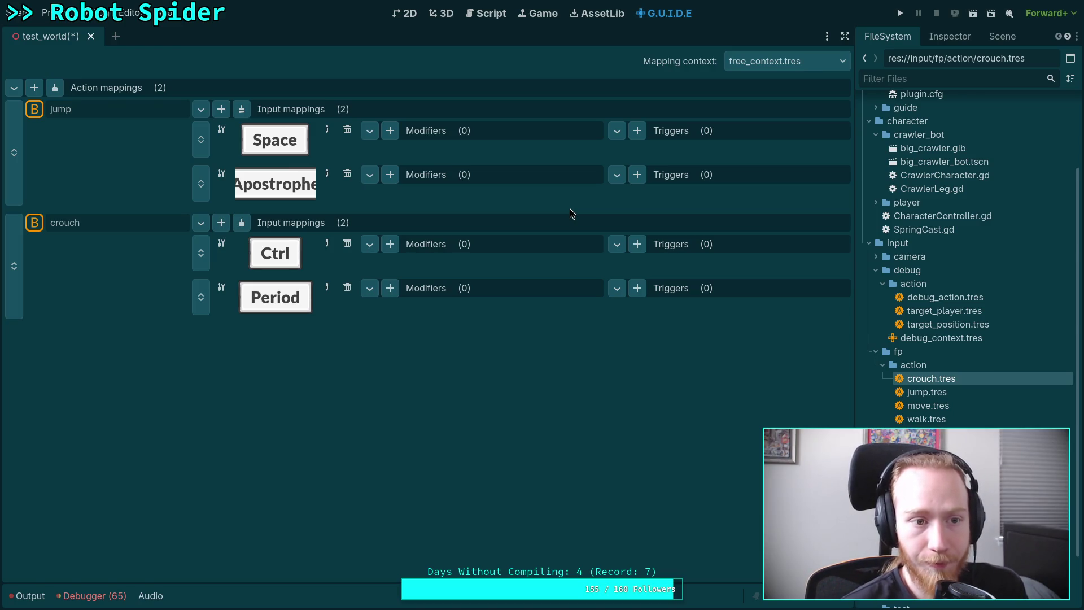
{"action": "key", "text": "ctrl+s"}
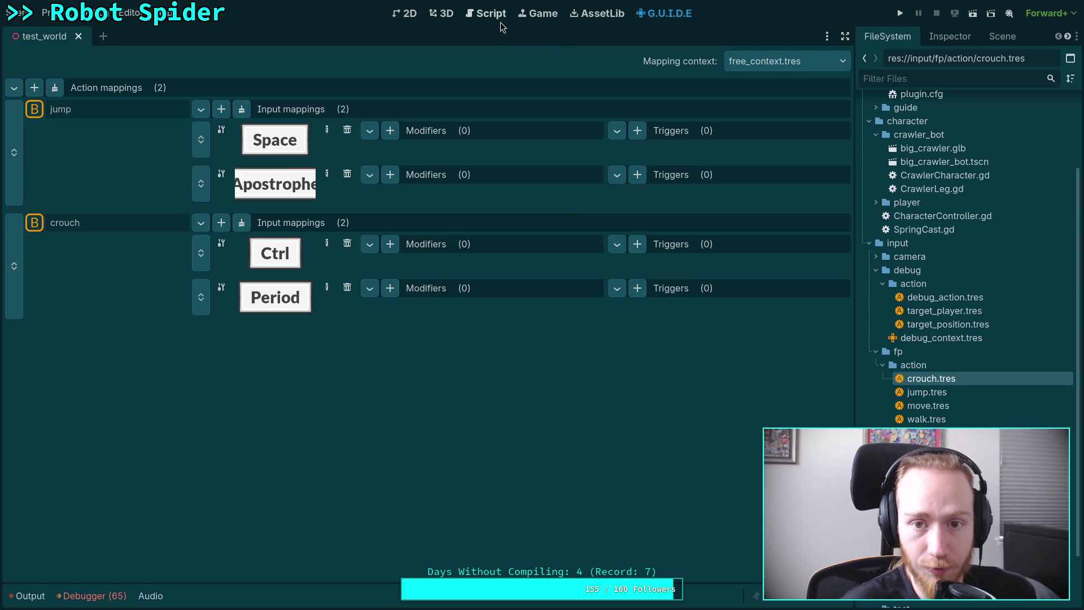
In the Script editor, close launcher.gd and input_manager.gd, dismissing an accidental Save As dialog.
{"action": "scroll", "coordinate": [943, 260], "scroll_direction": "up", "scroll_amount": 3}
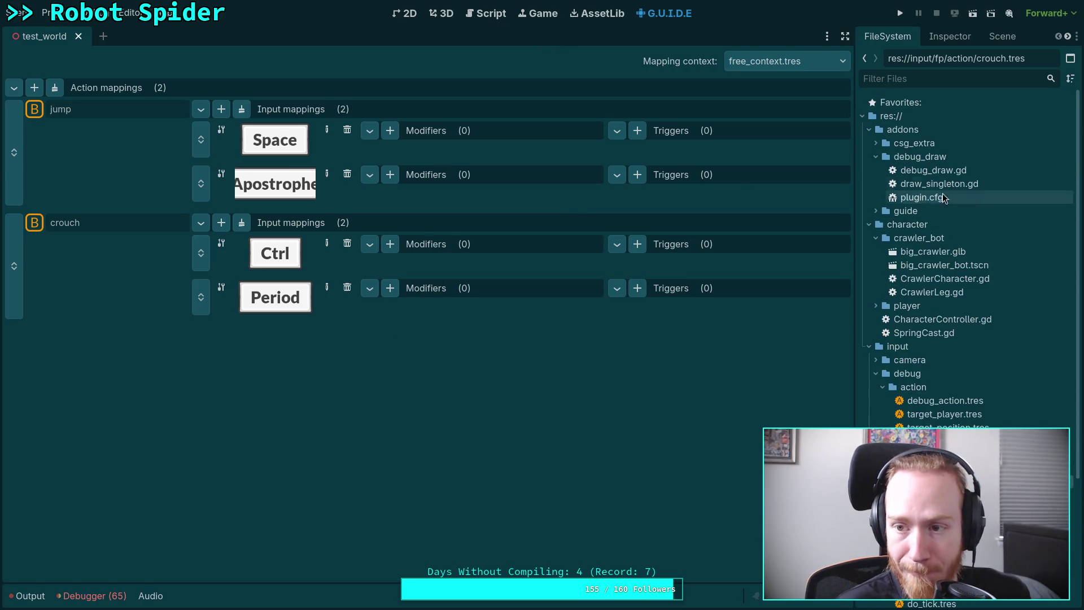
{"action": "left_click", "coordinate": [468, 16]}
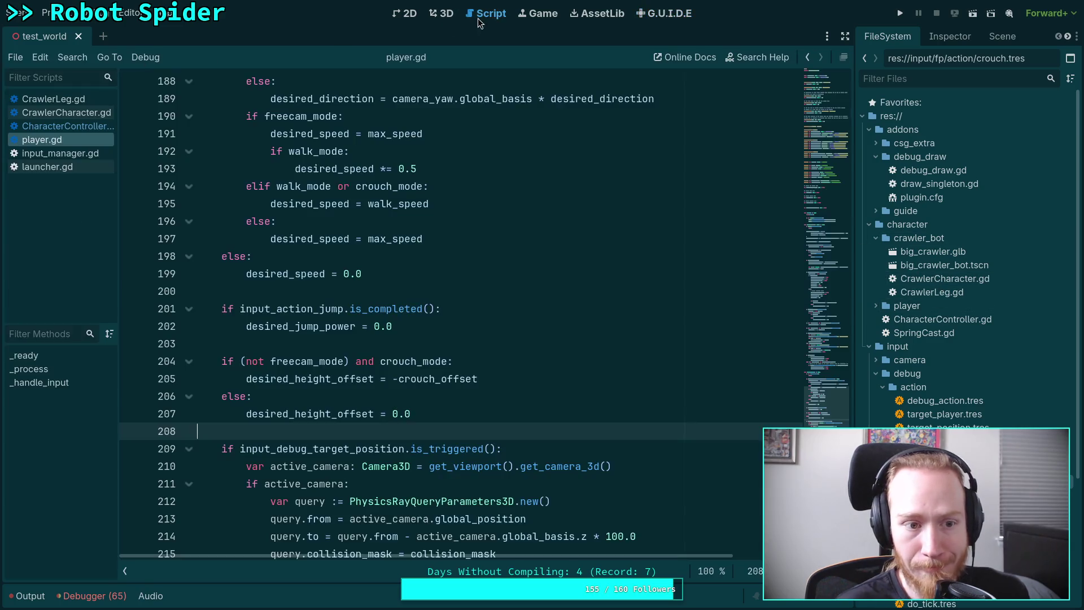
{"action": "left_click", "coordinate": [74, 168]}
{"action": "right_click", "coordinate": [71, 169]}
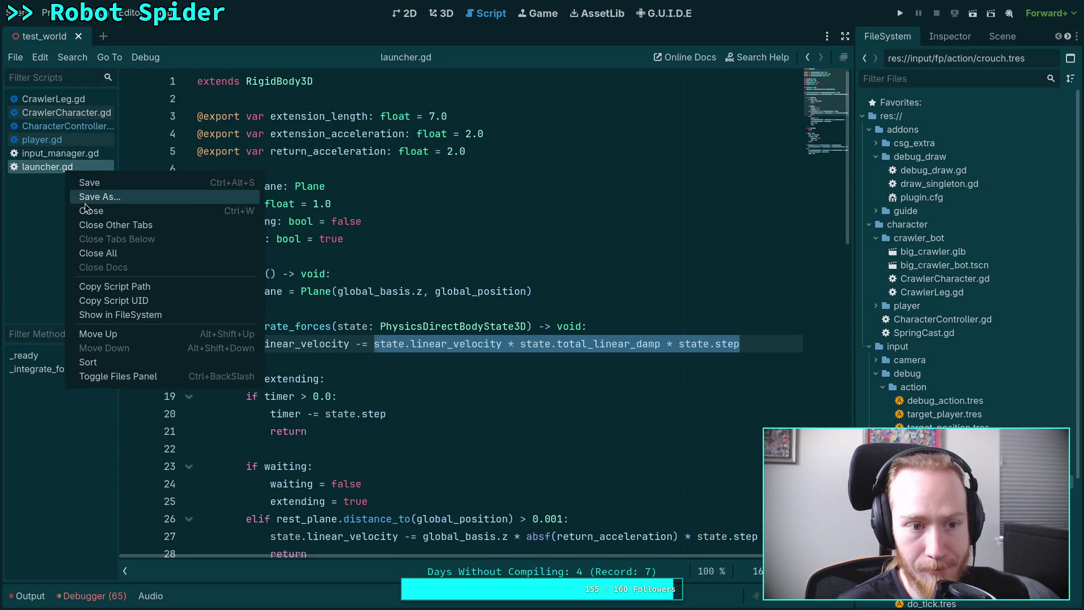
{"action": "left_click", "coordinate": [194, 198]}
{"action": "left_click", "coordinate": [296, 175]}
{"action": "right_click", "coordinate": [40, 168]}
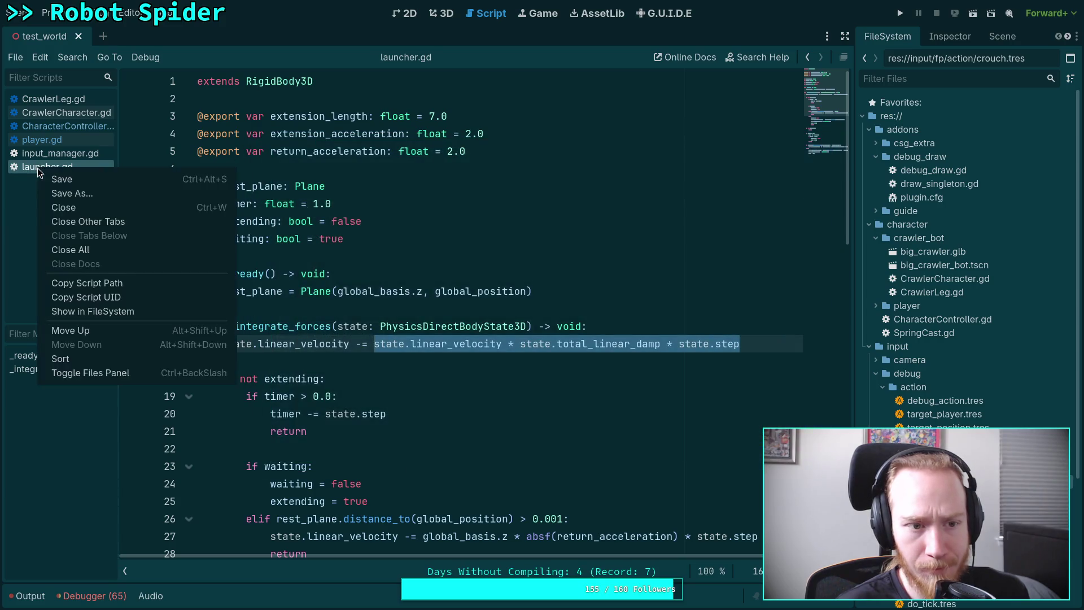
{"action": "left_click", "coordinate": [55, 207]}
{"action": "right_click", "coordinate": [46, 153]}
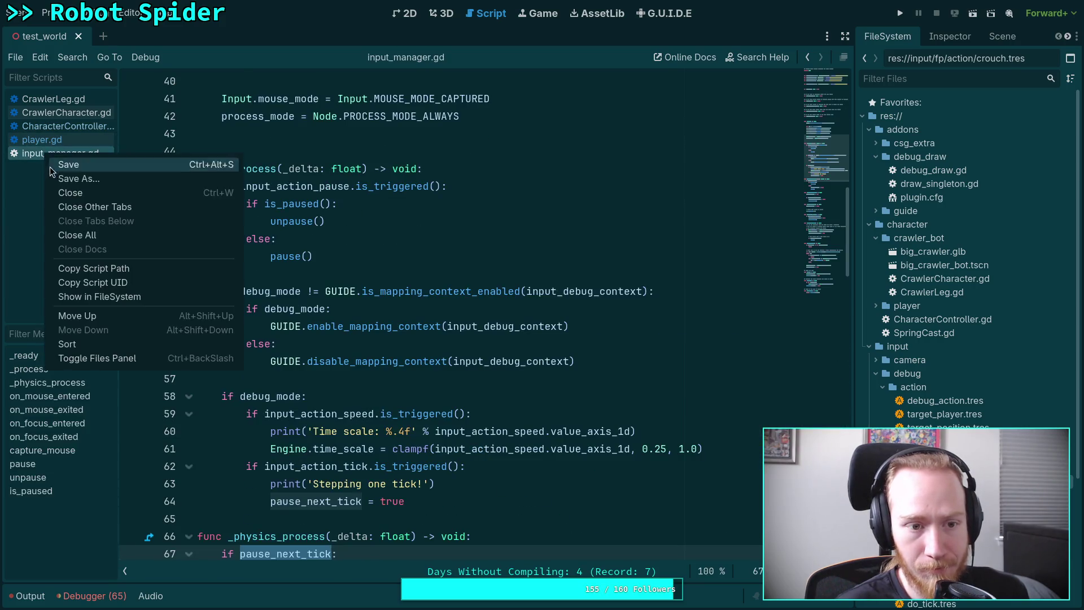
{"action": "left_click", "coordinate": [69, 194]}
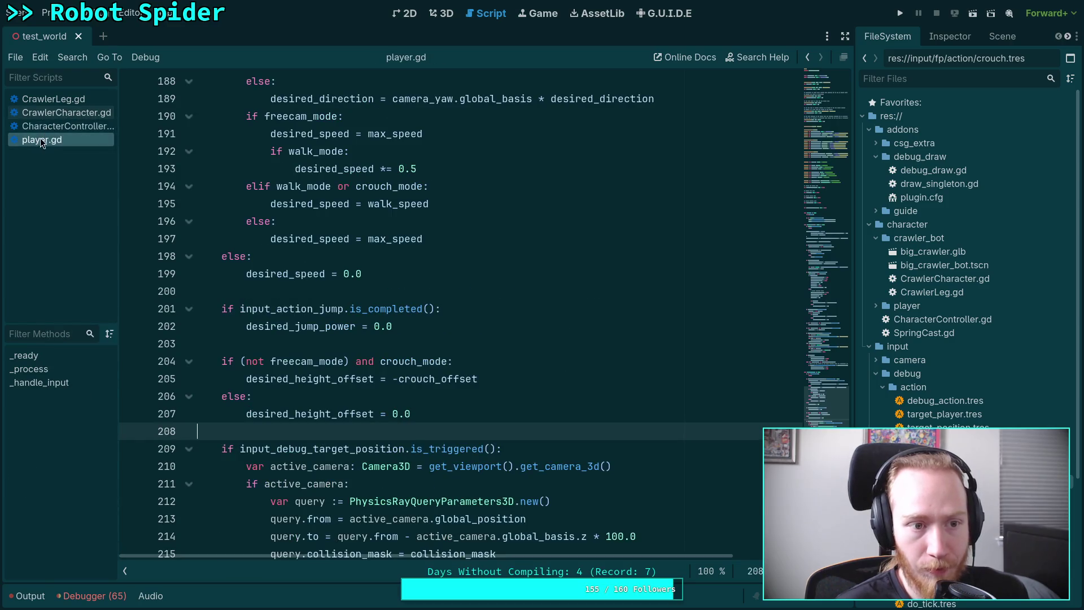
{"action": "left_click_drag", "start_coordinate": [820, 398], "coordinate": [822, 168]}
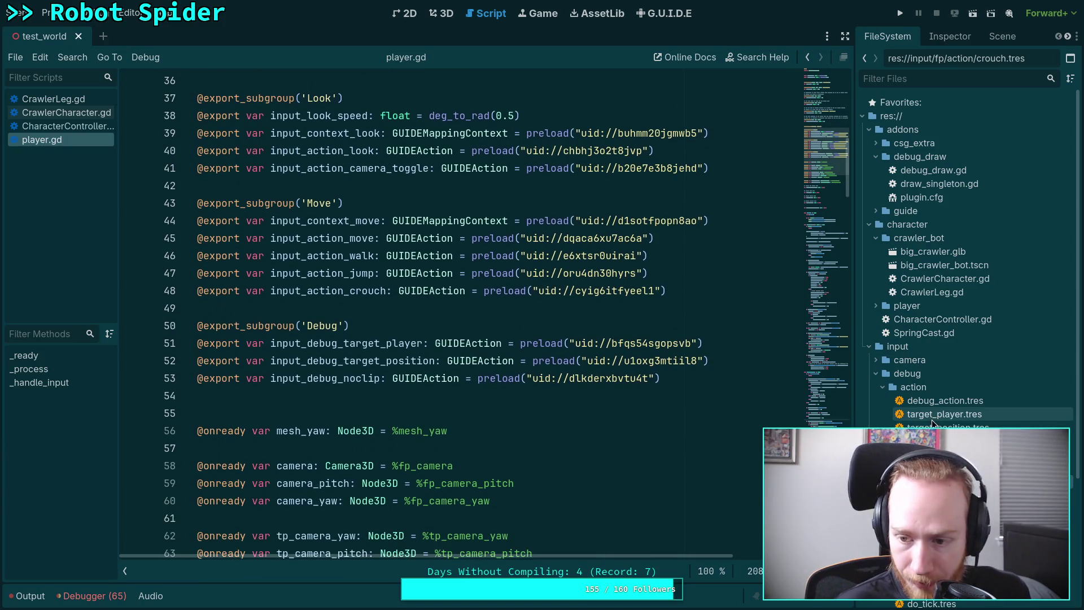
{"action": "left_click", "coordinate": [710, 375]}
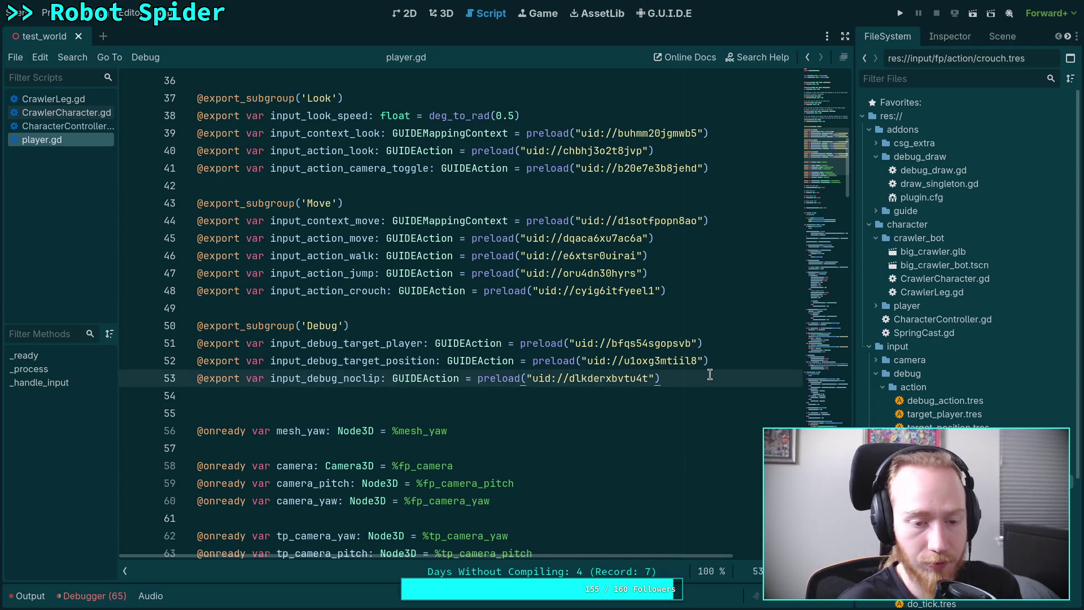
{"action": "key", "text": "Return"}
{"action": "type", "text": "export var in"}
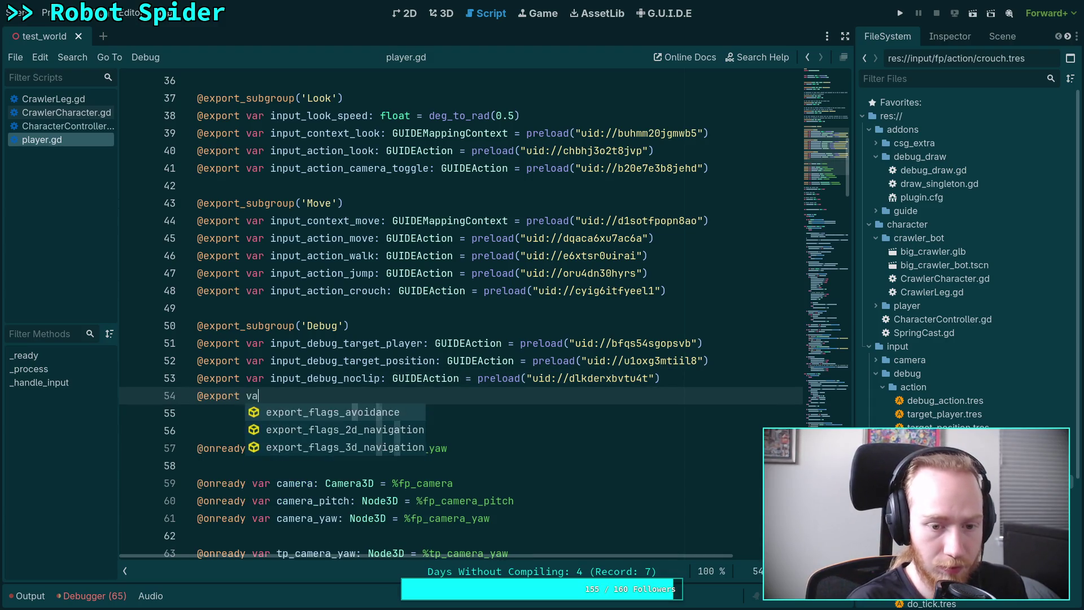
{"action": "type", "text": "put_d"}
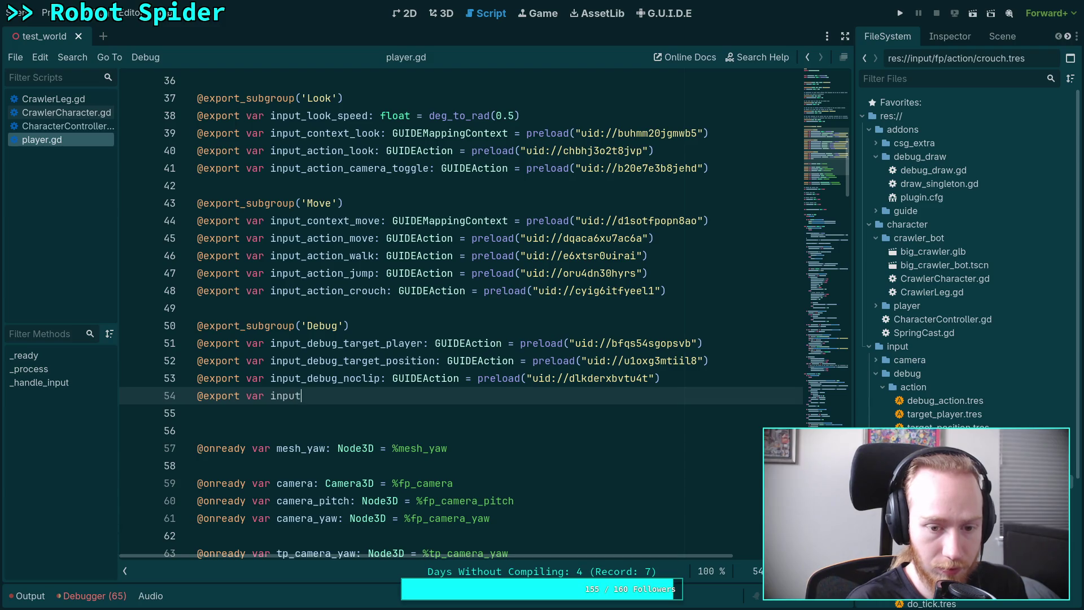
{"action": "type", "text": "ebug_free"}
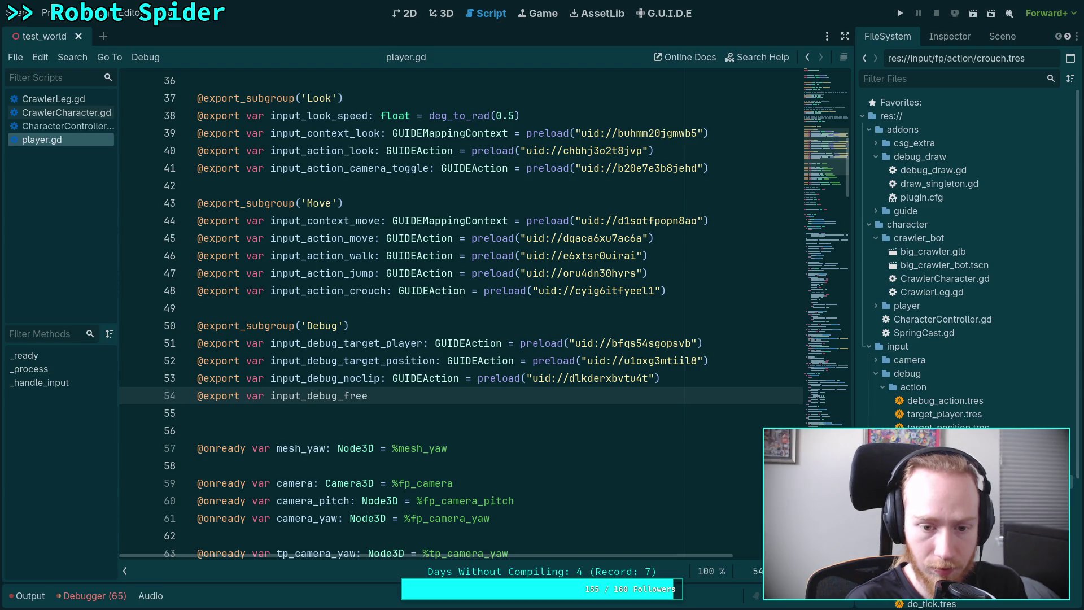
{"action": "type", "text": "cam_context: GE"}
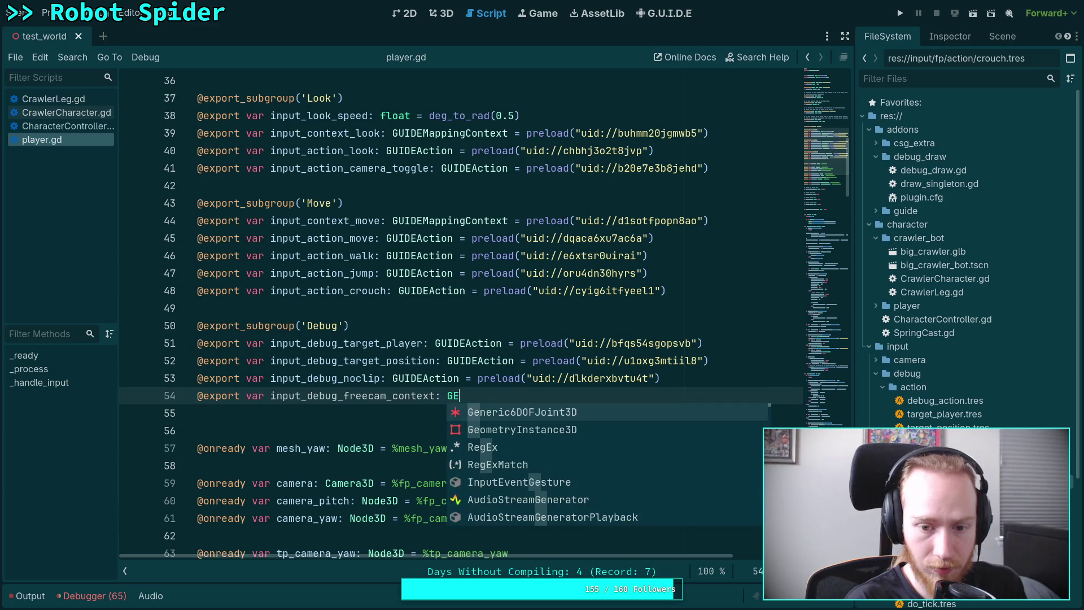
{"action": "key", "text": "BackSpace"}
{"action": "type", "text": "UI"}
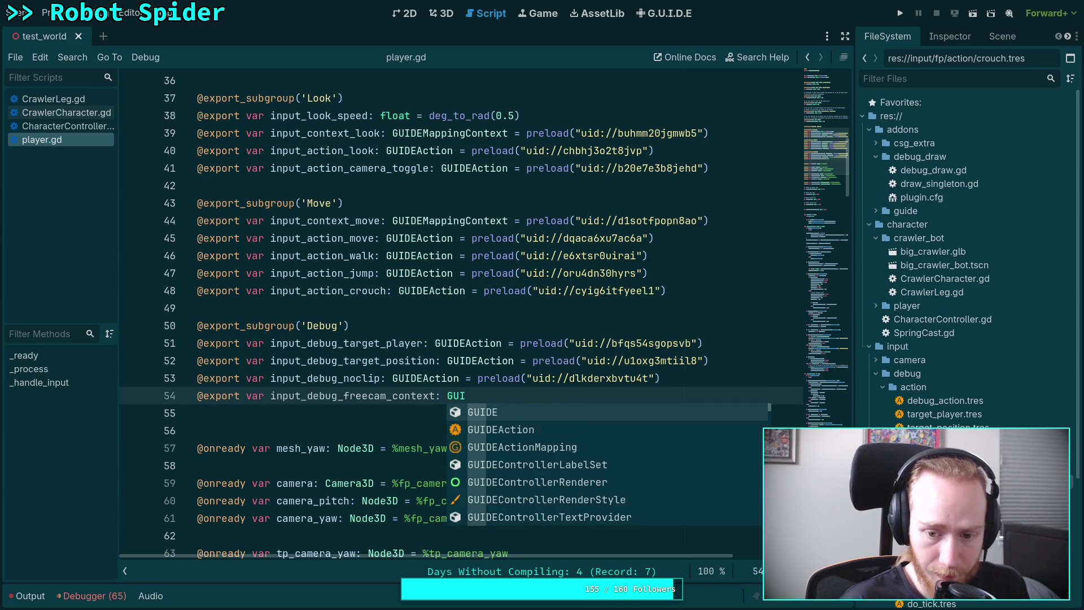
{"action": "key", "text": "Down"}
{"action": "key", "text": "Down"}
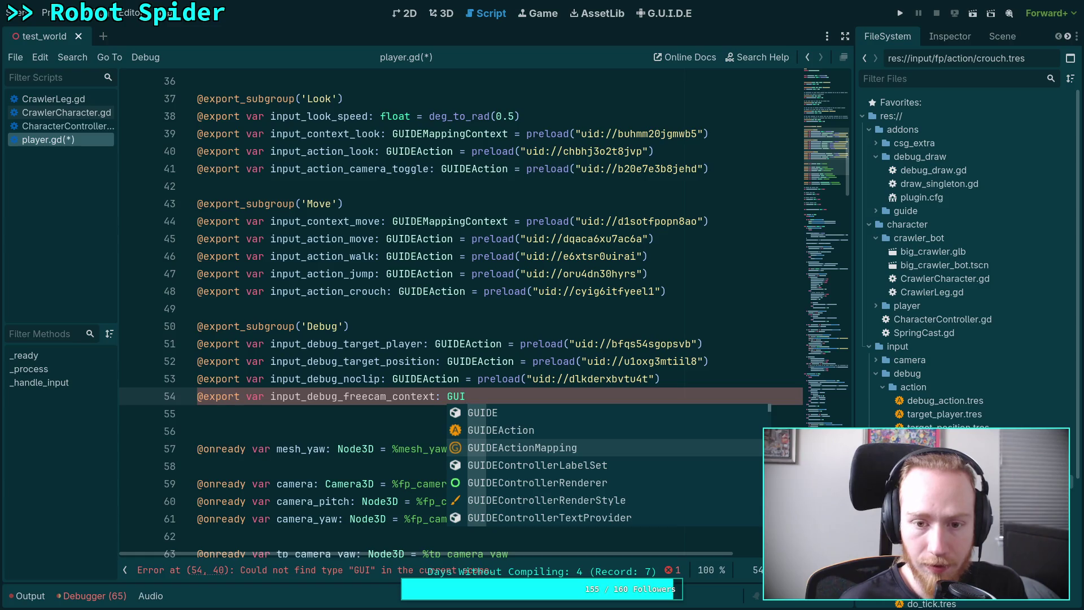
{"action": "type", "text": "MA"}
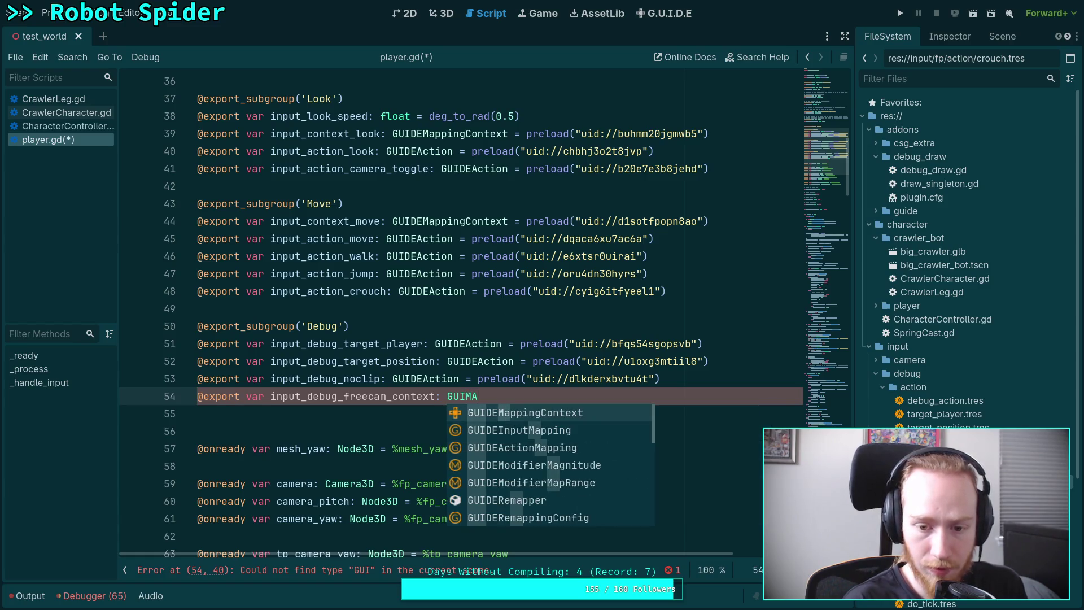
{"action": "key", "text": "Return"}
{"action": "type", "text": "="}
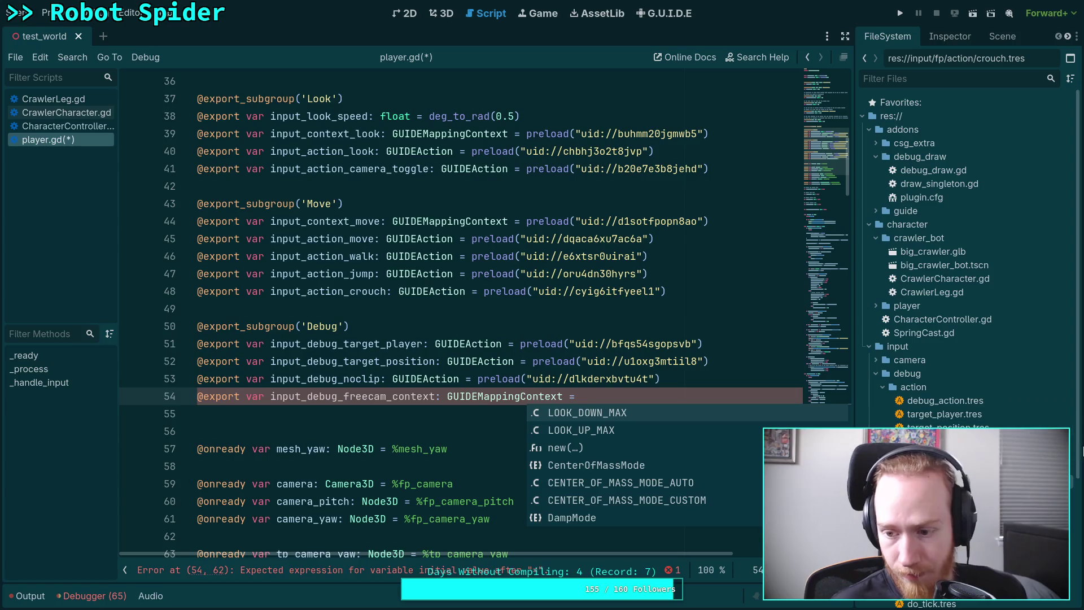
Preload free_context.tres as the variable's value by dragging it from FileSystem.
{"action": "mouse_move", "coordinate": [949, 485]}
{"action": "left_mouse_down"}
{"action": "mouse_move", "coordinate": [848, 446]}
{"action": "mouse_move", "coordinate": [654, 422]}
{"action": "left_mouse_up"}
{"action": "key", "text": "ctrl+z"}
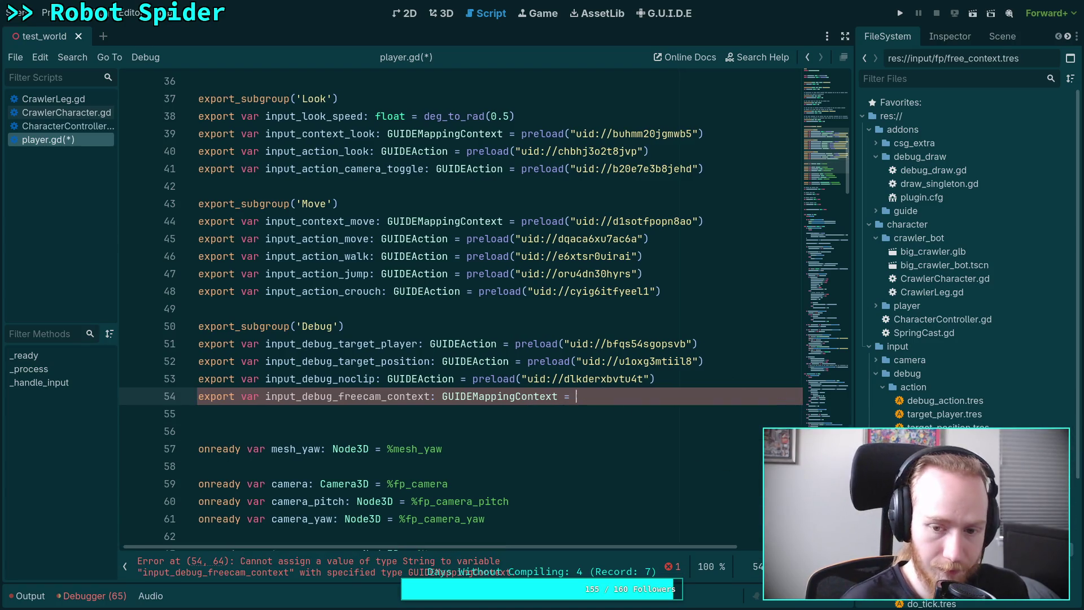
{"action": "mouse_move", "coordinate": [949, 486]}
{"action": "left_mouse_down"}
{"action": "mouse_move", "coordinate": [636, 432]}
{"action": "mouse_move", "coordinate": [621, 400]}
{"action": "left_mouse_up"}
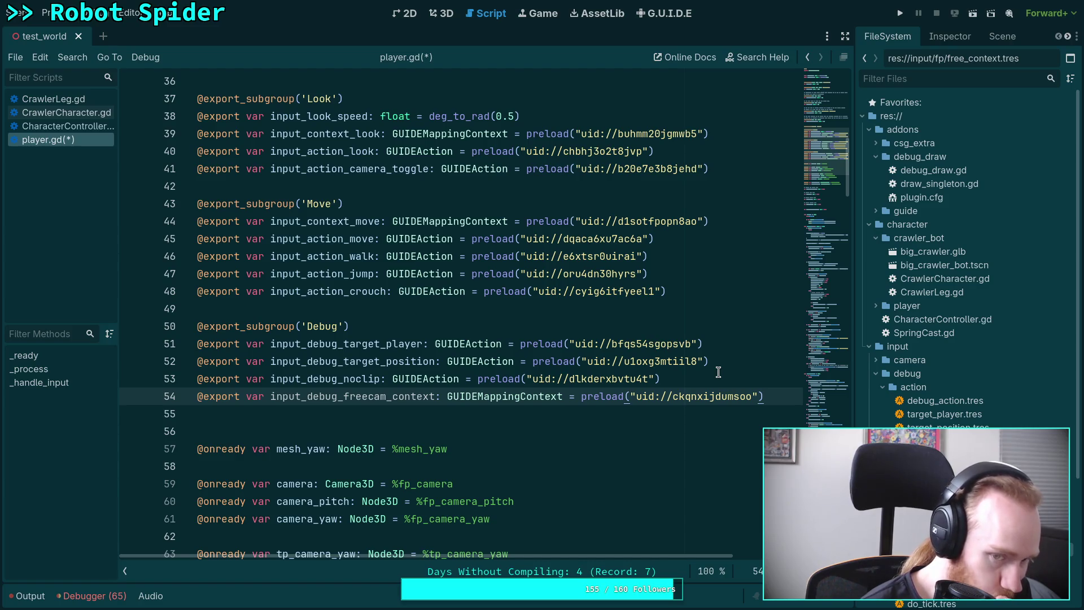
{"action": "left_click", "coordinate": [718, 371]}
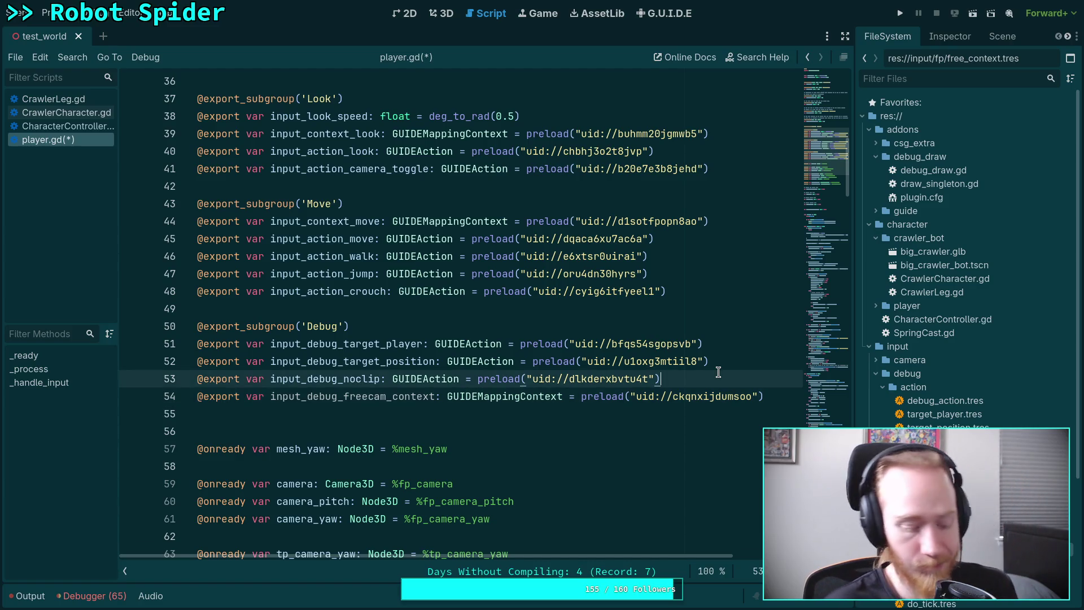
Save player.gd and place the cursor on a new line inside the freecam branch.
{"action": "key", "text": "ctrl+s"}
{"action": "scroll", "coordinate": [694, 339], "scroll_direction": "down", "scroll_amount": 15}
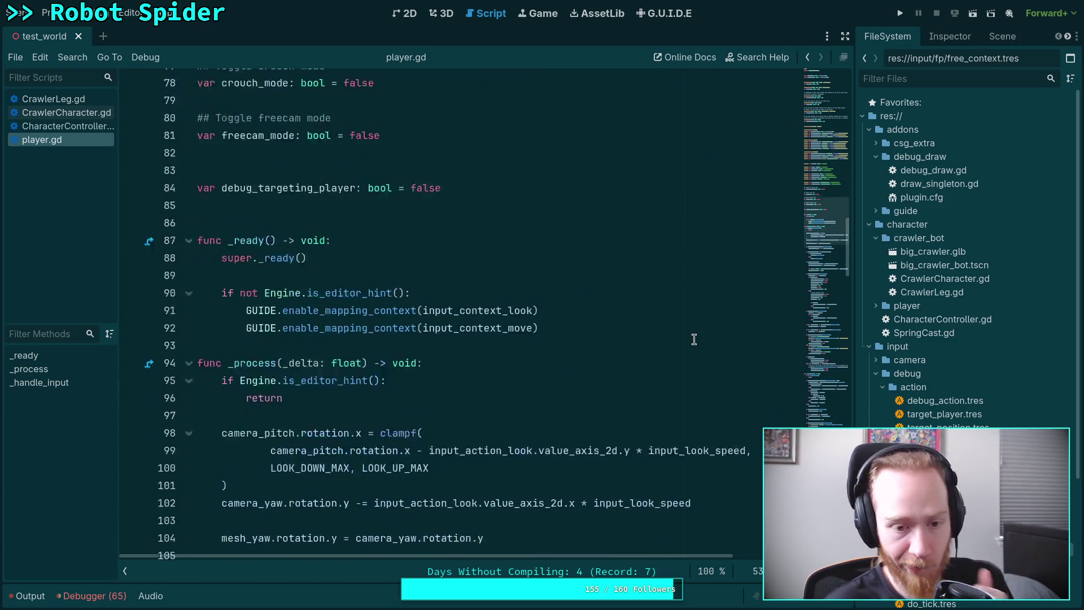
{"action": "scroll", "coordinate": [694, 338], "scroll_direction": "down", "scroll_amount": 3}
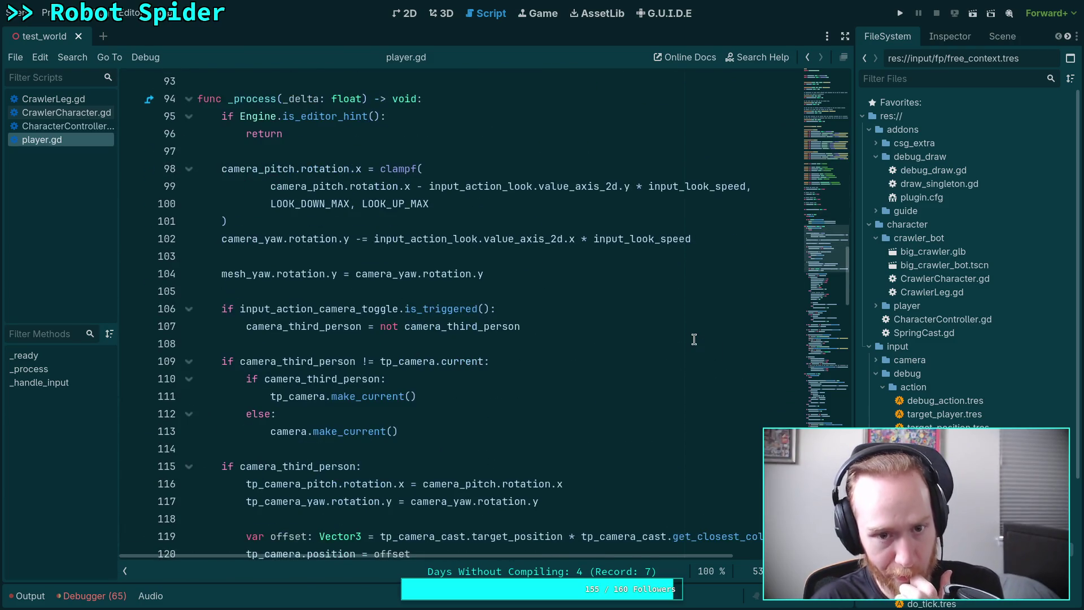
{"action": "scroll", "coordinate": [694, 339], "scroll_direction": "down", "scroll_amount": 3}
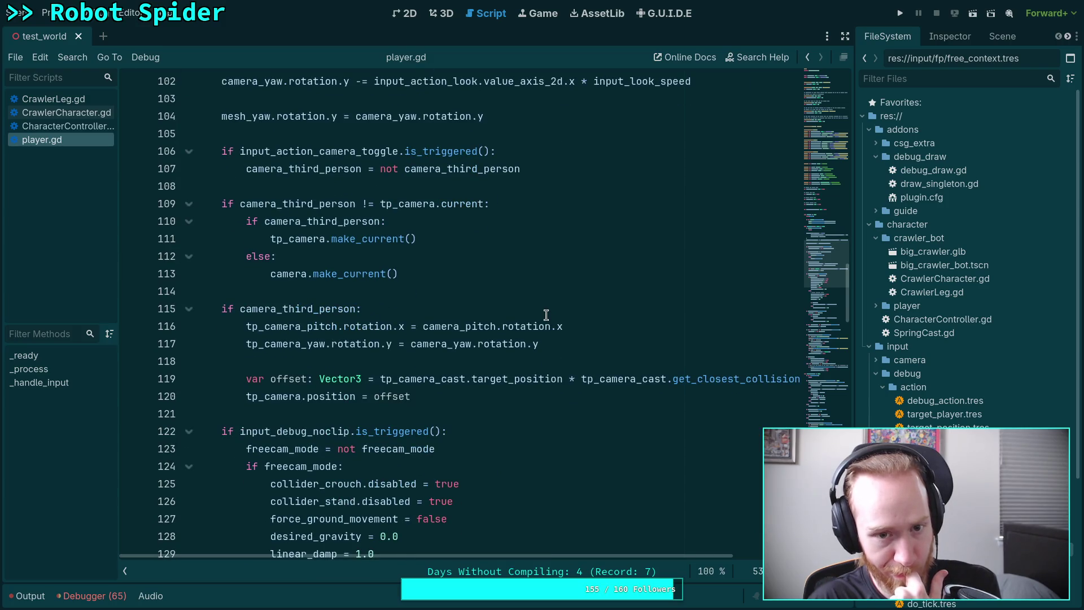
{"action": "scroll", "coordinate": [546, 315], "scroll_direction": "down", "scroll_amount": 4}
{"action": "scroll", "coordinate": [481, 241], "scroll_direction": "down", "scroll_amount": 1}
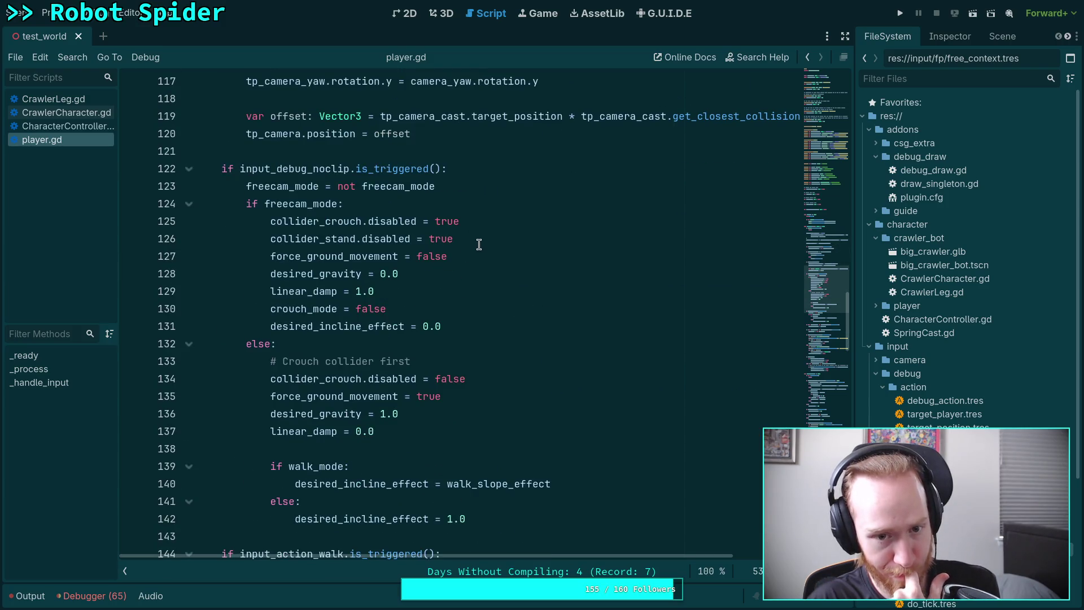
{"action": "left_click", "coordinate": [512, 326]}
{"action": "key", "text": "Return"}
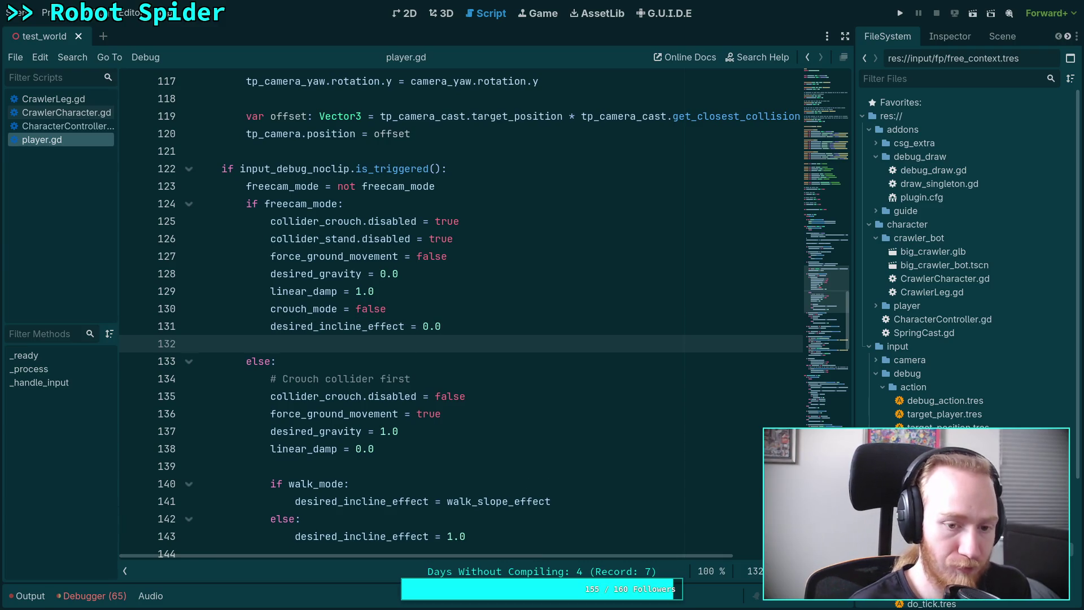
{"action": "scroll", "coordinate": [303, 228], "scroll_direction": "up", "scroll_amount": 11}
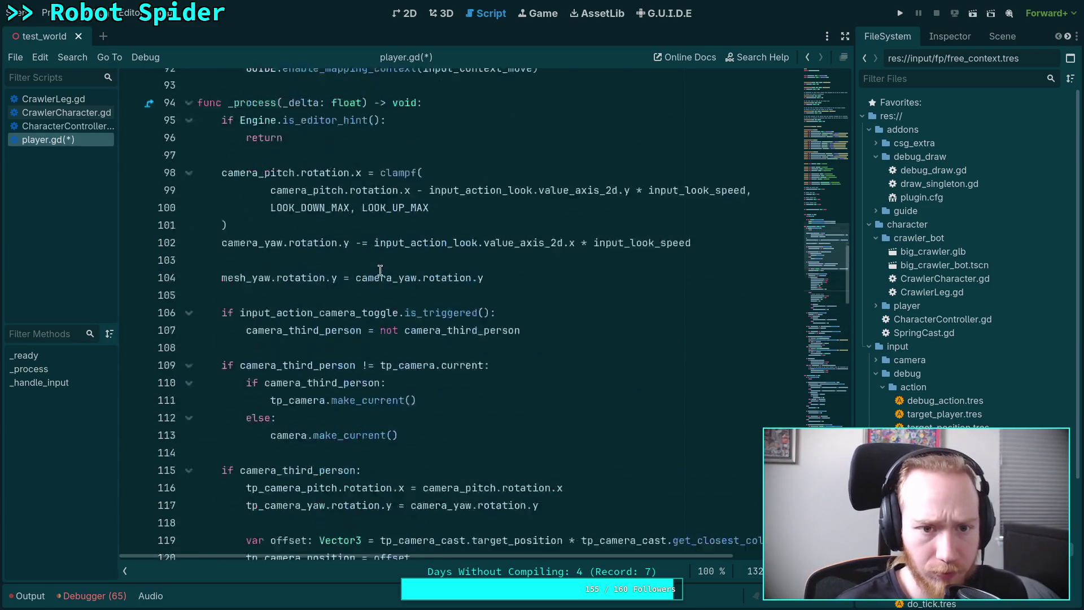
{"action": "left_click", "coordinate": [453, 182]}
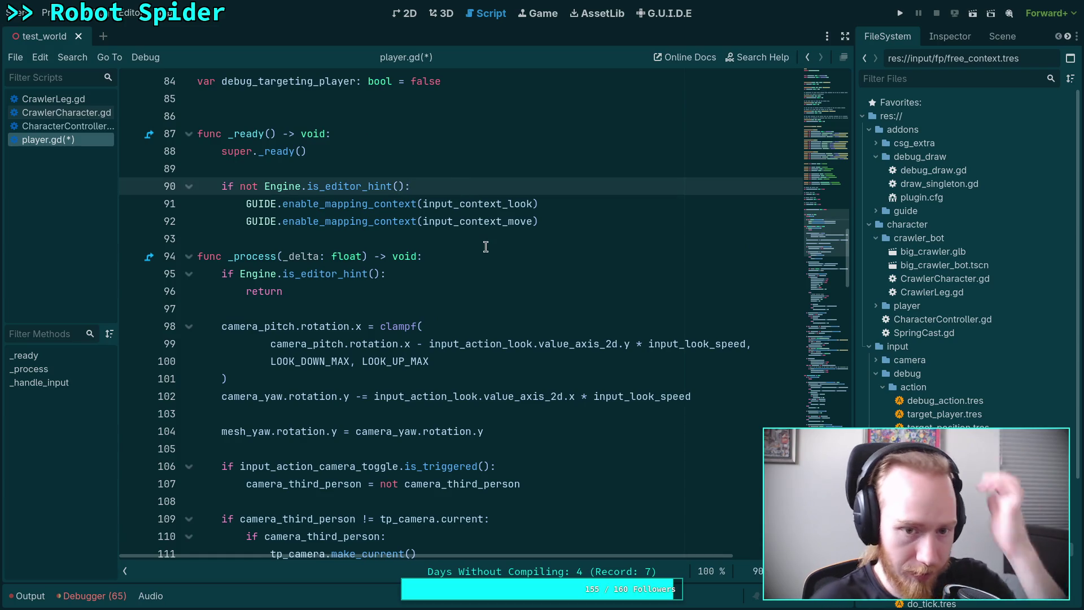
{"action": "scroll", "coordinate": [486, 247], "scroll_direction": "down", "scroll_amount": 7}
{"action": "scroll", "coordinate": [492, 332], "scroll_direction": "down", "scroll_amount": 7}
{"action": "scroll", "coordinate": [484, 335], "scroll_direction": "up", "scroll_amount": 4}
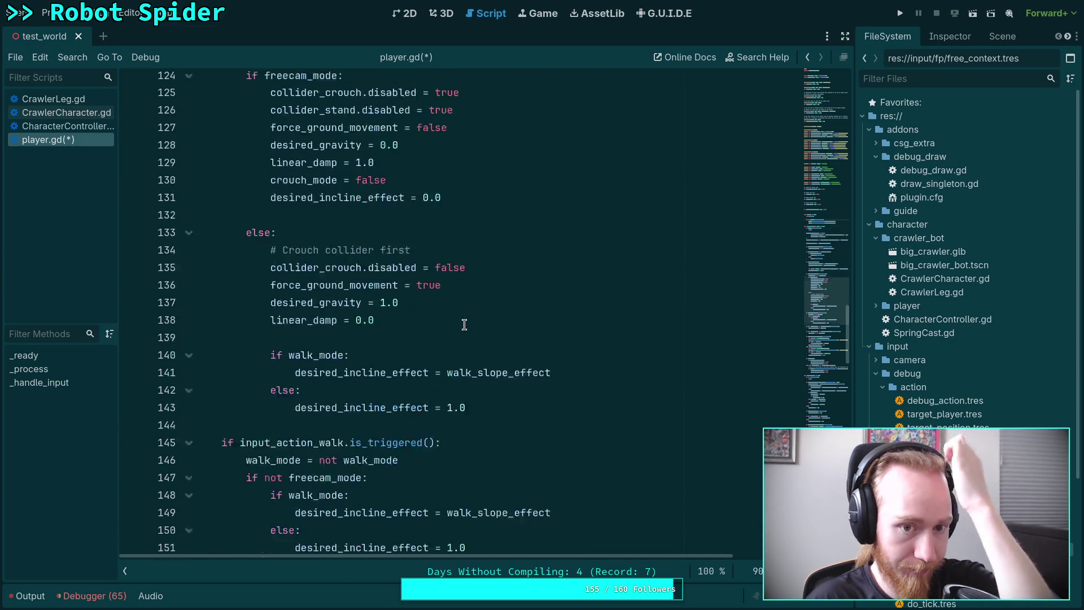
{"action": "left_click", "coordinate": [370, 391]}
Add the call GUIDE.enable_mapping_context(input_debug_freecam_context, false, -1) on that line.
{"action": "type", "text": "GUIDE.en"}
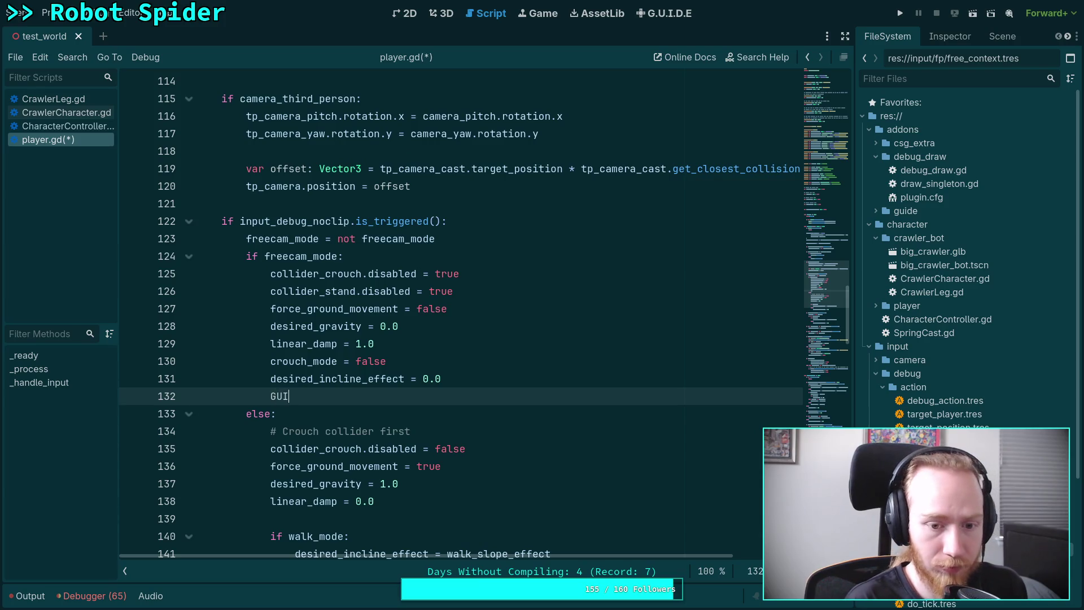
{"action": "type", "text": "ab"}
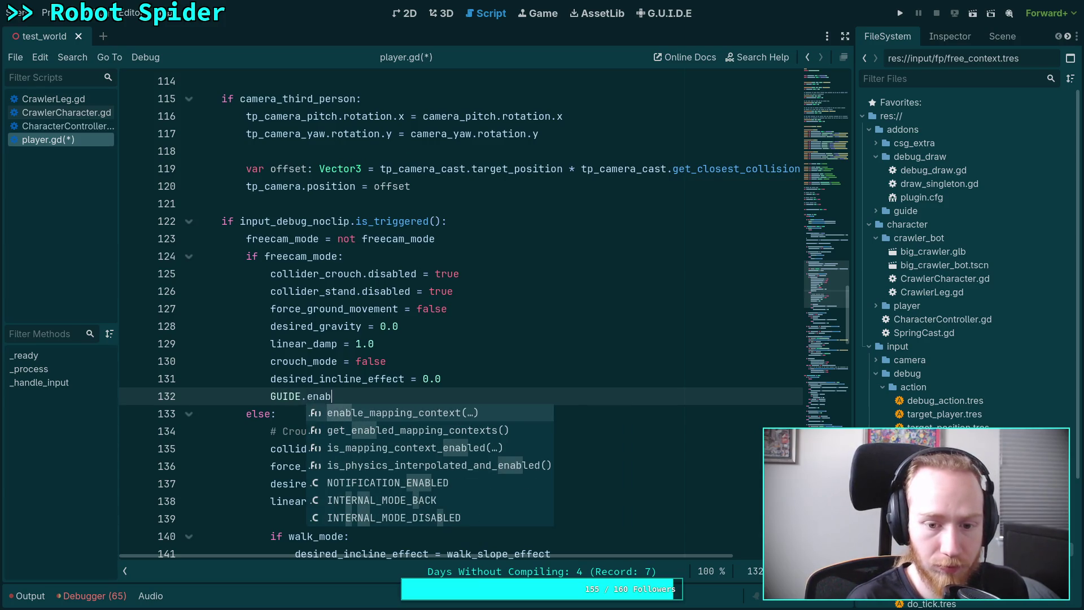
{"action": "key", "text": "Return"}
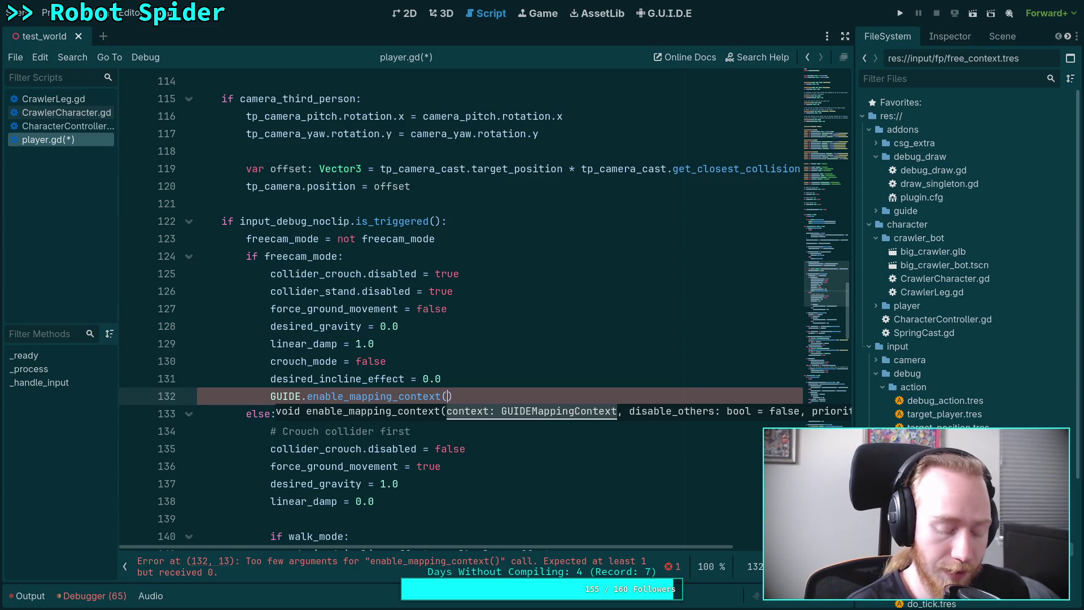
{"action": "type", "text": "input_"}
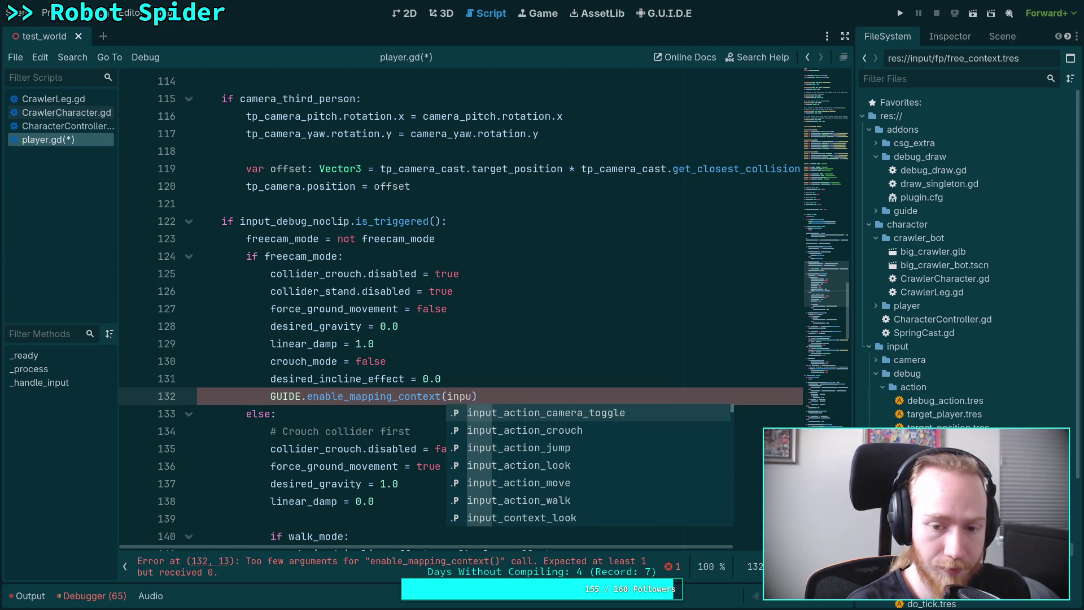
{"action": "type", "text": "debug"}
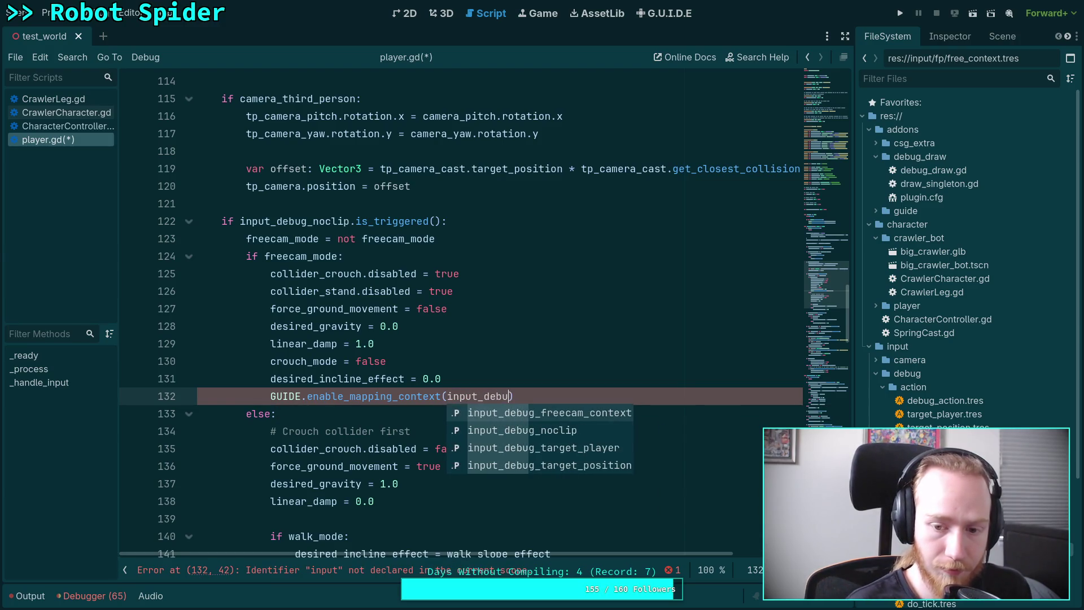
{"action": "key", "text": "Return"}
{"action": "mouse_move", "coordinate": [404, 399]}
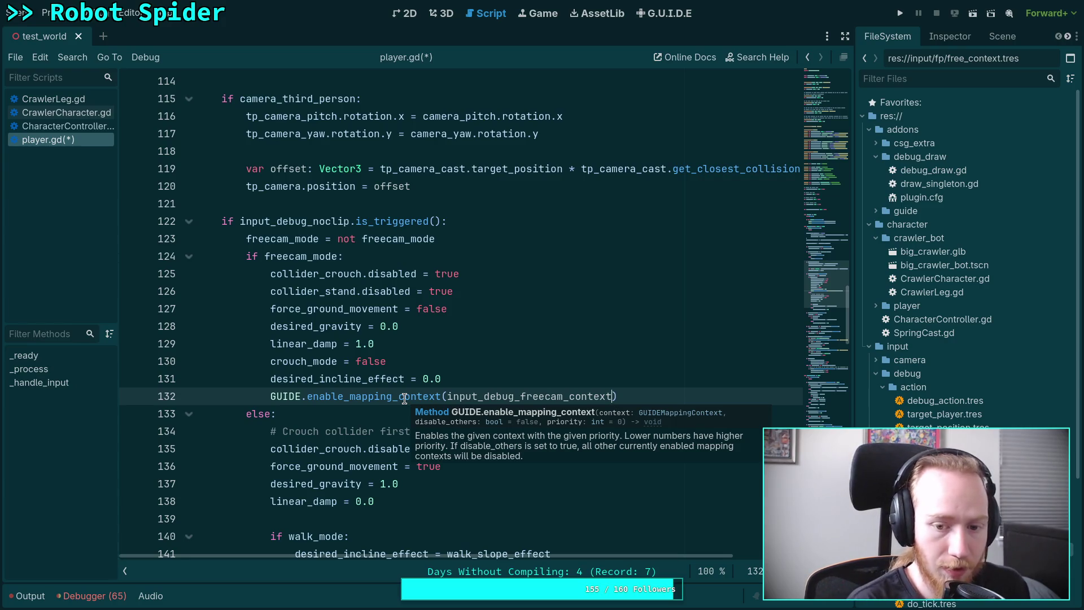
{"action": "type", "text": ", false, -"}
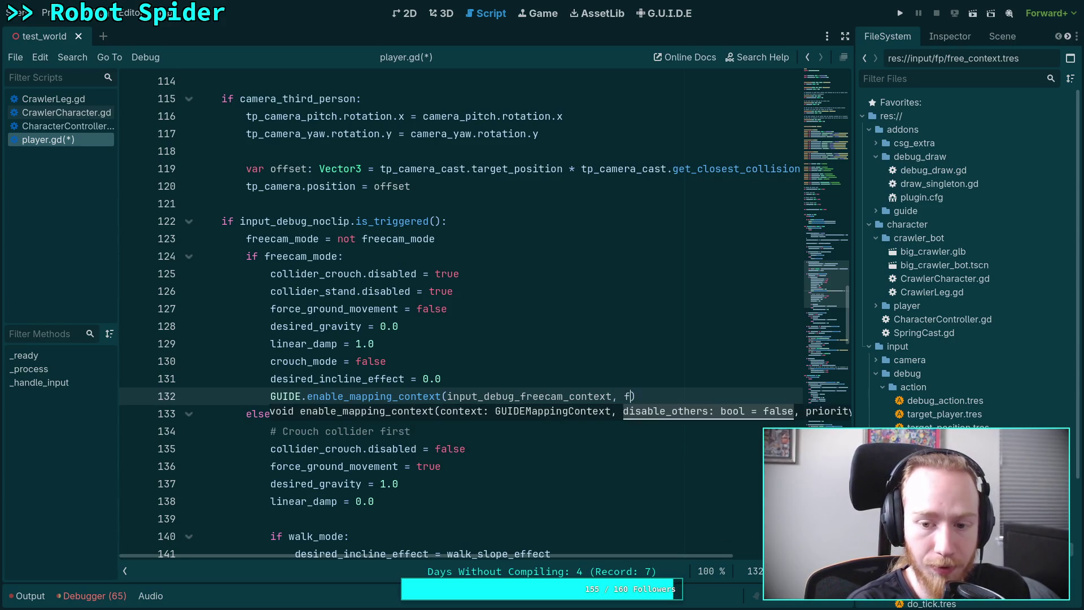
{"action": "type", "text": "1"}
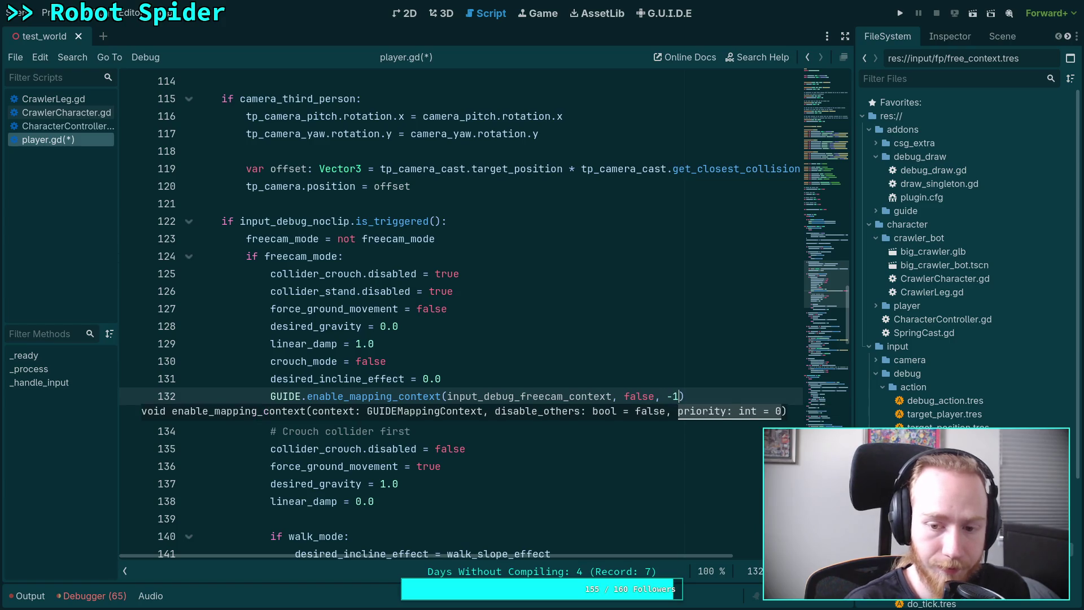
{"action": "key", "text": "Down"}
{"action": "key", "text": "Down"}
{"action": "key", "text": "Down"}
{"action": "scroll", "coordinate": [570, 432], "scroll_direction": "down", "scroll_amount": 3}
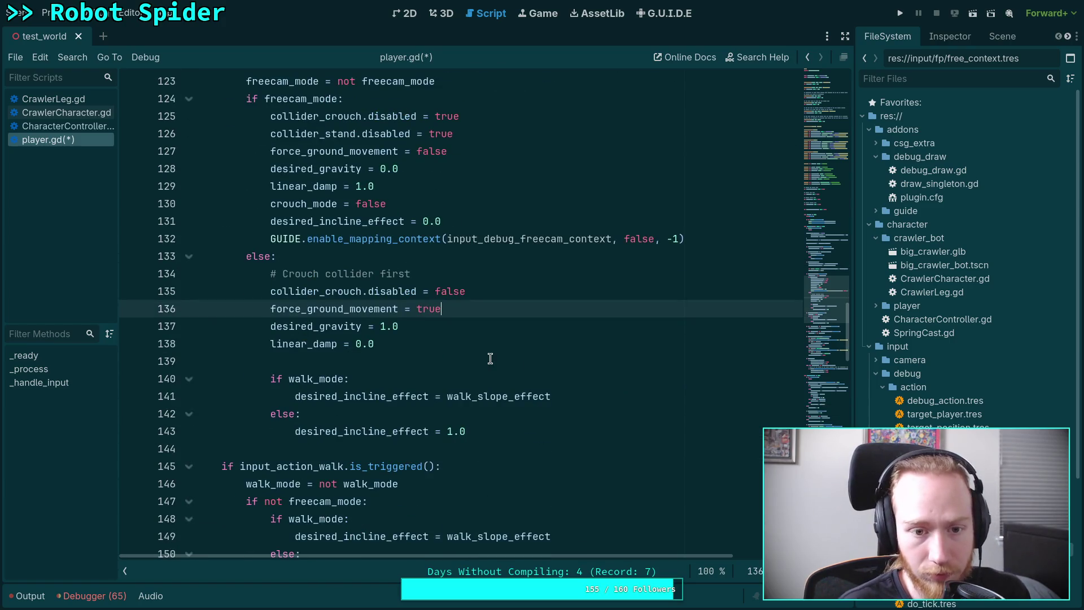
{"action": "scroll", "coordinate": [497, 395], "scroll_direction": "up", "scroll_amount": 1}
{"action": "left_click", "coordinate": [524, 482]}
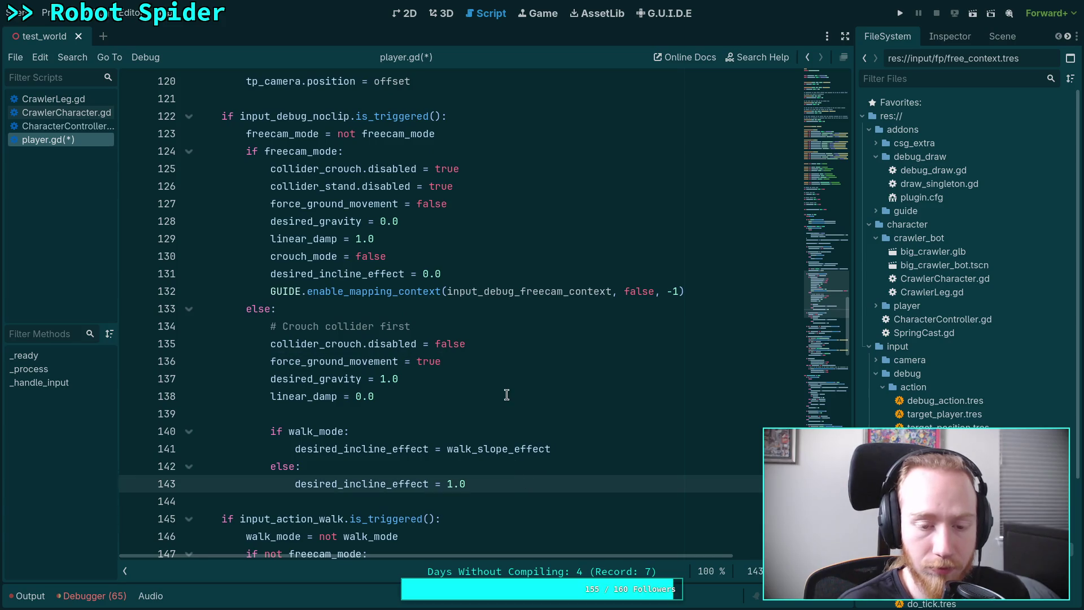
Add GUIDE.disable_mapping_context(input_debug_freecam_context) after linear_damp = 0.0 and save player.gd.
{"action": "left_click", "coordinate": [506, 395]}
{"action": "key", "text": "Return"}
{"action": "type", "text": "GUIDE.des"}
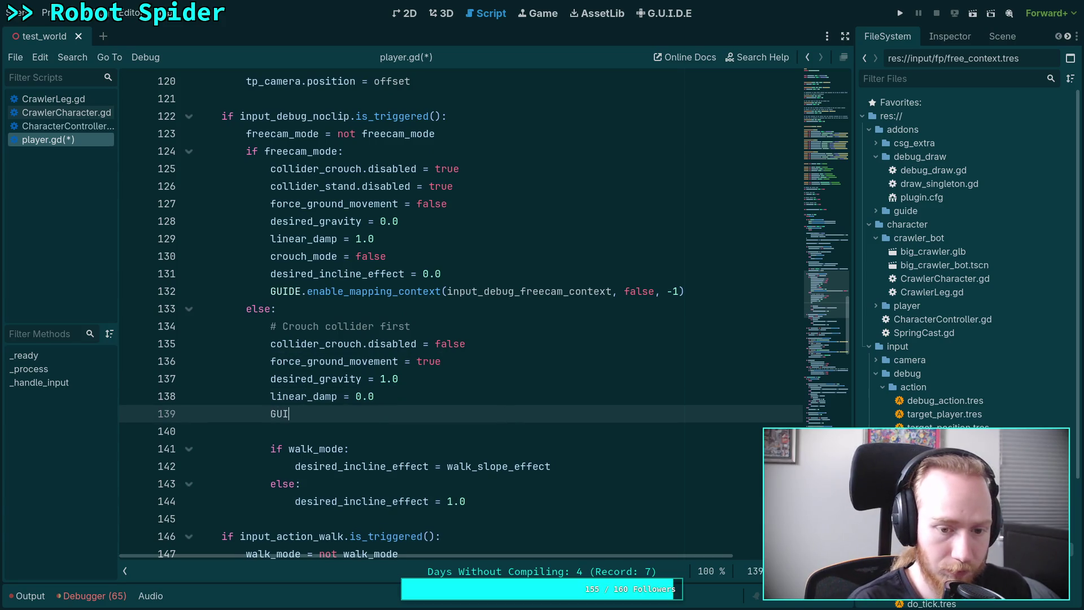
{"action": "type", "text": "a"}
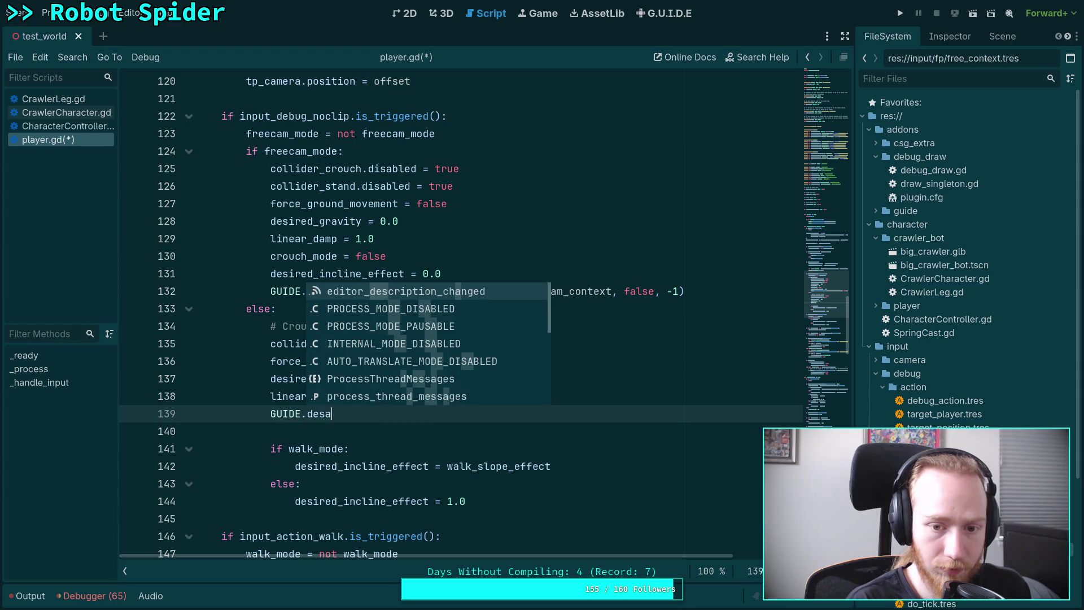
{"action": "key", "text": "Return"}
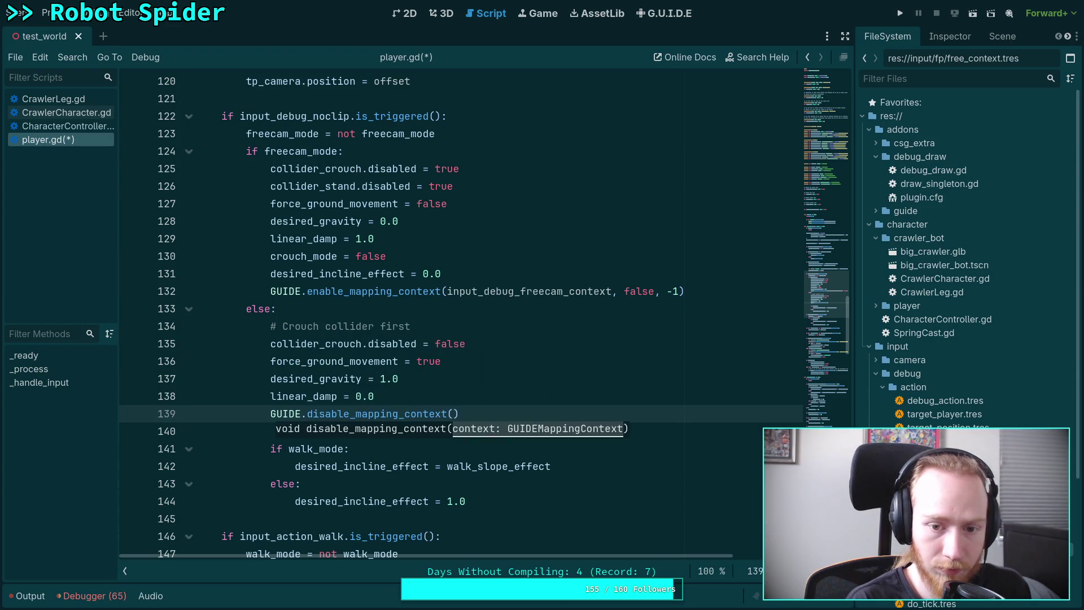
{"action": "type", "text": "input_deb"}
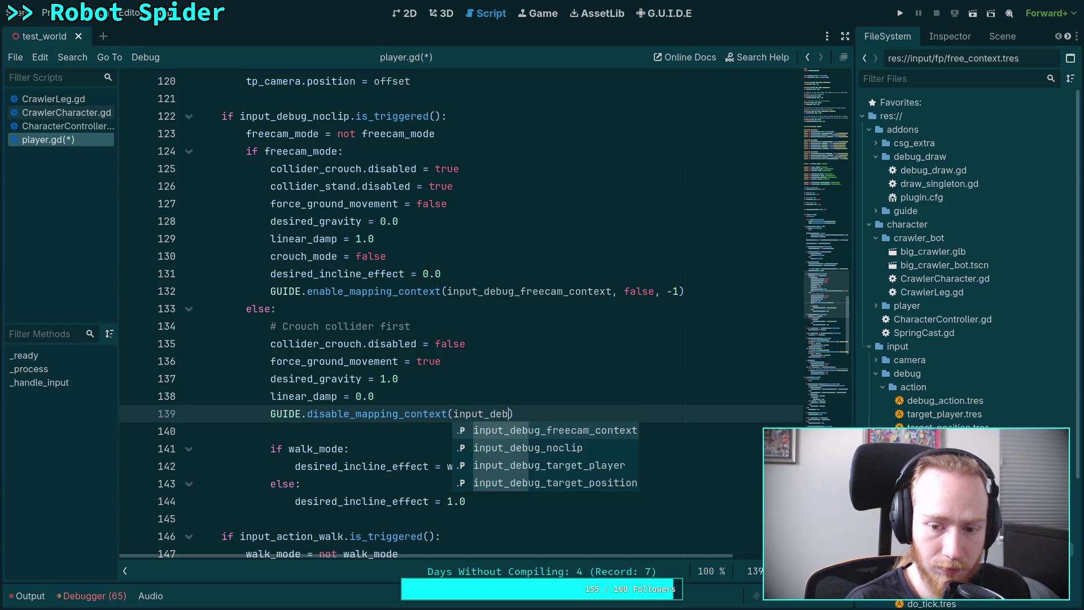
{"action": "key", "text": "Return"}
{"action": "key", "text": "ctrl+s"}
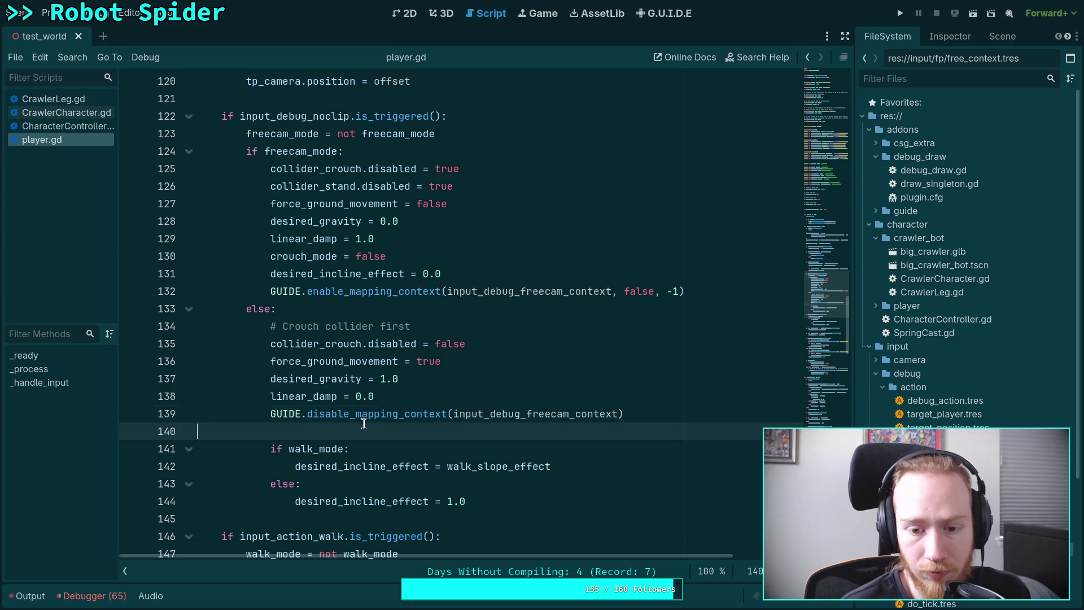
{"action": "scroll", "coordinate": [539, 413], "scroll_direction": "down", "scroll_amount": 8}
In _handle_input, delete .normalized() from the desired_direction assignment on line 188.
{"action": "scroll", "coordinate": [540, 412], "scroll_direction": "down", "scroll_amount": 9}
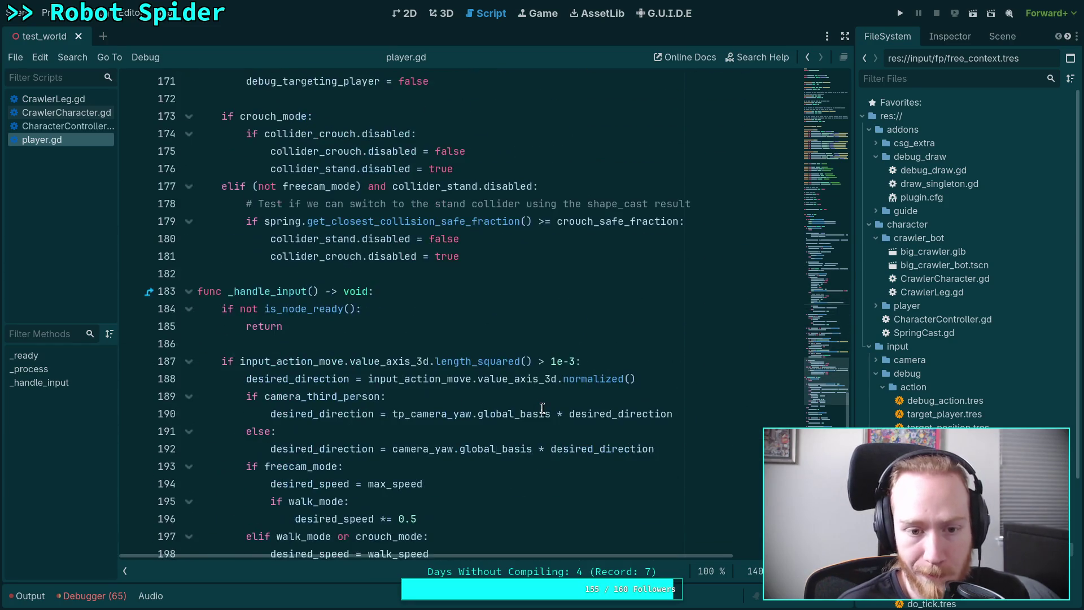
{"action": "scroll", "coordinate": [541, 404], "scroll_direction": "down", "scroll_amount": 8}
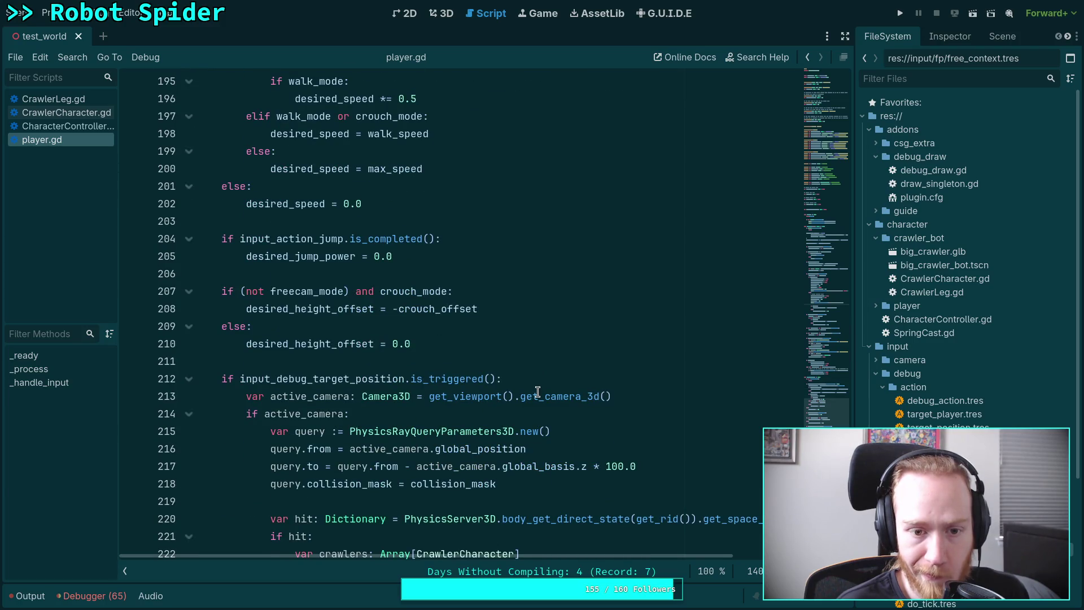
{"action": "scroll", "coordinate": [538, 392], "scroll_direction": "up", "scroll_amount": 2}
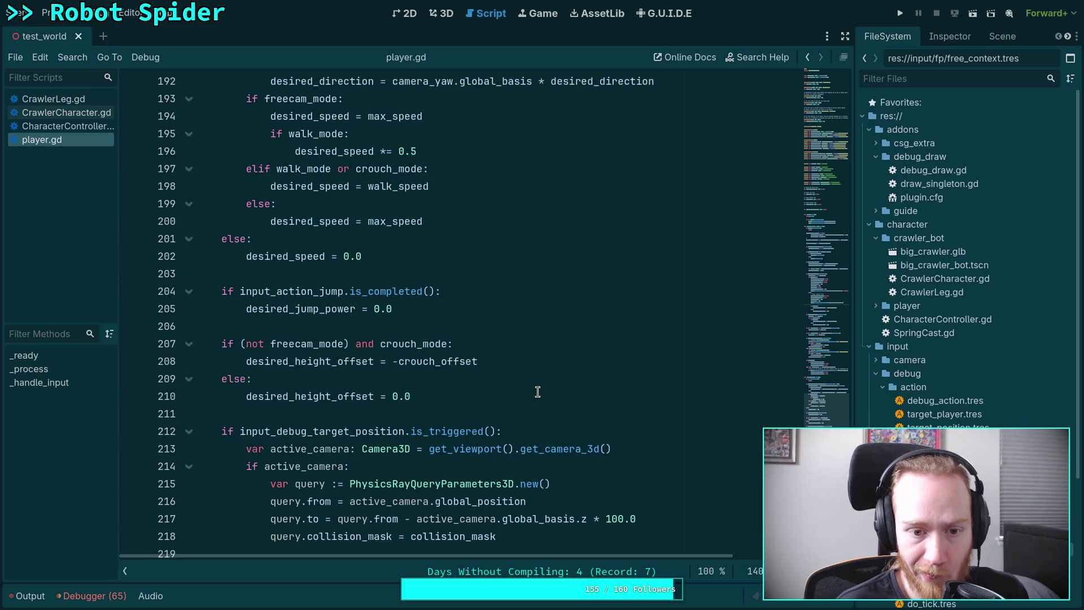
{"action": "scroll", "coordinate": [537, 392], "scroll_direction": "down", "scroll_amount": 1}
{"action": "scroll", "coordinate": [537, 392], "scroll_direction": "up", "scroll_amount": 3}
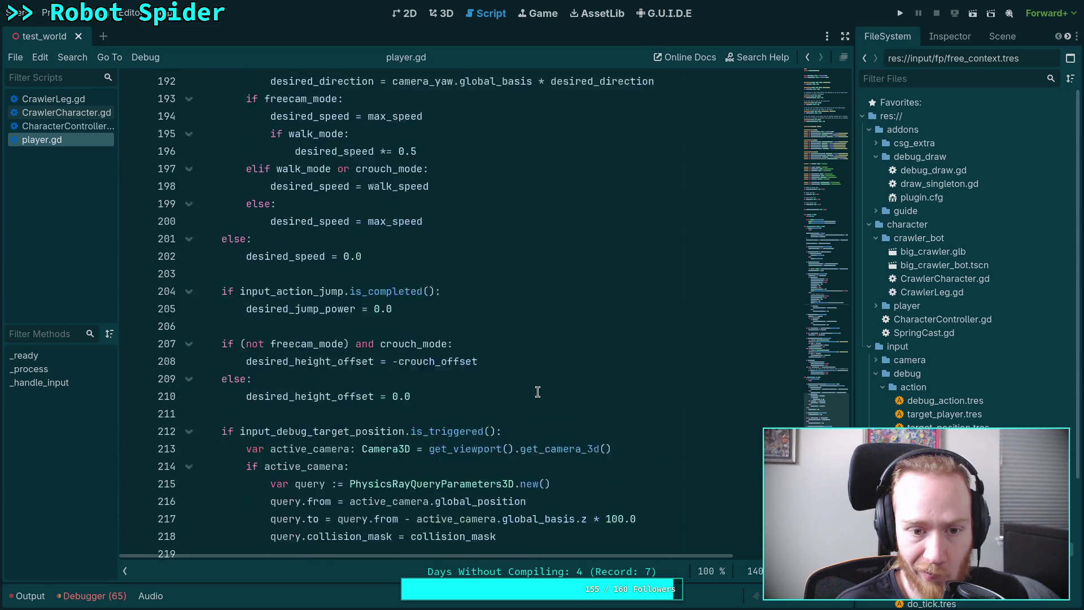
{"action": "scroll", "coordinate": [538, 392], "scroll_direction": "up", "scroll_amount": 2}
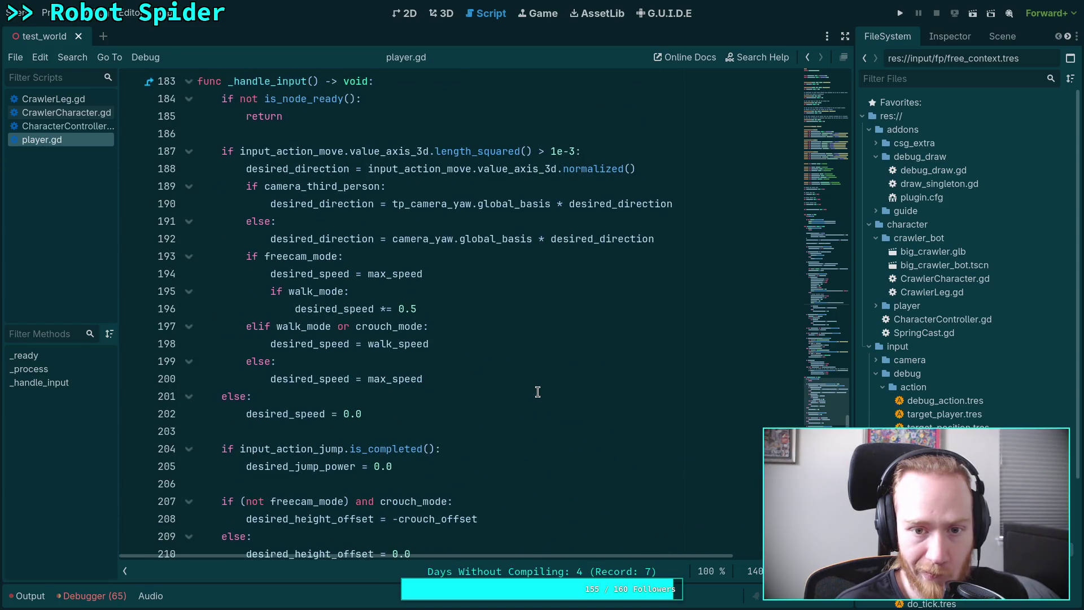
{"action": "scroll", "coordinate": [538, 392], "scroll_direction": "up", "scroll_amount": 1}
{"action": "left_click", "coordinate": [632, 203]}
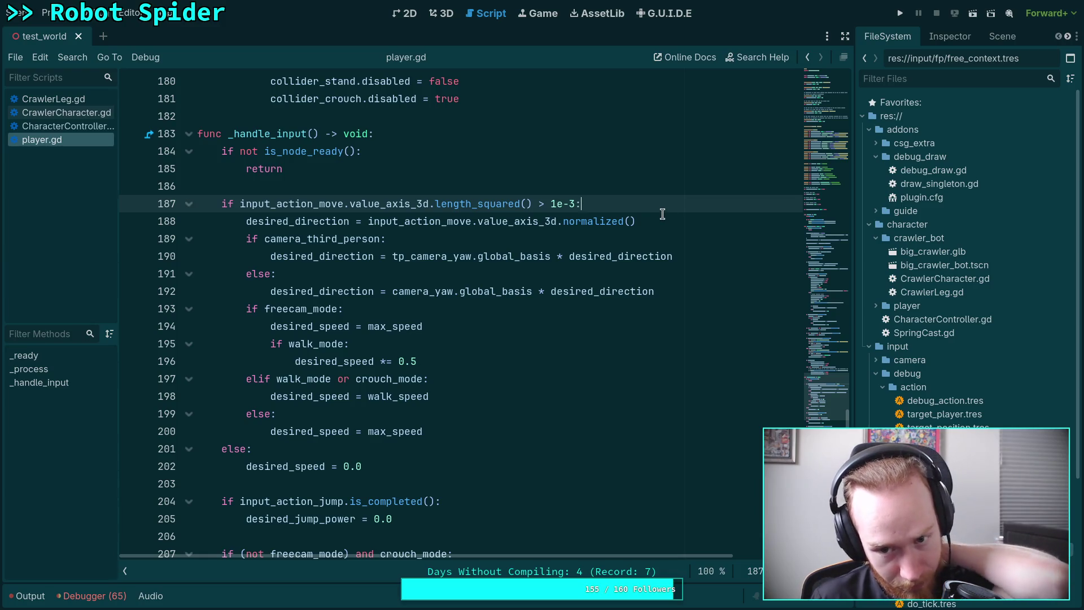
{"action": "left_click_drag", "start_coordinate": [558, 221], "coordinate": [674, 225]}
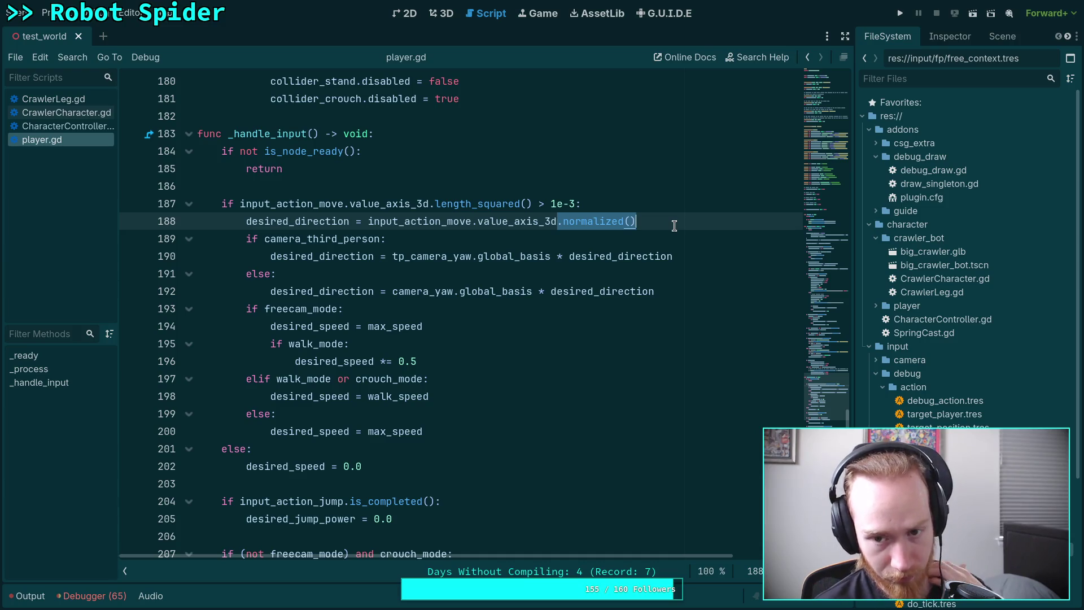
{"action": "key", "text": "BackSpace"}
Insert blank lines below the desired_direction assignment and open line 189 for a freecam check.
{"action": "key", "text": "Return"}
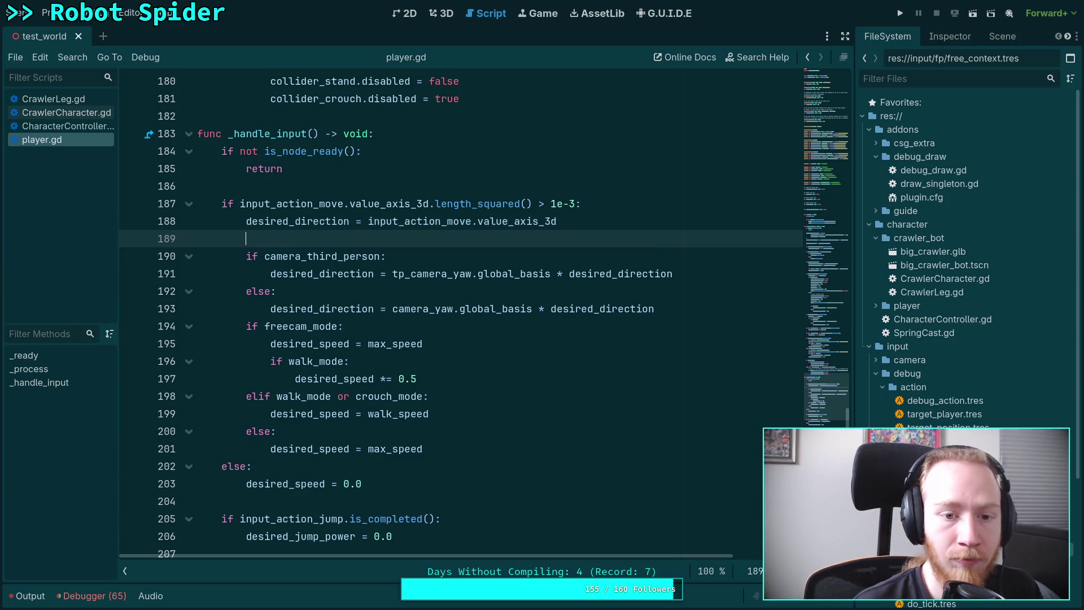
{"action": "key", "text": "Return"}
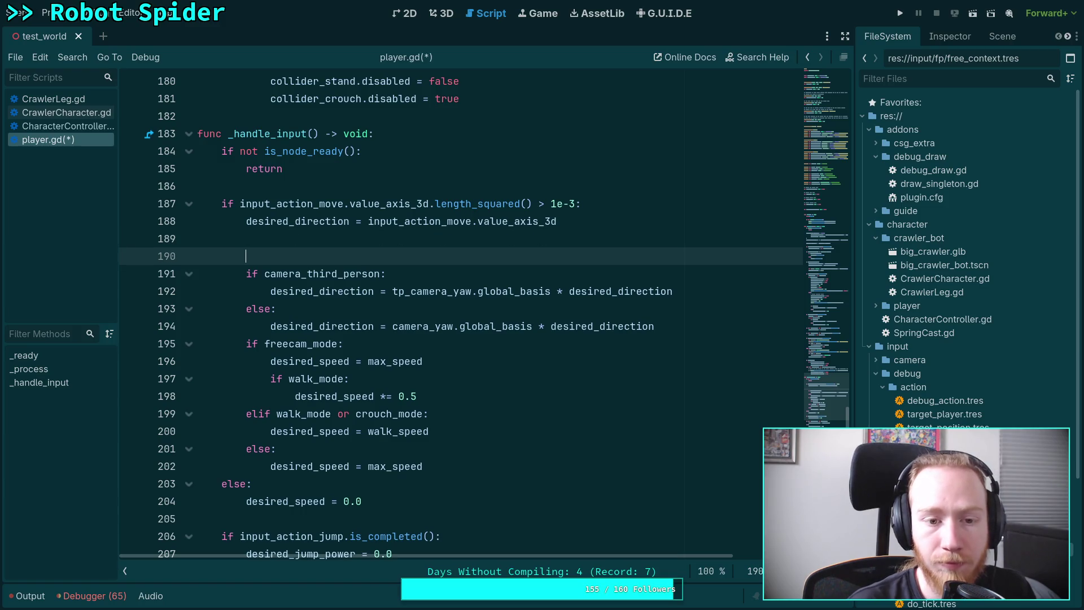
{"action": "key", "text": "Up"}
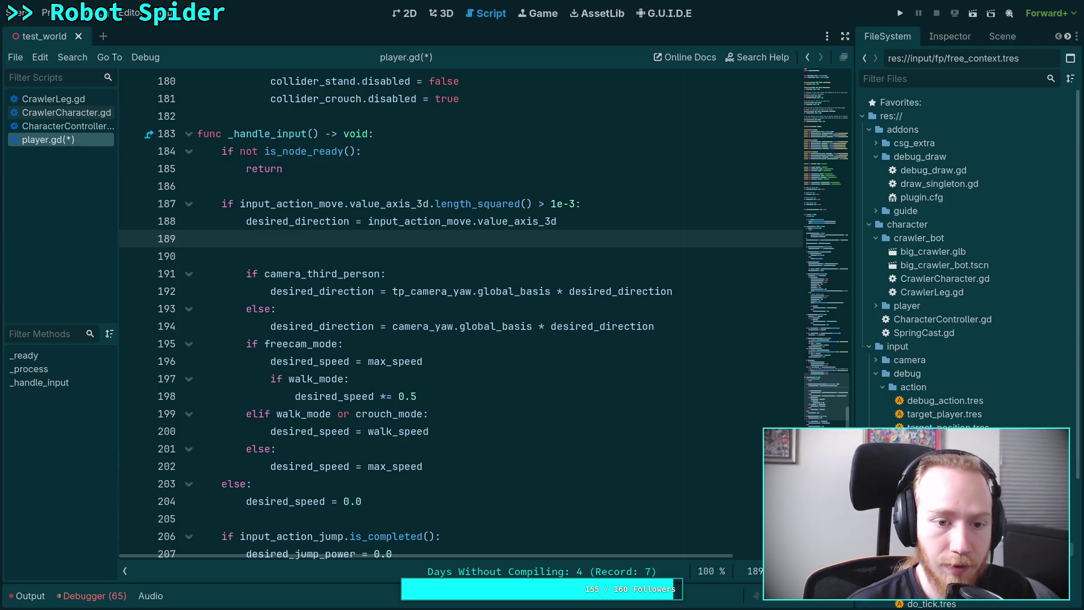
{"action": "left_click", "coordinate": [246, 256]}
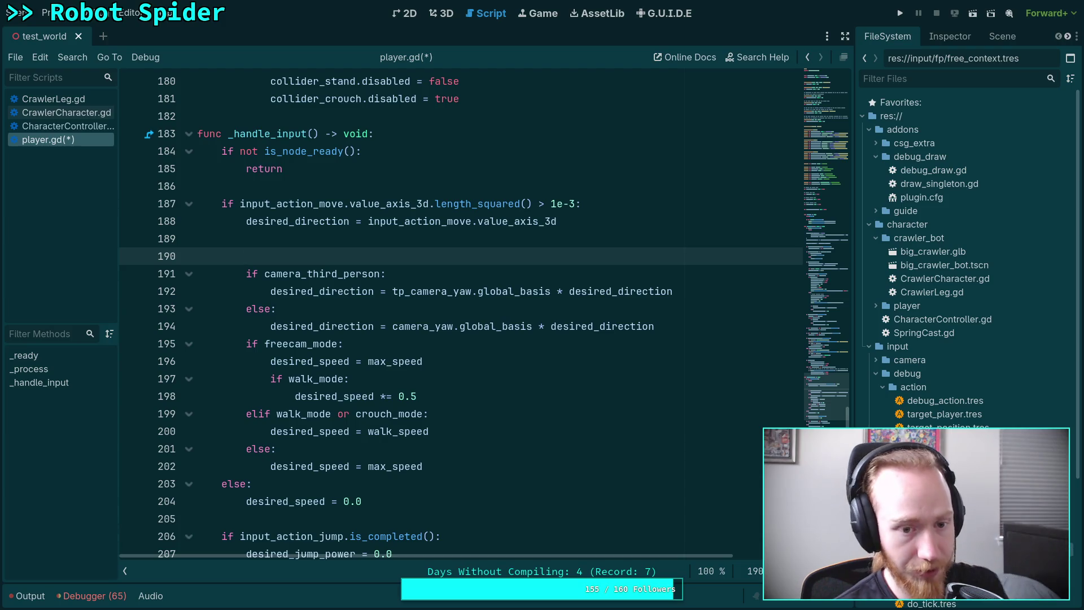
{"action": "left_click", "coordinate": [246, 238]}
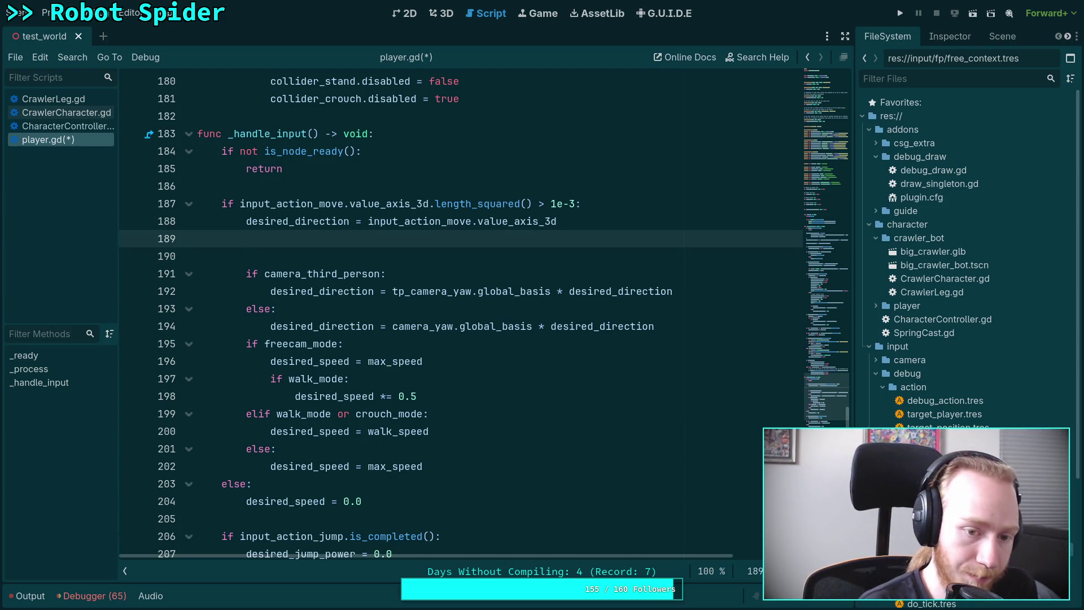
{"action": "key", "text": "Return"}
Start an if freecam_mode: block in player.gd.
{"action": "type", "text": "if free"}
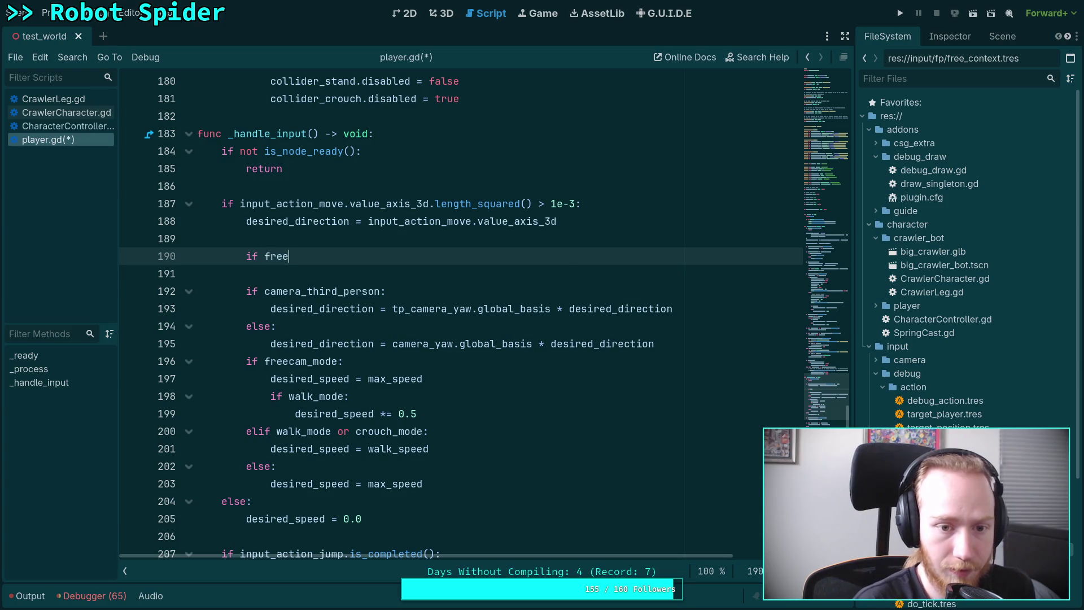
{"action": "key", "text": "Return"}
{"action": "type", "text": ":"}
{"action": "key", "text": "Return"}
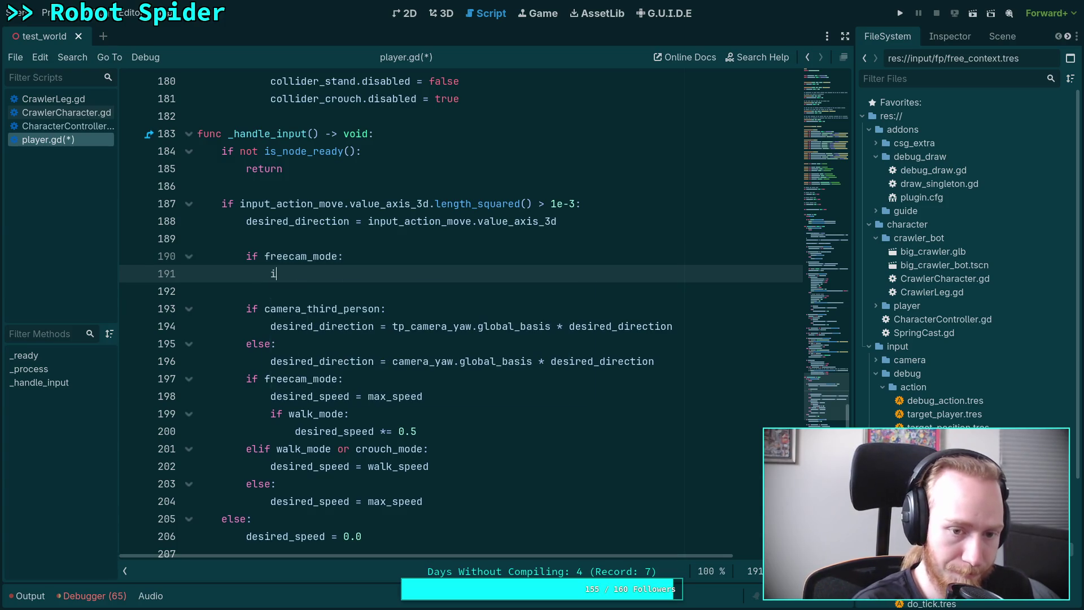
Add desired_direction += Vector3.UP when input_action_jump.is_triggered().
{"action": "type", "text": "if "}
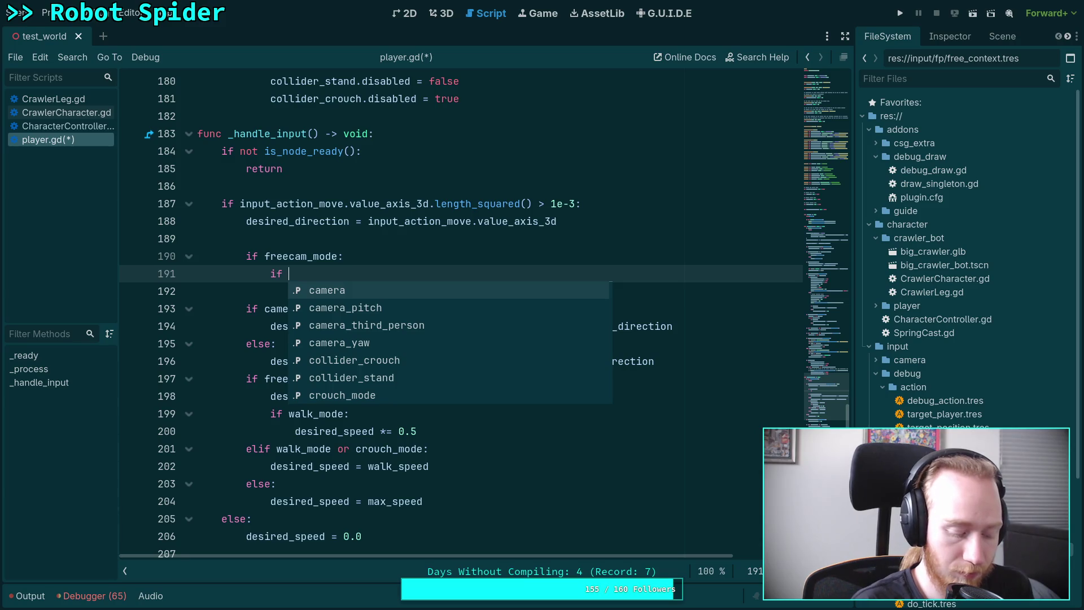
{"action": "type", "text": "jum"}
{"action": "key", "text": "Down"}
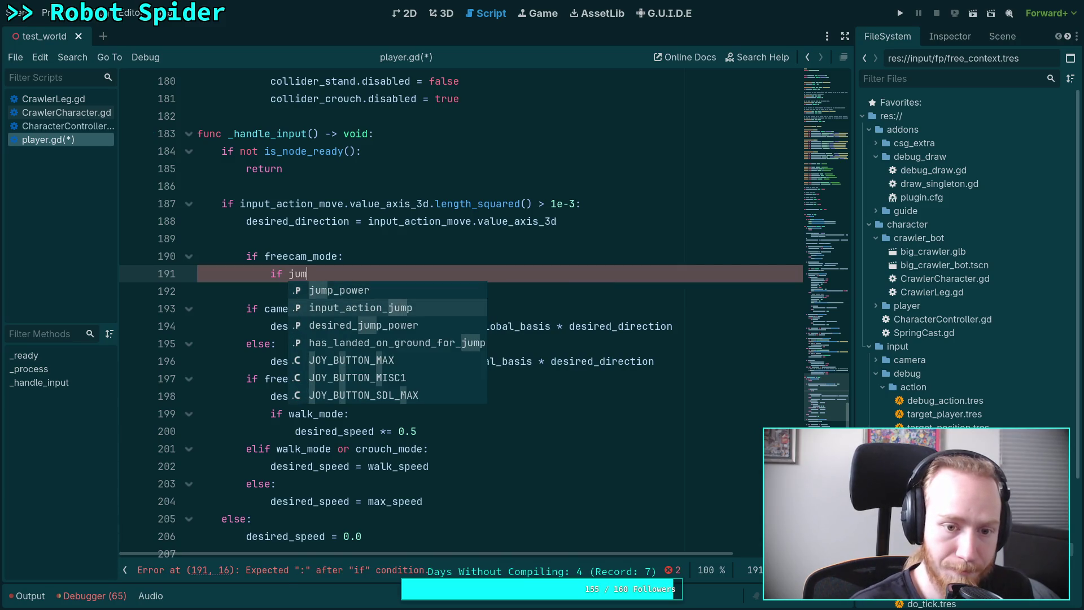
{"action": "key", "text": "Return"}
{"action": "type", "text": ".is_tr"}
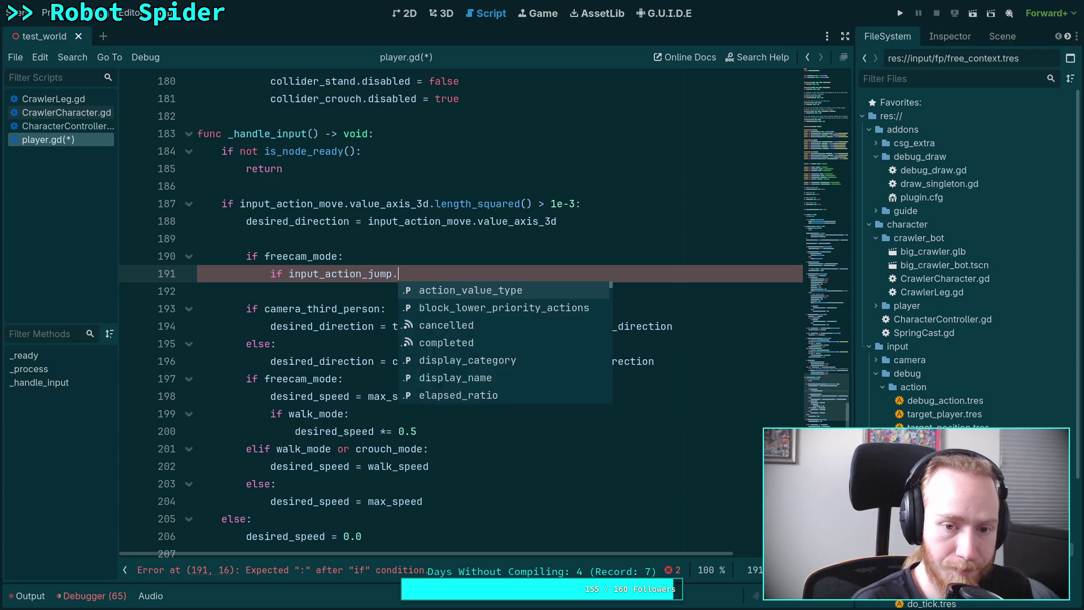
{"action": "key", "text": "Return"}
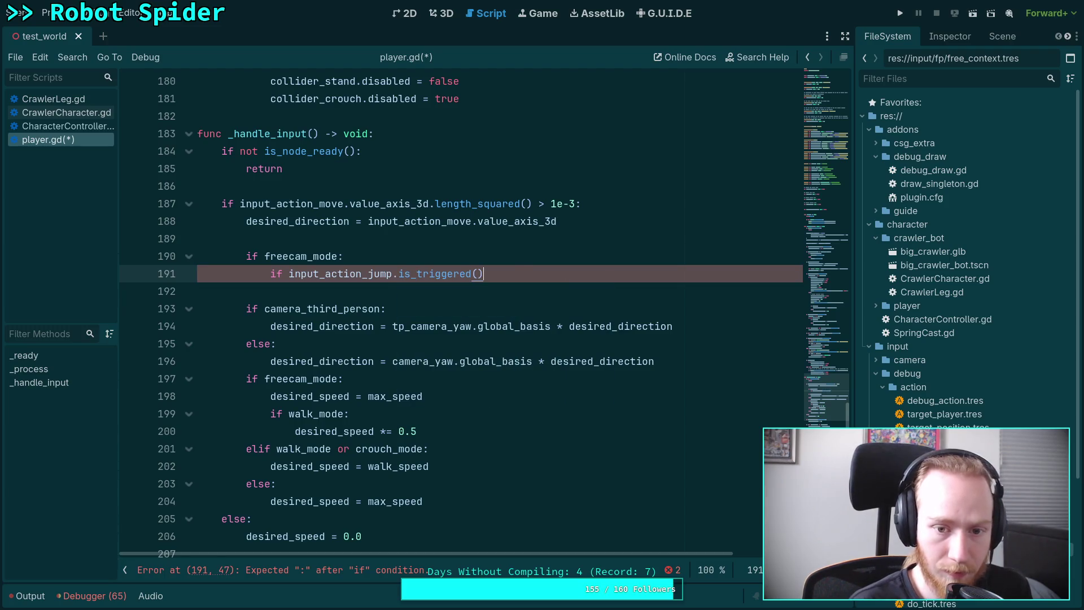
{"action": "type", "text": ":"}
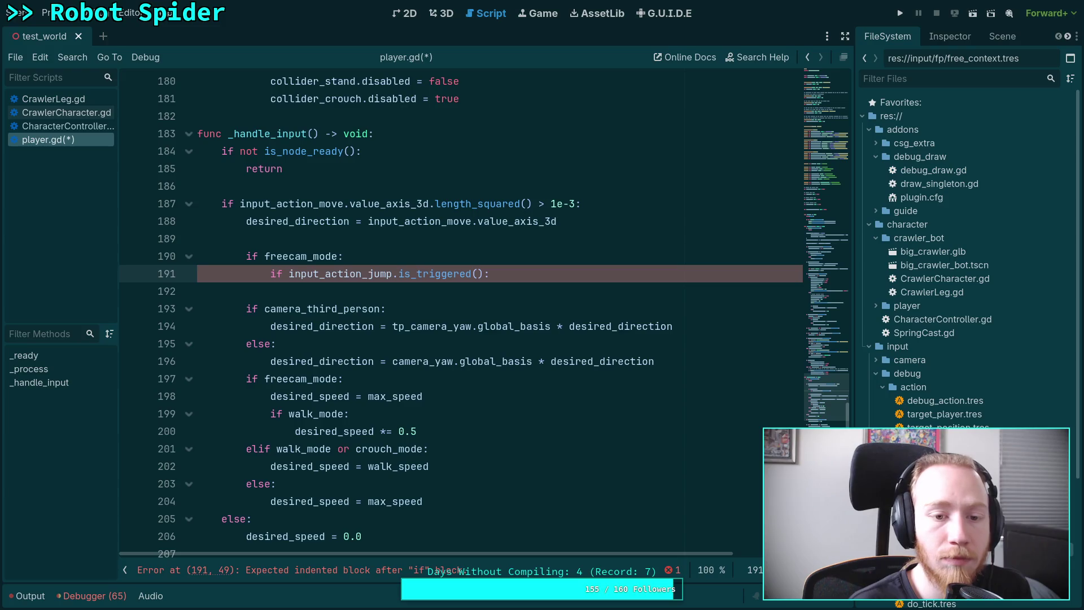
{"action": "key", "text": "Return"}
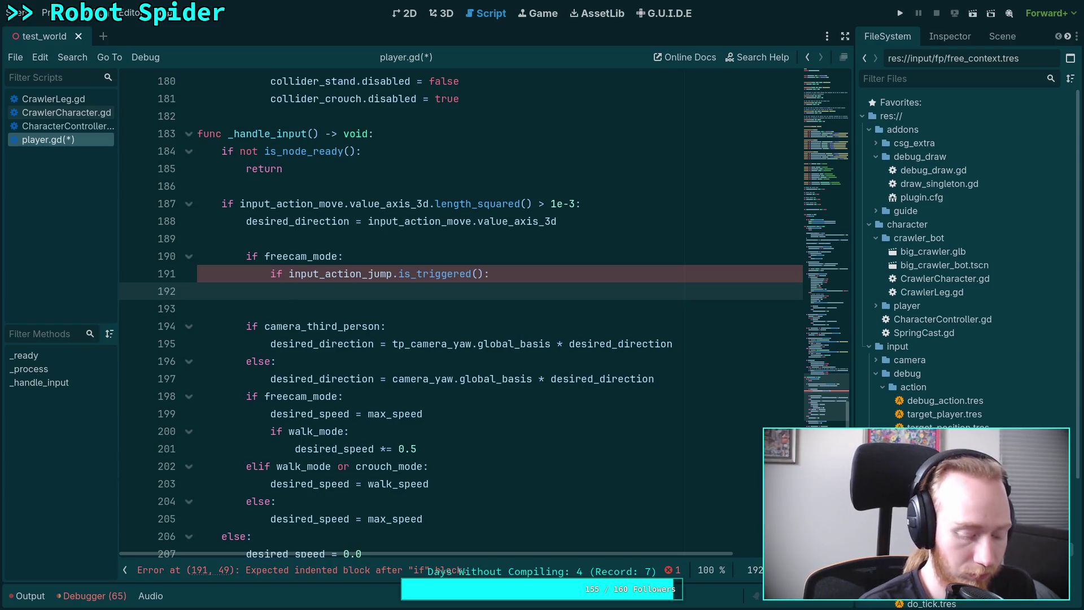
{"action": "type", "text": "des"}
{"action": "key", "text": "Return"}
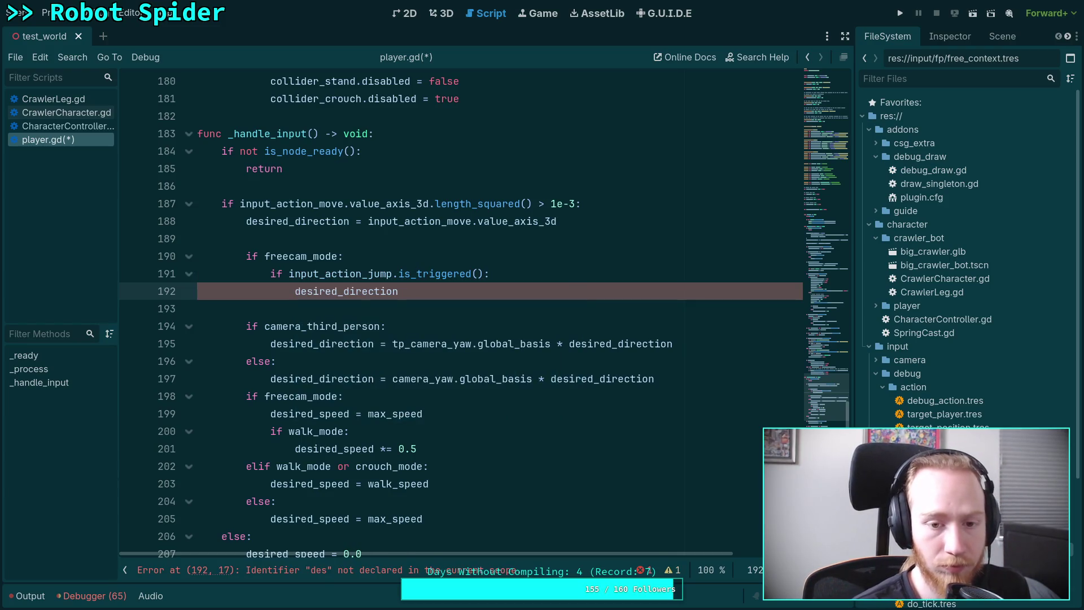
{"action": "type", "text": "+= Vecto3"}
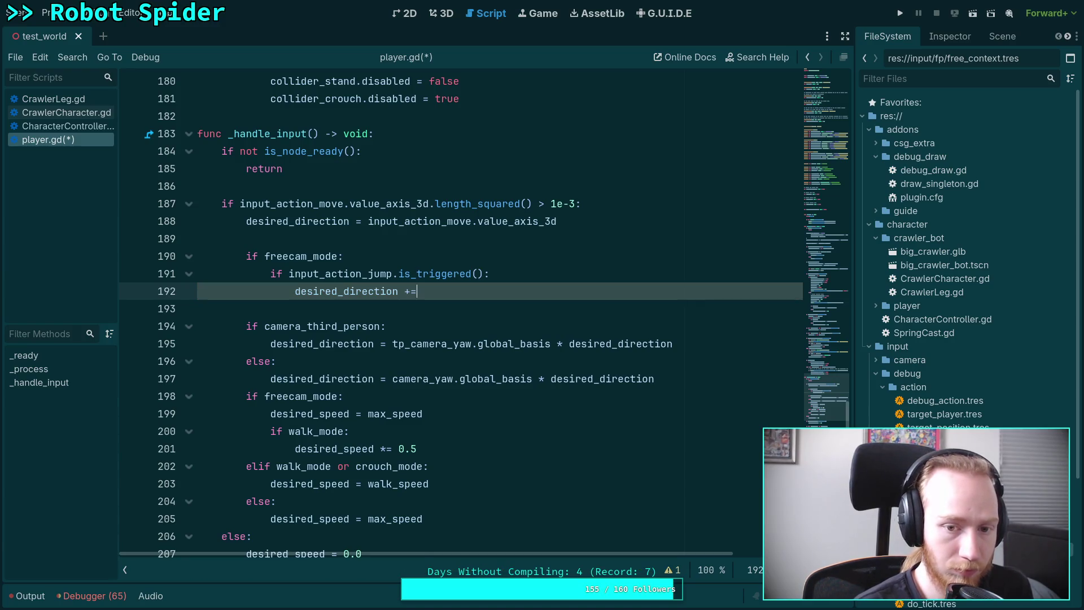
{"action": "key", "text": "BackSpace"}
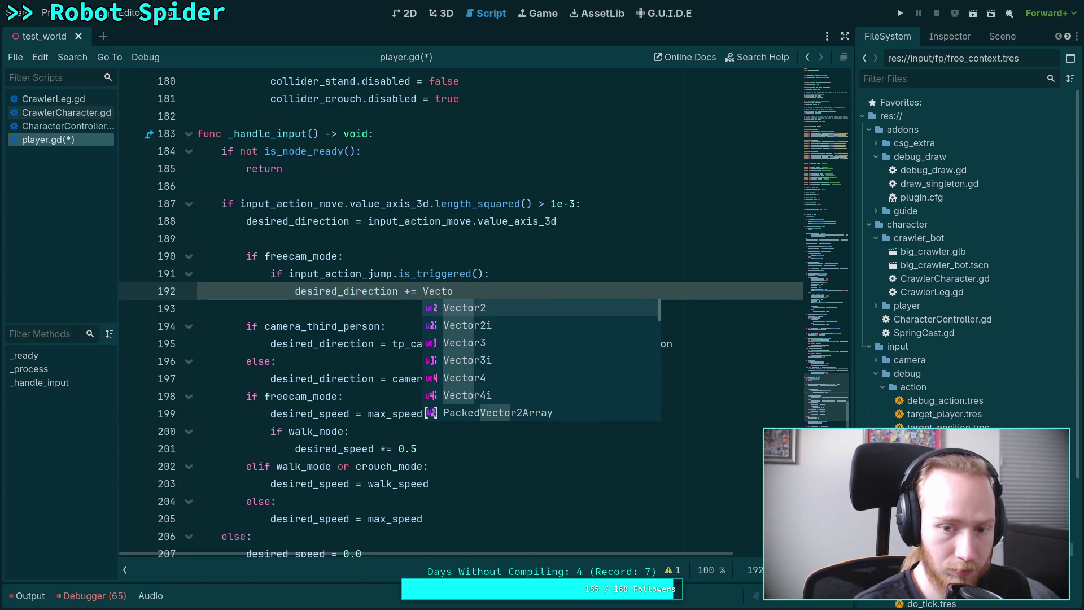
{"action": "type", "text": "r3.U"}
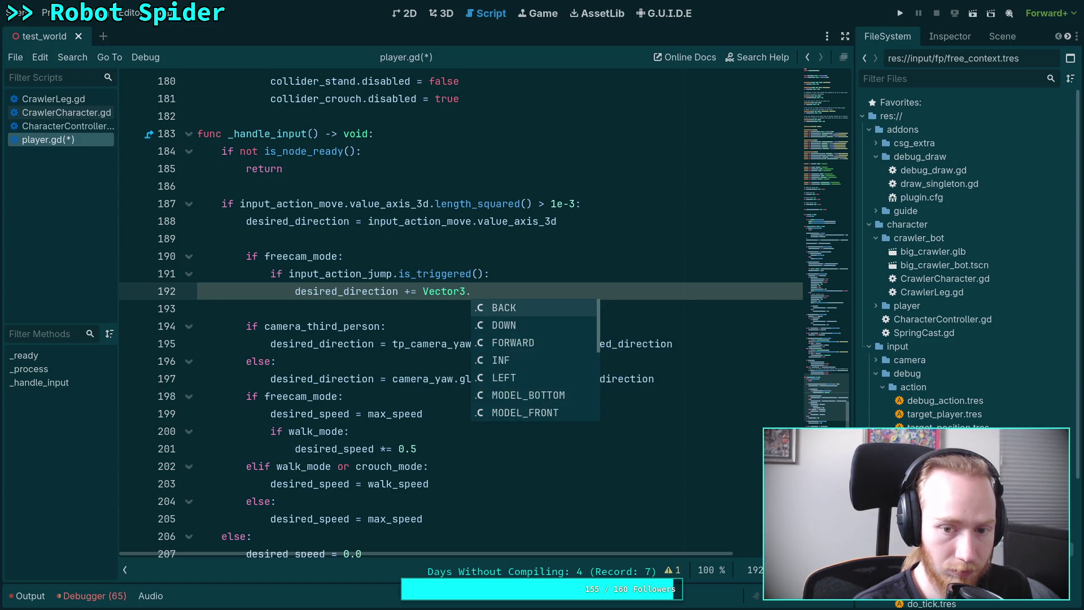
{"action": "key", "text": "Return"}
{"action": "key", "text": "Return"}
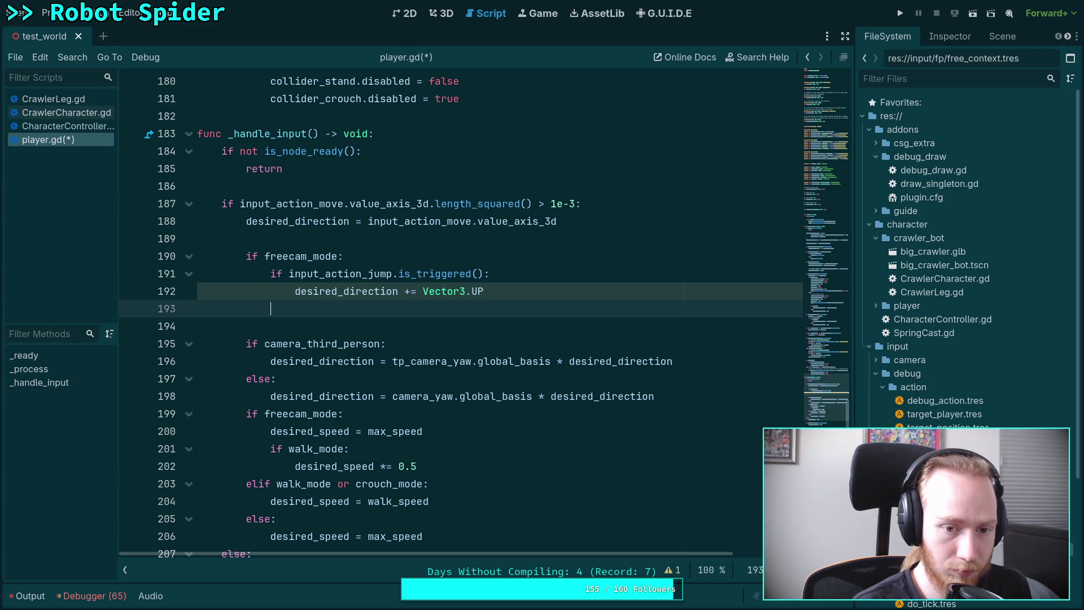
Add desired_direction += Vector3.DOWN when the crouch input action is_triggered().
{"action": "type", "text": "if input_action_"}
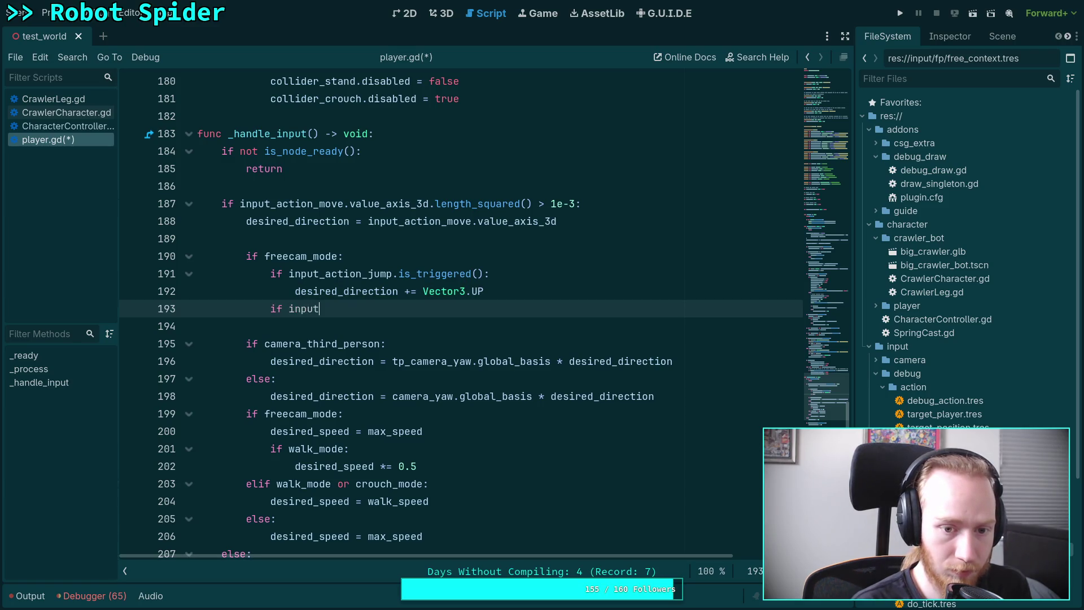
{"action": "type", "text": "cr"}
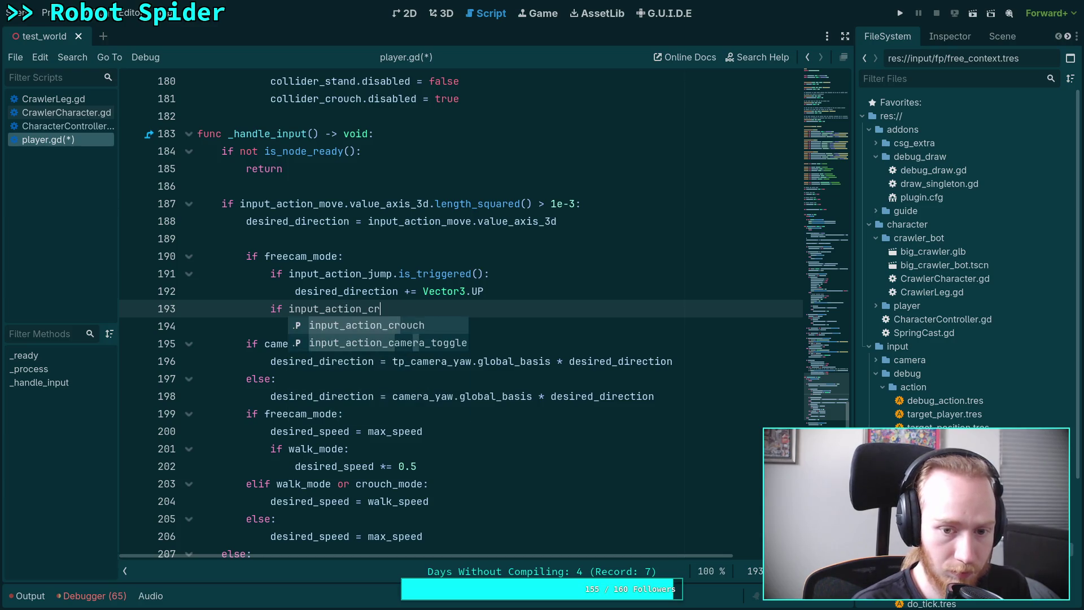
{"action": "key", "text": "Return"}
{"action": "type", "text": ".is_"}
{"action": "key", "text": "Return"}
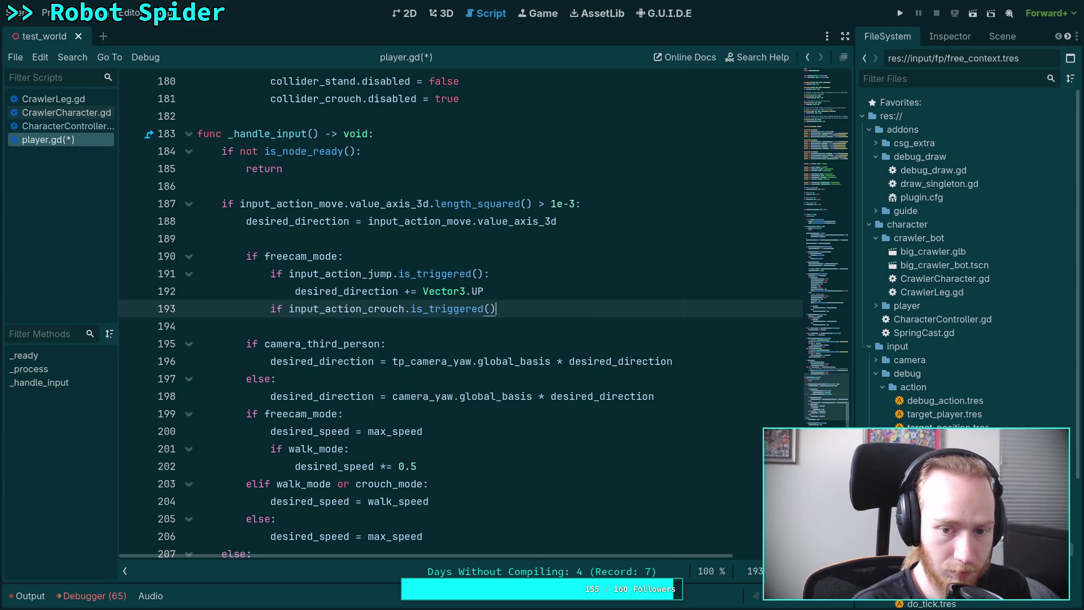
{"action": "key", "text": "Return"}
{"action": "type", "text": "desired_"}
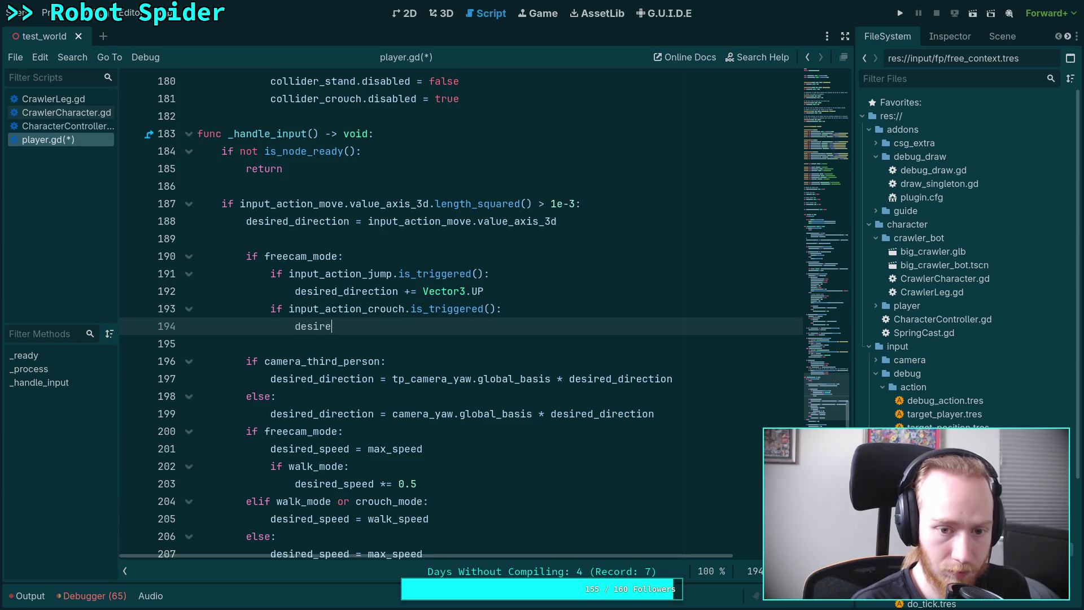
{"action": "key", "text": "Return"}
{"action": "type", "text": "-= c"}
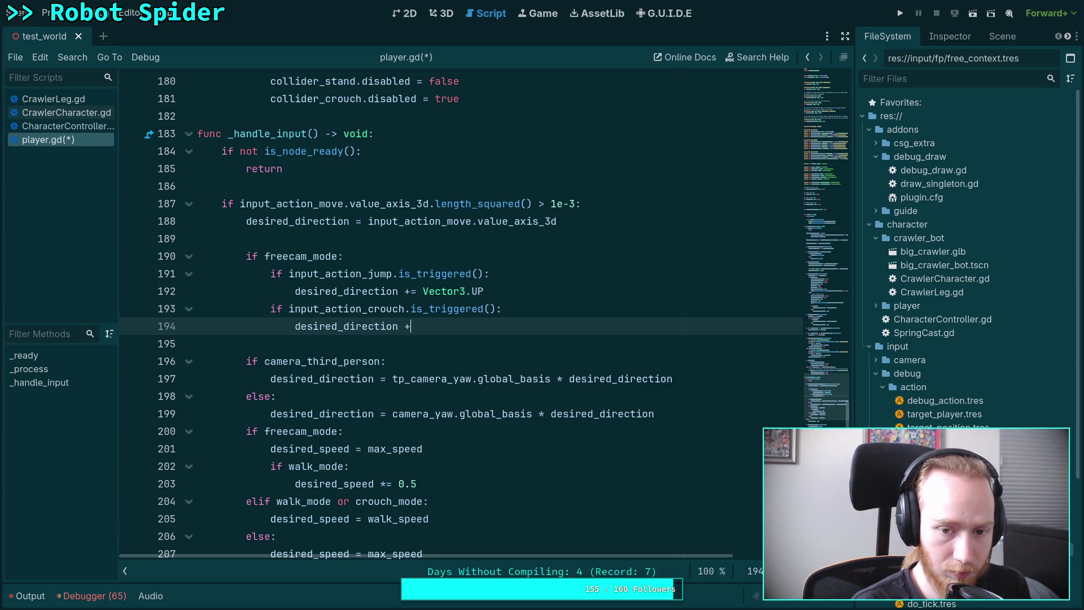
{"action": "key", "text": "ctrl+z"}
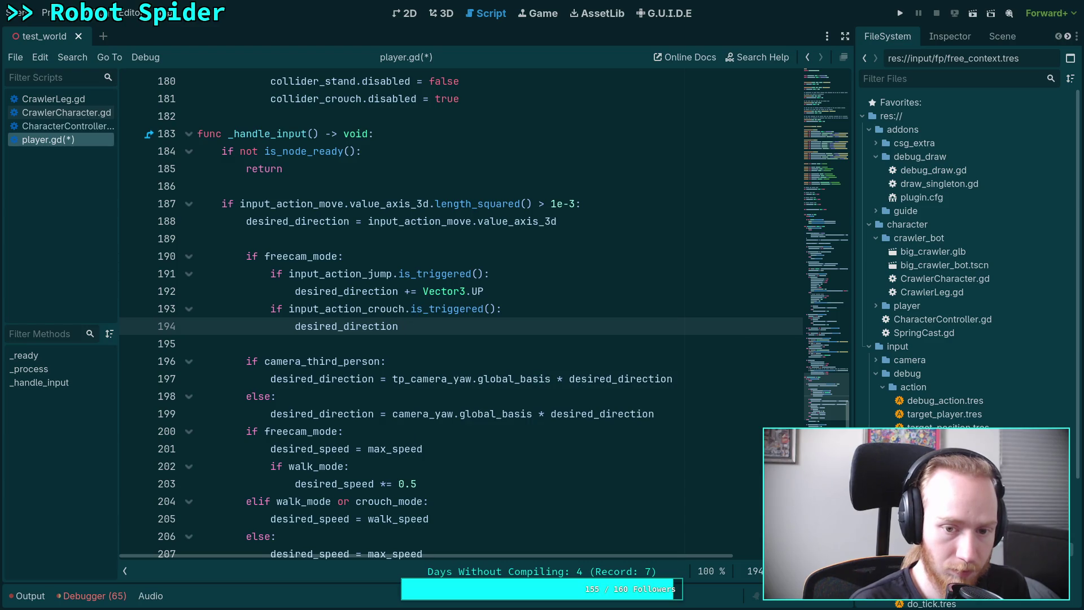
{"action": "type", "text": "+= Vector3."}
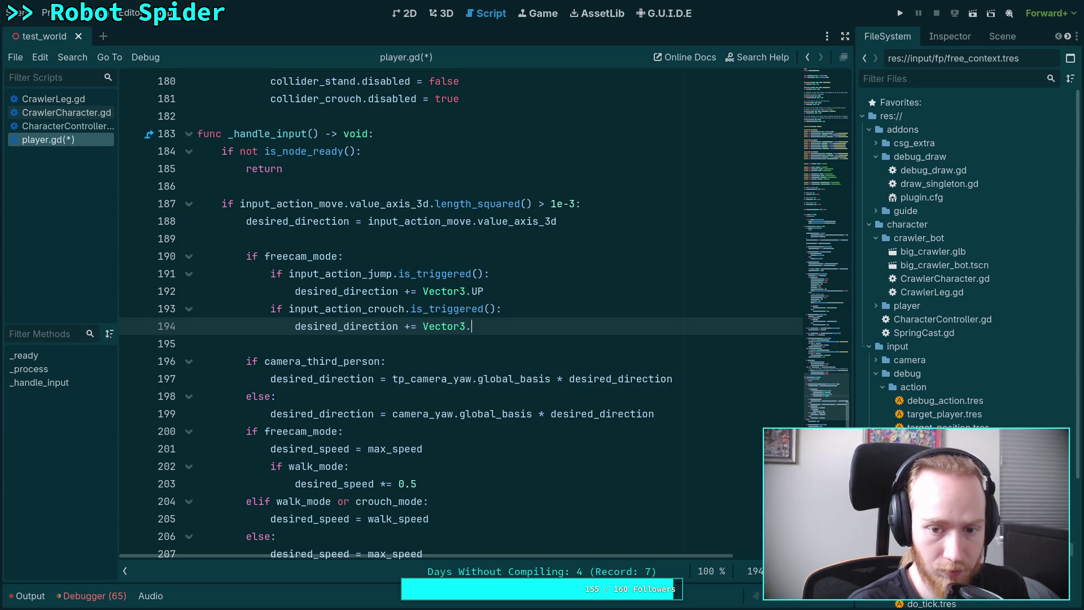
{"action": "type", "text": "M"}
{"action": "key", "text": "Return"}
{"action": "key", "text": "BackSpace"}
{"action": "key", "text": "BackSpace"}
{"action": "key", "text": "BackSpace"}
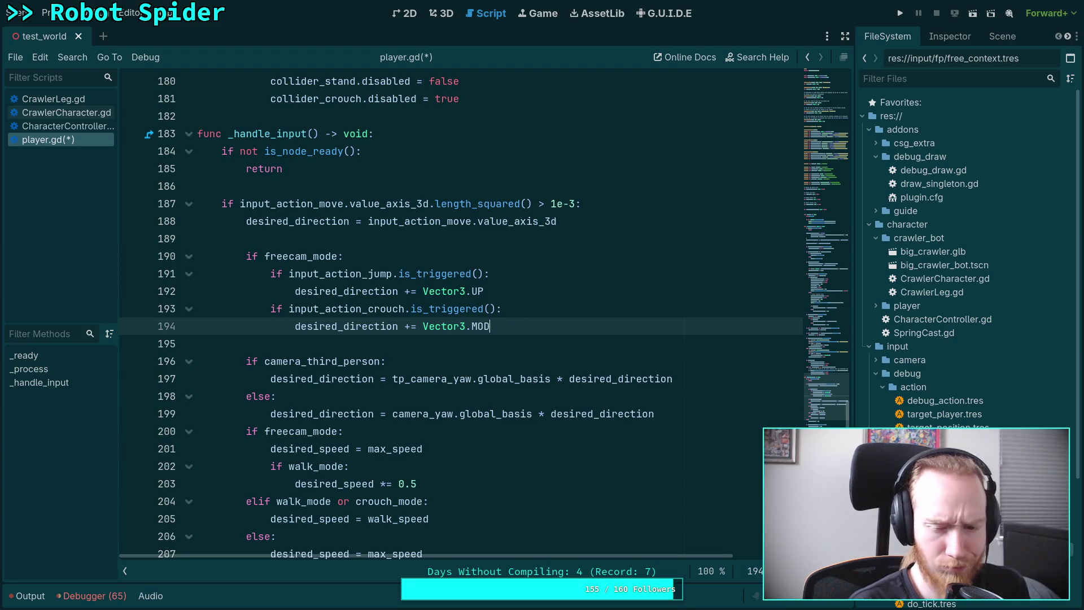
{"action": "key", "text": "BackSpace"}
{"action": "key", "text": "BackSpace"}
{"action": "key", "text": "BackSpace"}
{"action": "type", "text": "DA"}
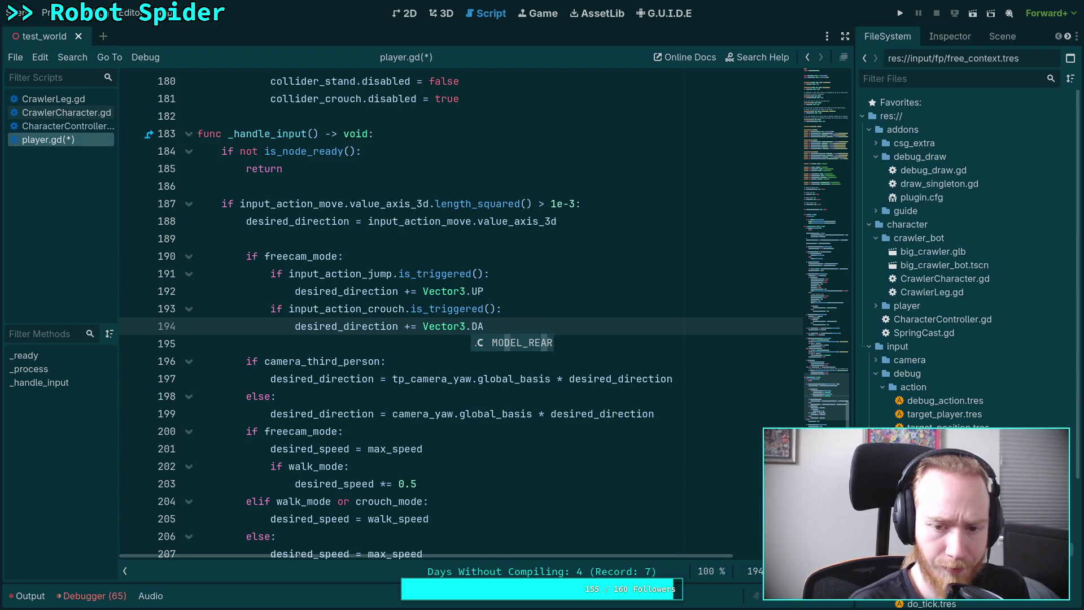
{"action": "key", "text": "BackSpace"}
{"action": "key", "text": "Return"}
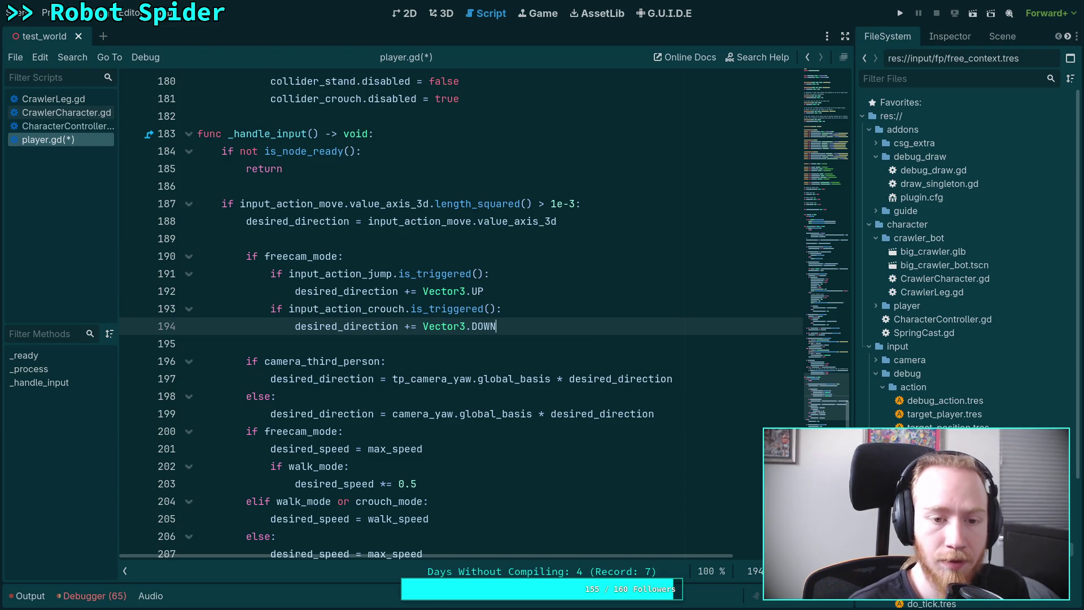
After a blank line, set desired_direction = desired_direction.normalized().
{"action": "key", "text": "Return"}
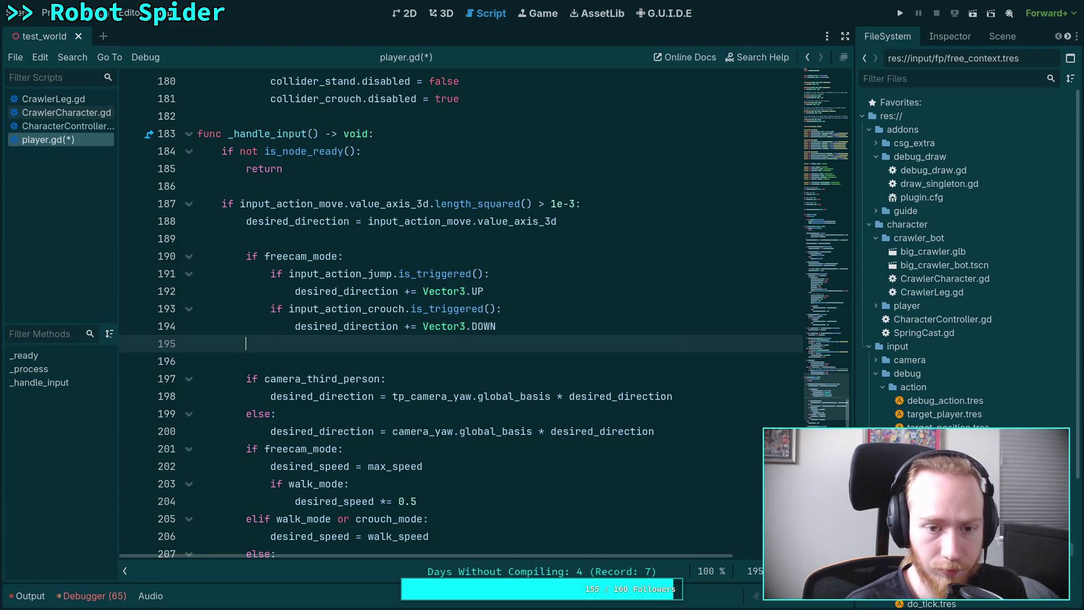
{"action": "key", "text": "Return"}
{"action": "type", "text": "desir"}
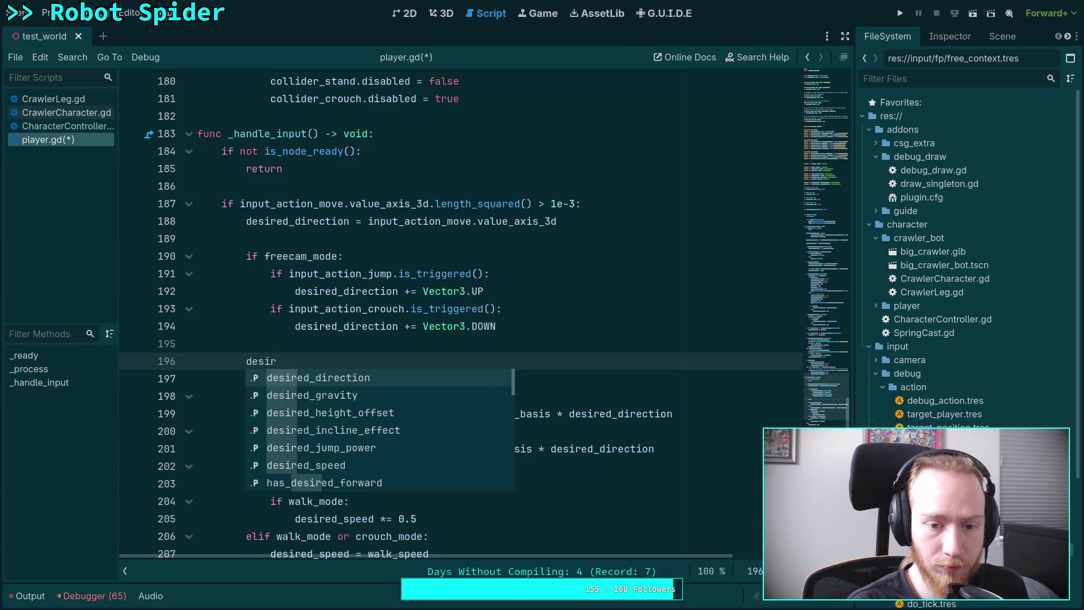
{"action": "key", "text": "Return"}
{"action": "type", "text": "= desir"}
{"action": "key", "text": "Return"}
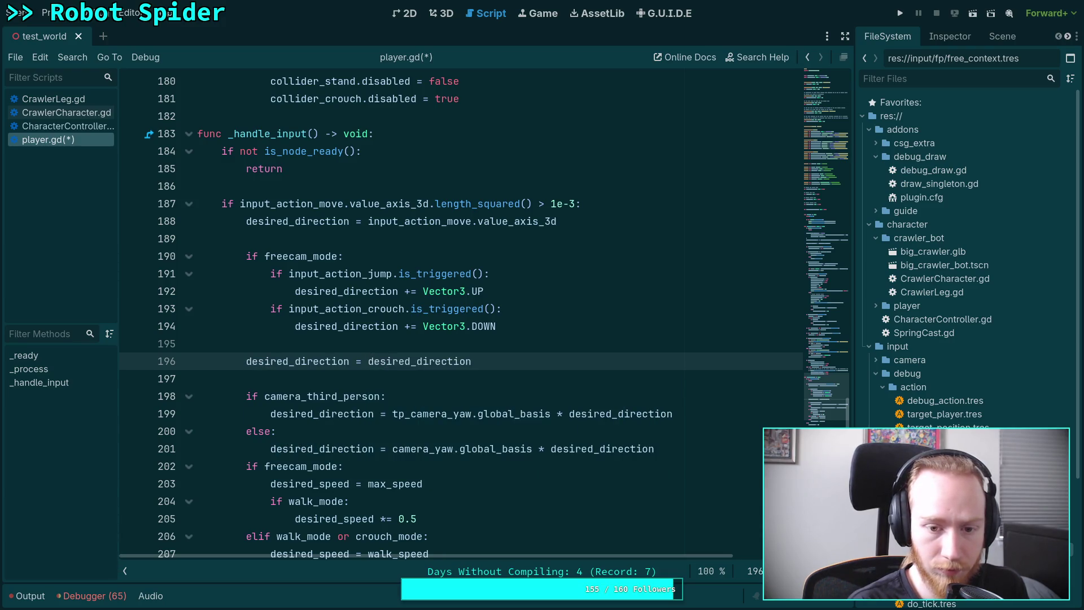
{"action": "type", "text": "norm"}
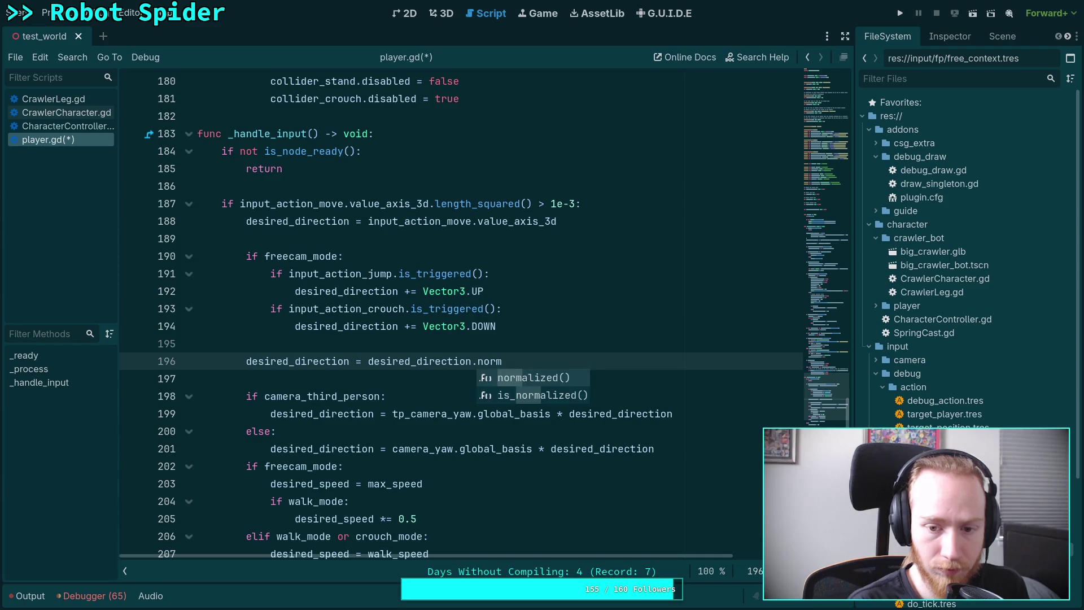
{"action": "key", "text": "Return"}
{"action": "scroll", "coordinate": [680, 238], "scroll_direction": "down", "scroll_amount": 2}
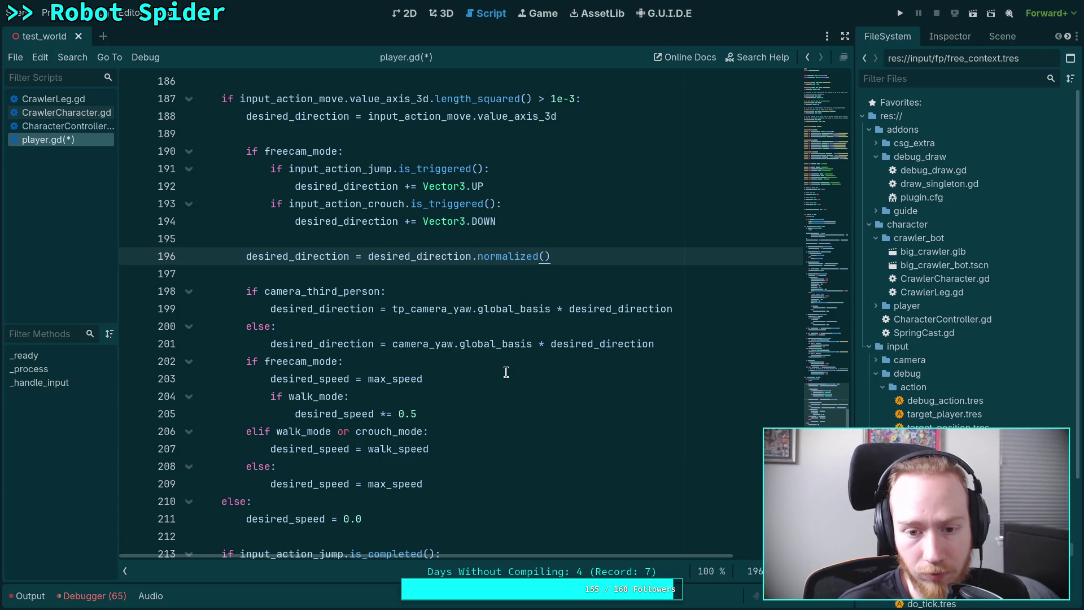
{"action": "left_click", "coordinate": [454, 383]}
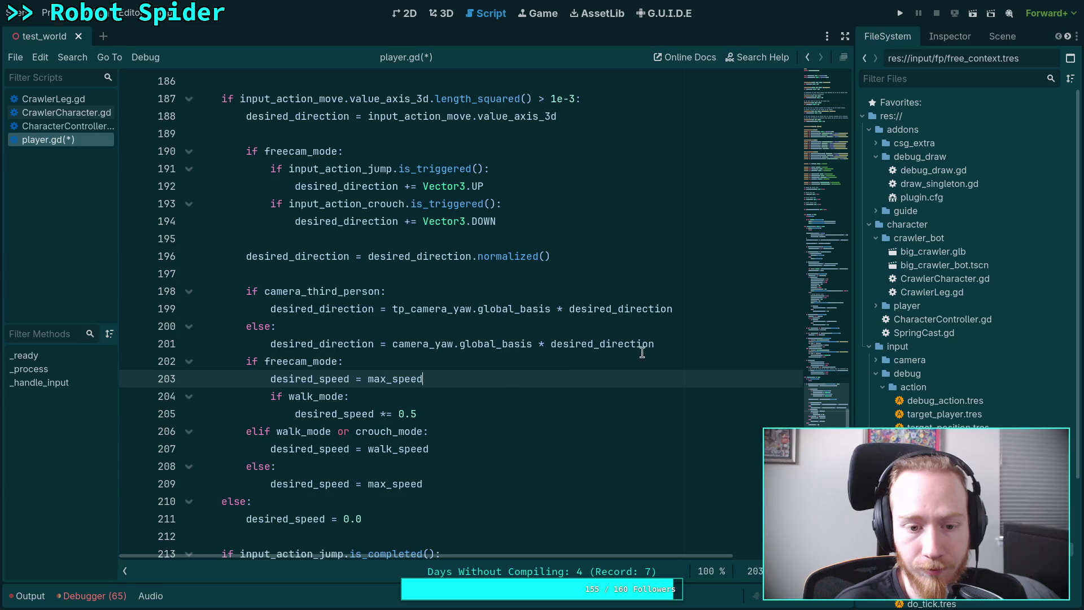
{"action": "left_click", "coordinate": [695, 343]}
{"action": "key", "text": "Return"}
{"action": "left_click", "coordinate": [537, 444]}
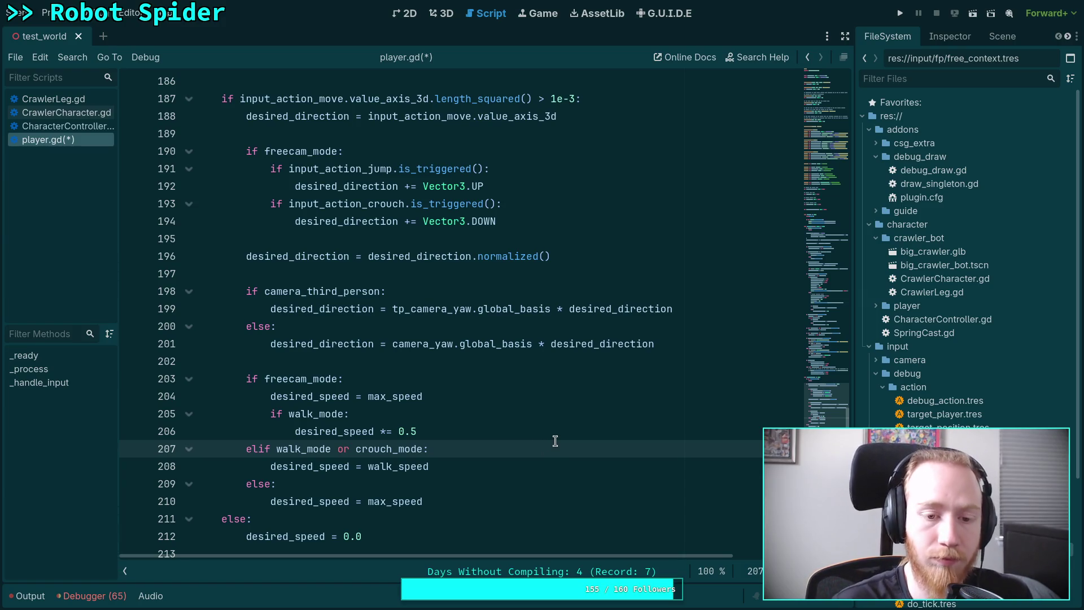
{"action": "scroll", "coordinate": [555, 441], "scroll_direction": "down", "scroll_amount": 1}
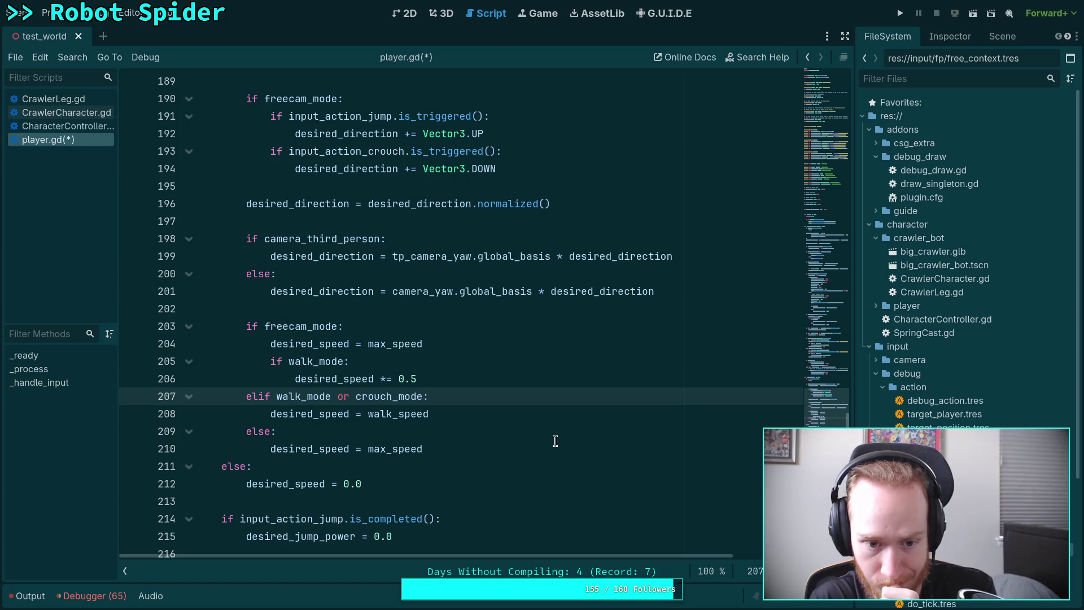
{"action": "scroll", "coordinate": [555, 441], "scroll_direction": "down", "scroll_amount": 5}
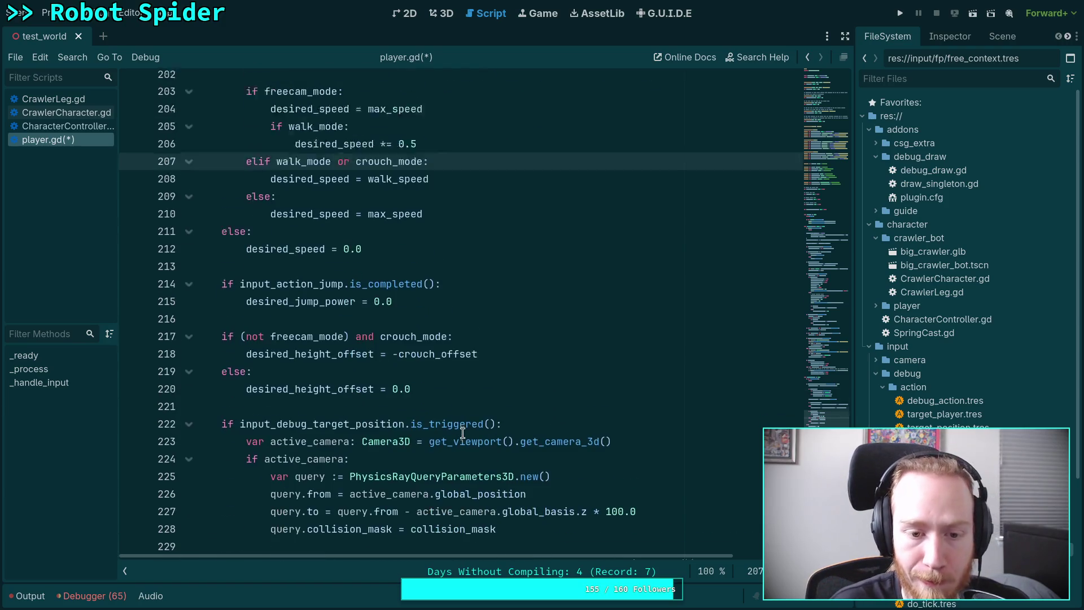
{"action": "scroll", "coordinate": [462, 428], "scroll_direction": "up", "scroll_amount": 1}
{"action": "scroll", "coordinate": [461, 424], "scroll_direction": "down", "scroll_amount": 1}
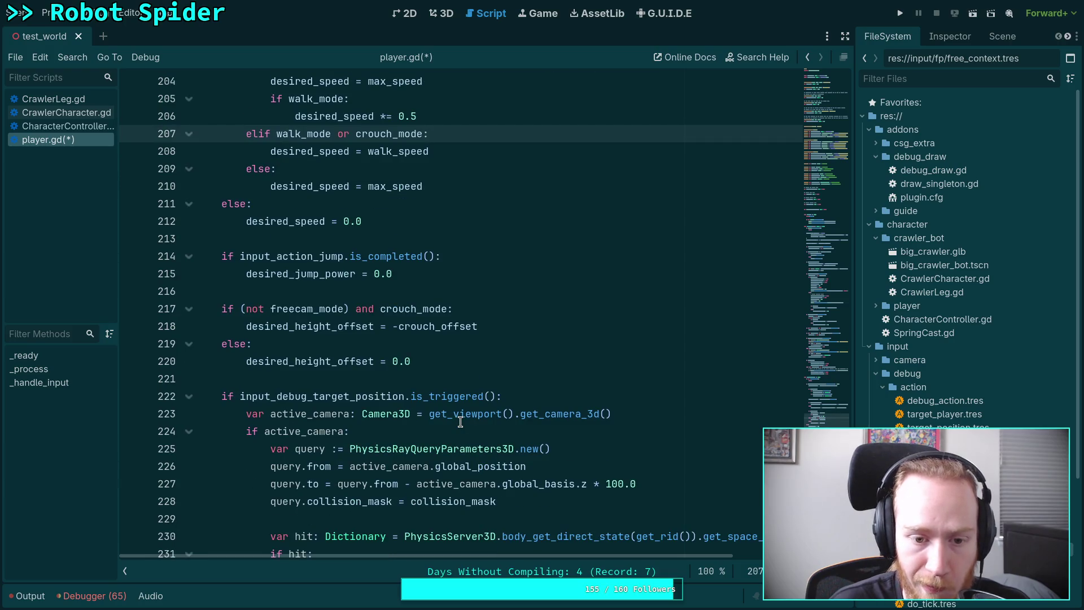
{"action": "scroll", "coordinate": [461, 422], "scroll_direction": "down", "scroll_amount": 2}
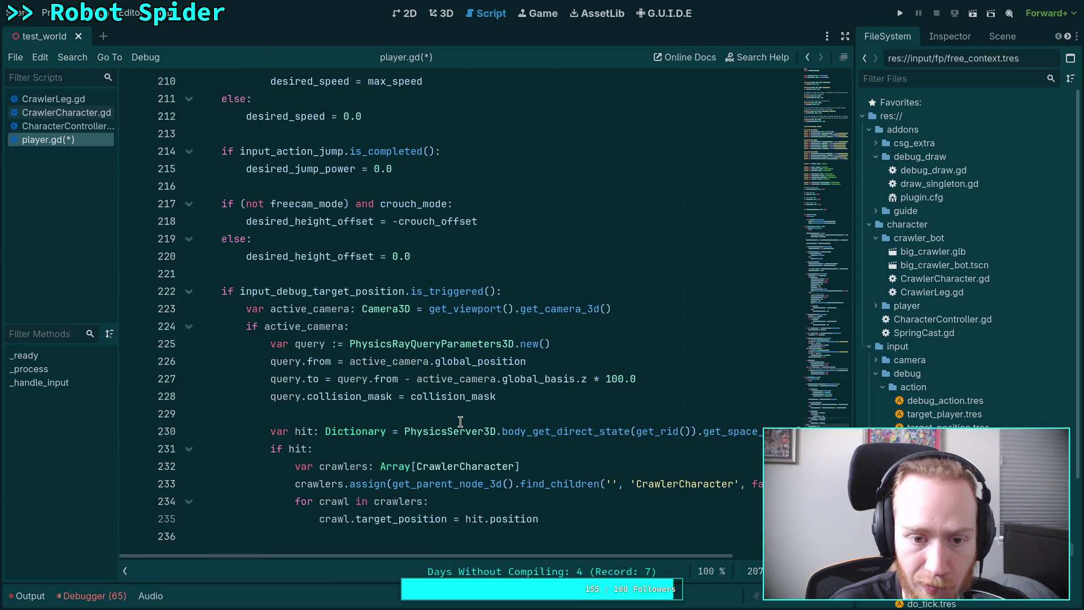
{"action": "scroll", "coordinate": [460, 422], "scroll_direction": "down", "scroll_amount": 1}
{"action": "scroll", "coordinate": [460, 422], "scroll_direction": "up", "scroll_amount": 5}
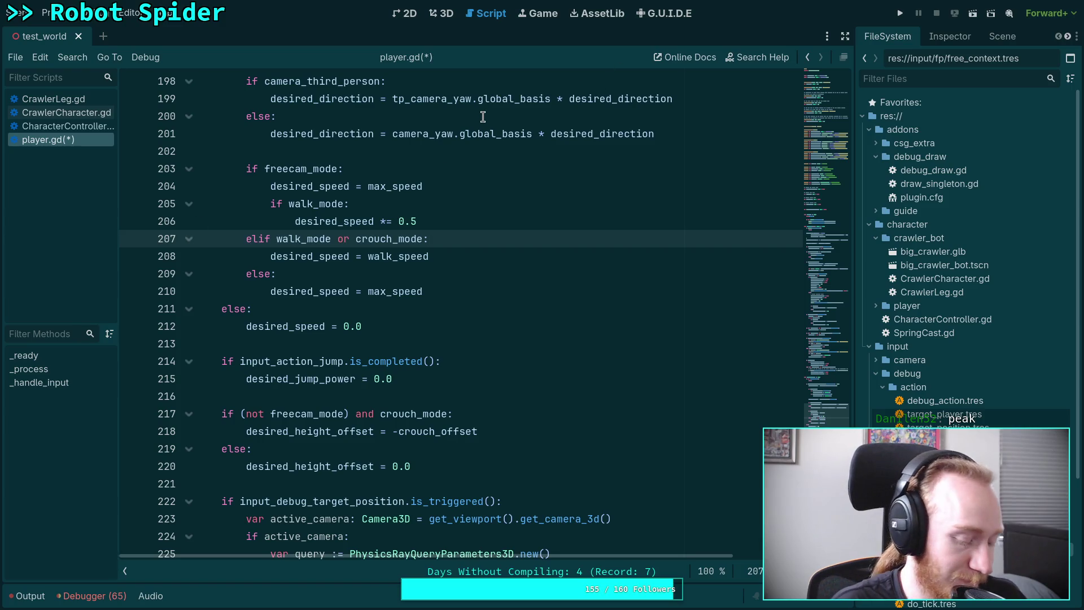
{"action": "key", "text": "super+4"}
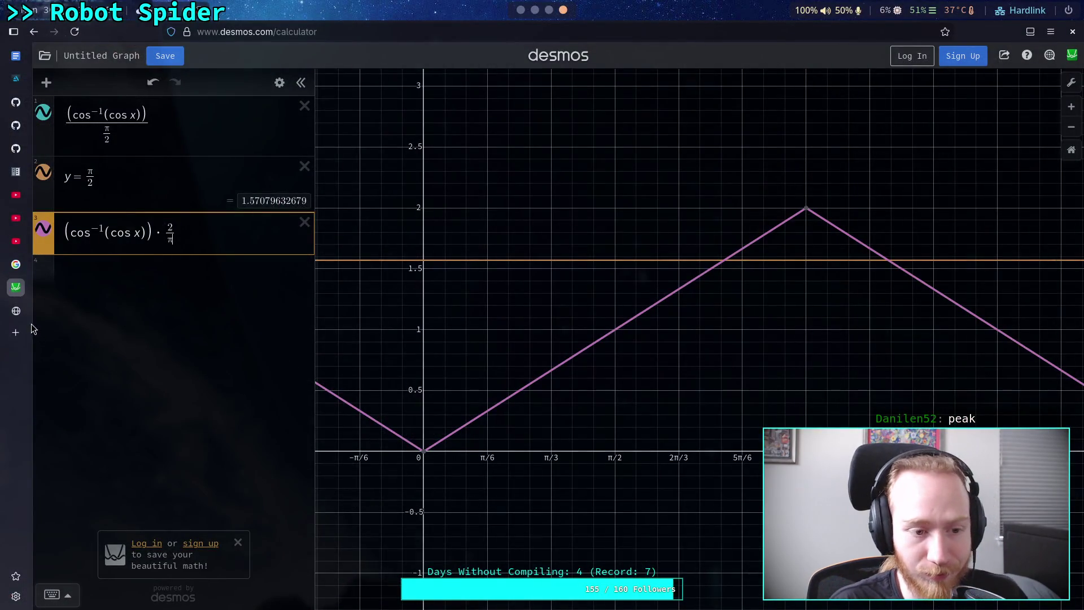
Open the pasted youtu.be link in a new Firefox tab.
{"action": "left_click", "coordinate": [16, 311]}
{"action": "left_click", "coordinate": [332, 32]}
{"action": "type", "text": "https://youtu.be/bRXe21_j6Zg"}
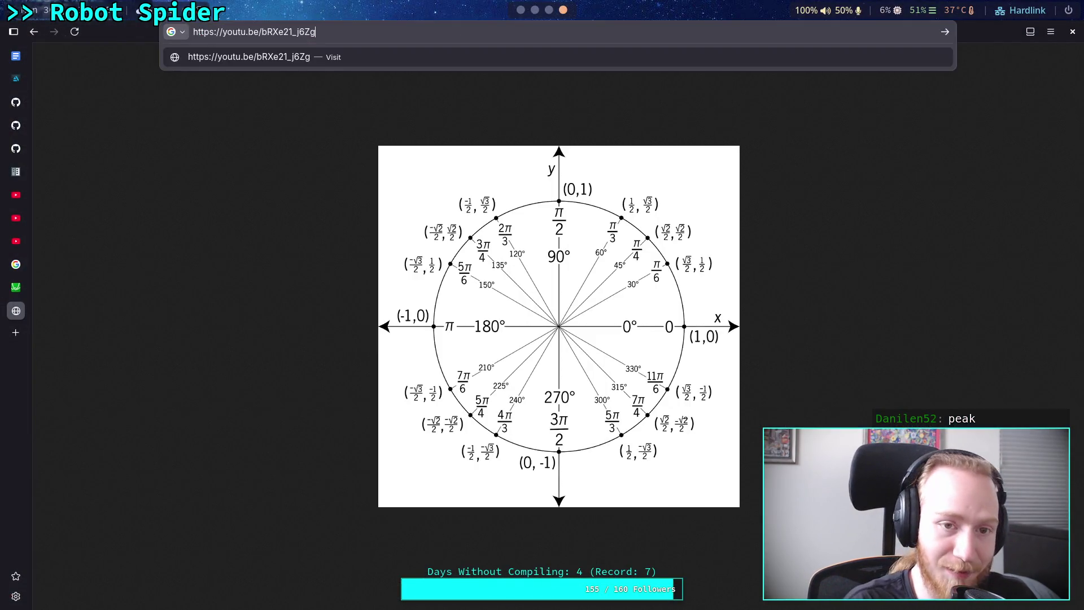
{"action": "key", "text": "Return"}
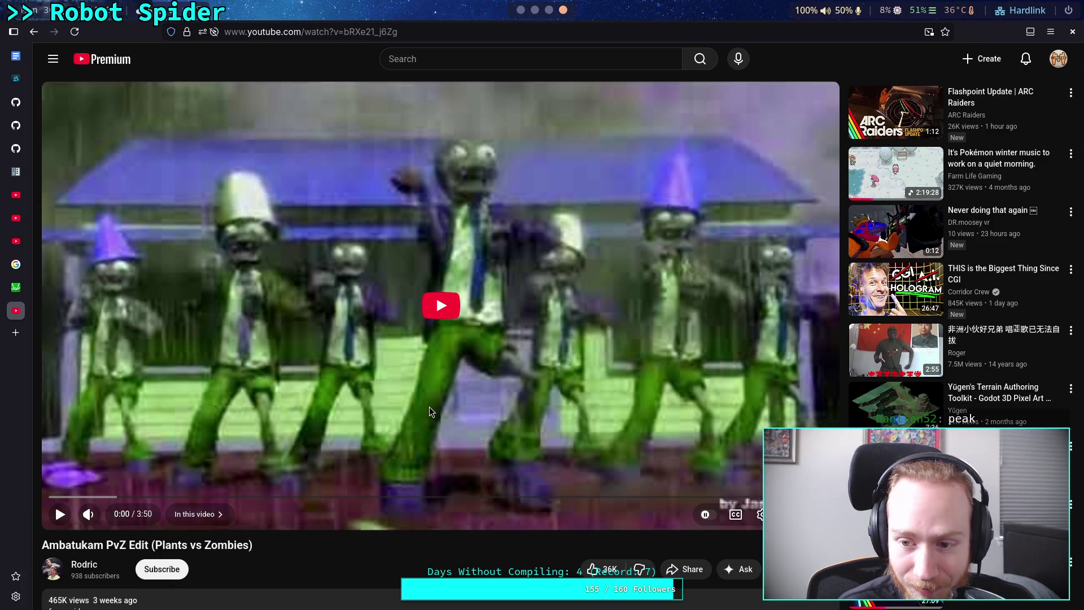
{"action": "scroll", "coordinate": [353, 387], "scroll_direction": "down", "scroll_amount": 3}
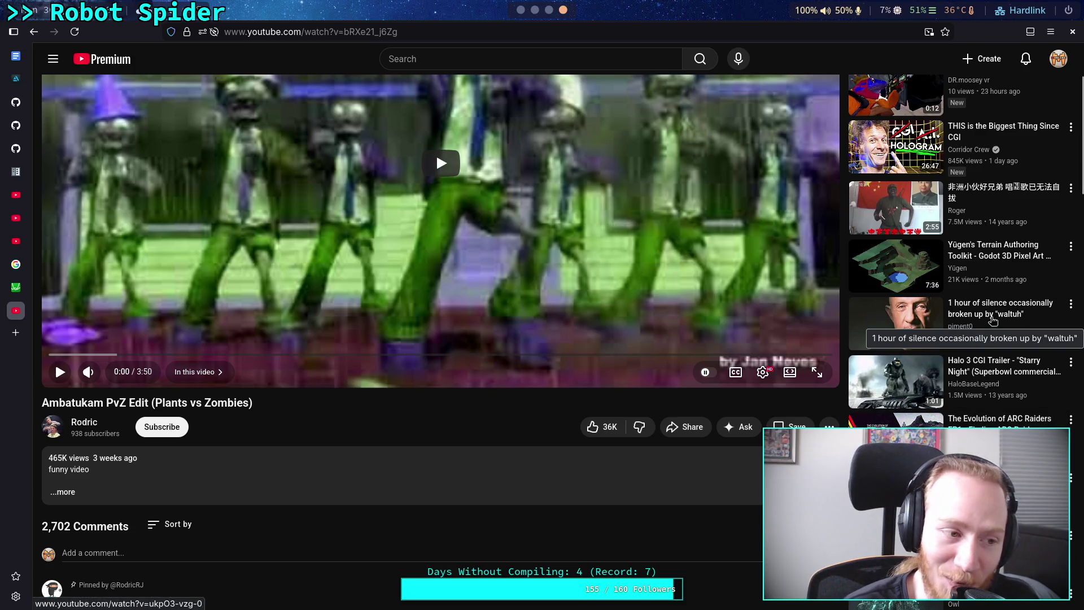
{"action": "scroll", "coordinate": [345, 452], "scroll_direction": "down", "scroll_amount": 4}
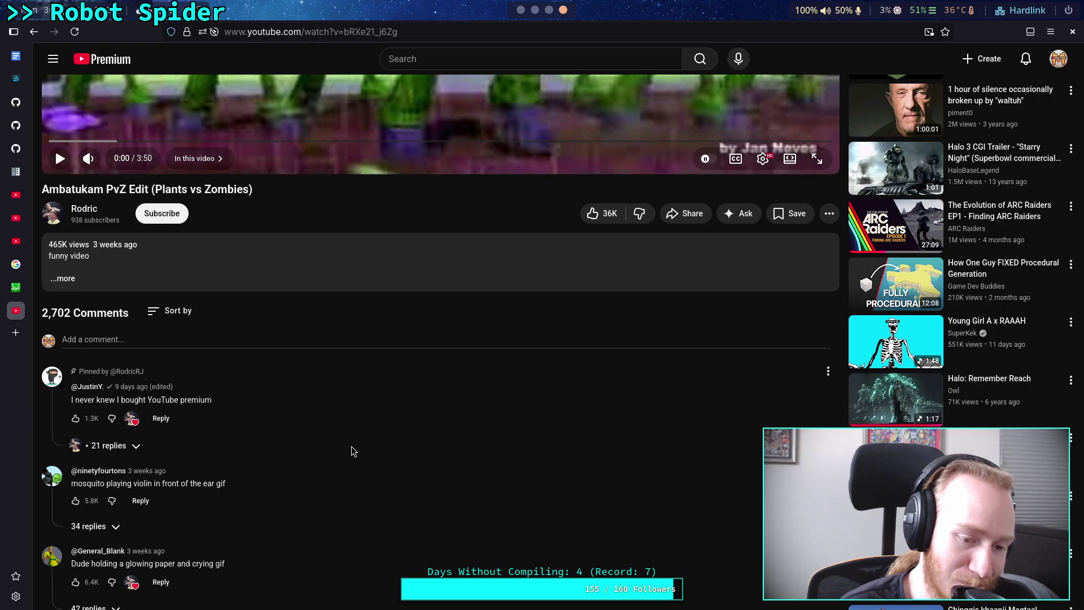
{"action": "scroll", "coordinate": [351, 446], "scroll_direction": "up", "scroll_amount": 7}
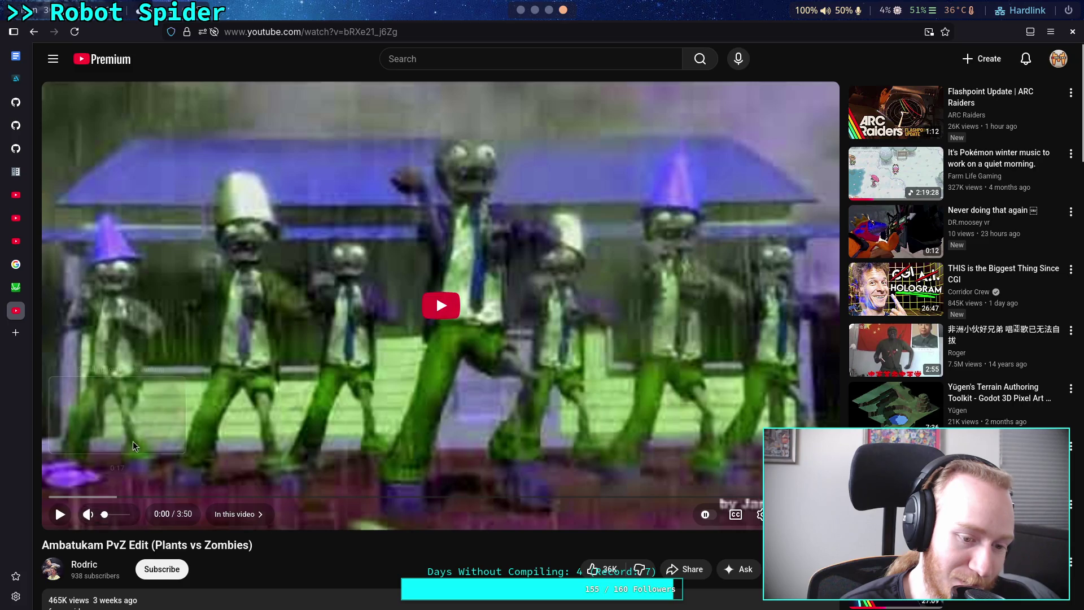
Play the video and set its quality to 1080p.
{"action": "left_click", "coordinate": [115, 478]}
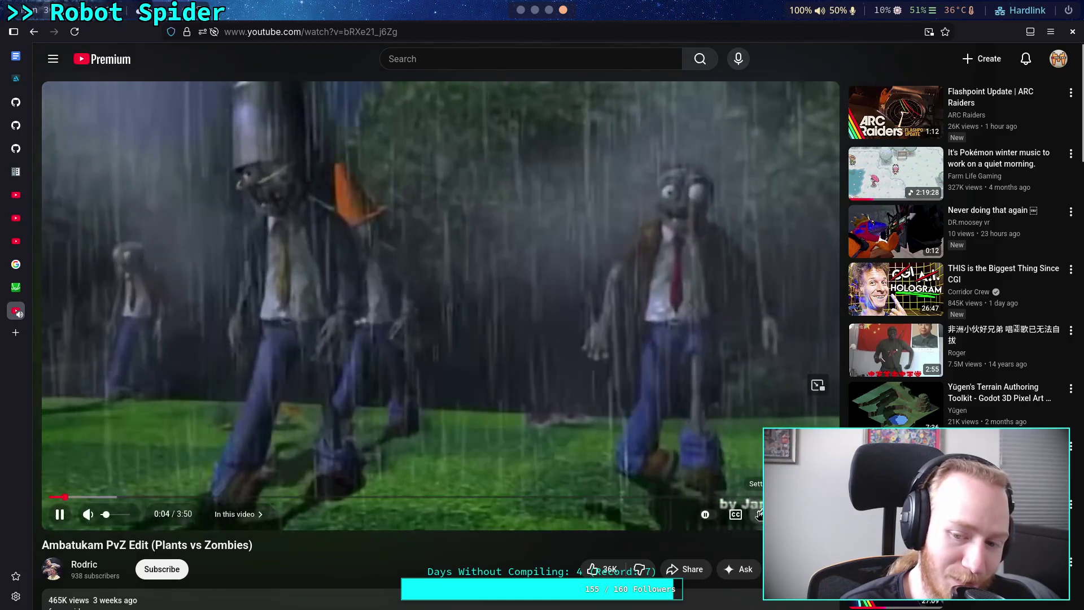
{"action": "left_click", "coordinate": [759, 513]}
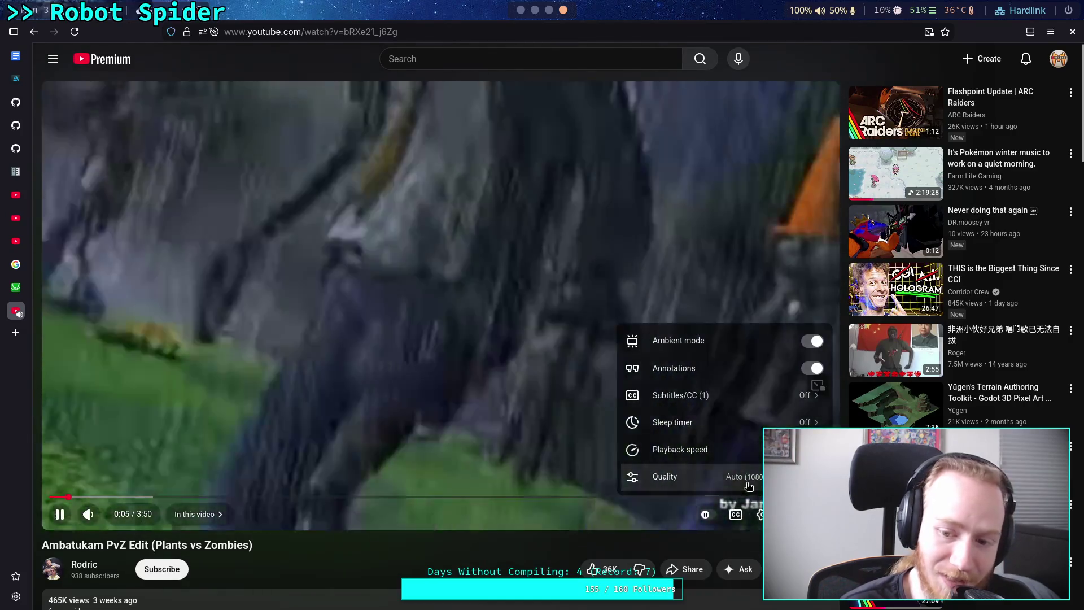
{"action": "left_click", "coordinate": [728, 474]}
{"action": "left_click", "coordinate": [734, 338]}
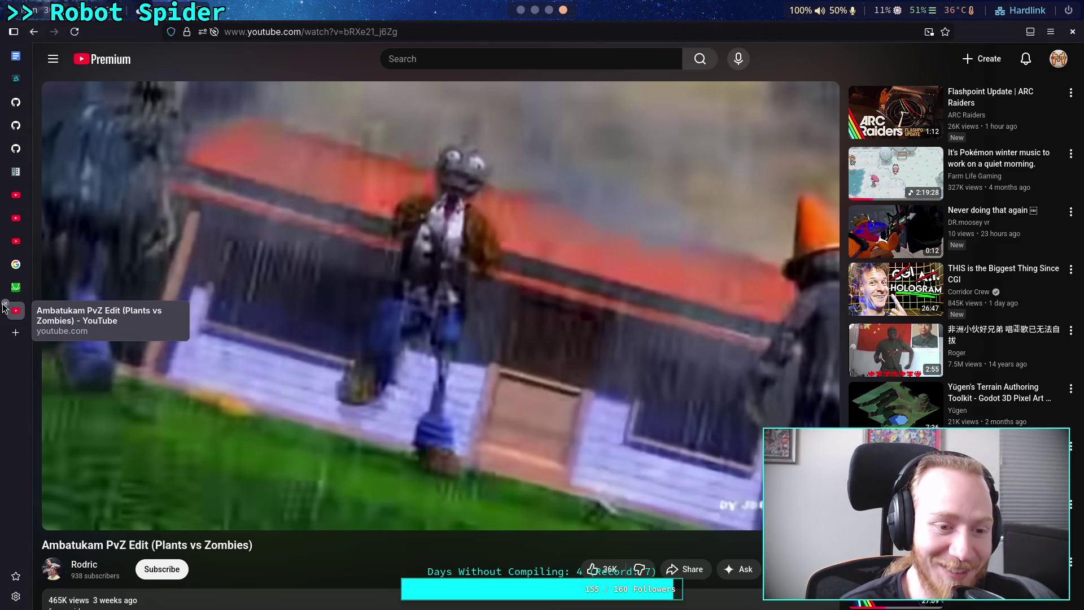
{"action": "key", "text": "super+1"}
Switch workspaces past the Obsidian Crawler Bot note back to Godot's player.gd.
{"action": "left_click", "coordinate": [530, 15]}
{"action": "left_click", "coordinate": [547, 15]}
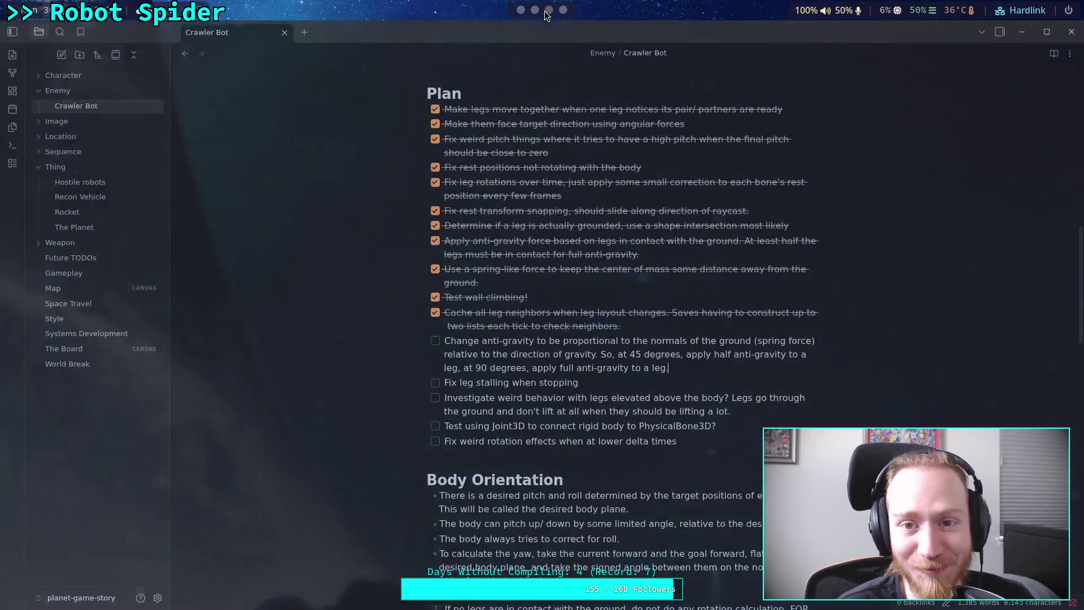
{"action": "left_click", "coordinate": [521, 11]}
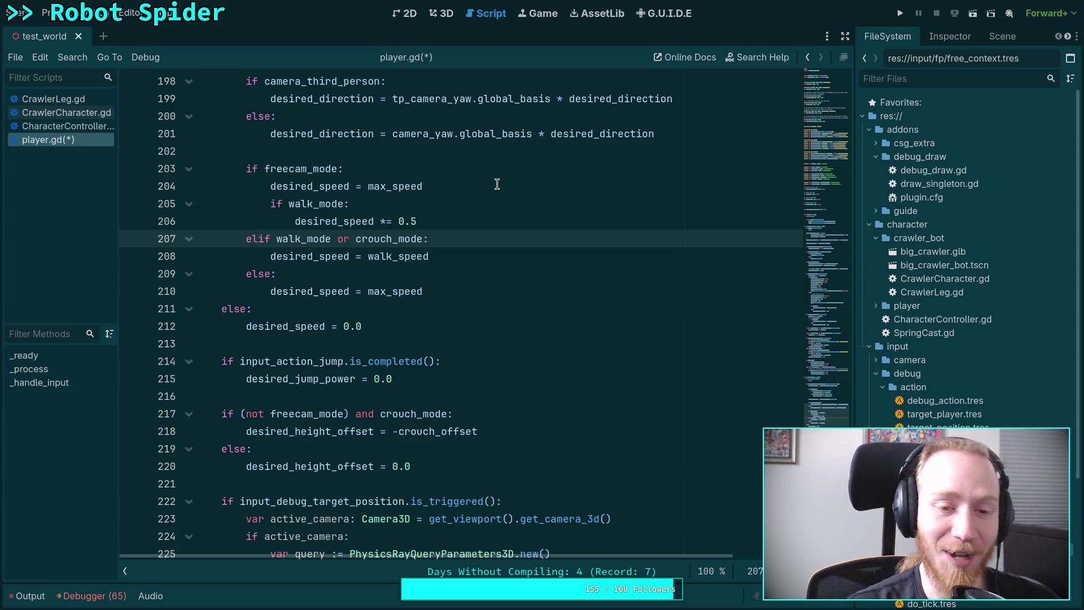
Save player.gd and look over the freecam speed and crouch code.
{"action": "left_click", "coordinate": [427, 310]}
{"action": "left_click", "coordinate": [370, 339]}
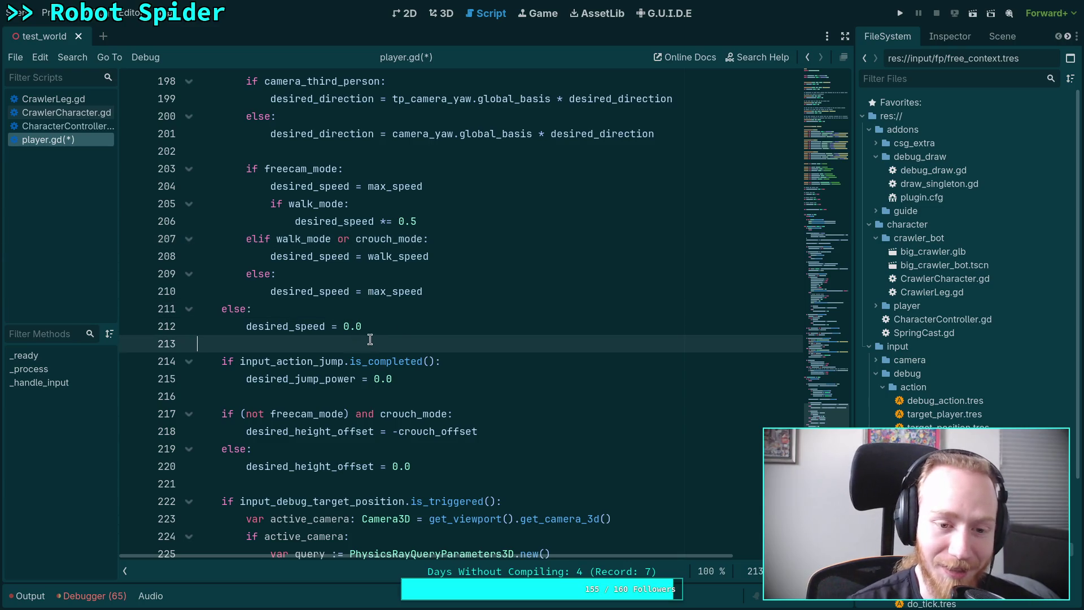
{"action": "scroll", "coordinate": [370, 339], "scroll_direction": "up", "scroll_amount": 2}
{"action": "left_click", "coordinate": [295, 257]}
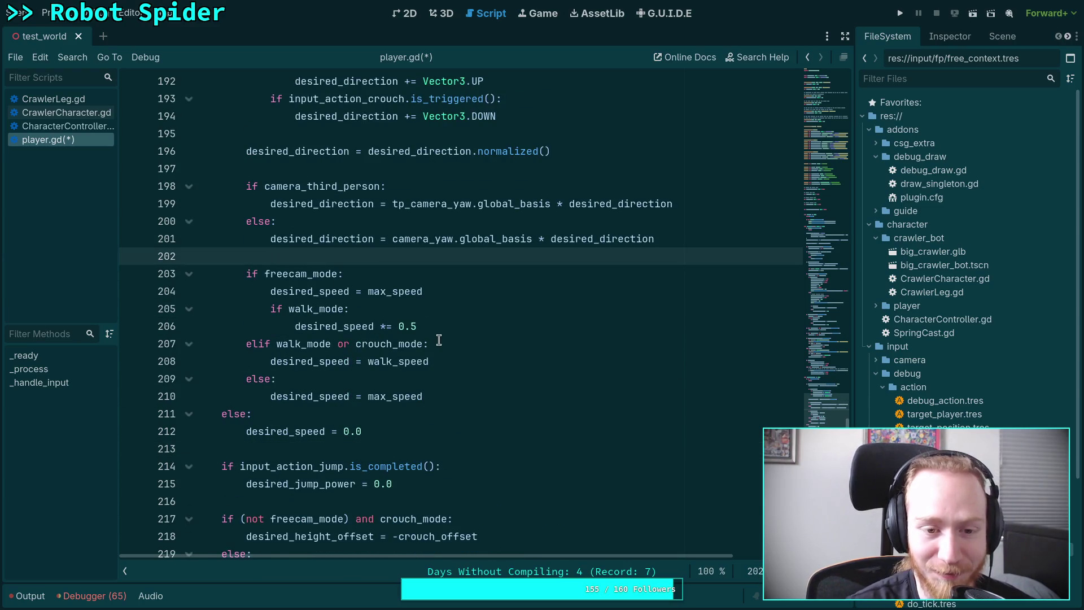
{"action": "key", "text": "ctrl+s"}
{"action": "scroll", "coordinate": [539, 372], "scroll_direction": "down", "scroll_amount": 1}
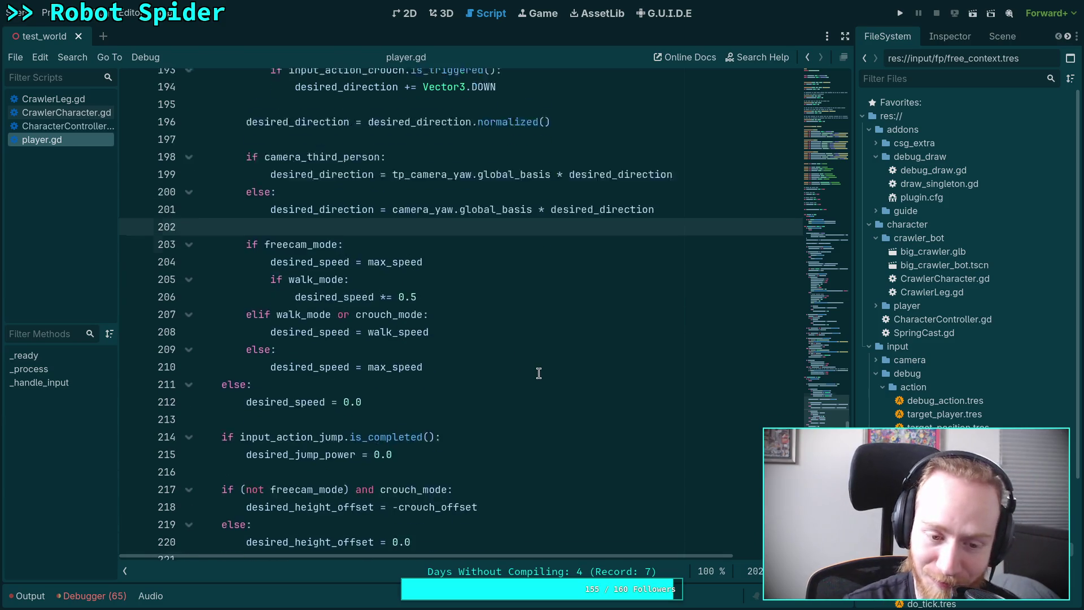
{"action": "scroll", "coordinate": [539, 373], "scroll_direction": "down", "scroll_amount": 2}
{"action": "left_click", "coordinate": [424, 392]}
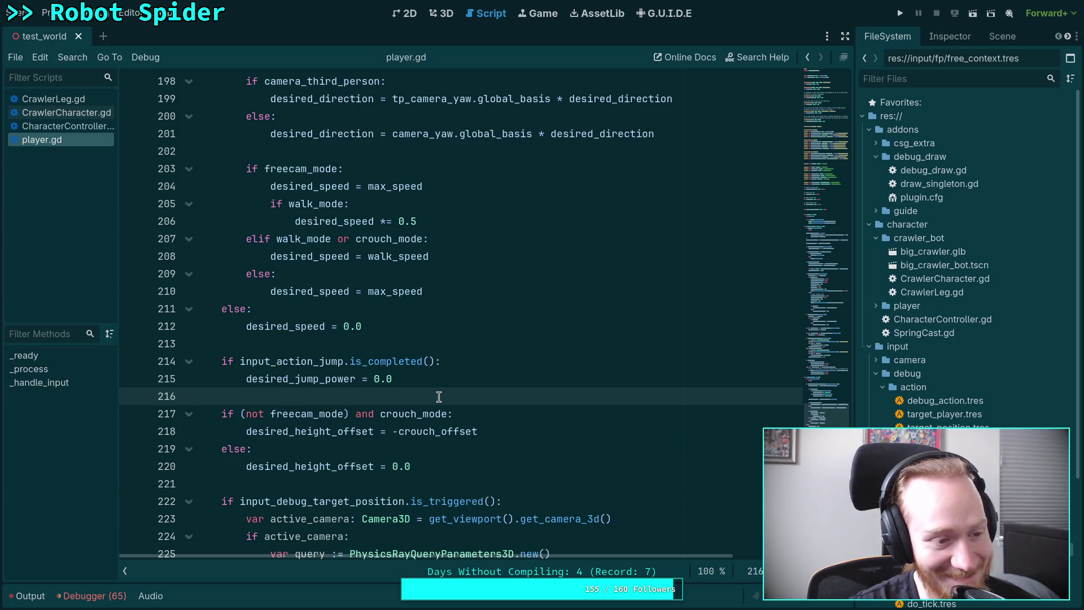
{"action": "scroll", "coordinate": [440, 396], "scroll_direction": "down", "scroll_amount": 3}
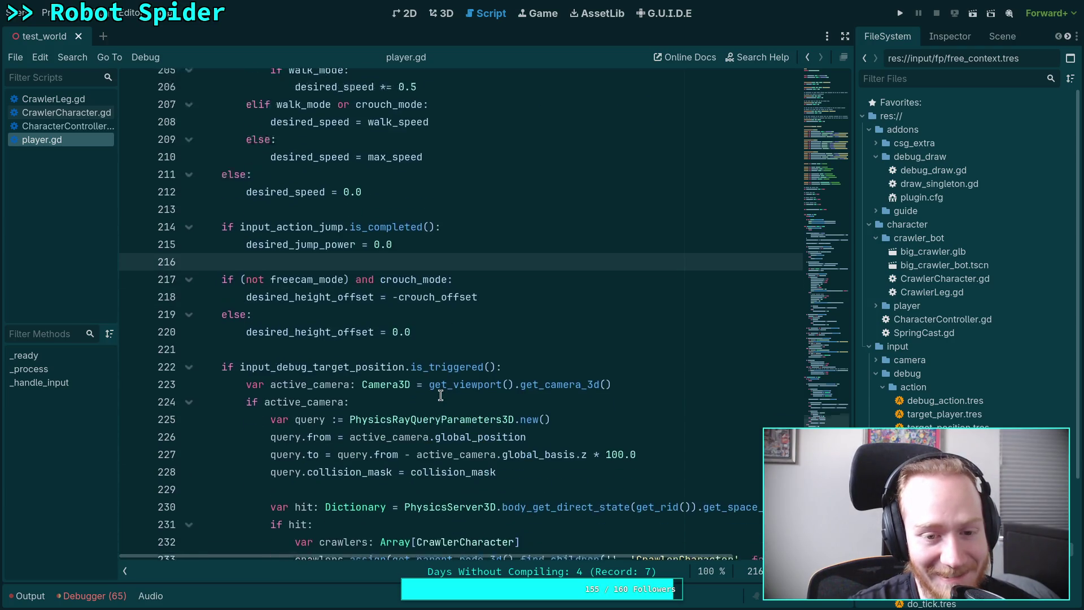
{"action": "scroll", "coordinate": [370, 392], "scroll_direction": "up", "scroll_amount": 4}
{"action": "scroll", "coordinate": [619, 283], "scroll_direction": "down", "scroll_amount": 1}
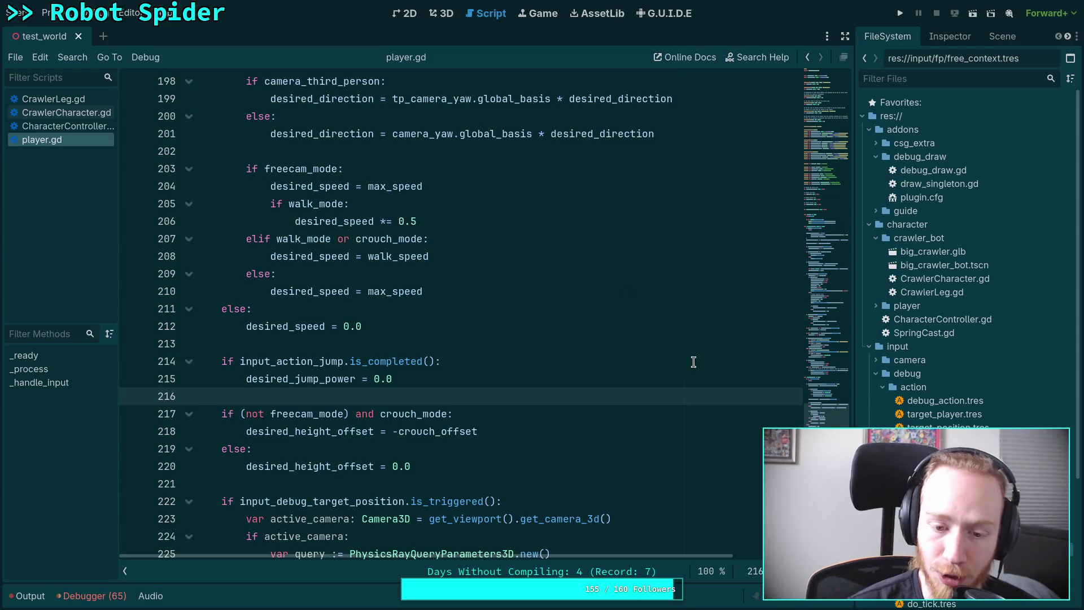
{"action": "scroll", "coordinate": [394, 394], "scroll_direction": "up", "scroll_amount": 3}
{"action": "scroll", "coordinate": [394, 393], "scroll_direction": "up", "scroll_amount": 7}
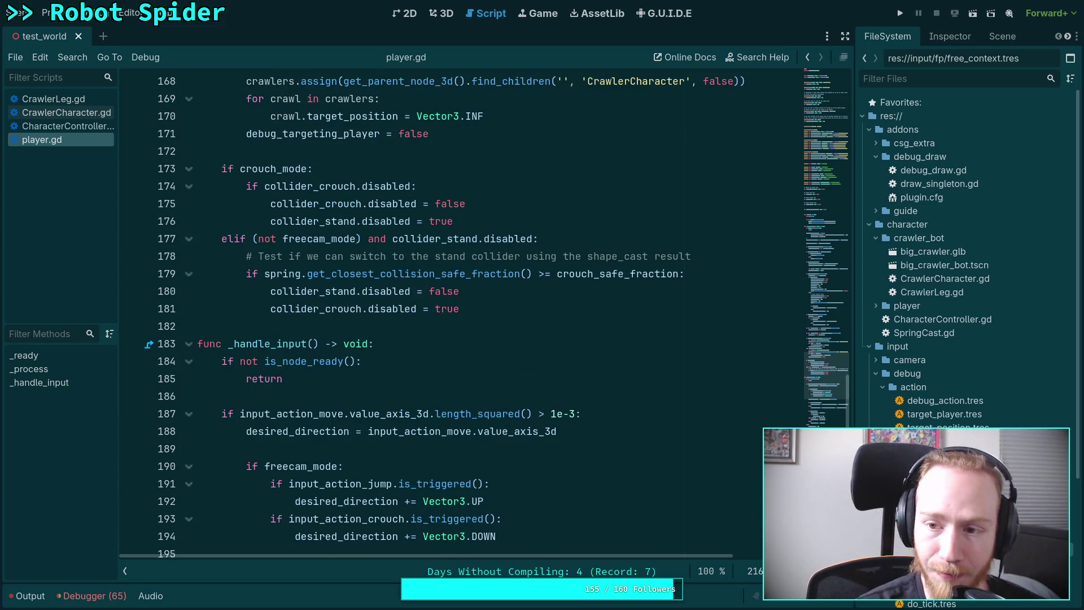
{"action": "scroll", "coordinate": [204, 183], "scroll_direction": "up", "scroll_amount": 3}
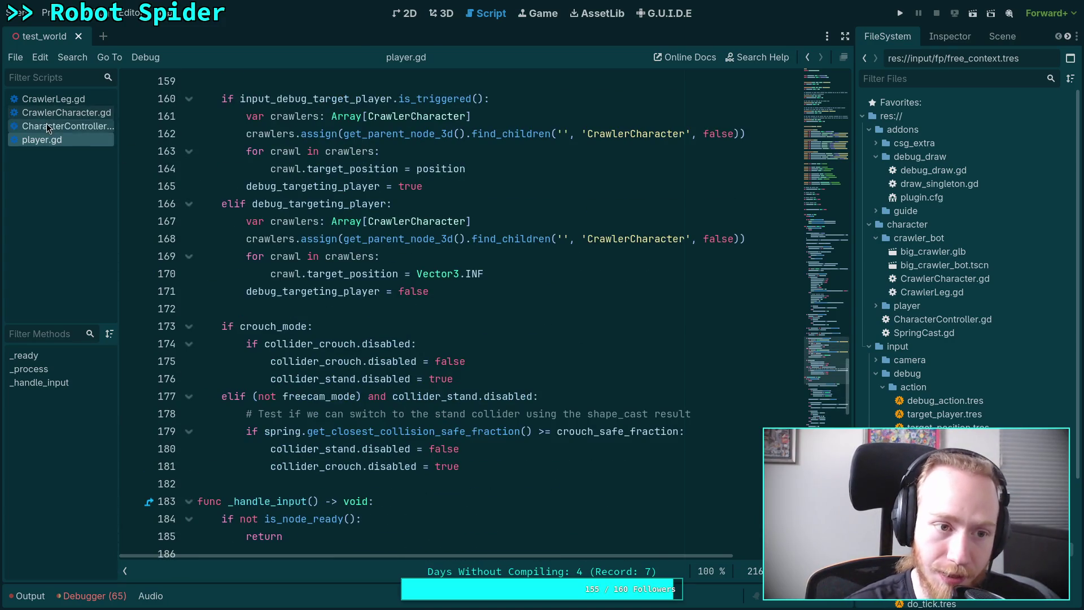
Open CharacterController.gd and look up where spring is declared.
{"action": "left_click", "coordinate": [50, 124]}
{"action": "scroll", "coordinate": [412, 309], "scroll_direction": "down", "scroll_amount": 7}
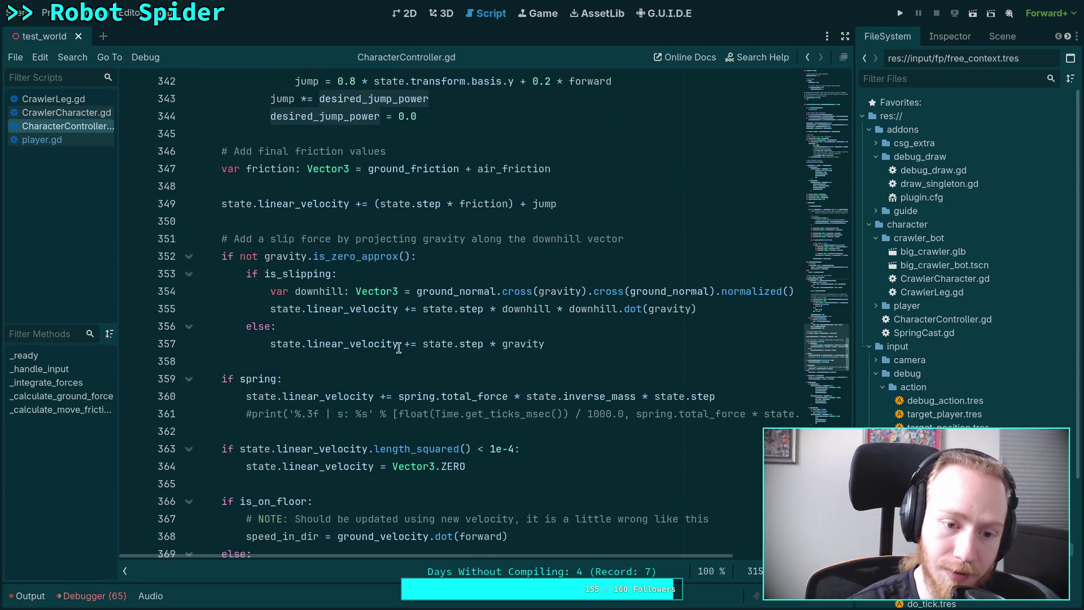
{"action": "left_click", "coordinate": [253, 380]}
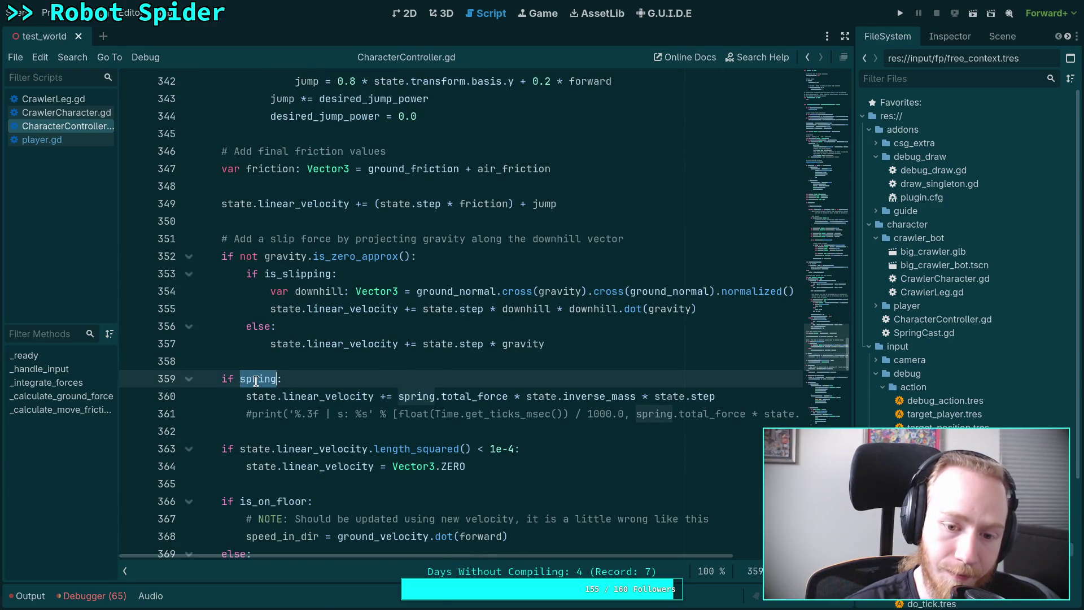
{"action": "right_click", "coordinate": [254, 382]}
{"action": "left_click", "coordinate": [316, 598]}
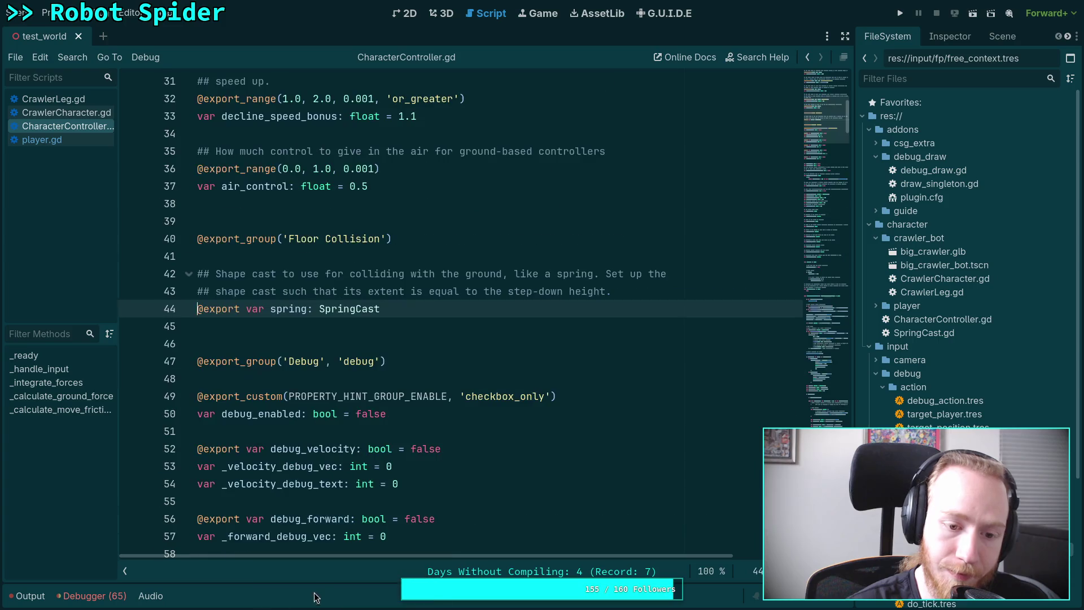
Select the spring declaration and bring up options for its SpringCast type.
{"action": "double_click", "coordinate": [303, 309]}
{"action": "right_click", "coordinate": [314, 309]}
{"action": "left_click", "coordinate": [336, 311]}
{"action": "right_click", "coordinate": [335, 310]}
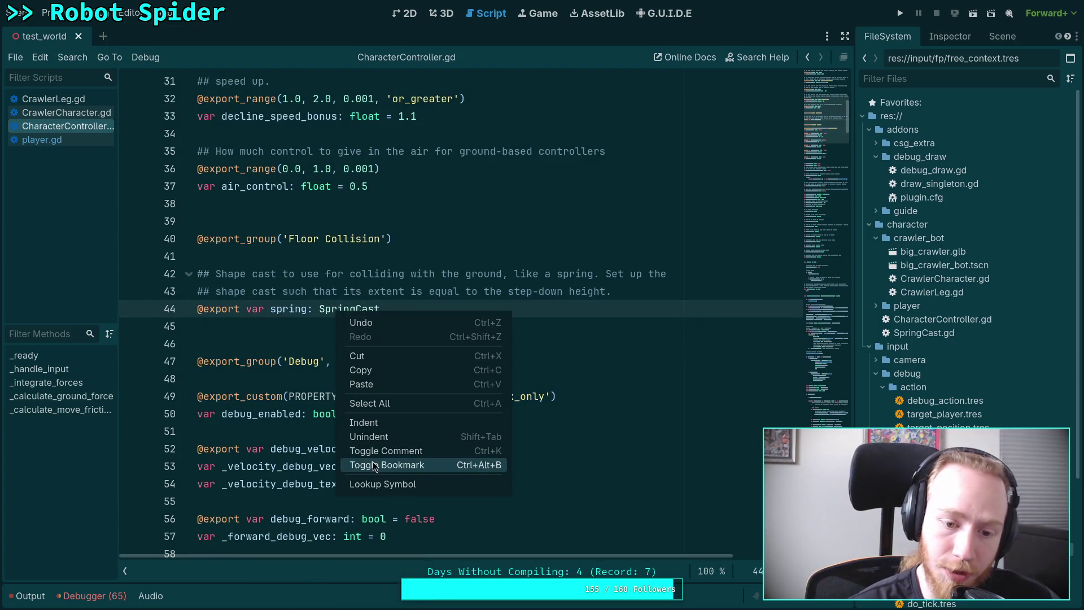
Jump to the SpringCast class definition and highlight where total_force is used.
{"action": "left_click", "coordinate": [375, 484]}
{"action": "left_click", "coordinate": [379, 352]}
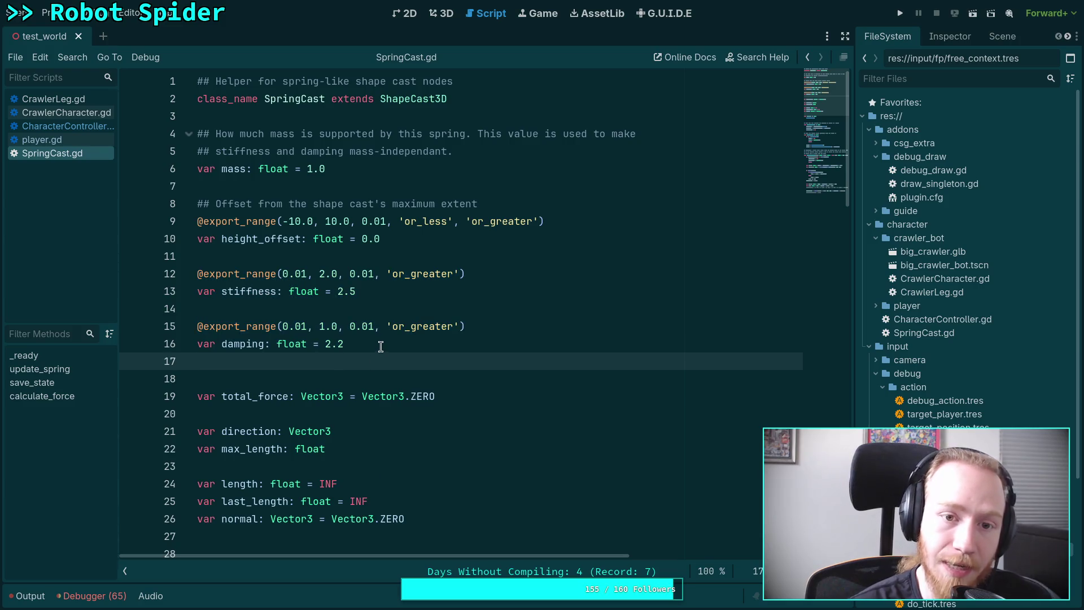
{"action": "scroll", "coordinate": [379, 352], "scroll_direction": "down", "scroll_amount": 2}
{"action": "double_click", "coordinate": [256, 292]}
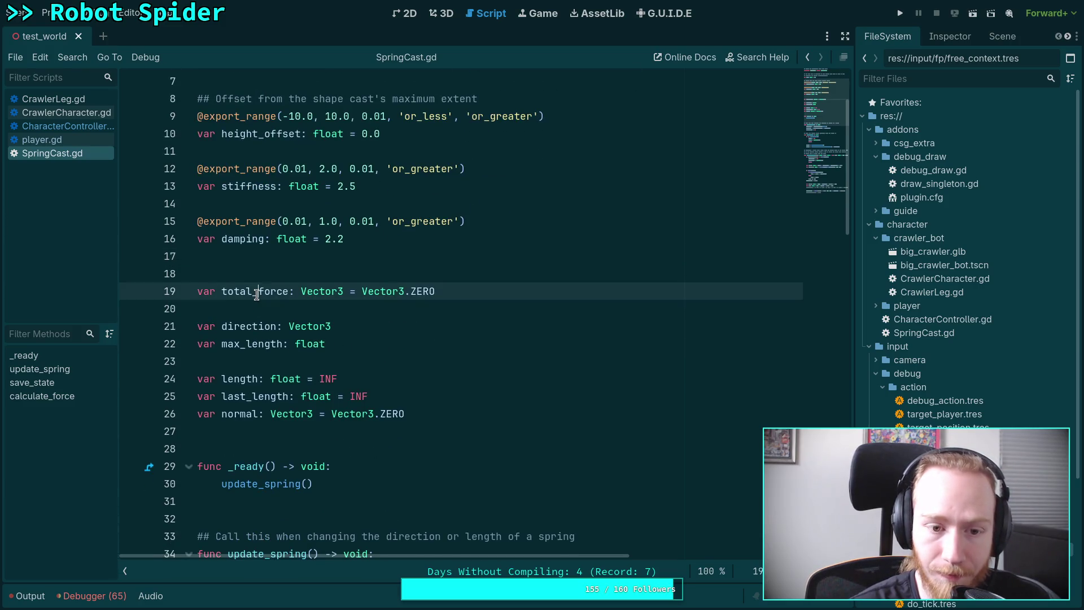
{"action": "scroll", "coordinate": [467, 367], "scroll_direction": "down", "scroll_amount": 7}
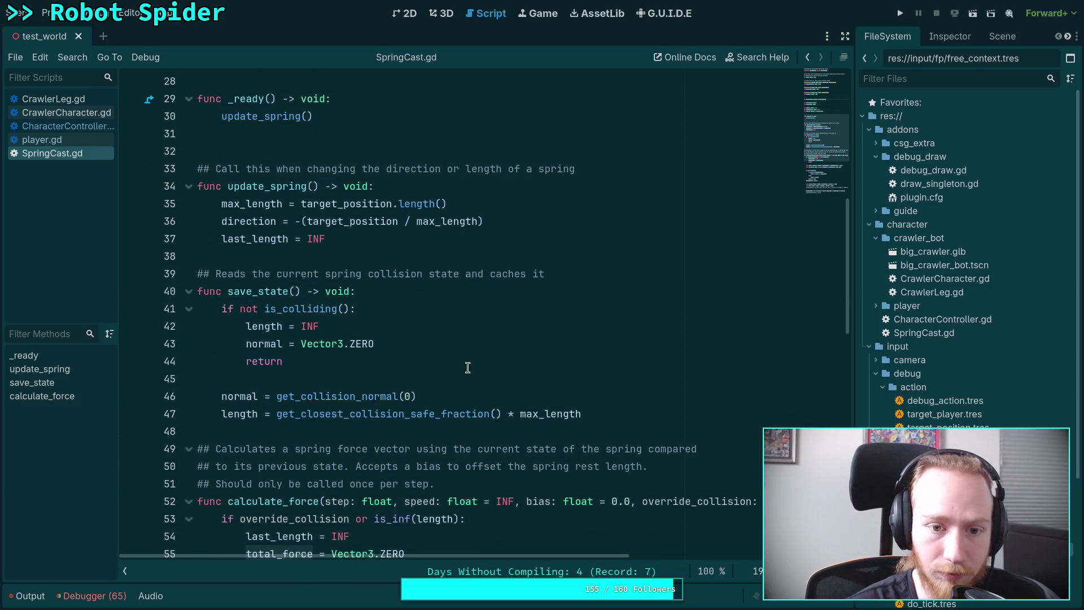
{"action": "scroll", "coordinate": [467, 368], "scroll_direction": "down", "scroll_amount": 5}
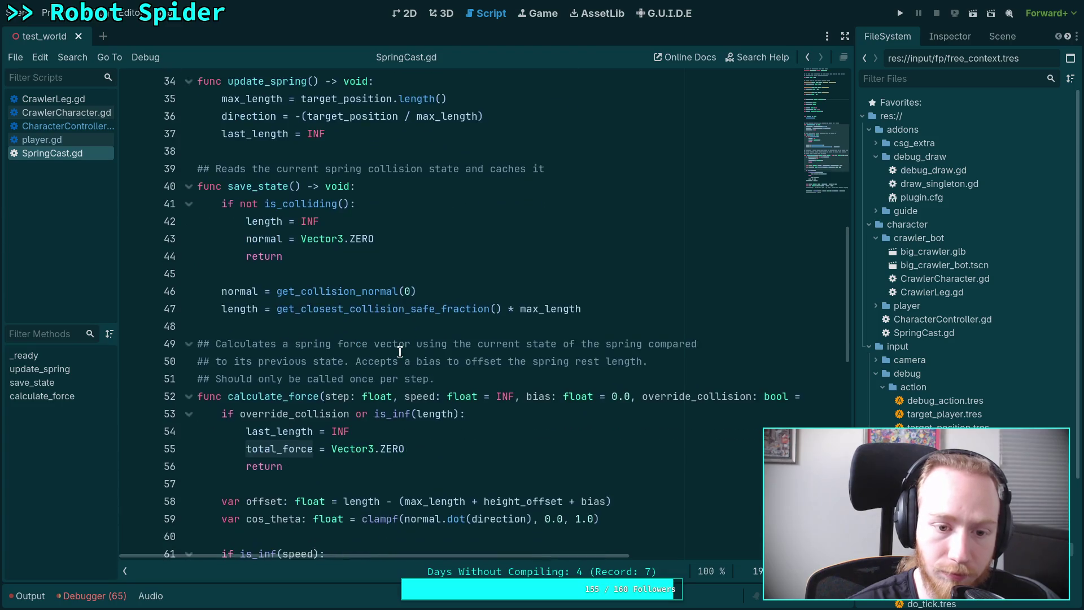
{"action": "scroll", "coordinate": [366, 364], "scroll_direction": "down", "scroll_amount": 3}
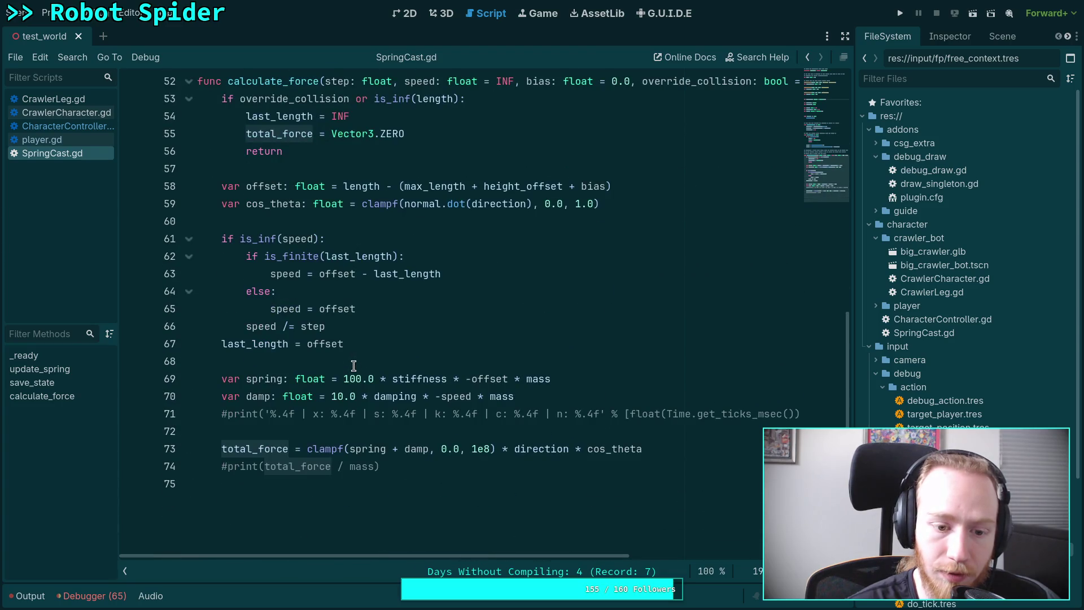
{"action": "scroll", "coordinate": [354, 366], "scroll_direction": "up", "scroll_amount": 4}
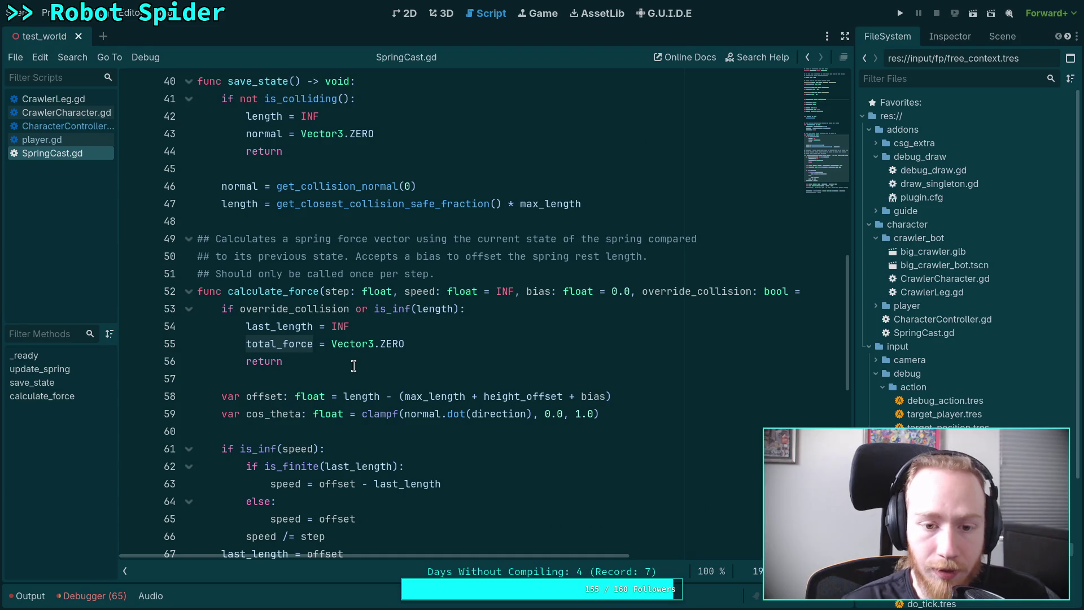
{"action": "left_click", "coordinate": [332, 377]}
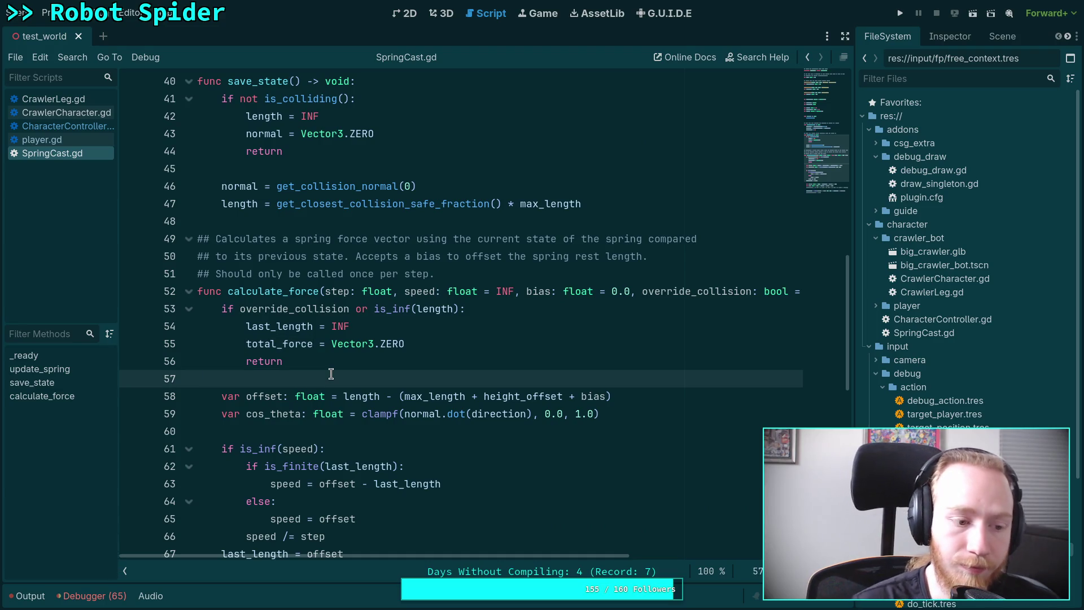
Browse SpringCast.gd's save_state and _ready functions.
{"action": "scroll", "coordinate": [327, 369], "scroll_direction": "up", "scroll_amount": 6}
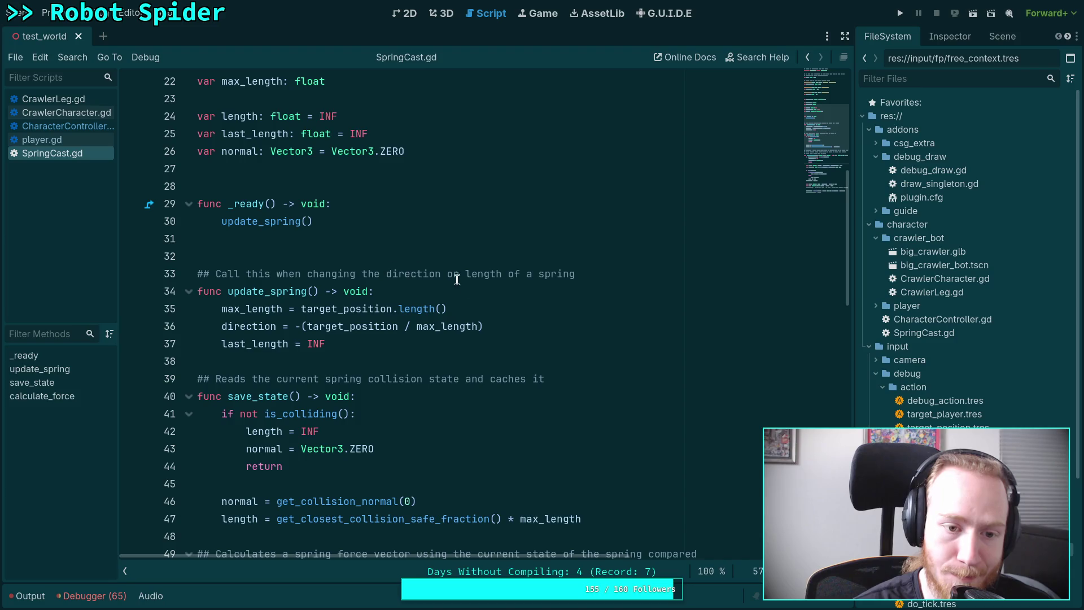
{"action": "scroll", "coordinate": [521, 322], "scroll_direction": "down", "scroll_amount": 1}
{"action": "scroll", "coordinate": [521, 322], "scroll_direction": "down", "scroll_amount": 1}
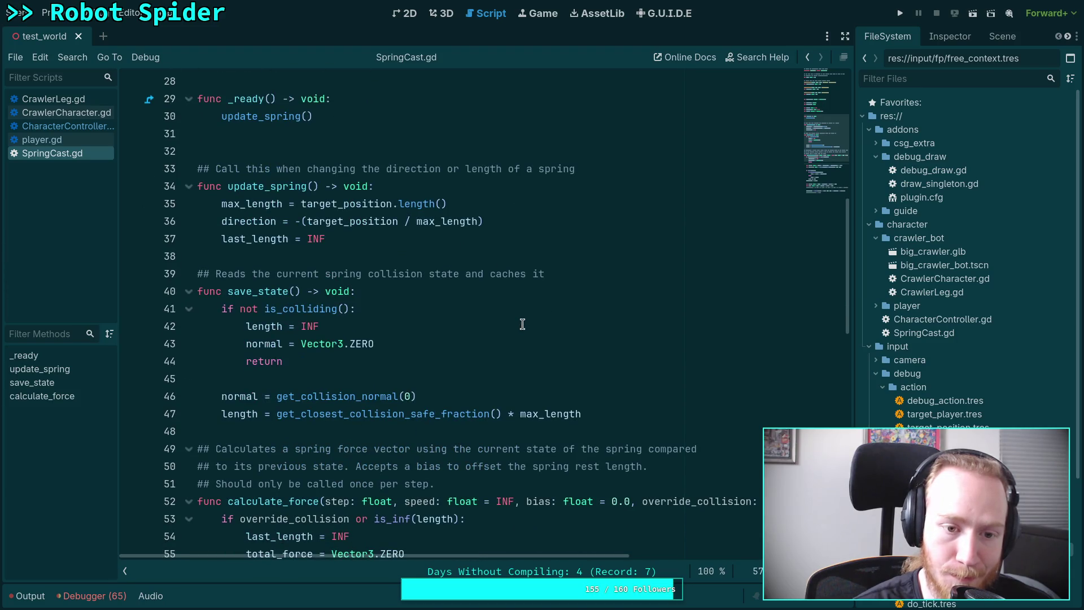
{"action": "left_click", "coordinate": [408, 291]}
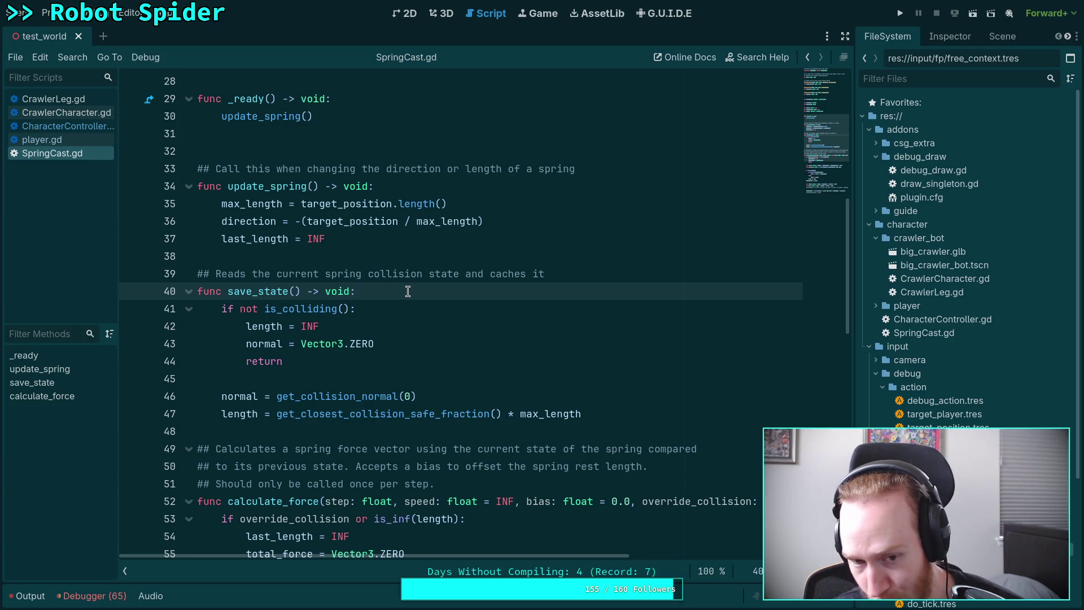
{"action": "scroll", "coordinate": [408, 291], "scroll_direction": "up", "scroll_amount": 2}
{"action": "scroll", "coordinate": [408, 292], "scroll_direction": "up", "scroll_amount": 2}
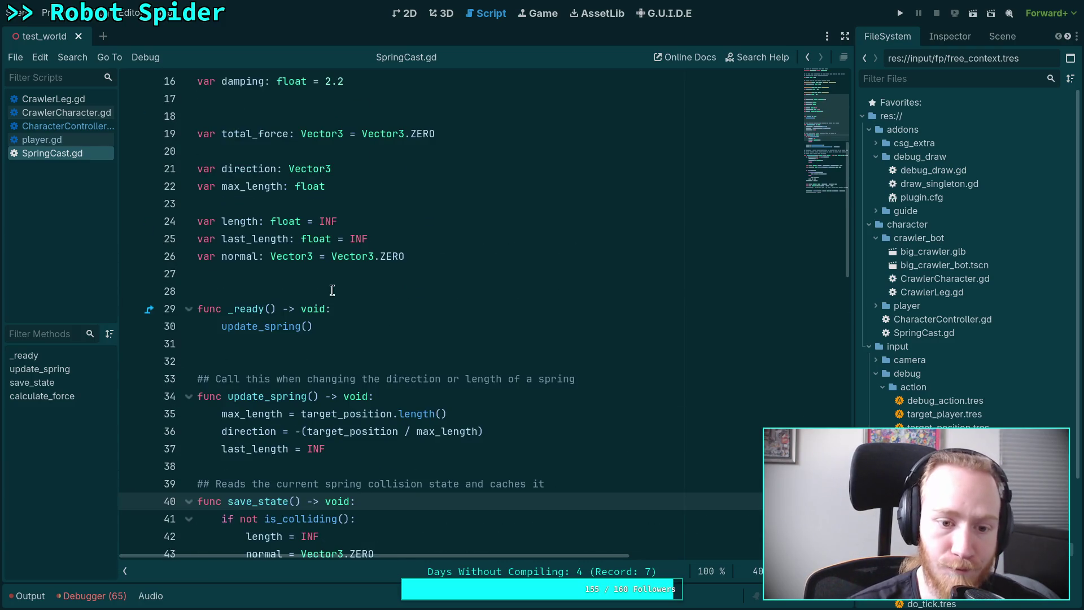
{"action": "left_click", "coordinate": [373, 311]}
{"action": "scroll", "coordinate": [461, 322], "scroll_direction": "up", "scroll_amount": 2}
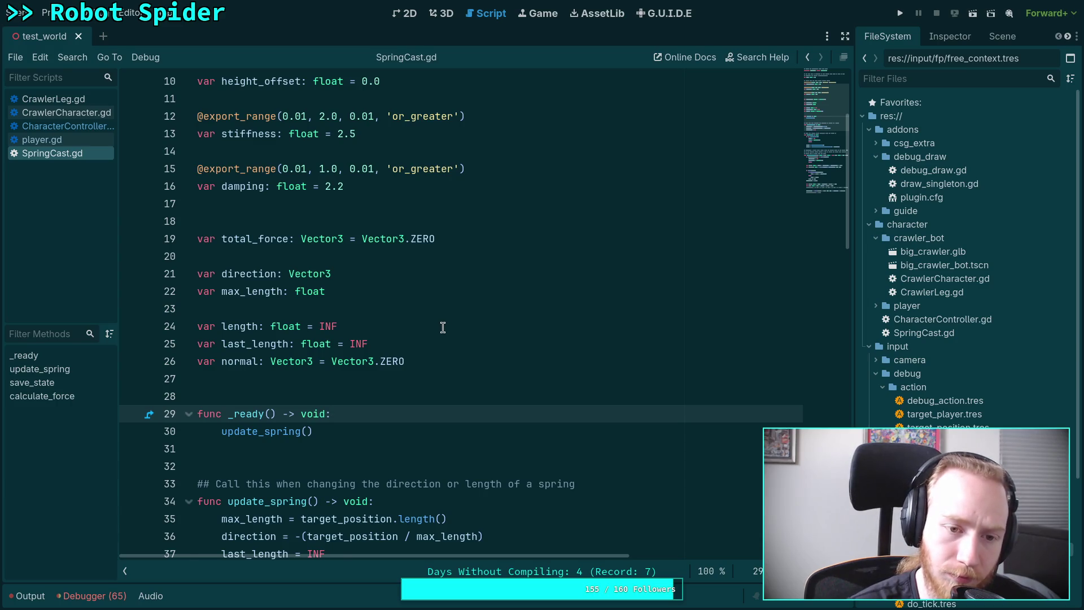
{"action": "scroll", "coordinate": [442, 327], "scroll_direction": "up", "scroll_amount": 3}
Highlight total_force again, scan its uses, then go back to CharacterController.gd.
{"action": "double_click", "coordinate": [260, 396]}
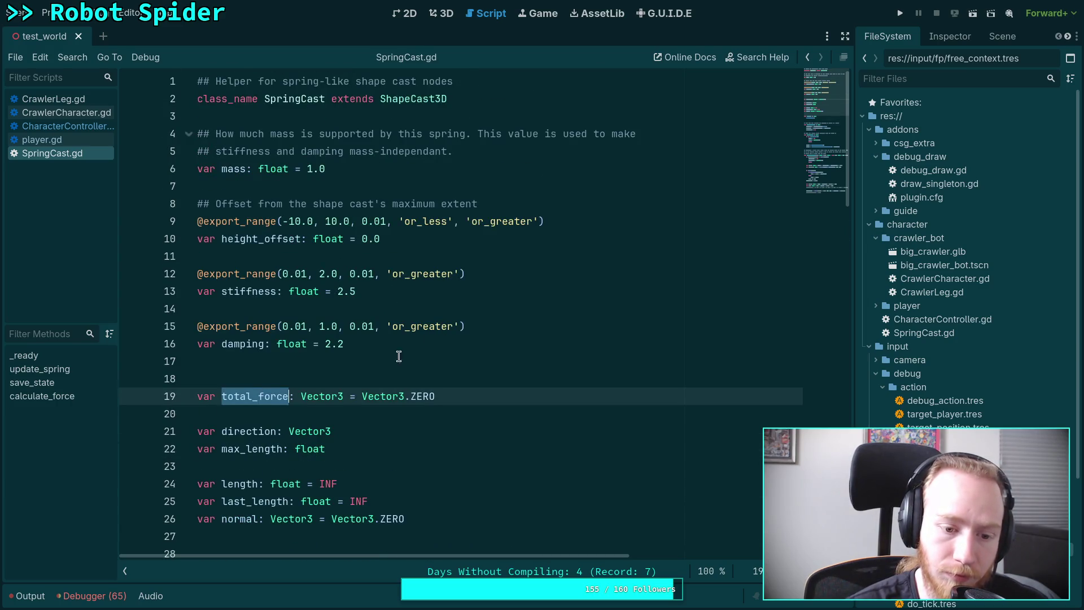
{"action": "scroll", "coordinate": [398, 355], "scroll_direction": "down", "scroll_amount": 14}
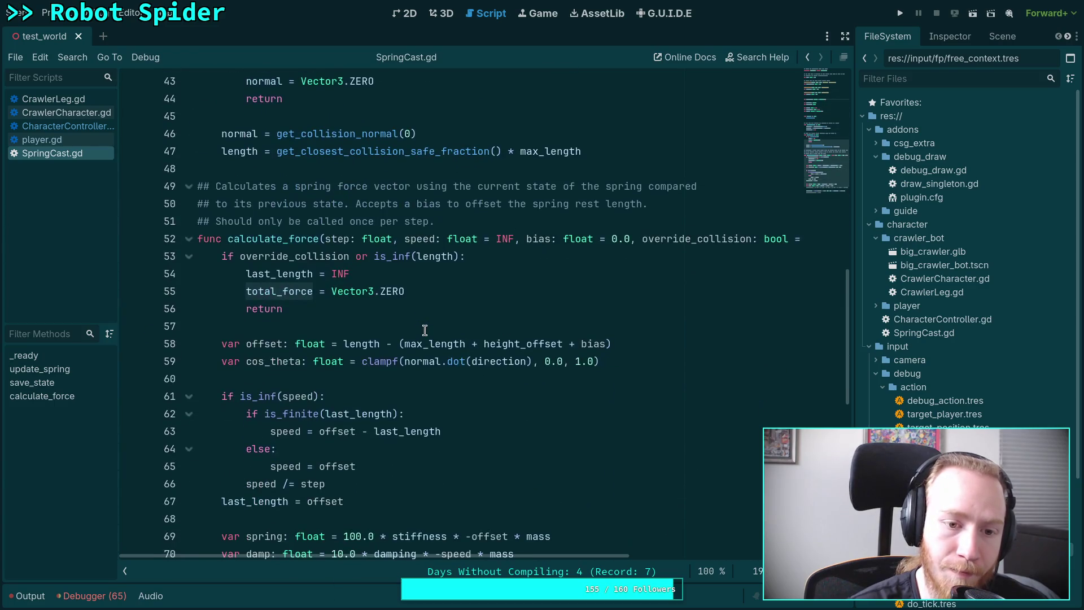
{"action": "scroll", "coordinate": [425, 329], "scroll_direction": "down", "scroll_amount": 3}
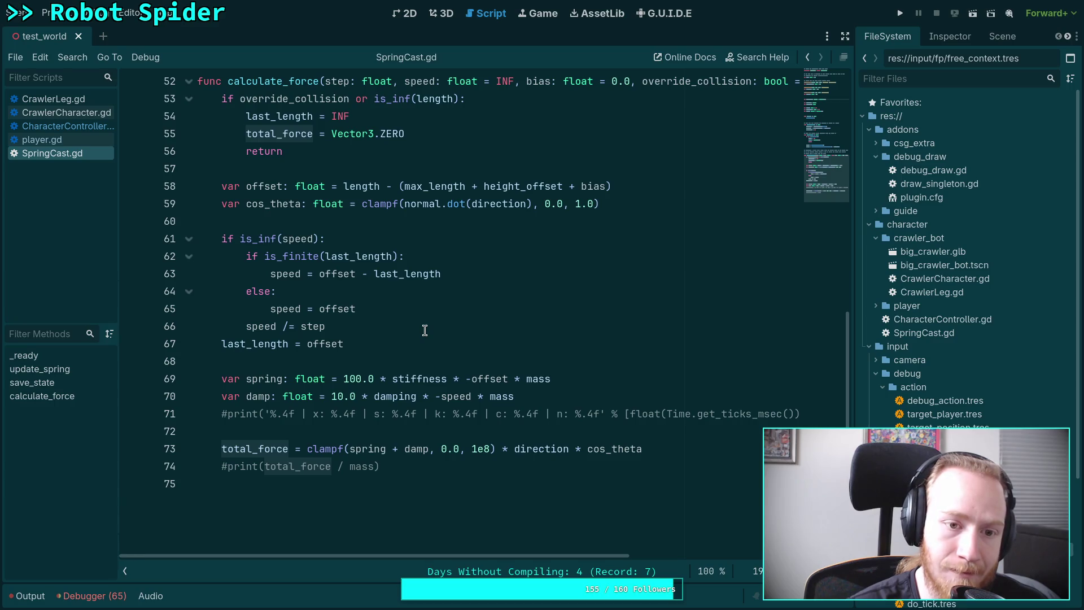
{"action": "scroll", "coordinate": [424, 330], "scroll_direction": "up", "scroll_amount": 9}
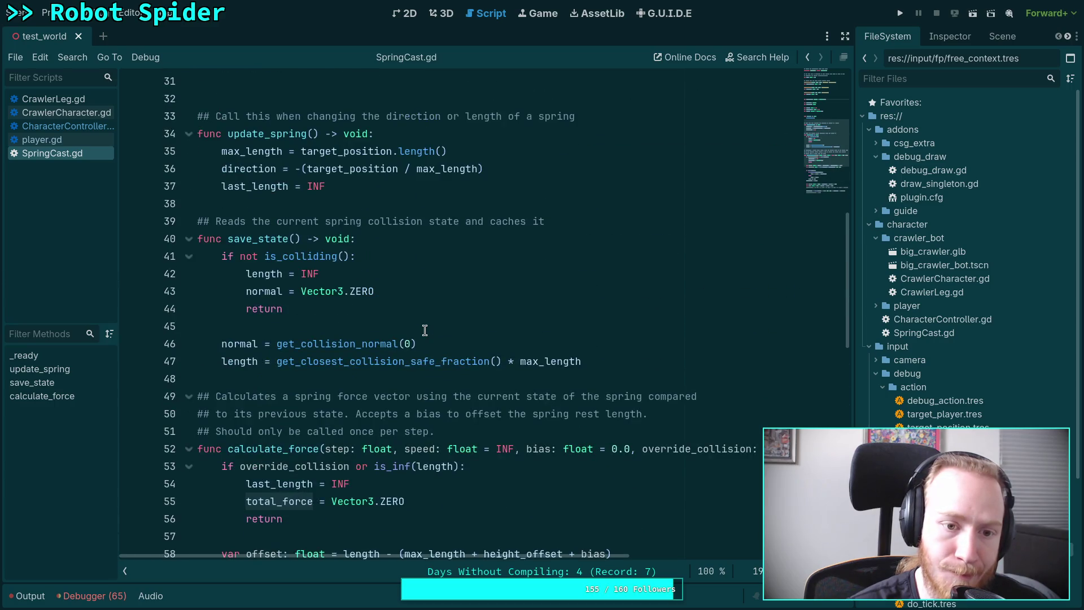
{"action": "scroll", "coordinate": [425, 330], "scroll_direction": "up", "scroll_amount": 2}
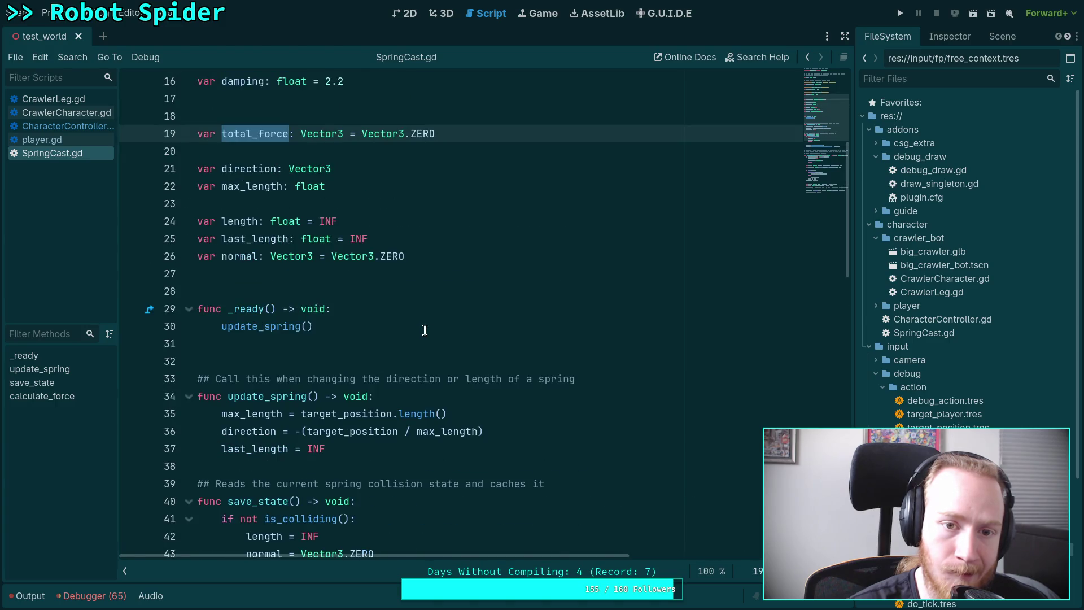
{"action": "scroll", "coordinate": [424, 330], "scroll_direction": "down", "scroll_amount": 5}
{"action": "scroll", "coordinate": [425, 330], "scroll_direction": "down", "scroll_amount": 3}
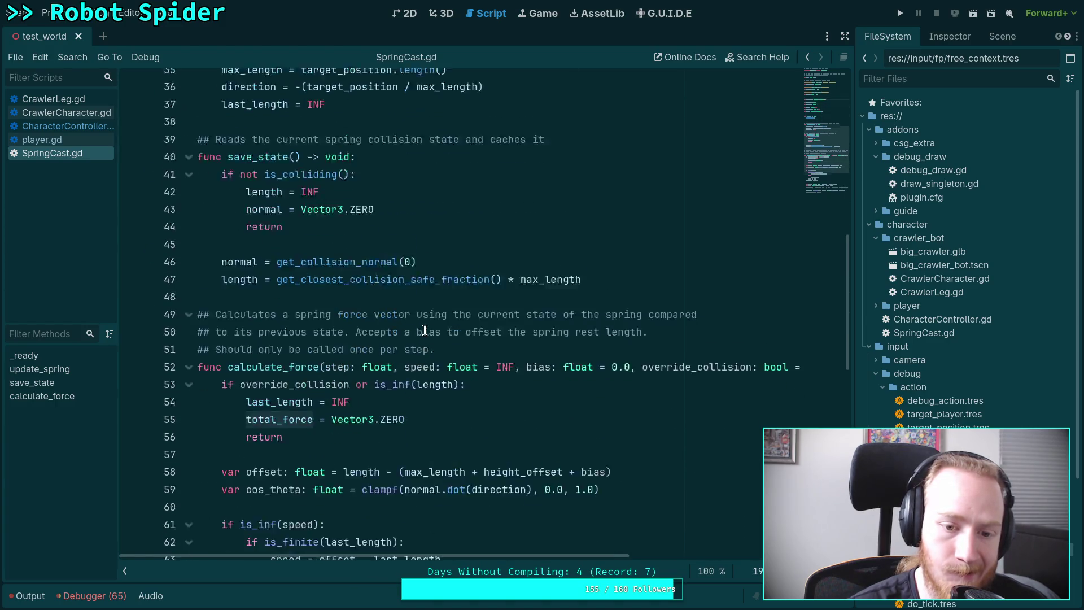
{"action": "left_click", "coordinate": [62, 126]}
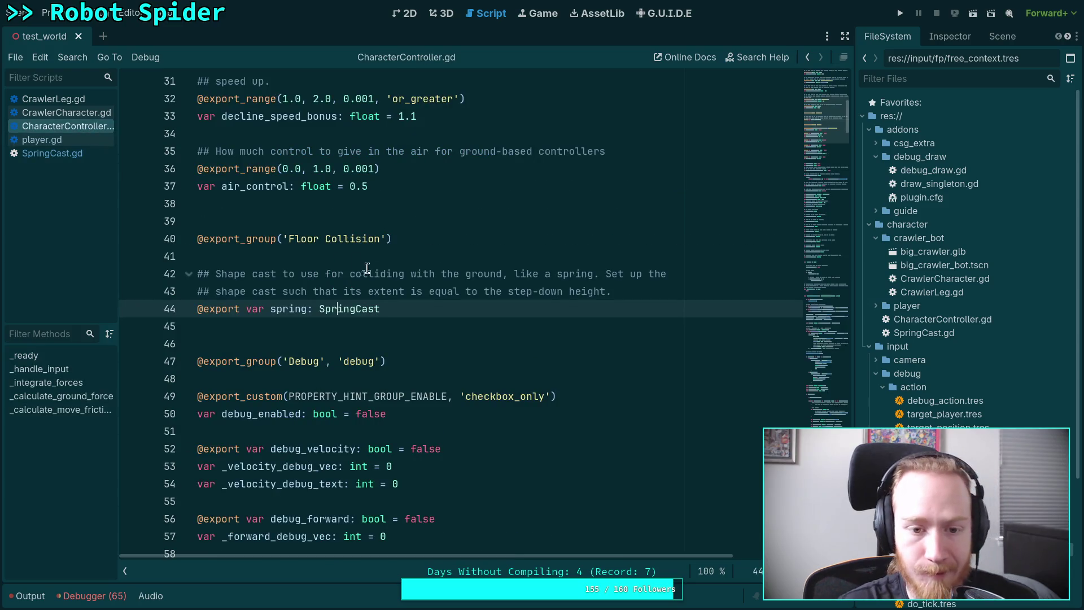
Search CharacterController.gd for spring and step through matches to line 187.
{"action": "double_click", "coordinate": [285, 308]}
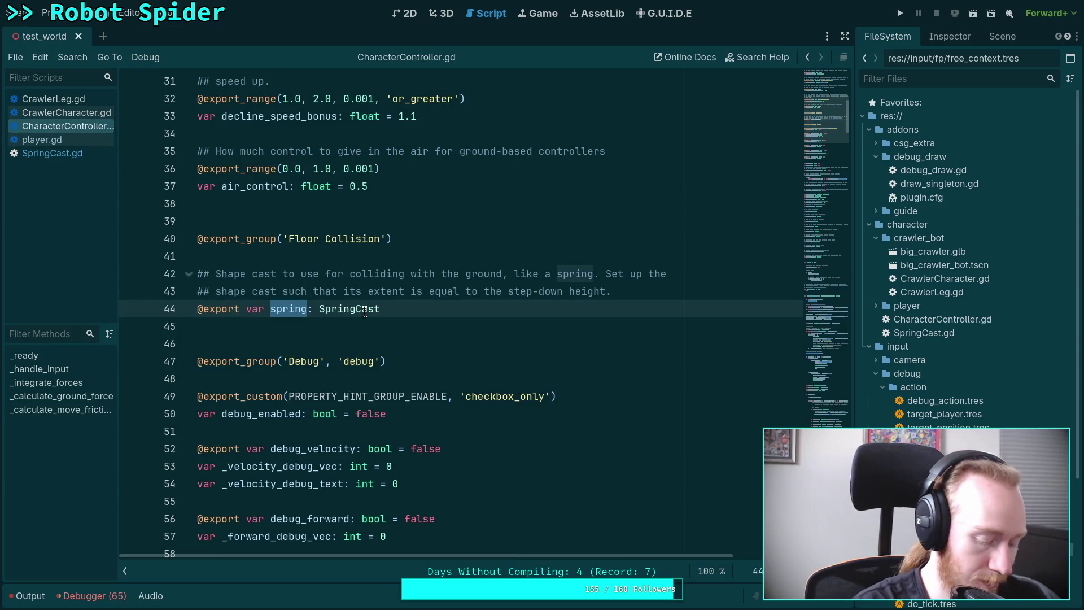
{"action": "key", "text": "ctrl+f"}
{"action": "left_click", "coordinate": [670, 570]}
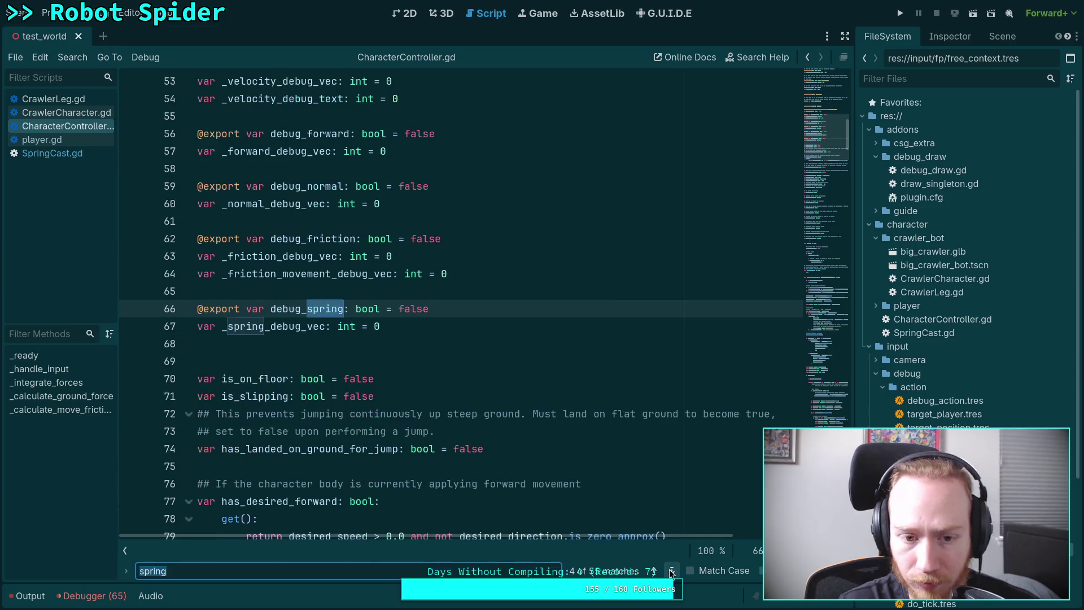
{"action": "left_click", "coordinate": [671, 571]}
{"action": "left_click", "coordinate": [670, 571]}
{"action": "left_click", "coordinate": [671, 571]}
{"action": "left_click", "coordinate": [670, 571]}
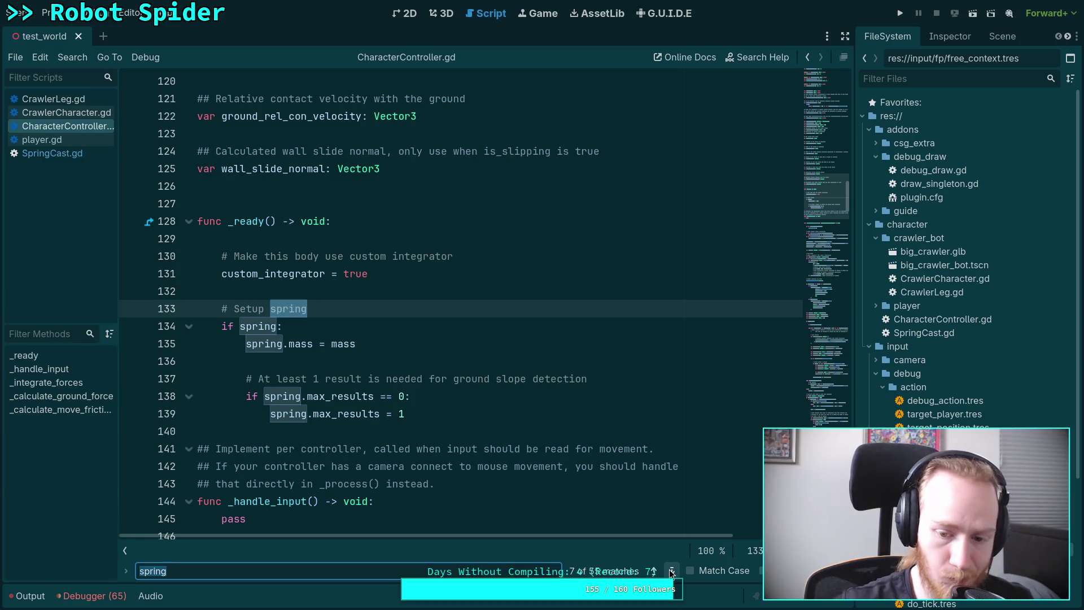
{"action": "left_click", "coordinate": [671, 571]}
{"action": "left_click", "coordinate": [671, 571]}
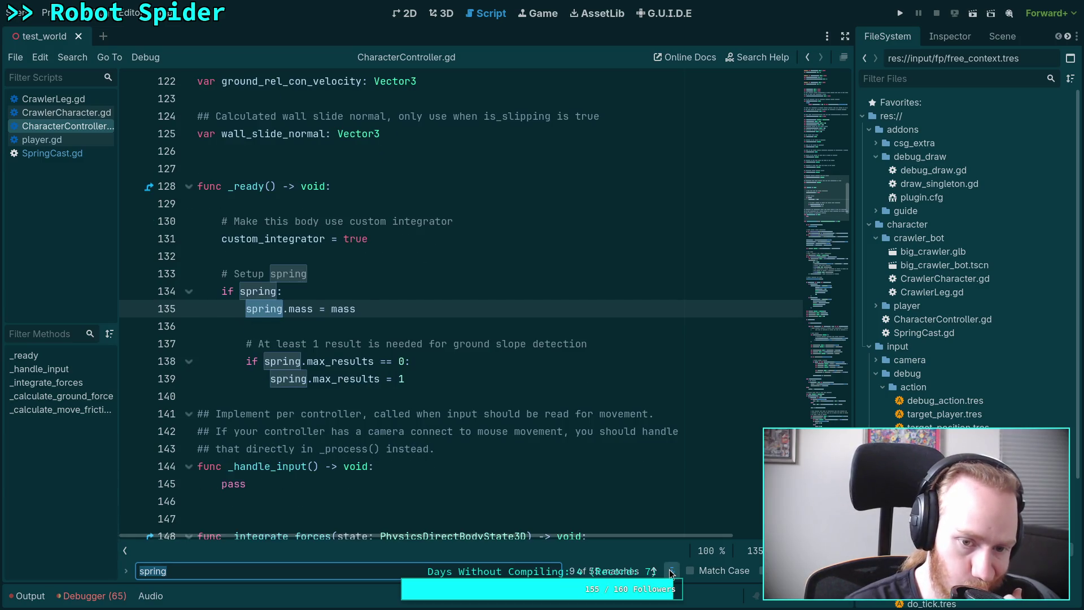
{"action": "left_click", "coordinate": [671, 571]}
{"action": "left_click", "coordinate": [671, 571]}
{"action": "left_click", "coordinate": [671, 571]}
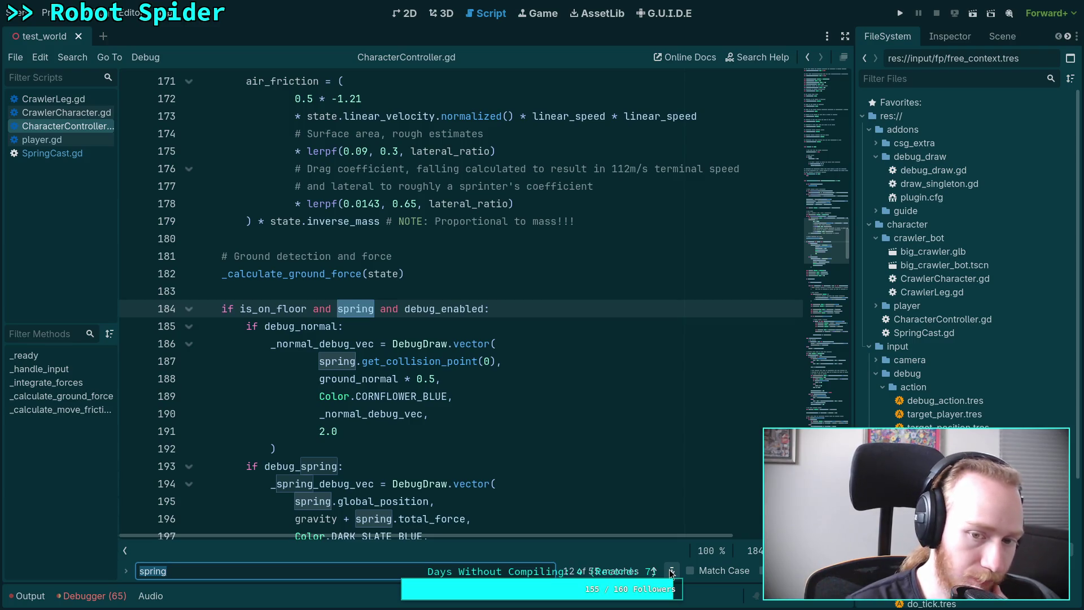
{"action": "left_click", "coordinate": [671, 571]}
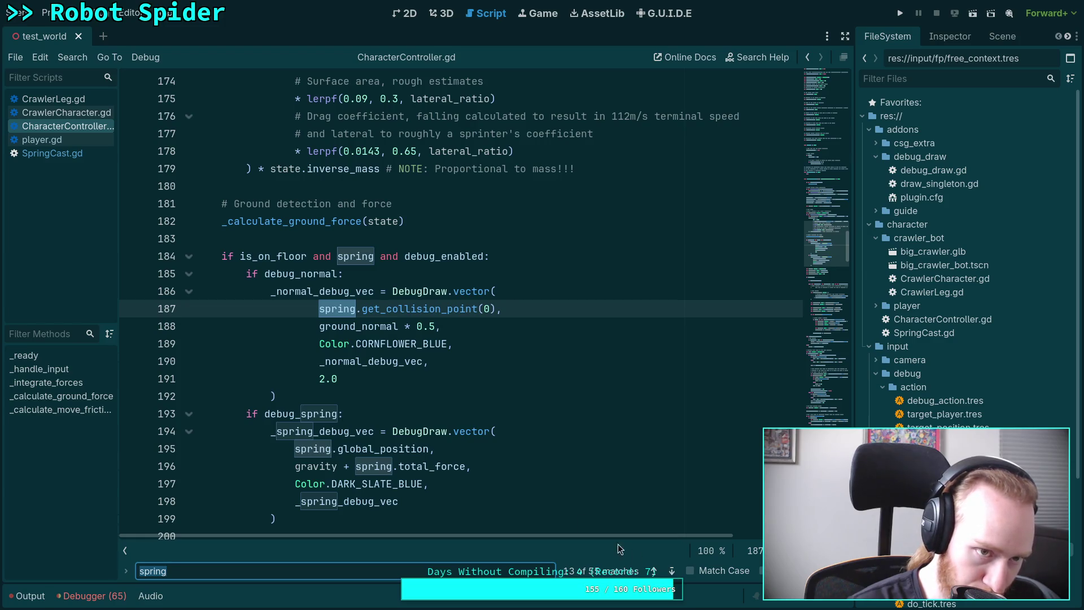
Review the on-floor code drawing normal and spring debug vectors from total_force.
{"action": "left_click", "coordinate": [76, 127]}
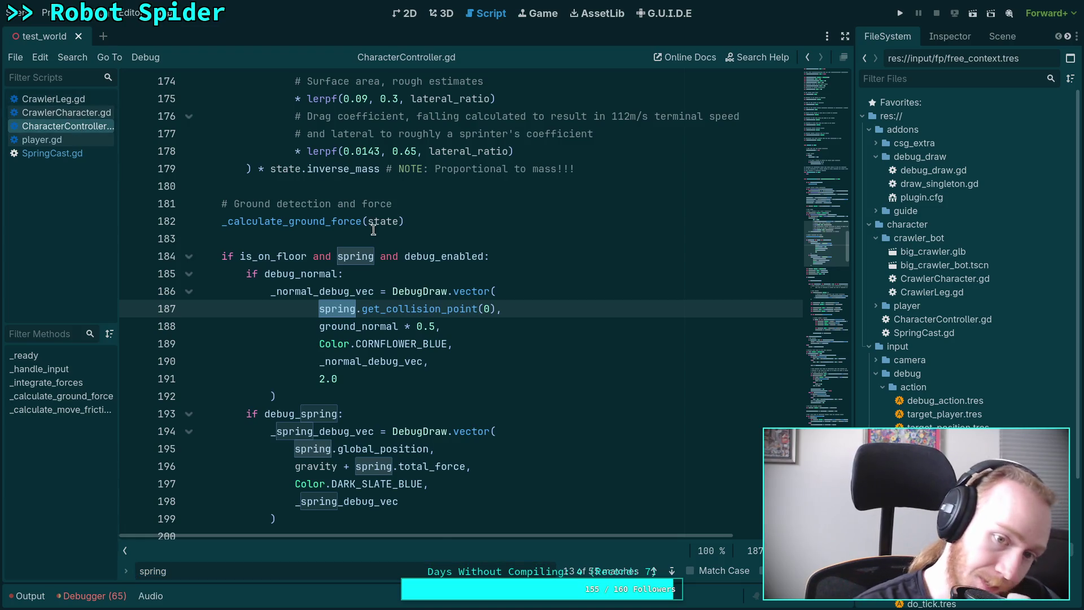
{"action": "scroll", "coordinate": [445, 282], "scroll_direction": "up", "scroll_amount": 10}
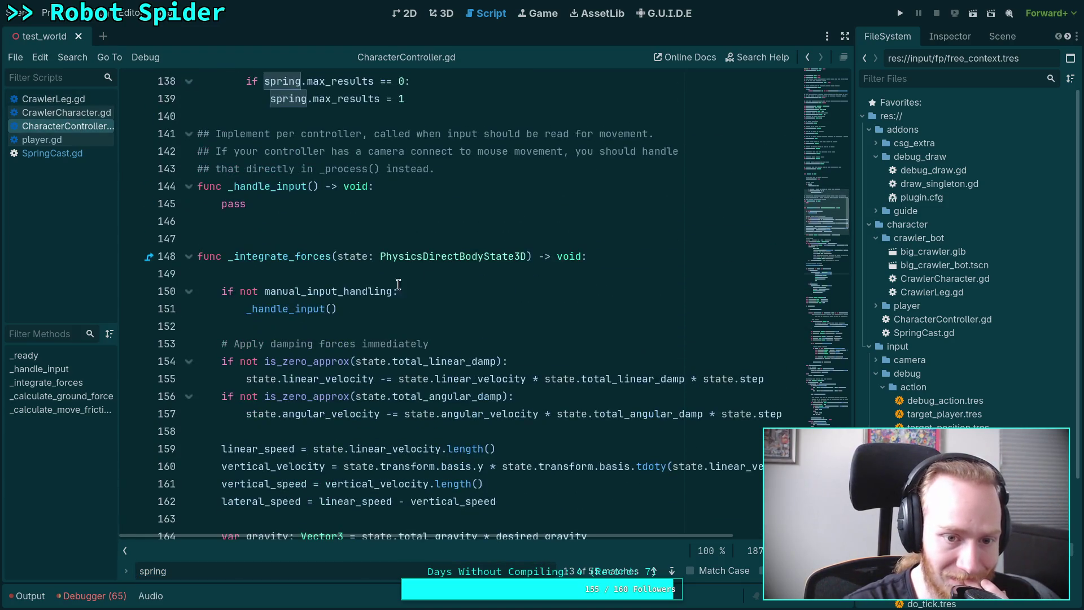
{"action": "scroll", "coordinate": [445, 282], "scroll_direction": "down", "scroll_amount": 10}
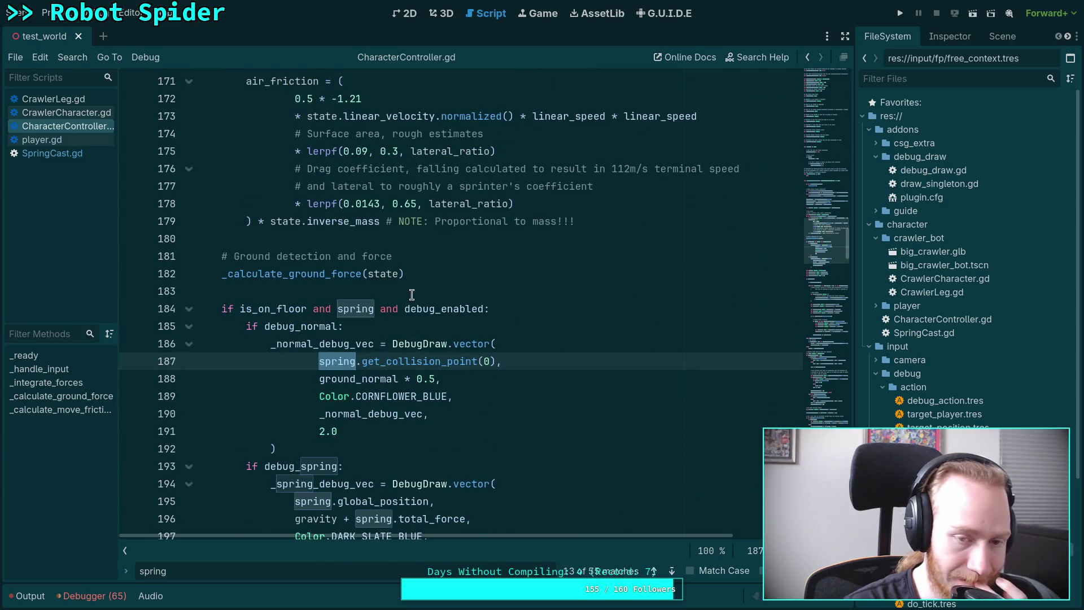
{"action": "scroll", "coordinate": [407, 293], "scroll_direction": "down", "scroll_amount": 10}
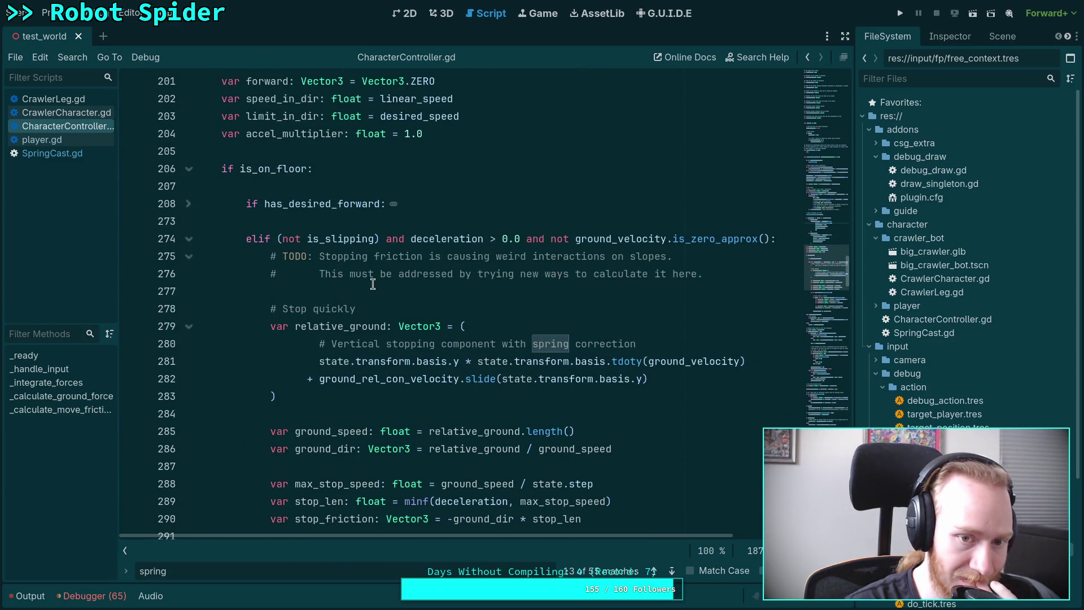
{"action": "left_click", "coordinate": [190, 208]}
{"action": "double_click", "coordinate": [332, 240]}
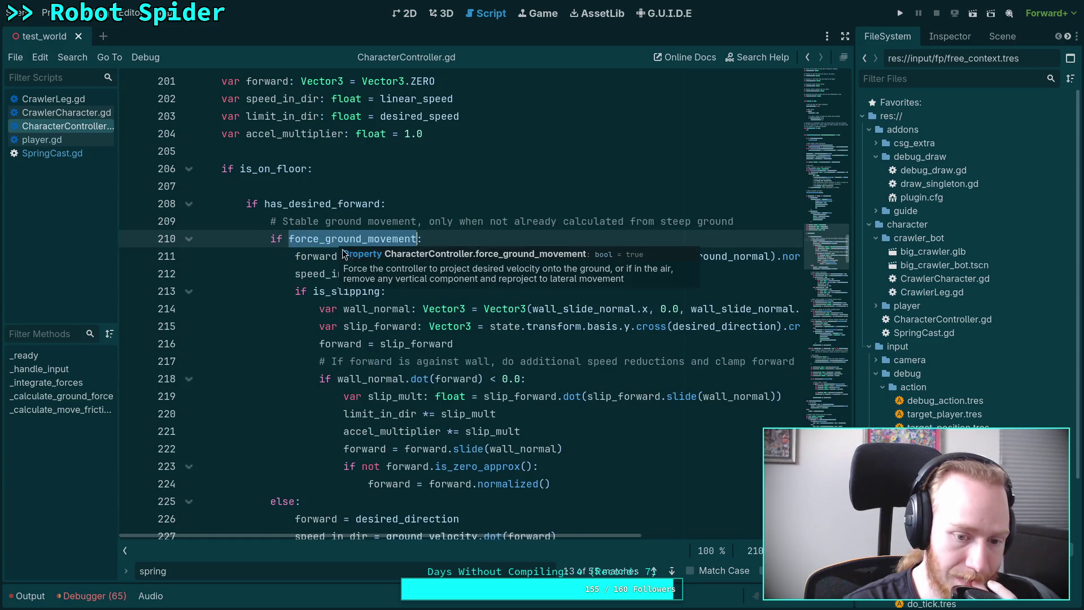
{"action": "scroll", "coordinate": [268, 368], "scroll_direction": "down", "scroll_amount": 1}
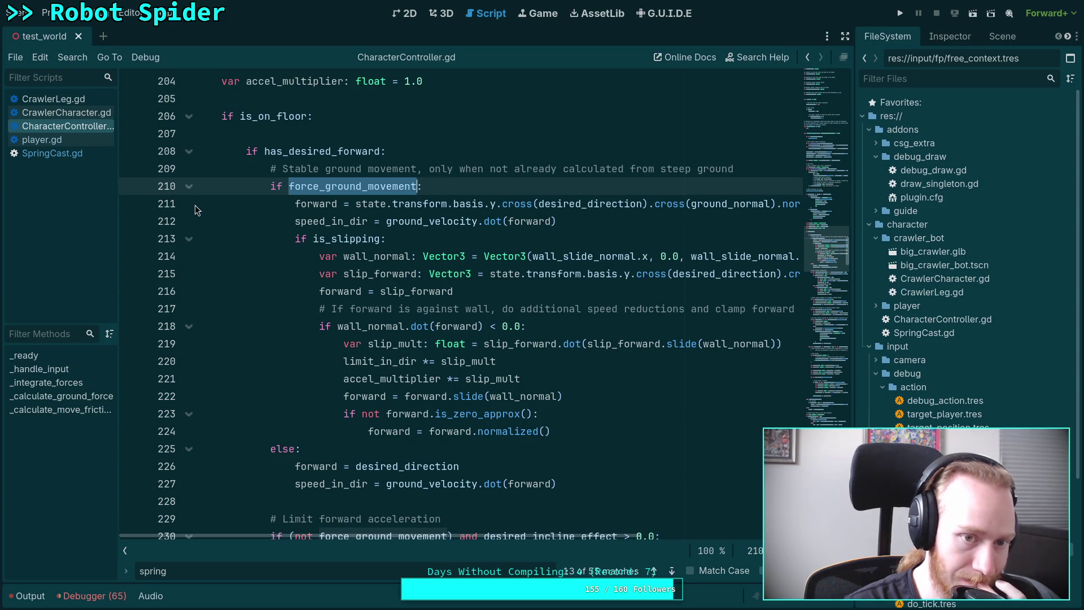
{"action": "left_click", "coordinate": [189, 186]}
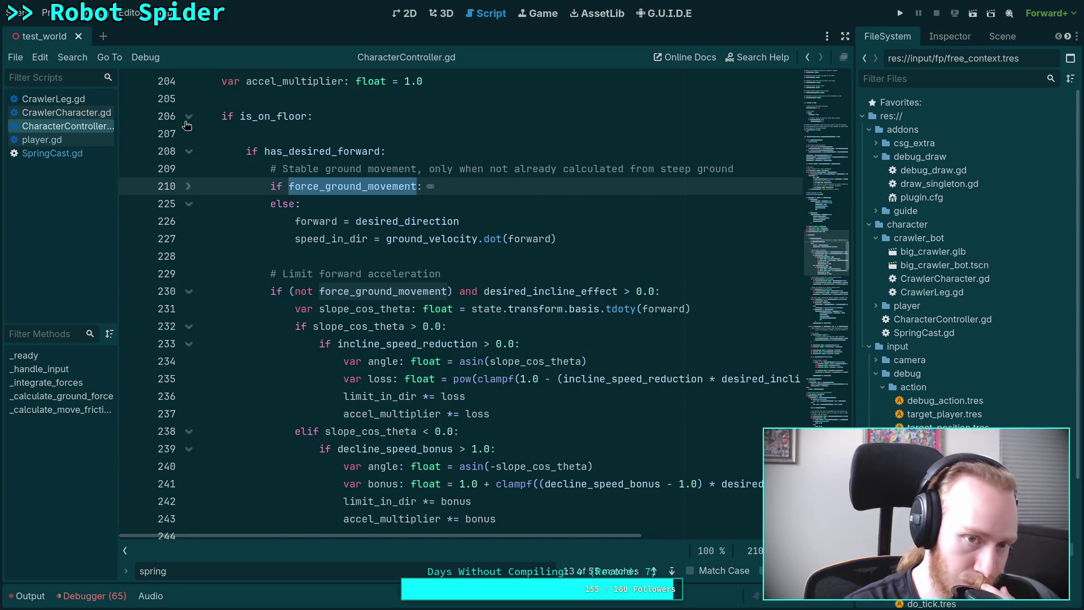
{"action": "left_click", "coordinate": [188, 117]}
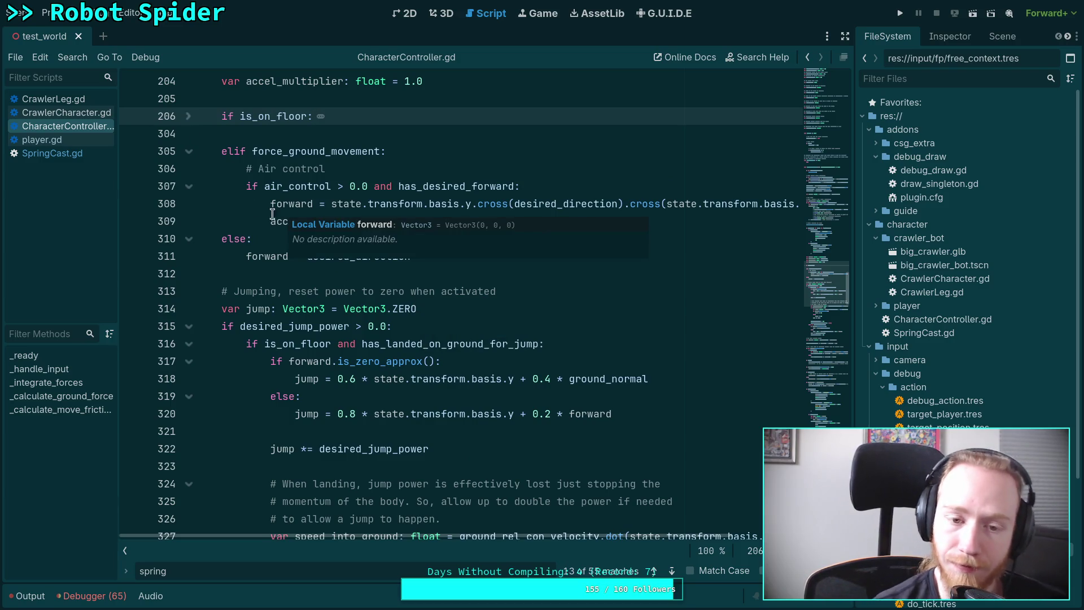
{"action": "double_click", "coordinate": [374, 258]}
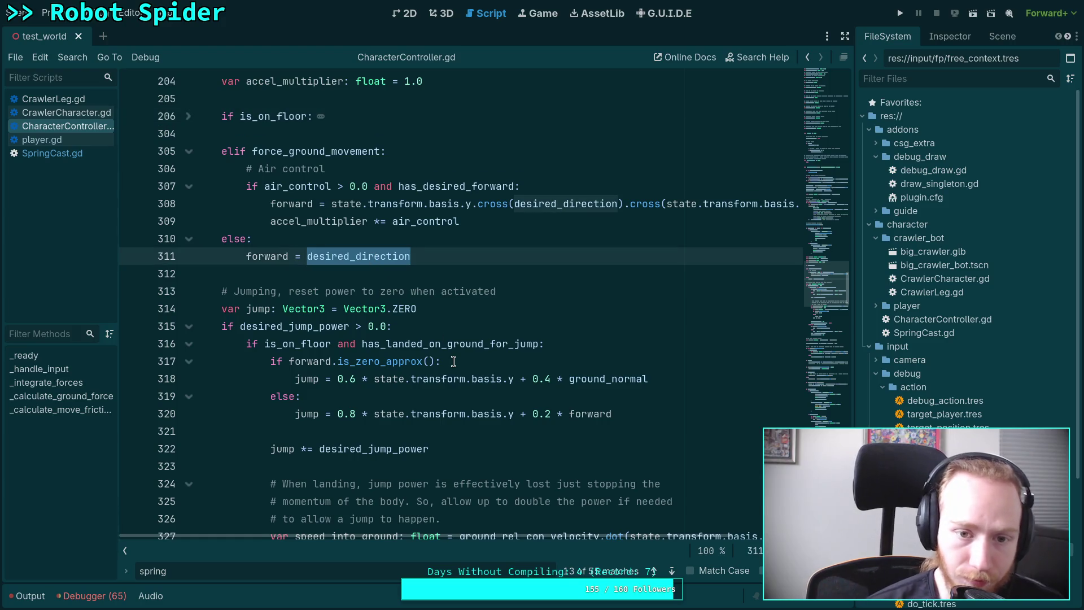
{"action": "scroll", "coordinate": [454, 361], "scroll_direction": "up", "scroll_amount": 2}
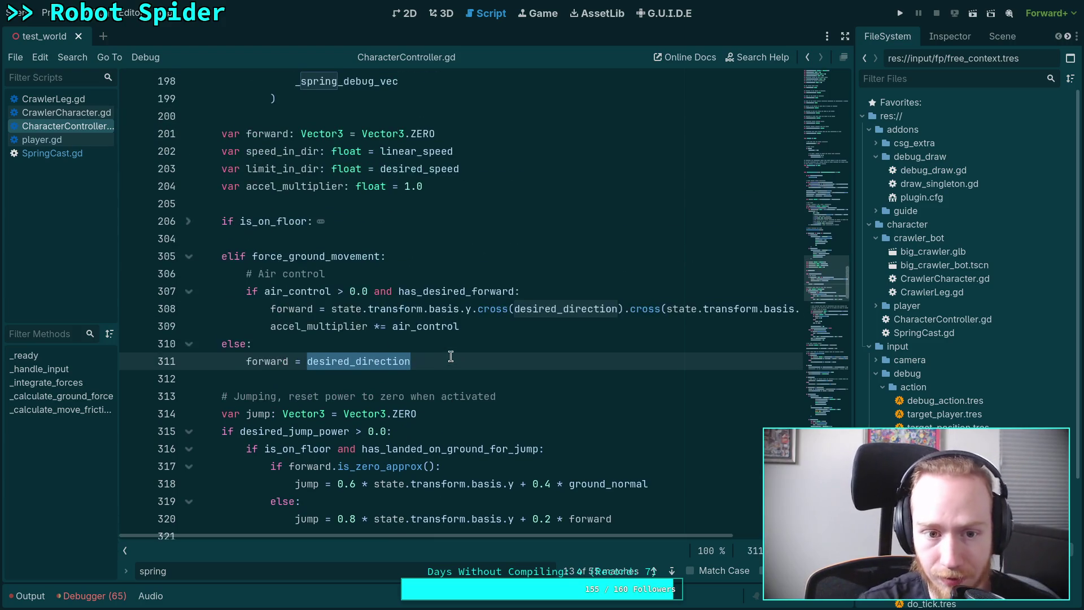
{"action": "scroll", "coordinate": [500, 353], "scroll_direction": "down", "scroll_amount": 4}
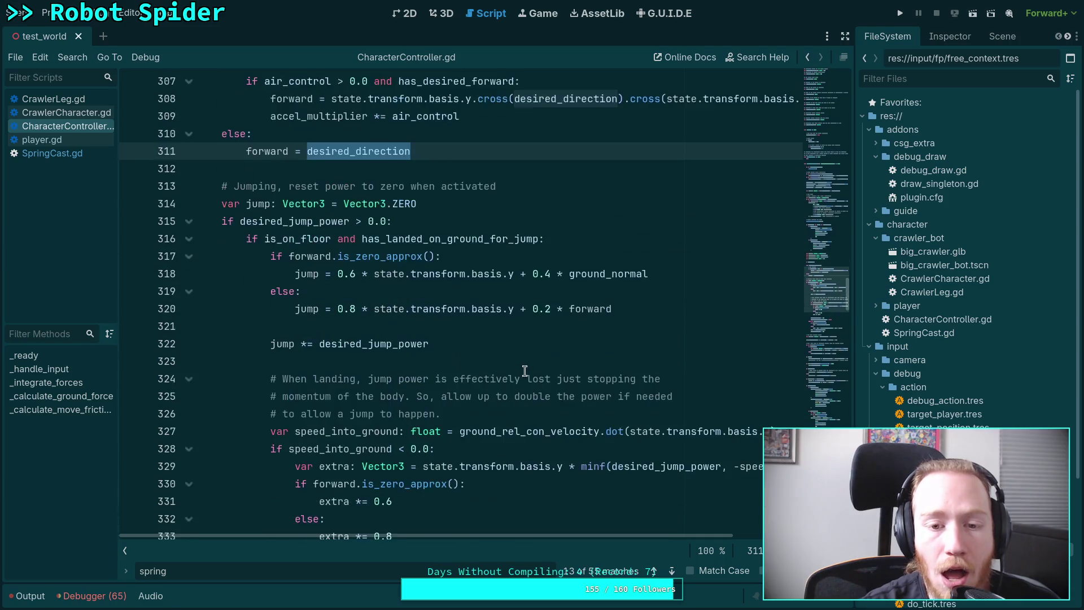
{"action": "scroll", "coordinate": [492, 350], "scroll_direction": "up", "scroll_amount": 3}
{"action": "scroll", "coordinate": [435, 287], "scroll_direction": "down", "scroll_amount": 4}
{"action": "scroll", "coordinate": [435, 286], "scroll_direction": "down", "scroll_amount": 15}
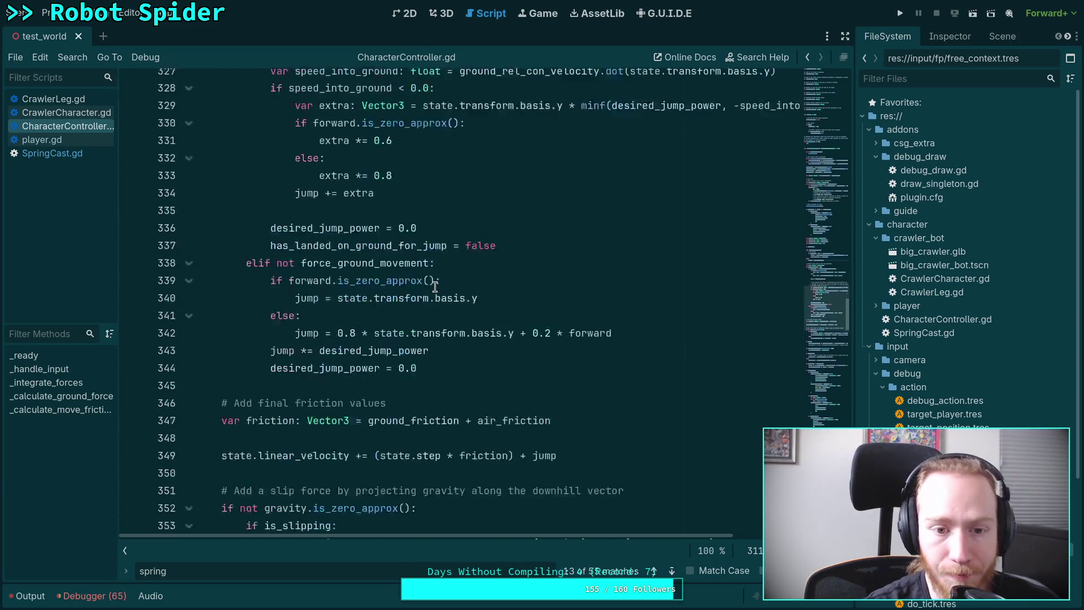
{"action": "scroll", "coordinate": [435, 286], "scroll_direction": "down", "scroll_amount": 10}
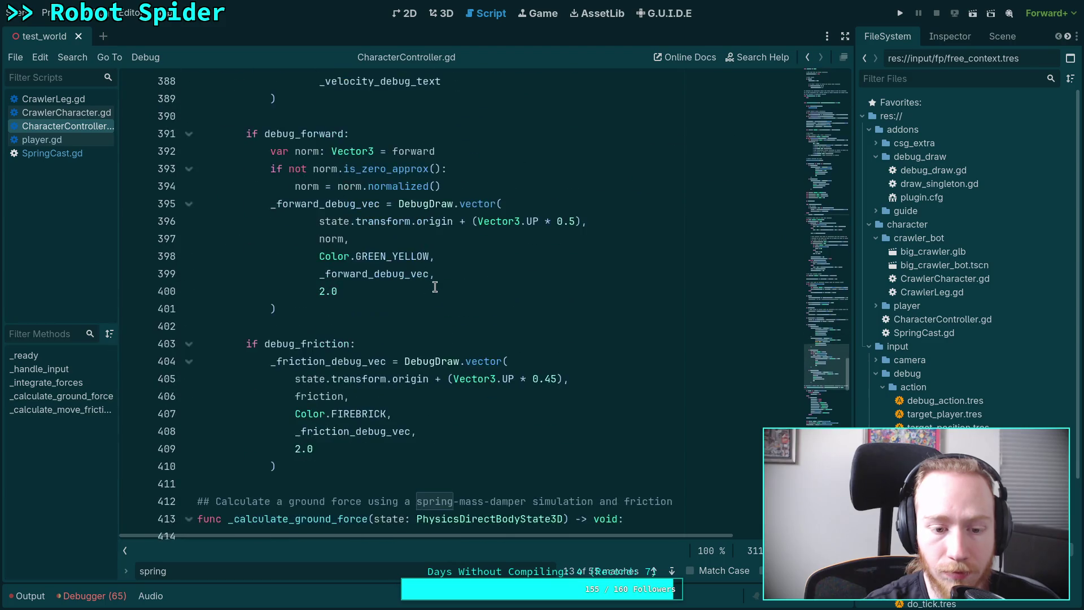
{"action": "scroll", "coordinate": [437, 281], "scroll_direction": "down", "scroll_amount": 2}
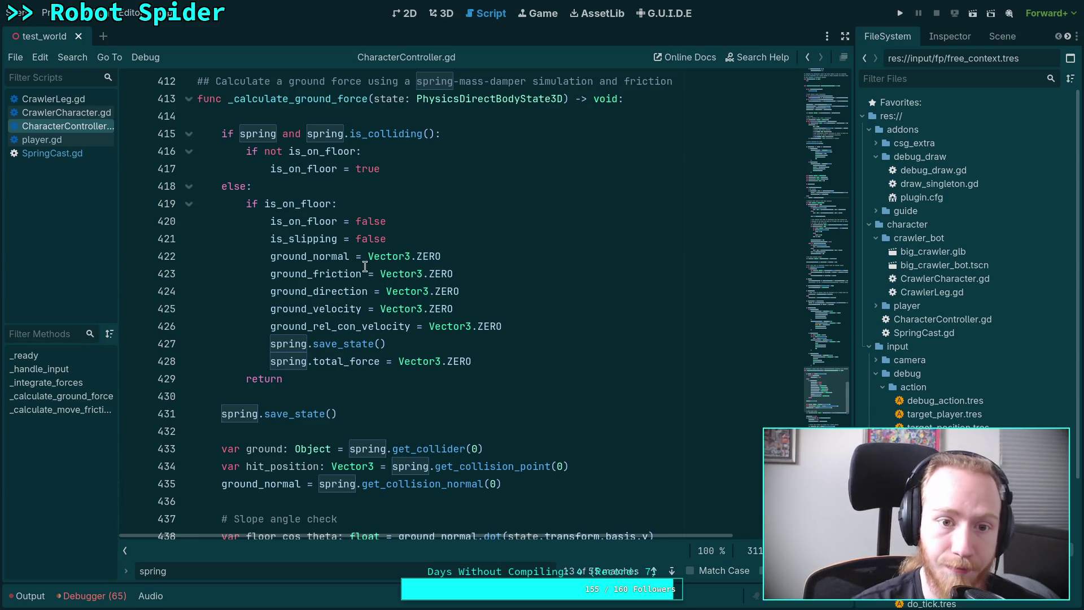
{"action": "scroll", "coordinate": [356, 259], "scroll_direction": "up", "scroll_amount": 1}
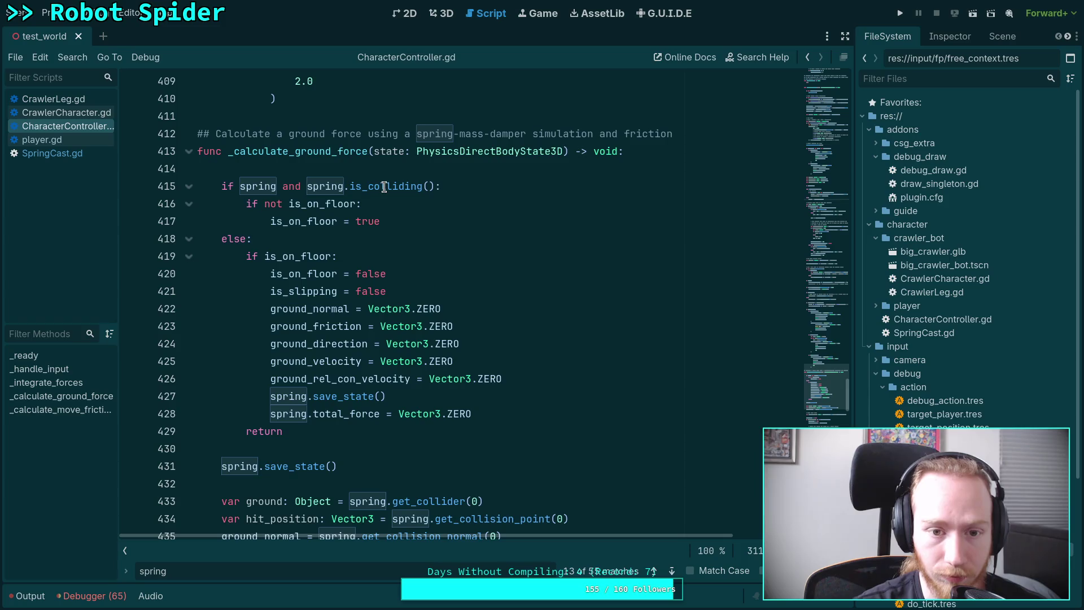
{"action": "mouse_move", "coordinate": [384, 187]}
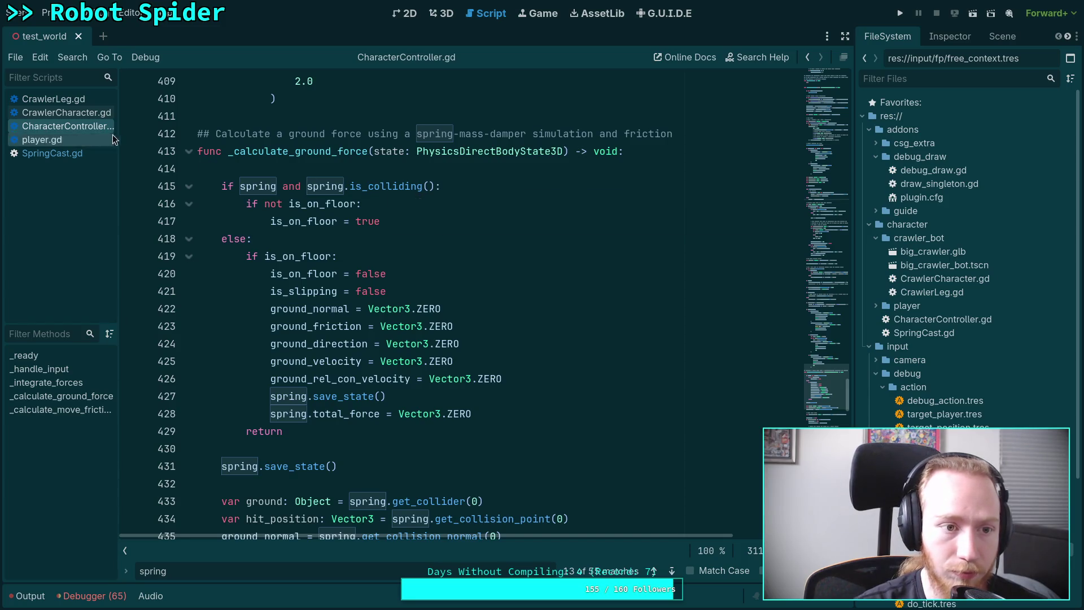
In player.gd, add a spring.enabled assignment on a new line below line 126.
{"action": "left_click", "coordinate": [59, 144]}
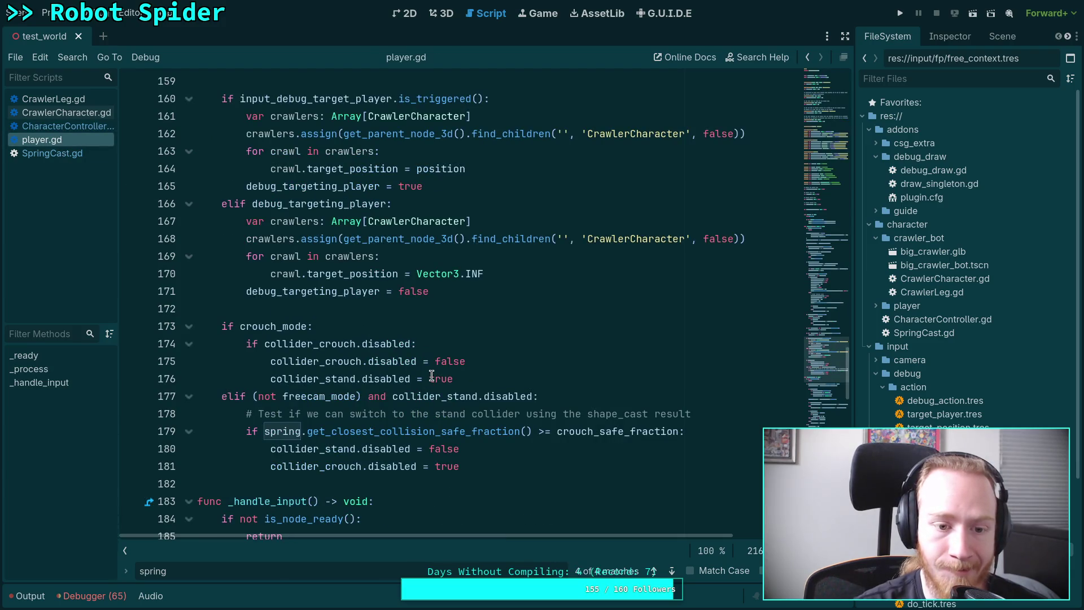
{"action": "scroll", "coordinate": [431, 375], "scroll_direction": "up", "scroll_amount": 15}
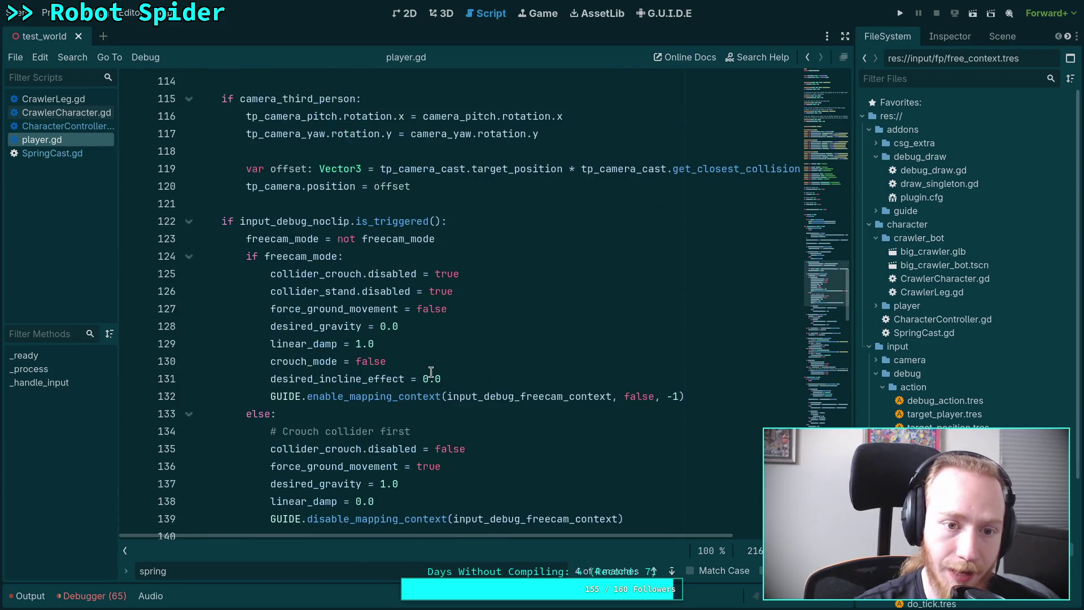
{"action": "scroll", "coordinate": [431, 373], "scroll_direction": "up", "scroll_amount": 9}
{"action": "scroll", "coordinate": [474, 366], "scroll_direction": "down", "scroll_amount": 6}
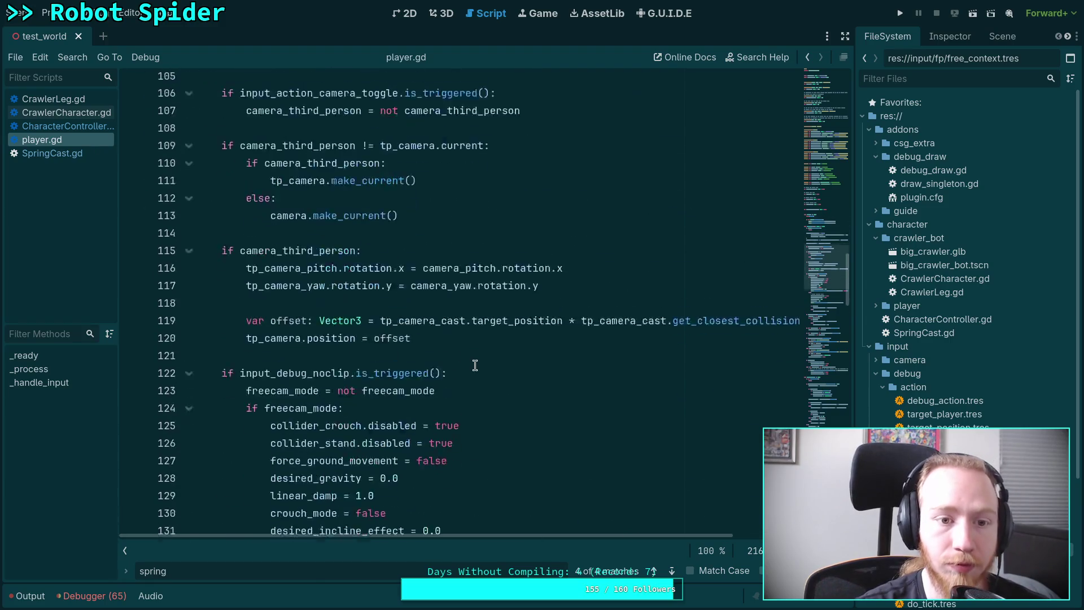
{"action": "scroll", "coordinate": [475, 366], "scroll_direction": "down", "scroll_amount": 10}
{"action": "scroll", "coordinate": [475, 365], "scroll_direction": "up", "scroll_amount": 4}
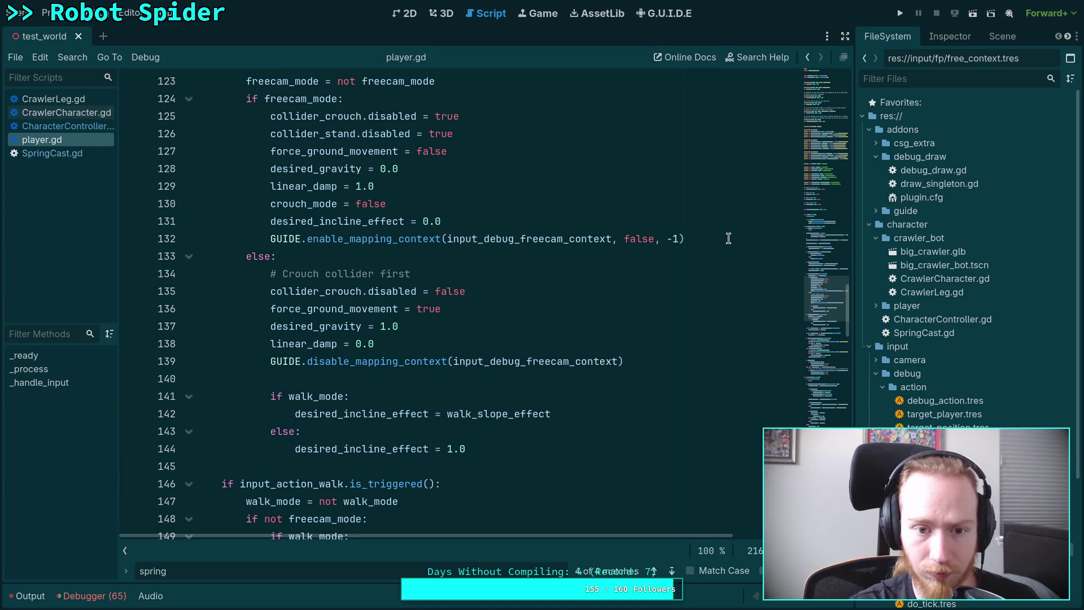
{"action": "left_click", "coordinate": [534, 133]}
{"action": "key", "text": "Return"}
{"action": "type", "text": "ring.en"}
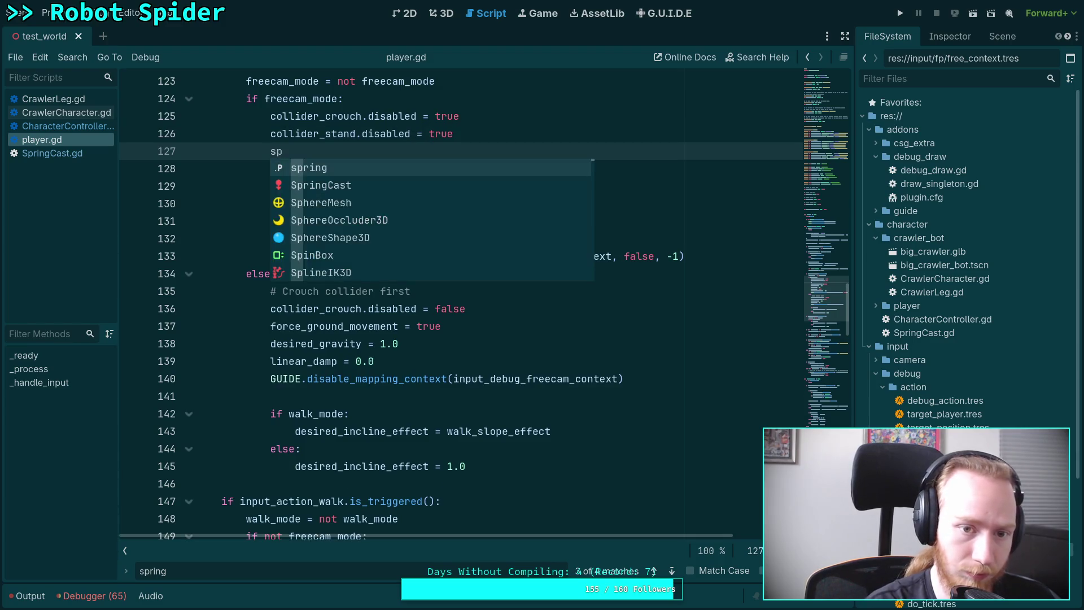
{"action": "key", "text": "Return"}
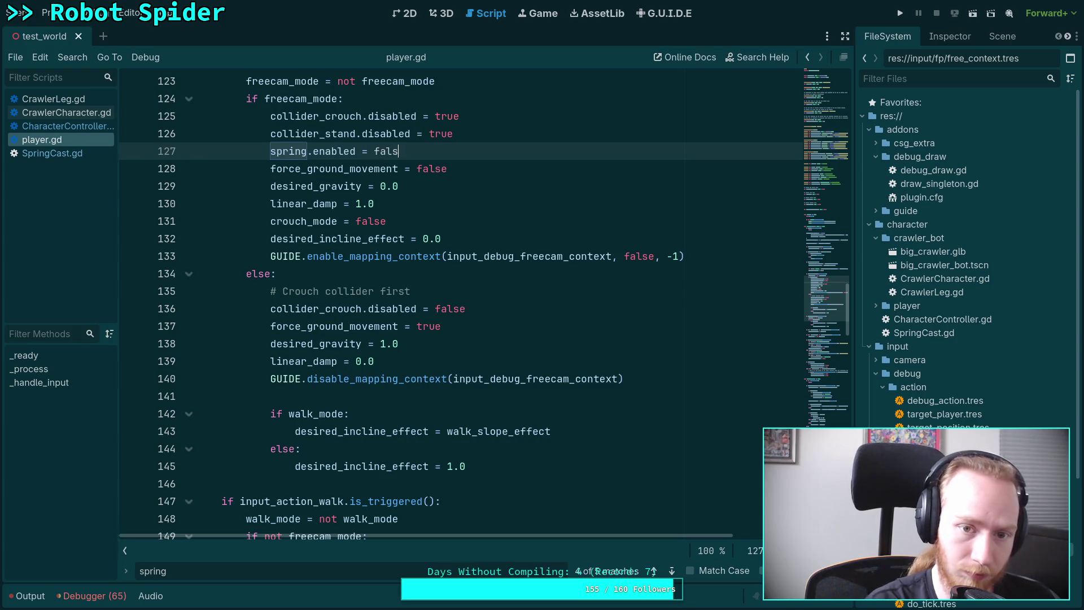
Add another spring.enabled line after line 136 in the non-freecam branch and save player.gd.
{"action": "key", "text": "Down"}
{"action": "key", "text": "Down"}
{"action": "key", "text": "Down"}
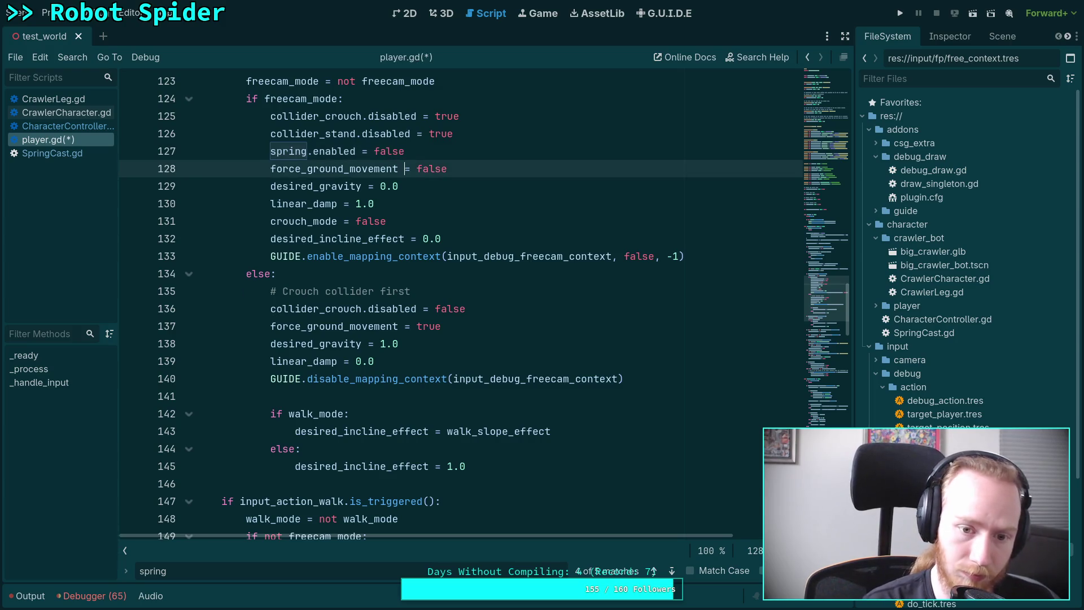
{"action": "key", "text": "End"}
{"action": "key", "text": "Return"}
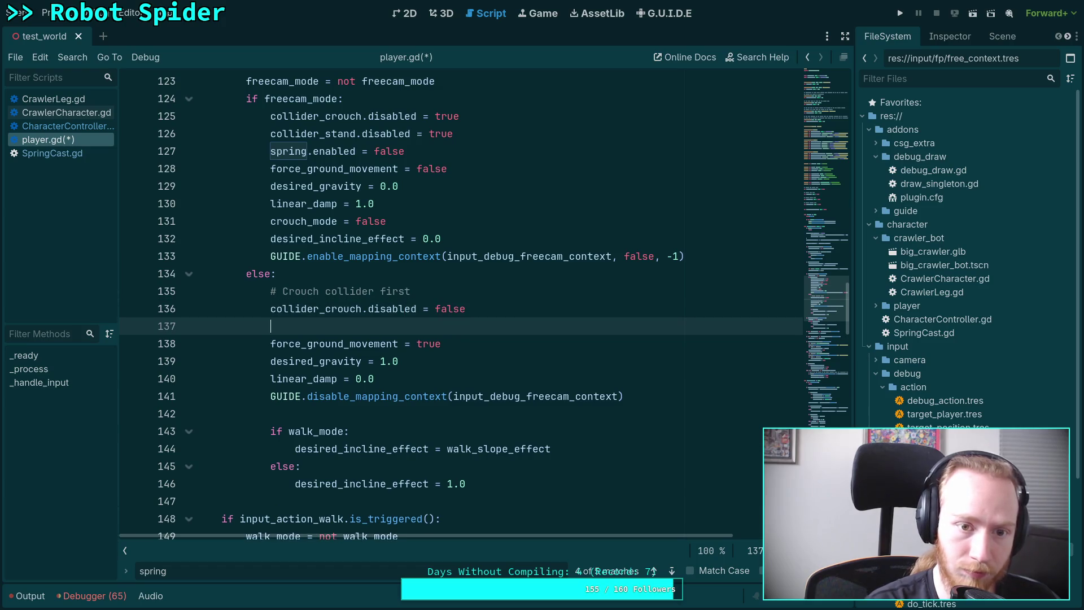
{"action": "type", "text": "ng.en"}
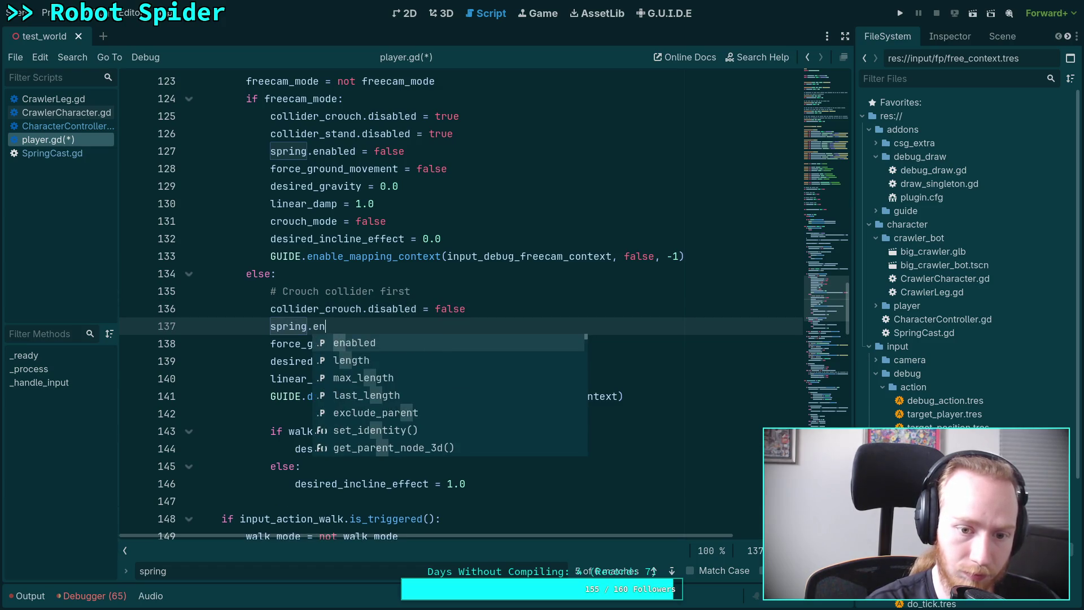
{"action": "key", "text": "Return"}
{"action": "key", "text": "ctrl+s"}
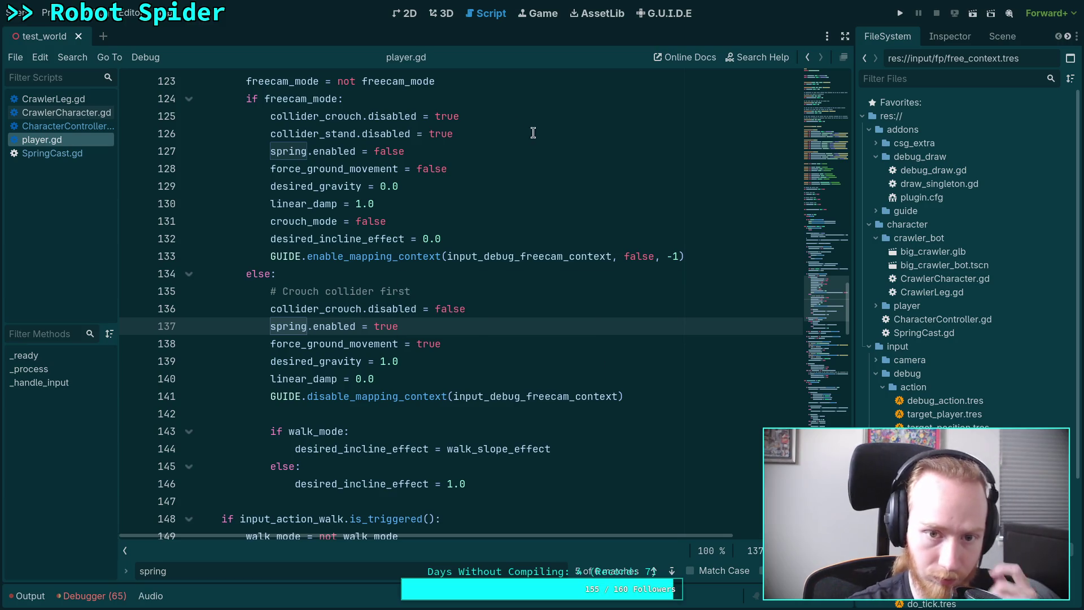
Insert the comment '# From alternative freecam context' at the top of the freecam_mode block.
{"action": "left_click", "coordinate": [372, 172]}
{"action": "left_click", "coordinate": [545, 344]}
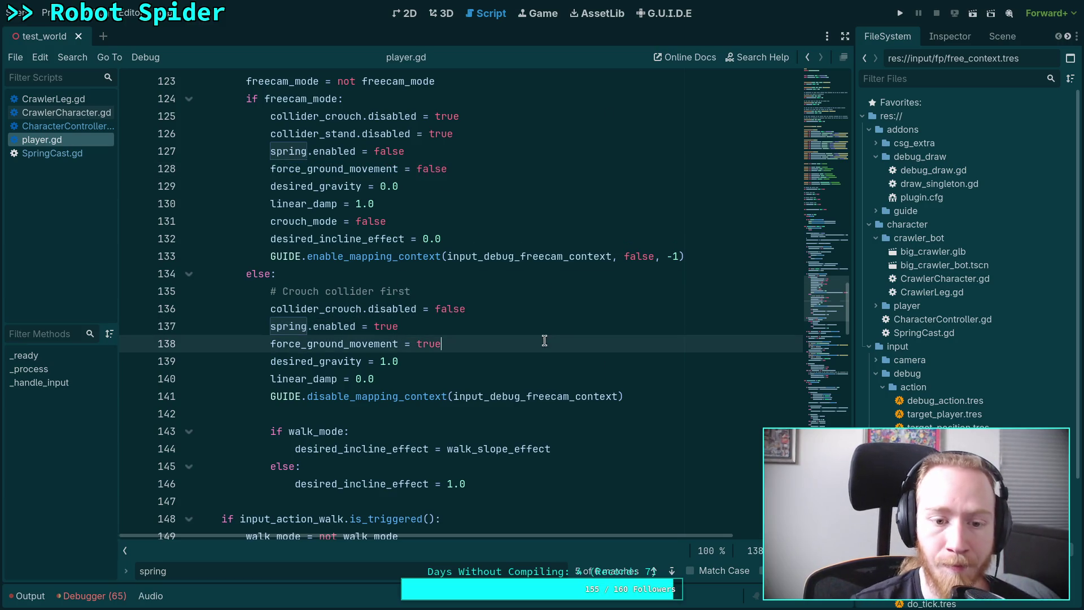
{"action": "scroll", "coordinate": [564, 370], "scroll_direction": "down", "scroll_amount": 2}
{"action": "scroll", "coordinate": [519, 319], "scroll_direction": "down", "scroll_amount": 18}
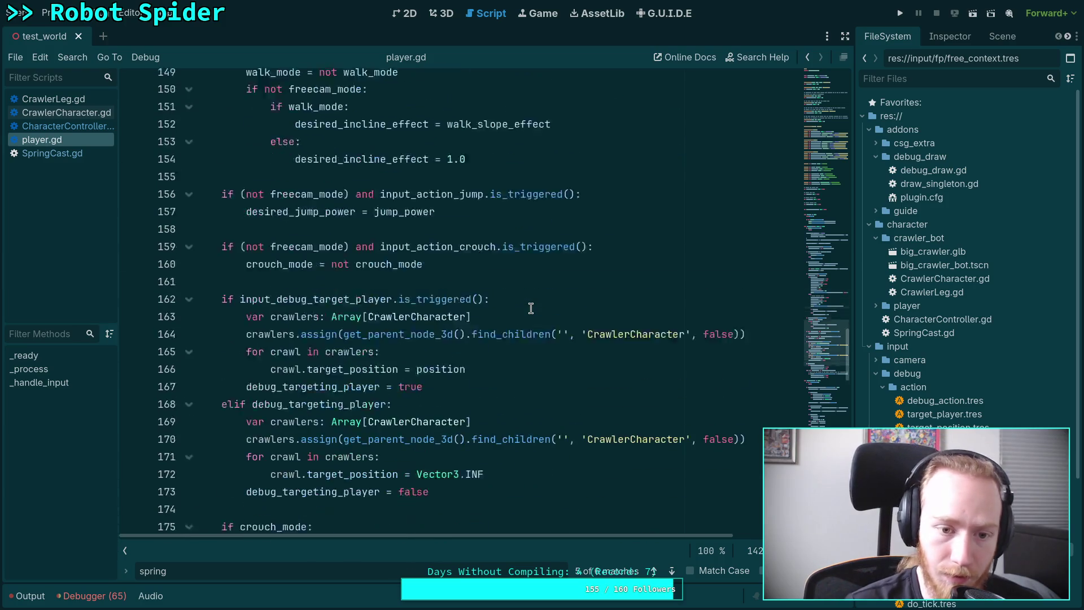
{"action": "scroll", "coordinate": [531, 308], "scroll_direction": "down", "scroll_amount": 7}
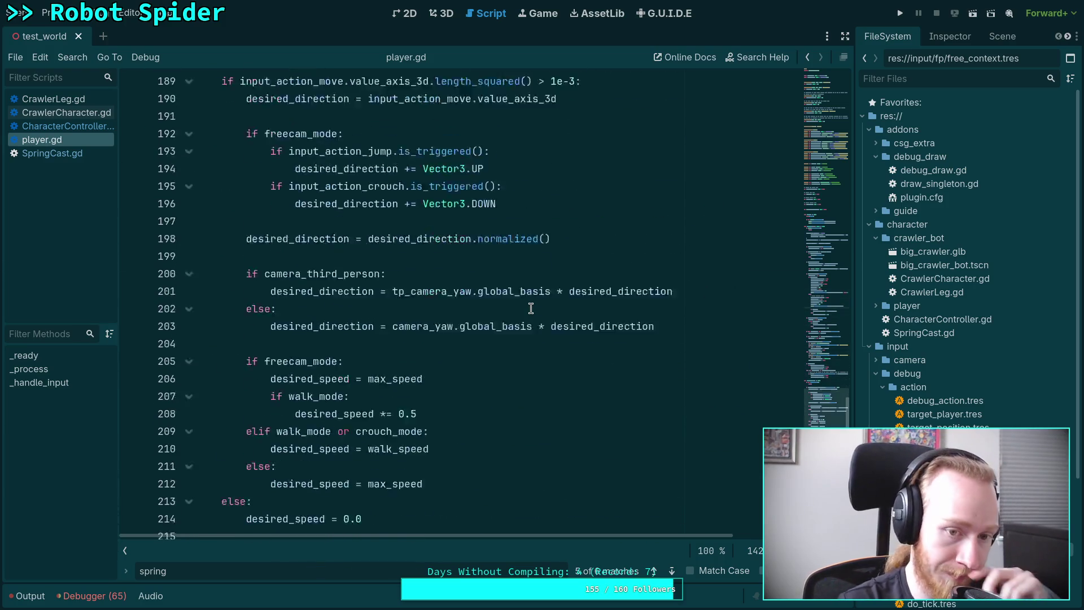
{"action": "scroll", "coordinate": [531, 307], "scroll_direction": "down", "scroll_amount": 3}
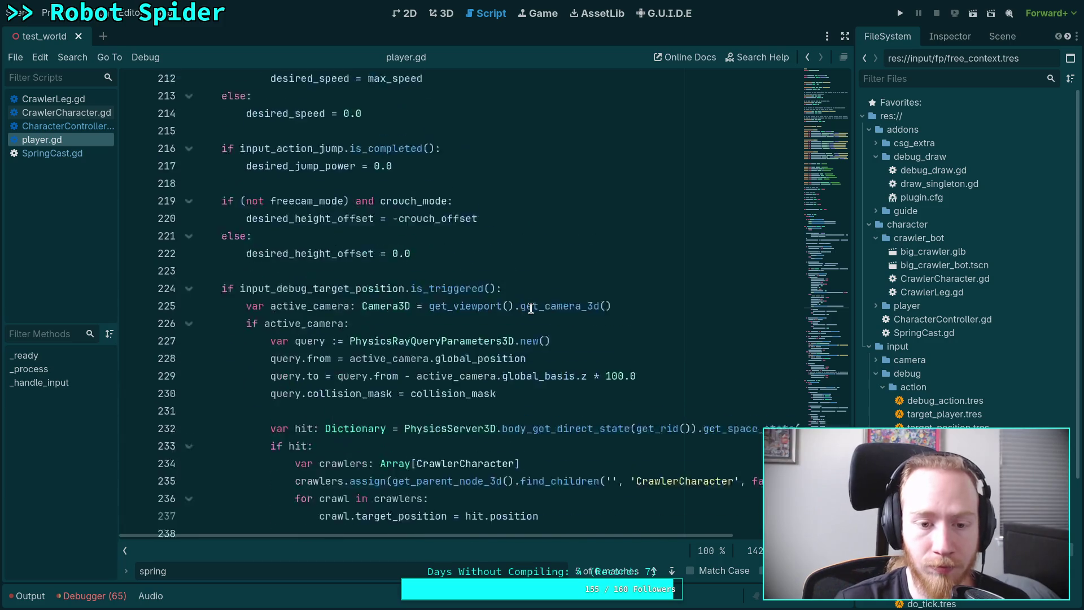
{"action": "scroll", "coordinate": [531, 308], "scroll_direction": "up", "scroll_amount": 20}
{"action": "scroll", "coordinate": [530, 307], "scroll_direction": "up", "scroll_amount": 8}
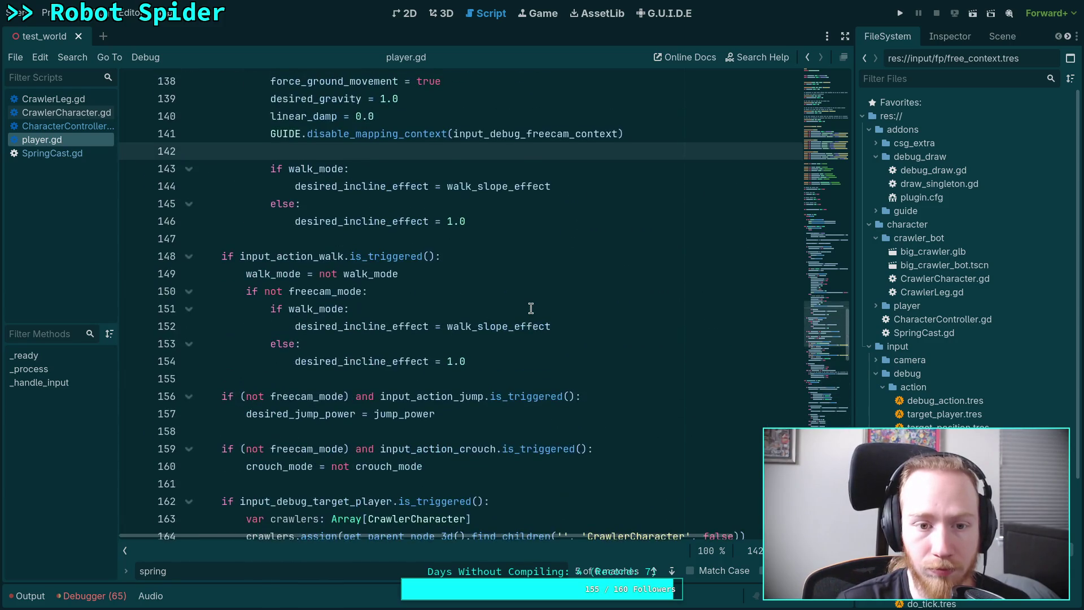
{"action": "left_click", "coordinate": [531, 307]}
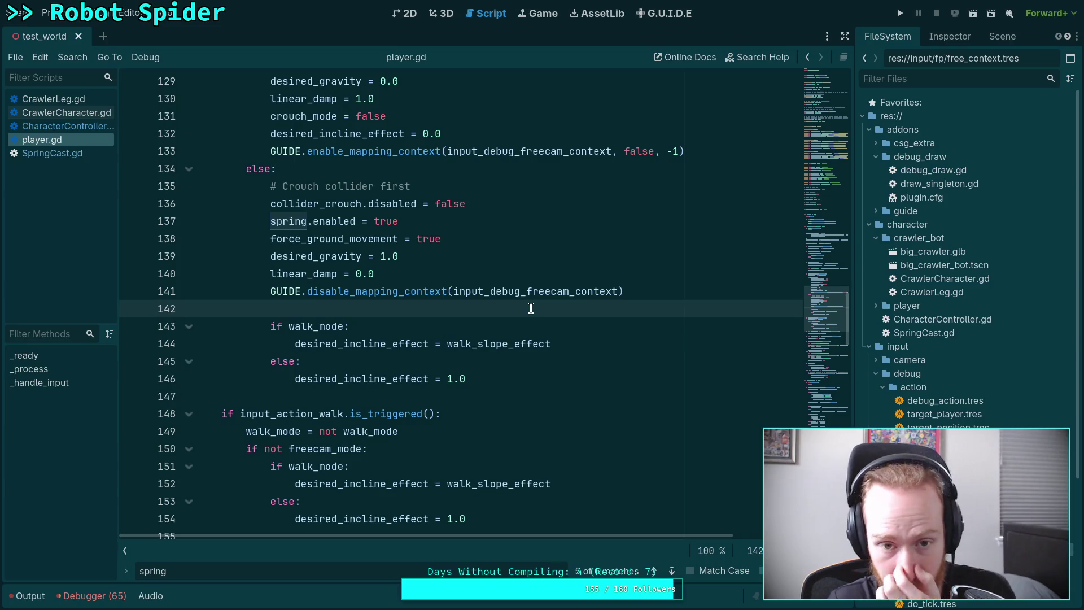
{"action": "scroll", "coordinate": [531, 307], "scroll_direction": "down", "scroll_amount": 4}
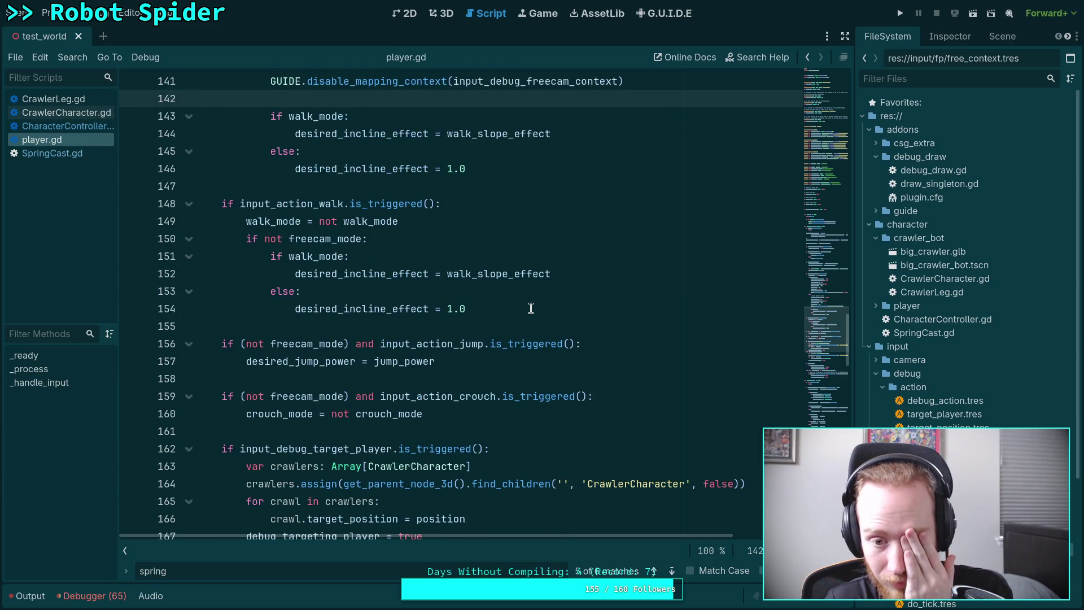
{"action": "scroll", "coordinate": [531, 307], "scroll_direction": "down", "scroll_amount": 5}
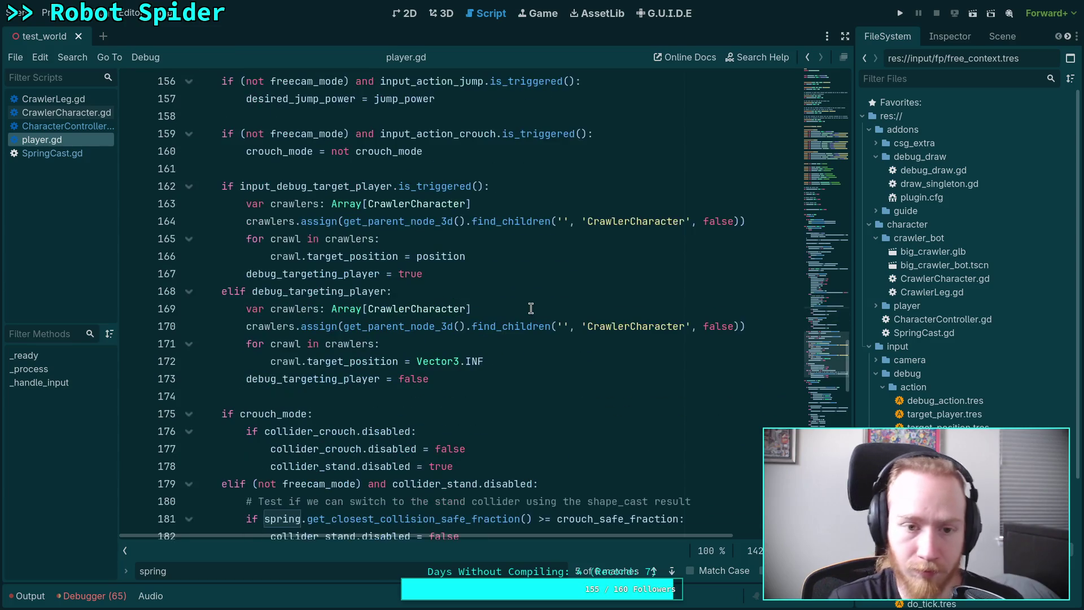
{"action": "scroll", "coordinate": [531, 307], "scroll_direction": "down", "scroll_amount": 14}
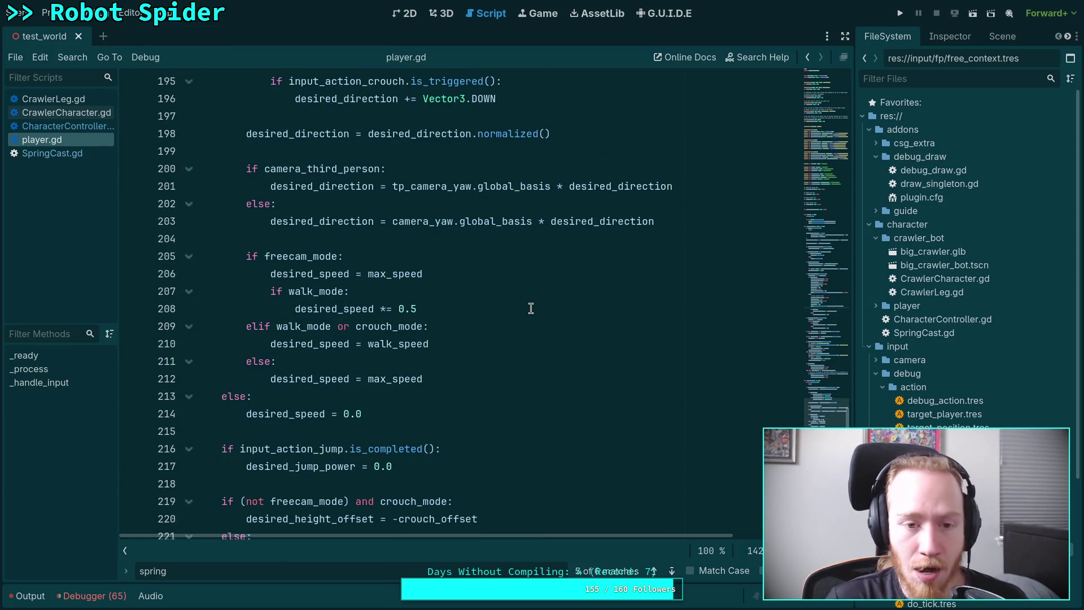
{"action": "scroll", "coordinate": [531, 308], "scroll_direction": "up", "scroll_amount": 2}
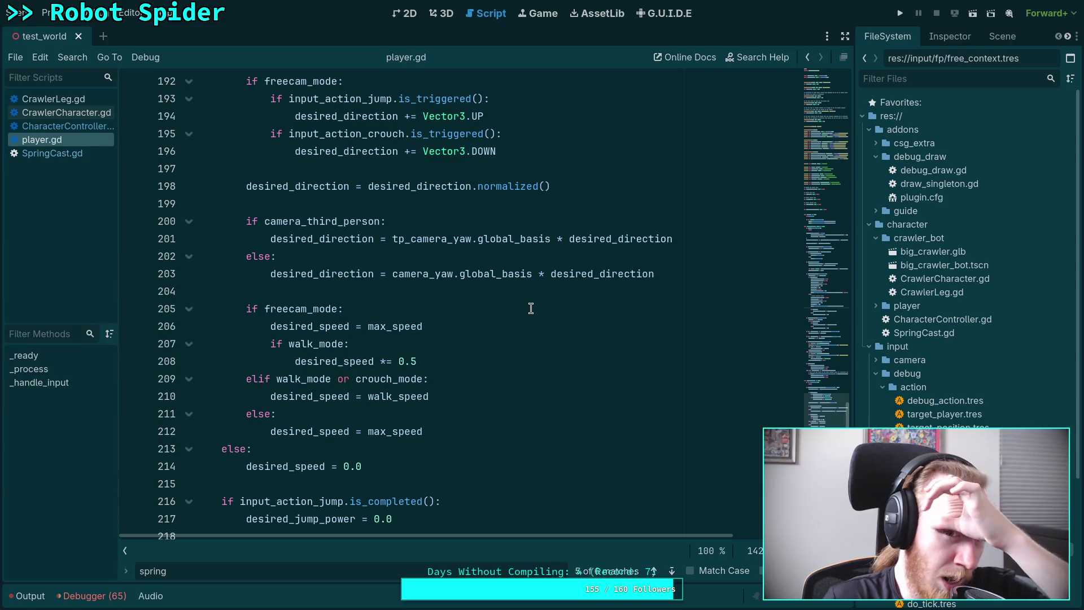
{"action": "scroll", "coordinate": [530, 308], "scroll_direction": "up", "scroll_amount": 2}
{"action": "left_click", "coordinate": [432, 184]}
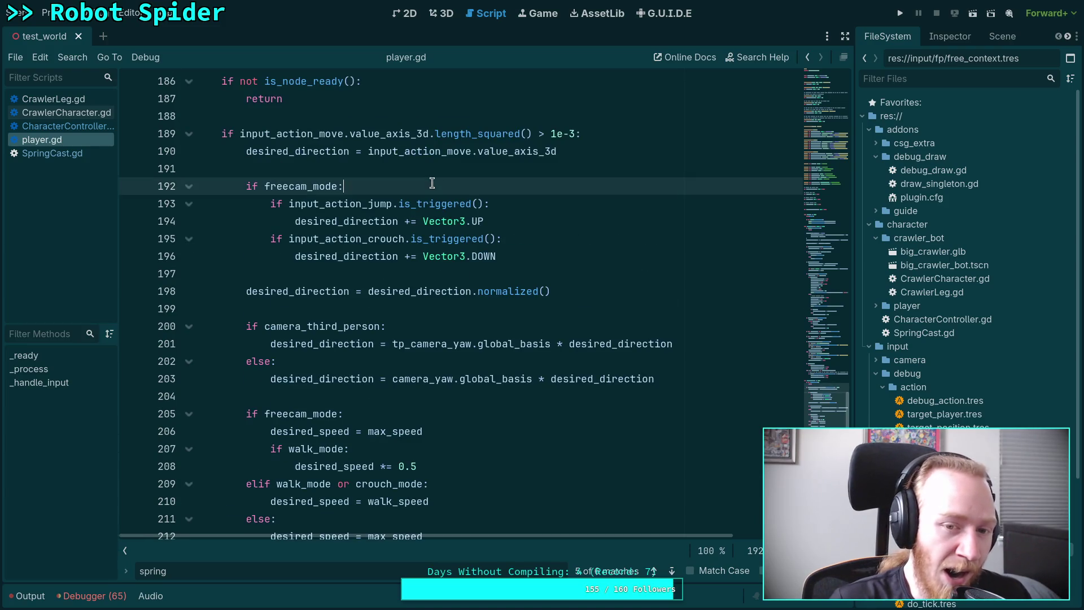
{"action": "key", "text": "Return"}
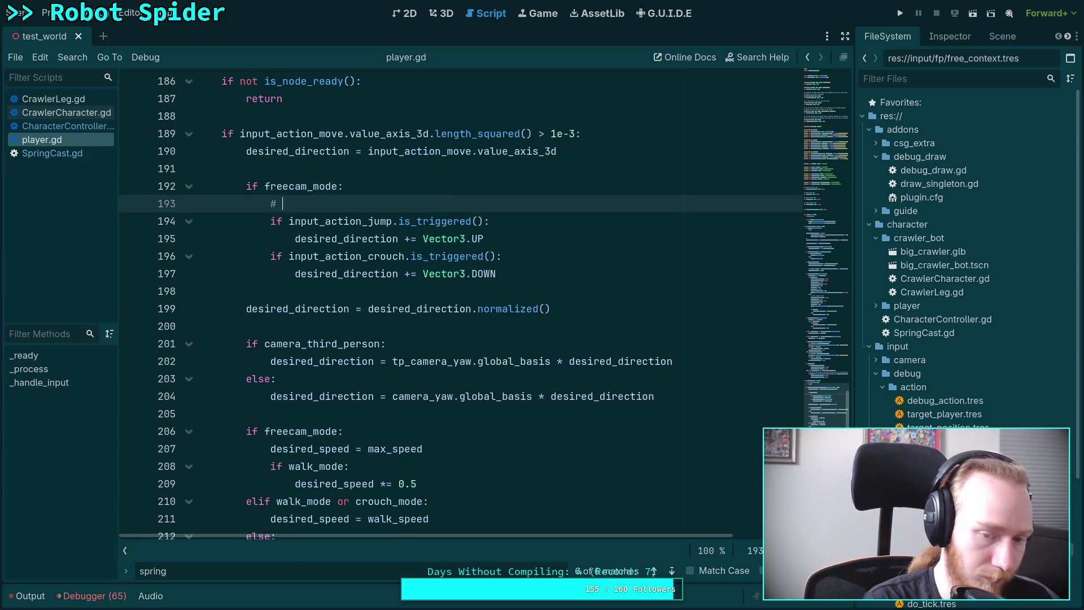
{"action": "type", "text": "F"}
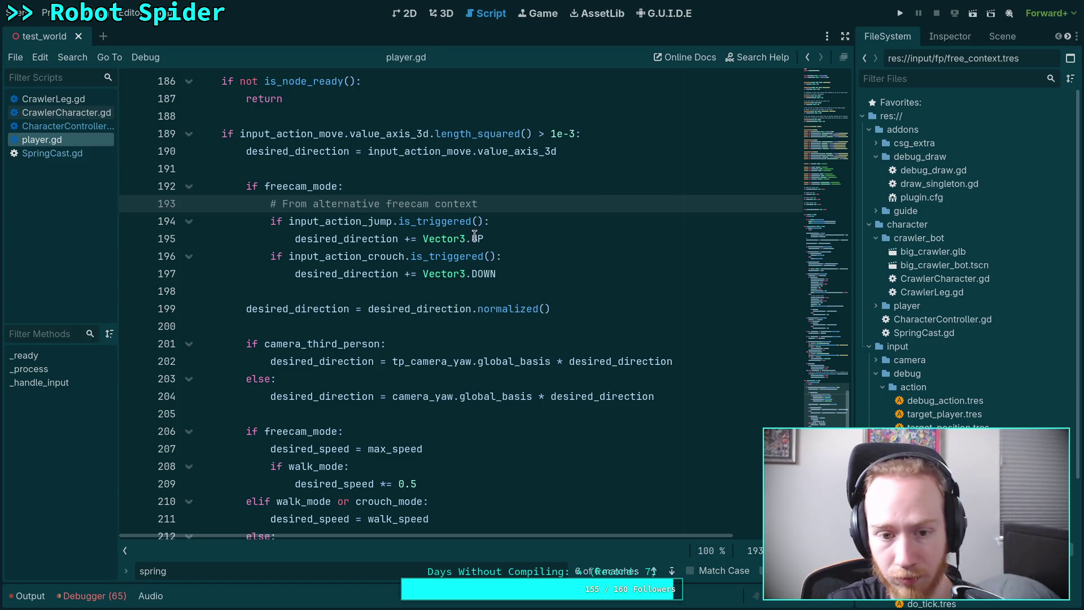
{"action": "left_click", "coordinate": [493, 291]}
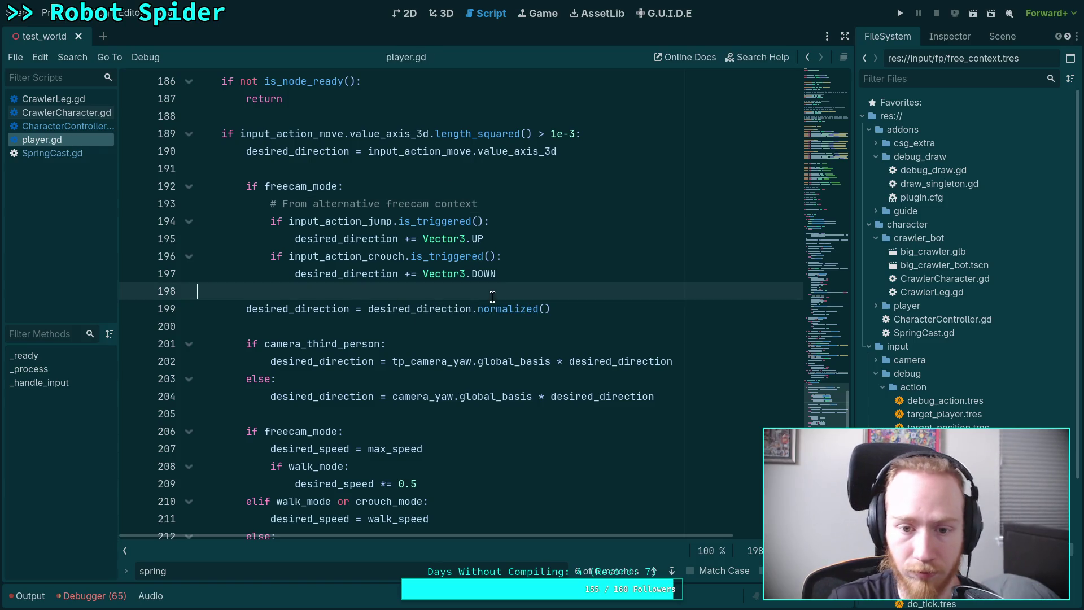
Run the game, stop it after the is_triggered error, and reload the test_world scene.
{"action": "left_click", "coordinate": [902, 14]}
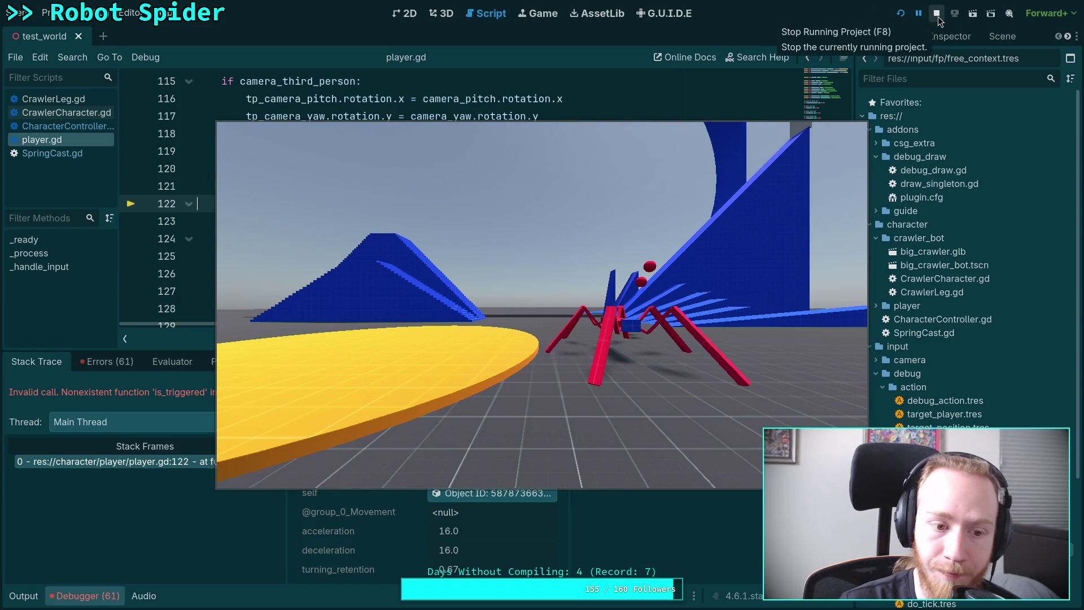
{"action": "left_click", "coordinate": [937, 13]}
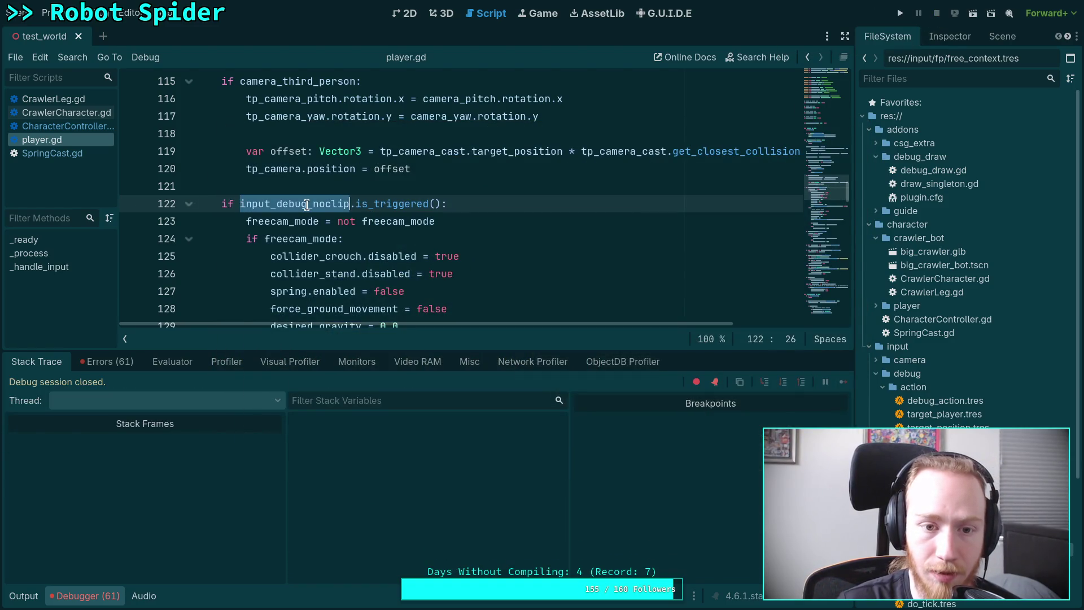
{"action": "left_click", "coordinate": [245, 238]}
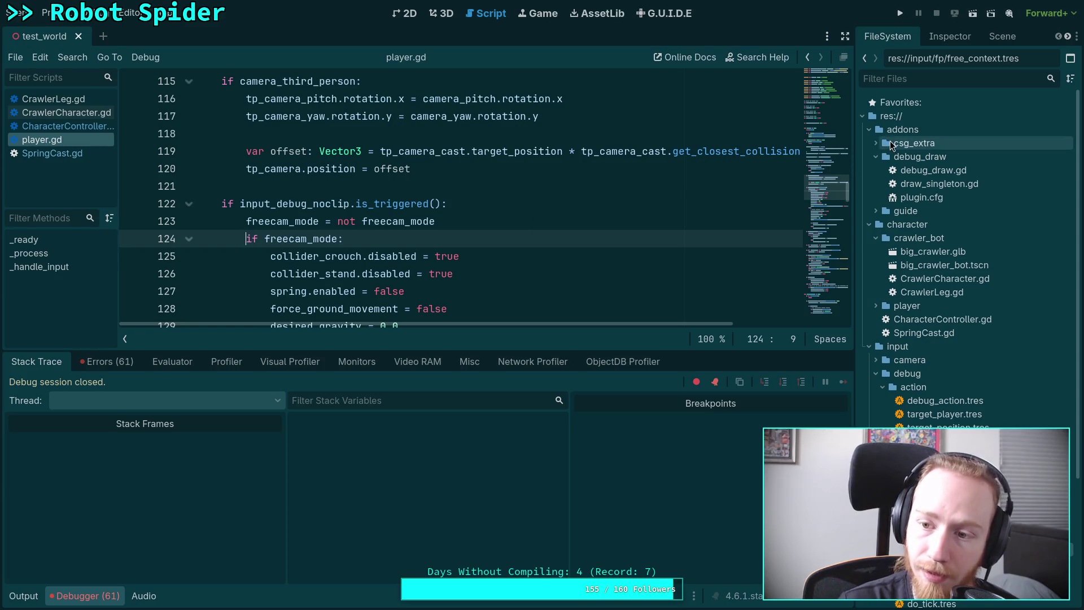
{"action": "left_click", "coordinate": [20, 13]}
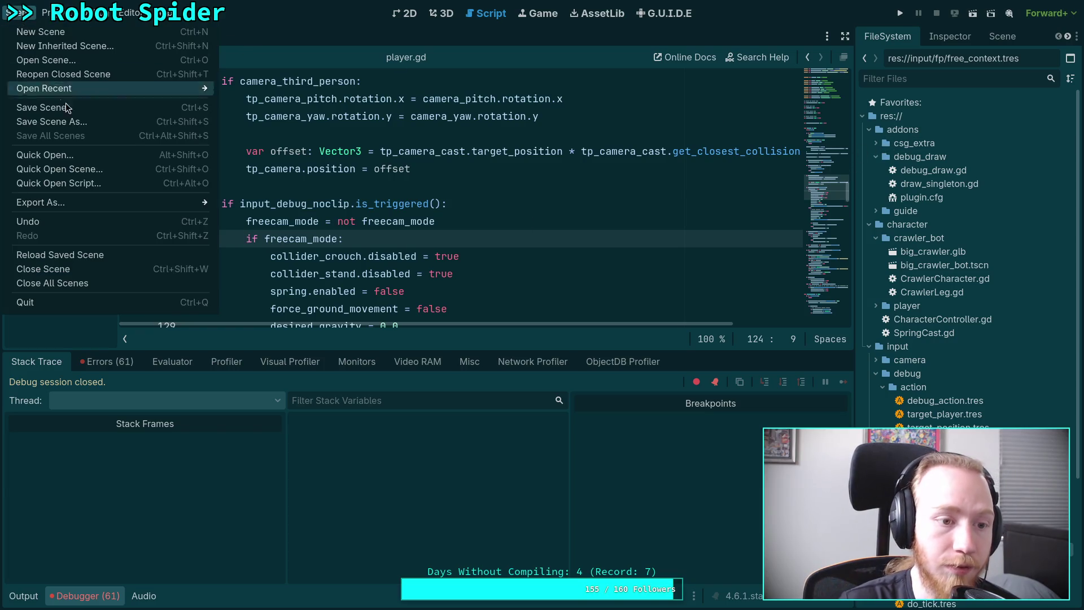
{"action": "left_click", "coordinate": [77, 259]}
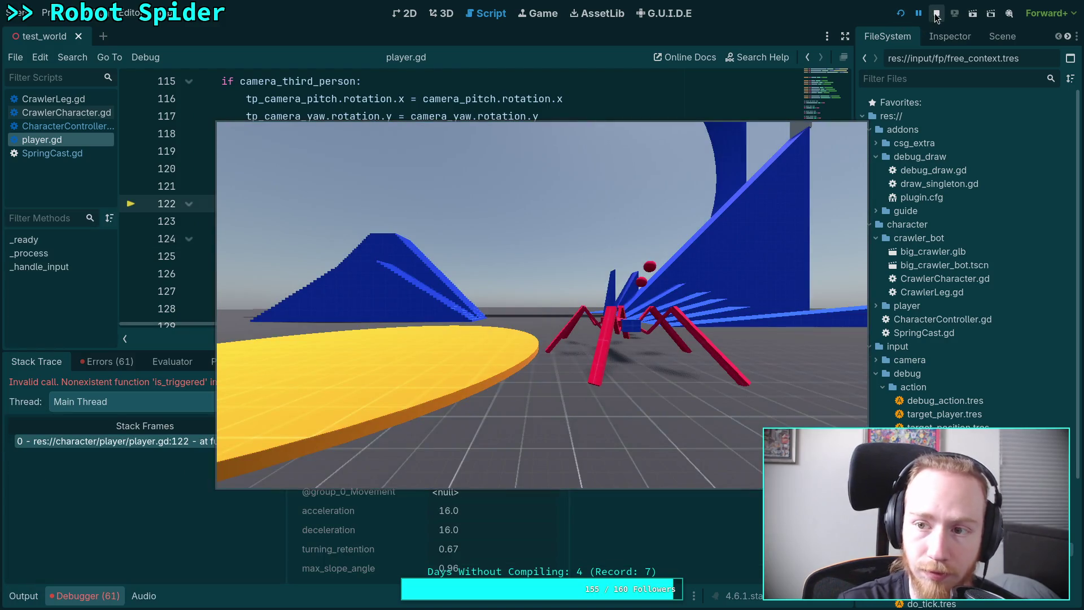
{"action": "left_click", "coordinate": [936, 14]}
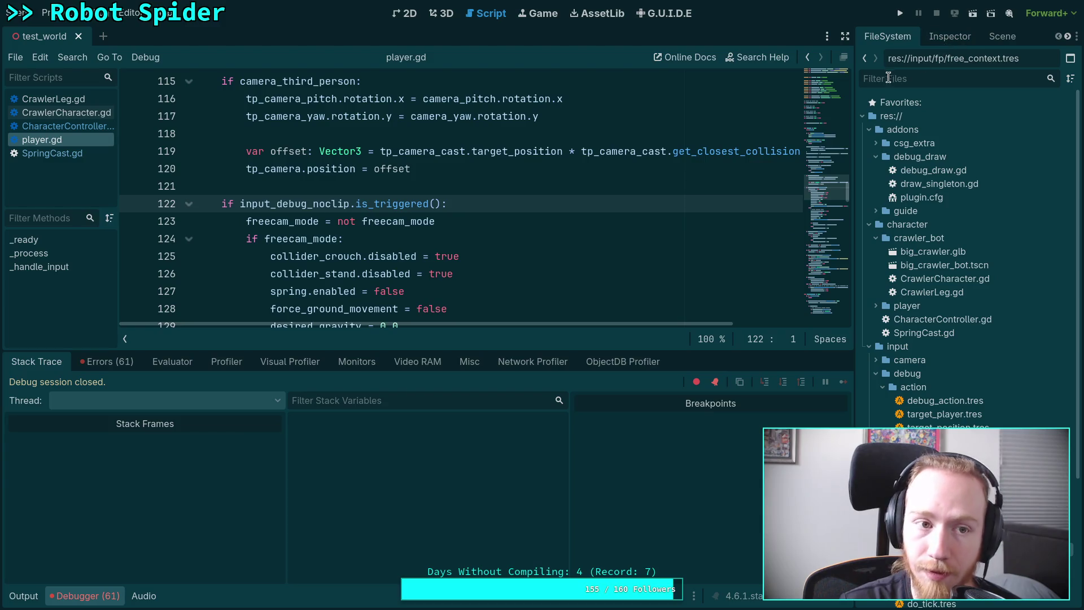
Inspect the Player scene's debug noclip and freecam inputs, then reload the whole project.
{"action": "left_click", "coordinate": [995, 38]}
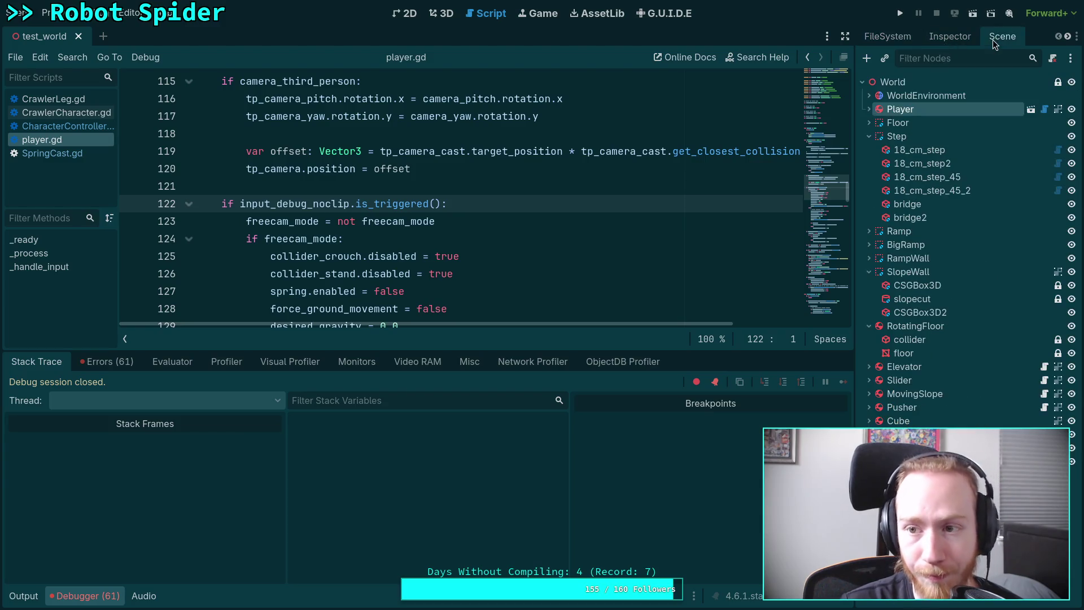
{"action": "left_click", "coordinate": [1032, 110]}
{"action": "left_click", "coordinate": [955, 36]}
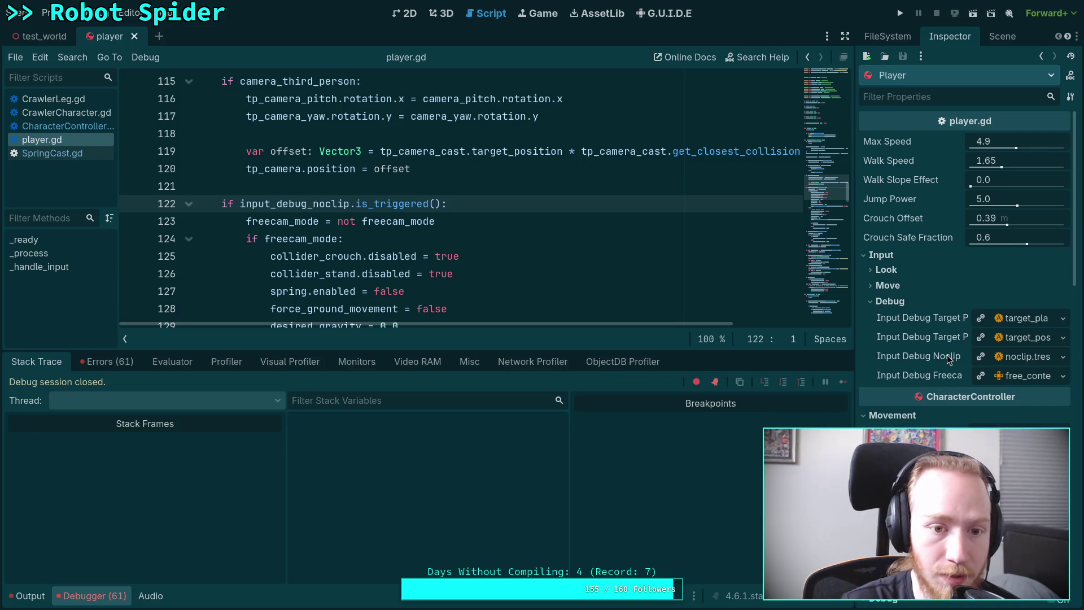
{"action": "left_click", "coordinate": [135, 35]}
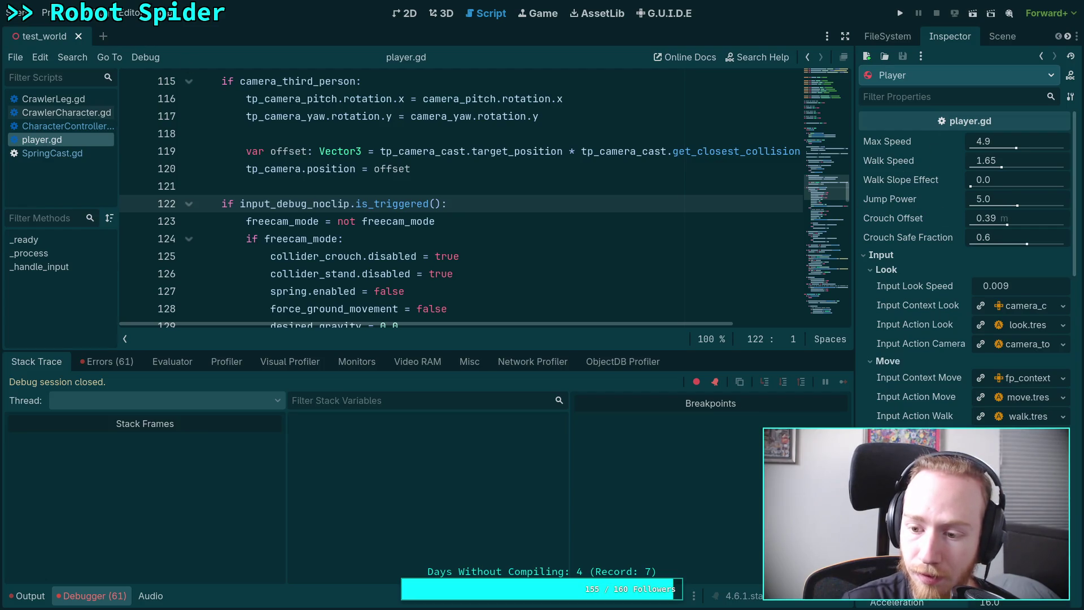
{"action": "scroll", "coordinate": [966, 254], "scroll_direction": "down", "scroll_amount": 3}
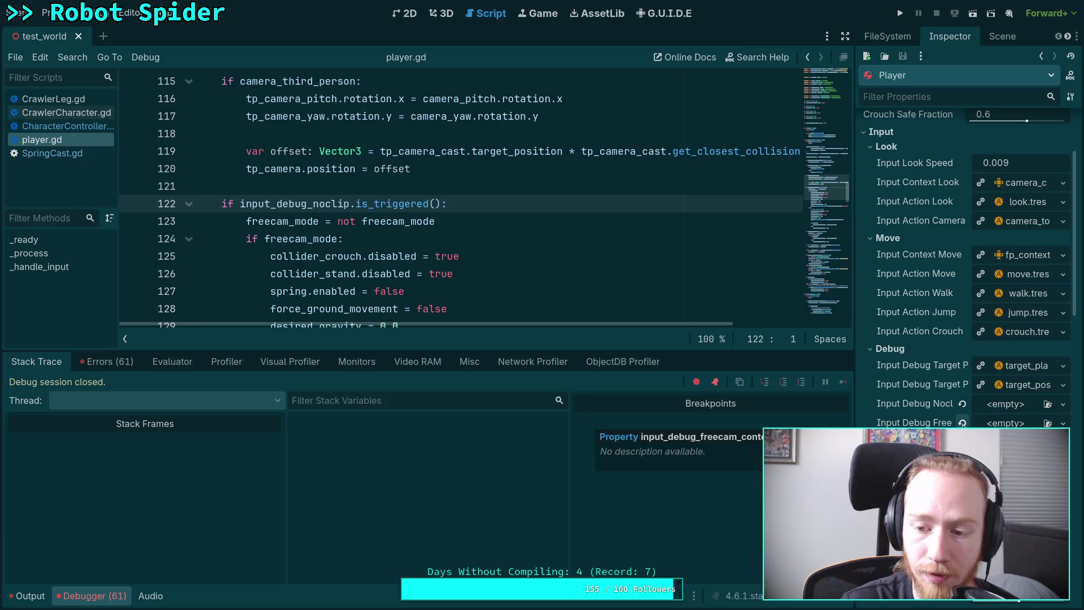
{"action": "left_click", "coordinate": [18, 12]}
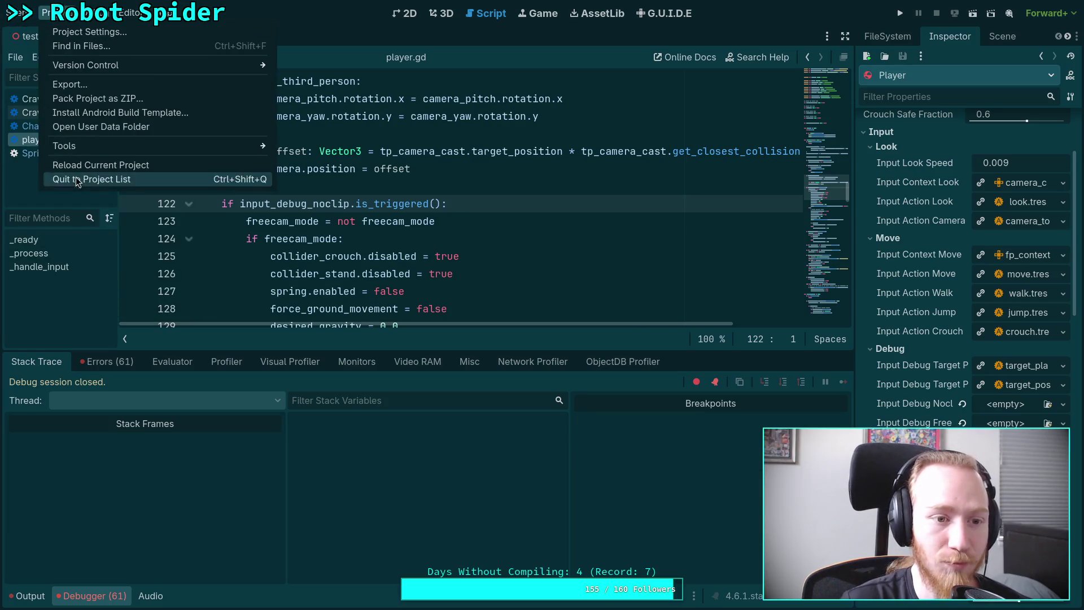
{"action": "left_click", "coordinate": [98, 164]}
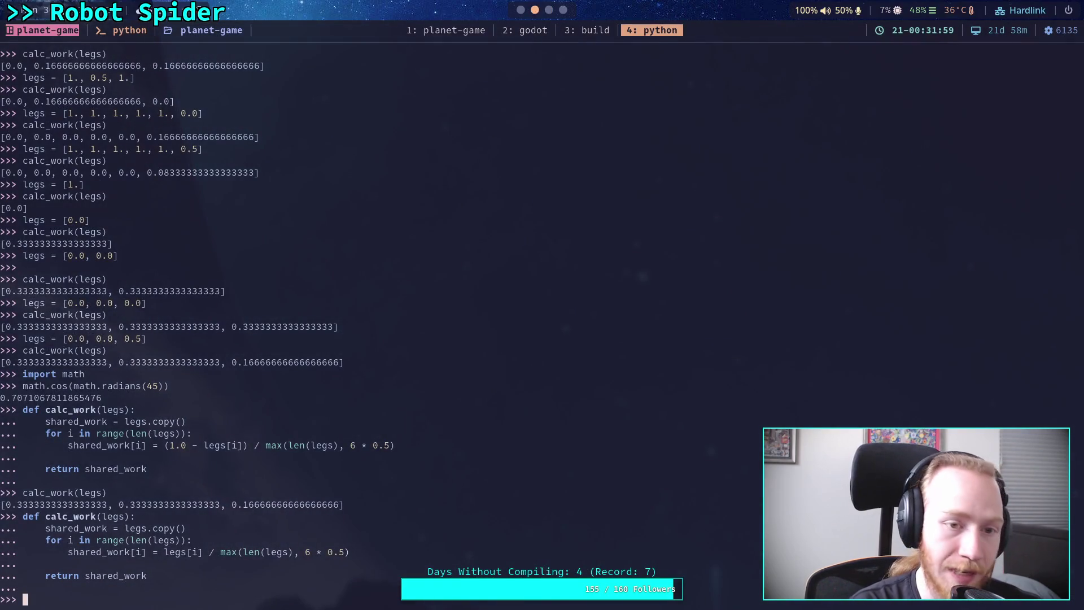
Page through the git diff in the planet-game tmux window, then return to Godot.
{"action": "key", "text": "super+1"}
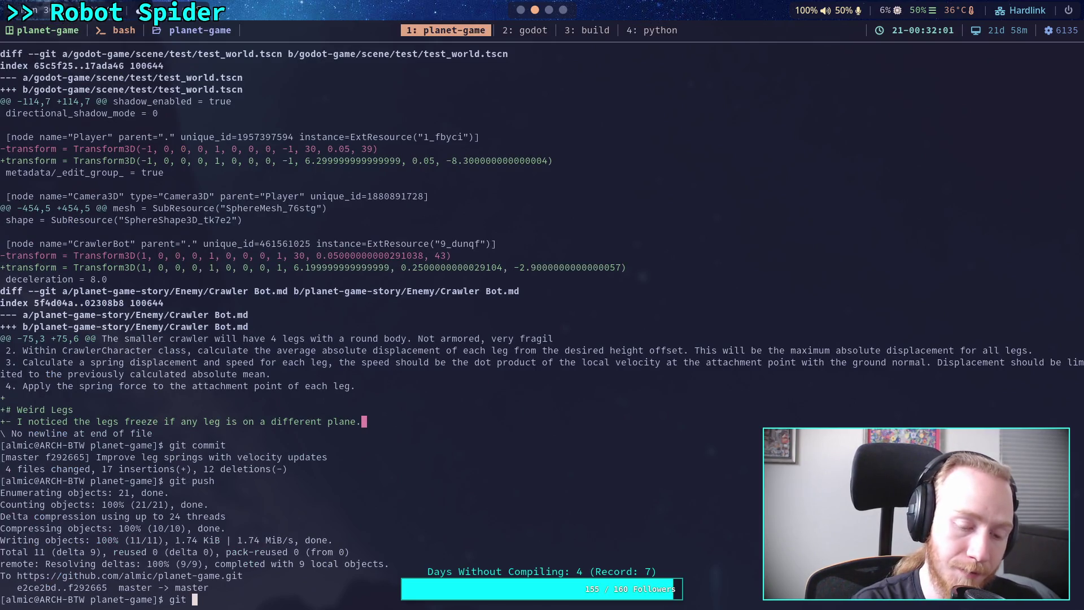
{"action": "key", "text": "Return"}
{"action": "key", "text": "space"}
{"action": "key", "text": "space"}
{"action": "key", "text": "space"}
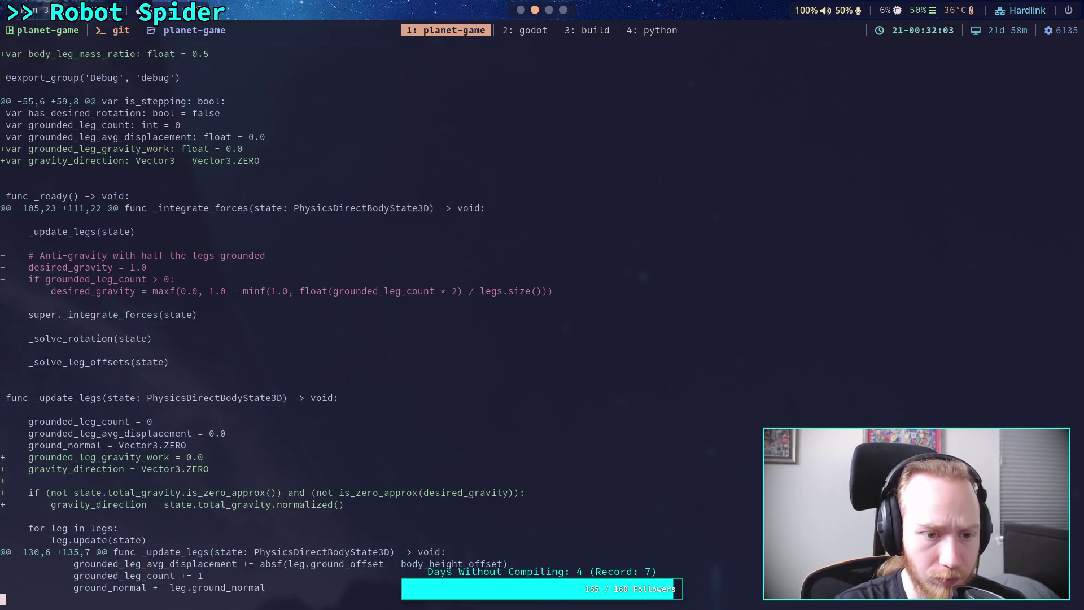
{"action": "key", "text": "space"}
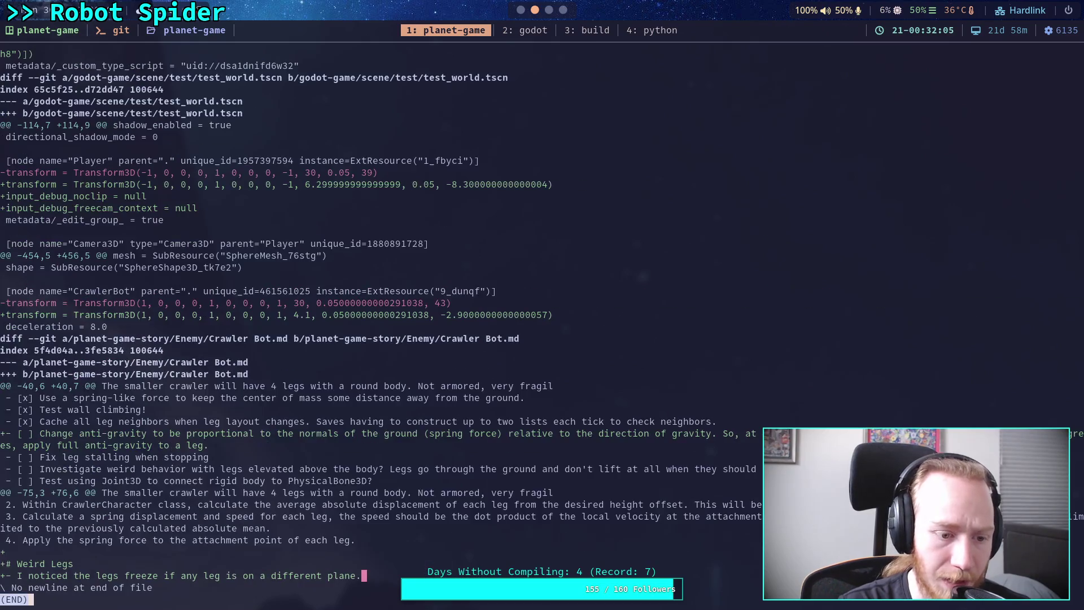
{"action": "key", "text": "k"}
{"action": "key", "text": "k"}
{"action": "key", "text": "k"}
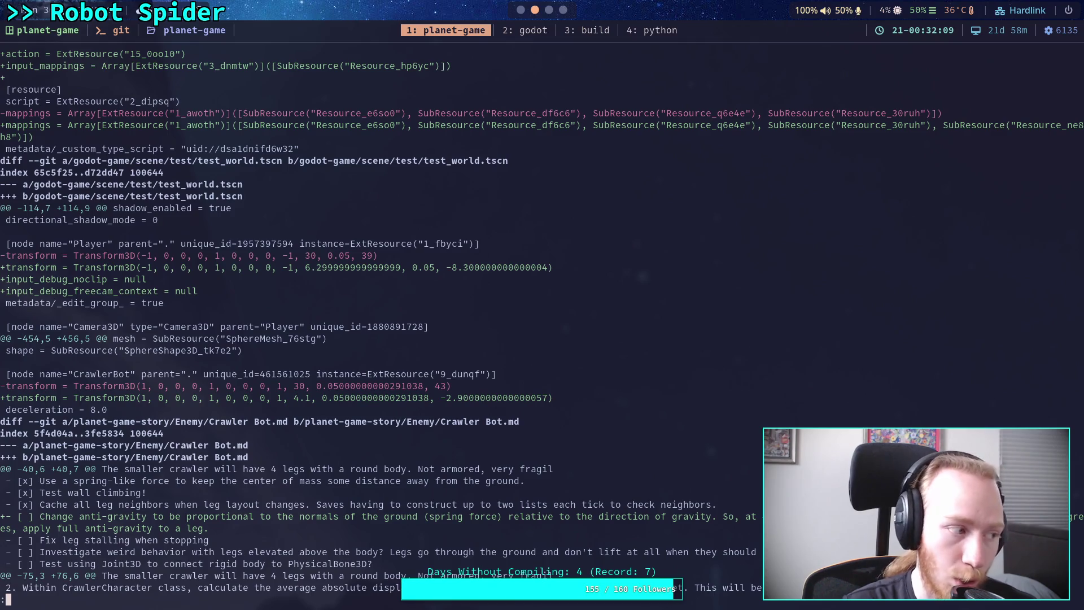
{"action": "left_click", "coordinate": [524, 10]}
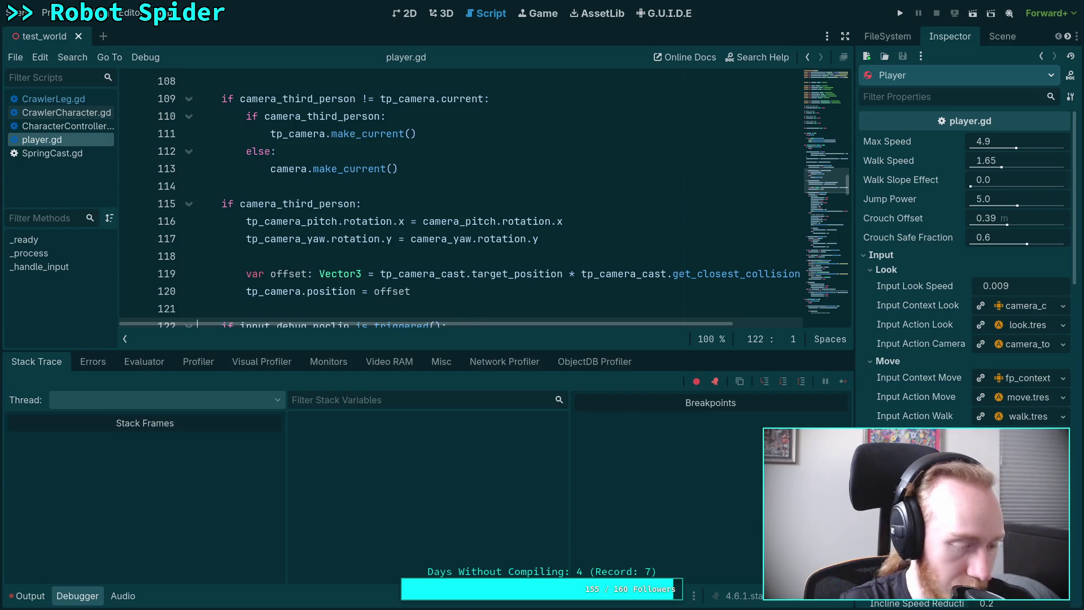
Collapse the Debugger panel and run the game again with F5.
{"action": "left_click", "coordinate": [74, 597]}
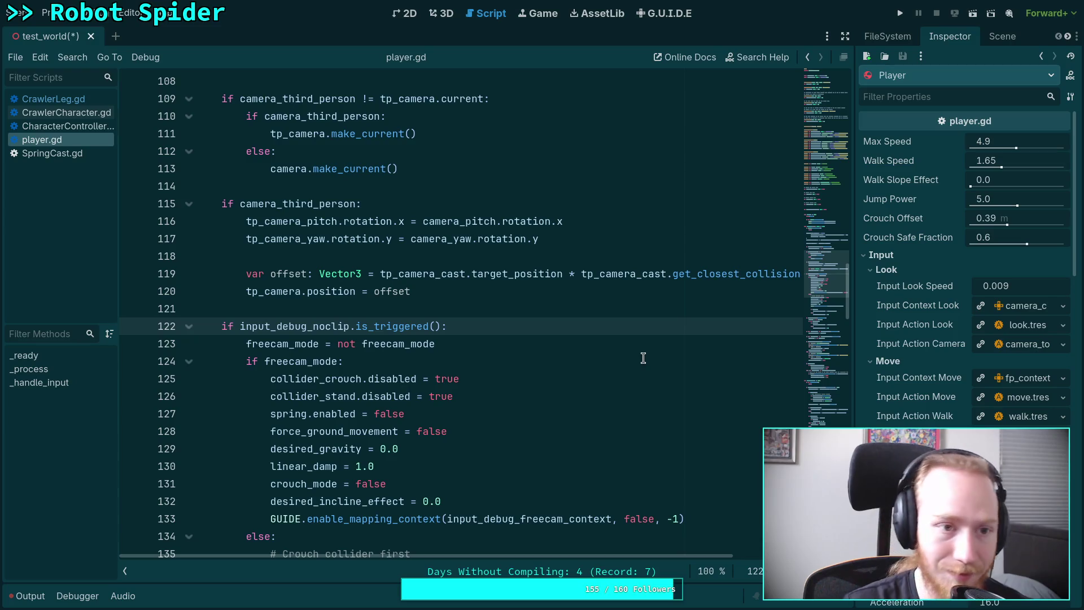
{"action": "key", "text": "F5"}
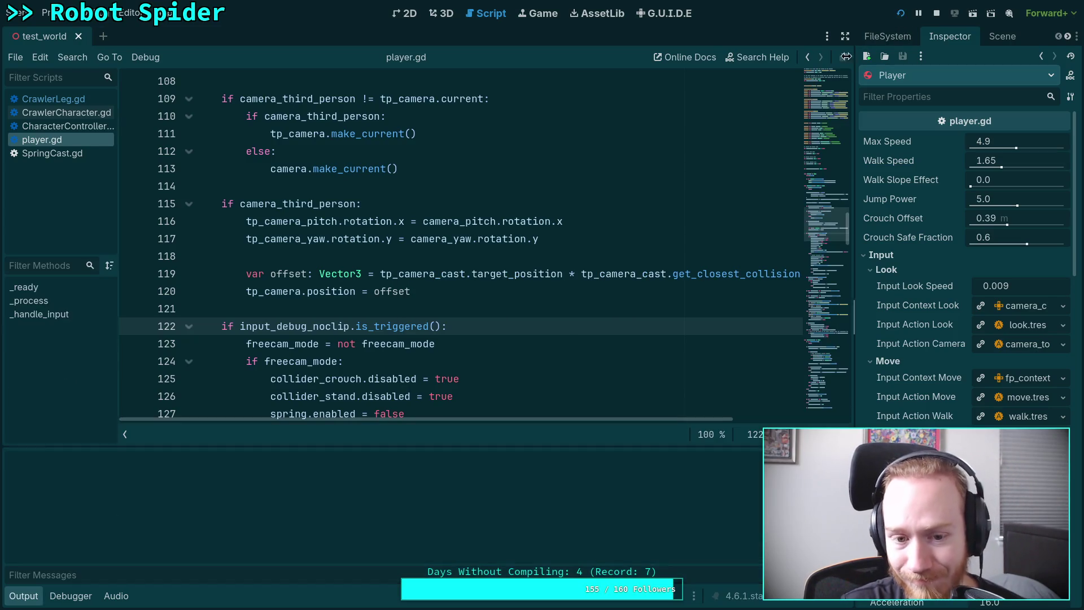
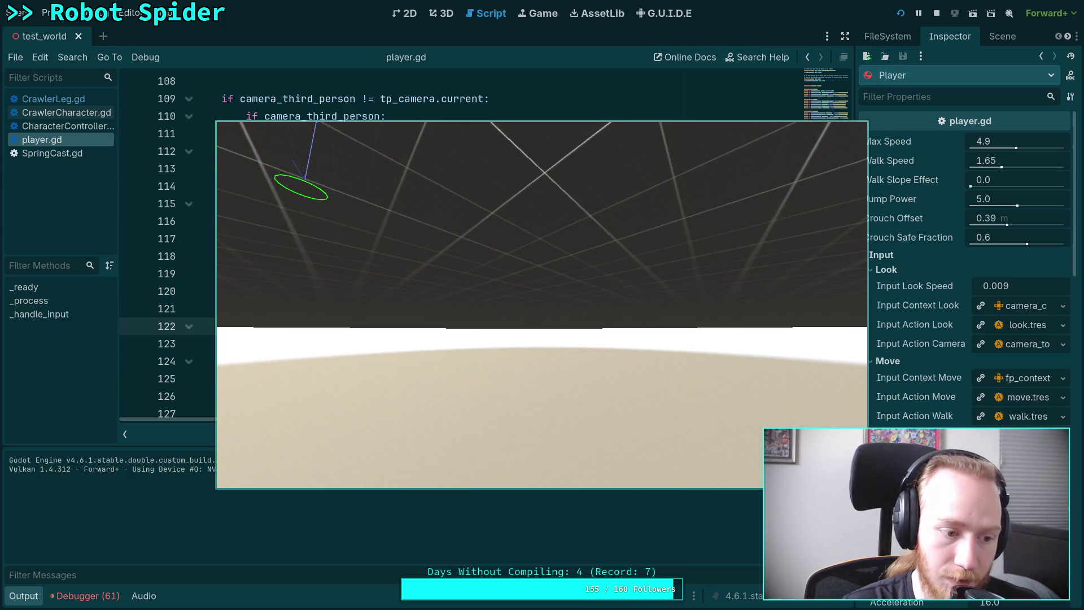
Stop the running game, scroll down to the freecam code and collapse the Output panel.
{"action": "key", "text": "F8"}
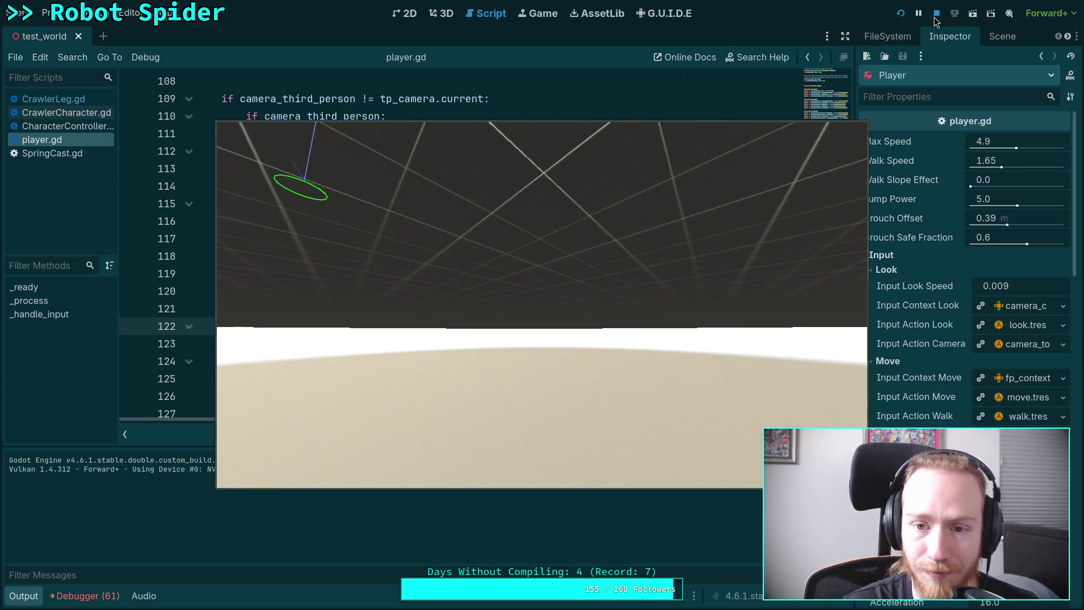
{"action": "scroll", "coordinate": [513, 284], "scroll_direction": "down", "scroll_amount": 4}
{"action": "scroll", "coordinate": [512, 284], "scroll_direction": "down", "scroll_amount": 6}
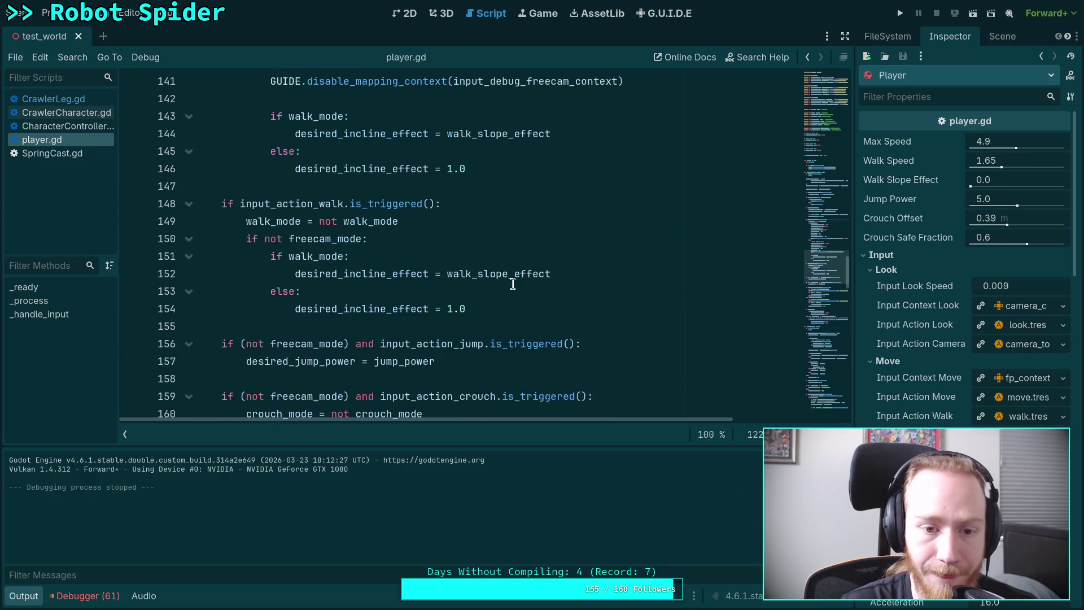
{"action": "scroll", "coordinate": [513, 284], "scroll_direction": "down", "scroll_amount": 15}
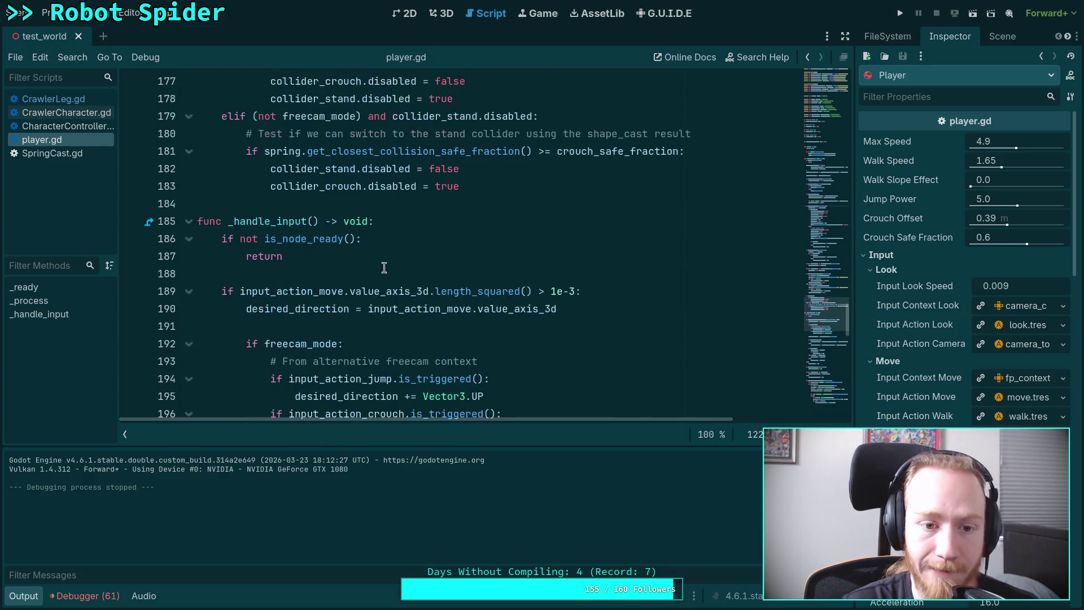
{"action": "left_click", "coordinate": [23, 597]}
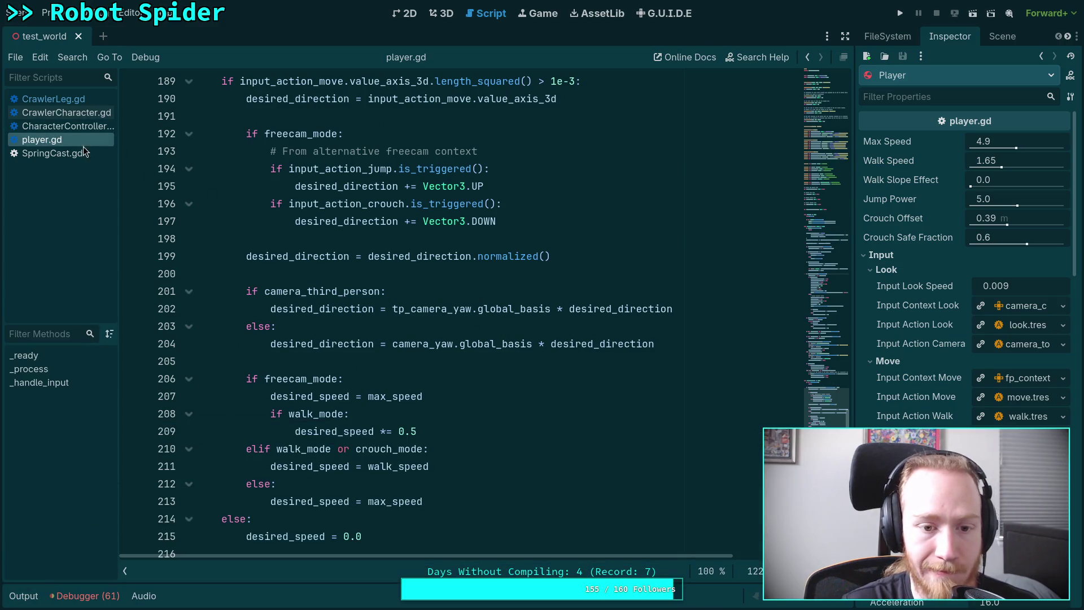
Dismiss the line 194 documentation popup, place the caret around lines 195–199, and show the scene tree.
{"action": "scroll", "coordinate": [315, 223], "scroll_direction": "up", "scroll_amount": 1}
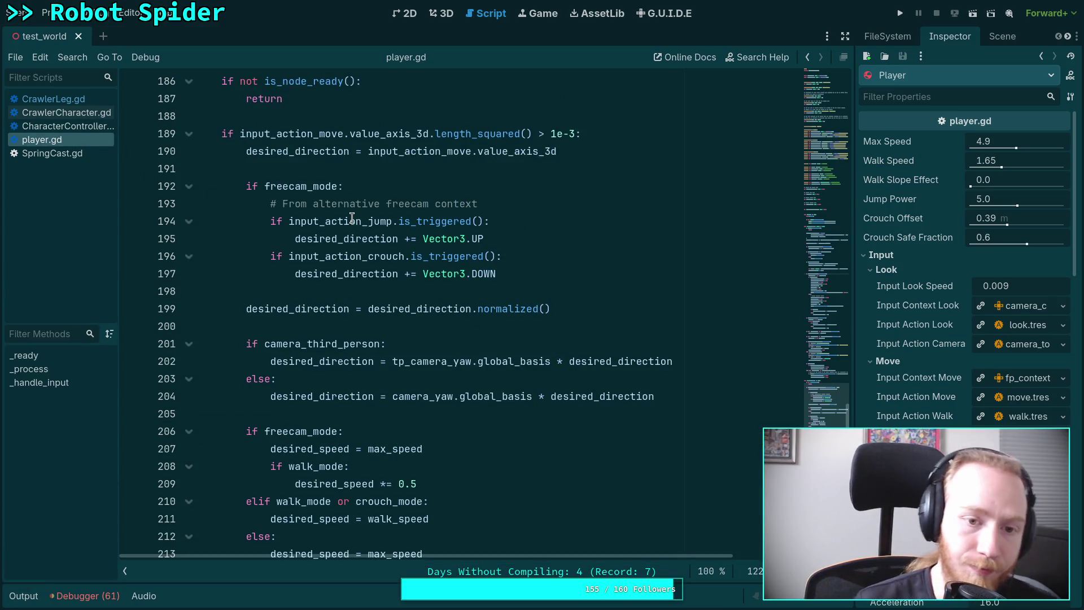
{"action": "mouse_move", "coordinate": [352, 219]}
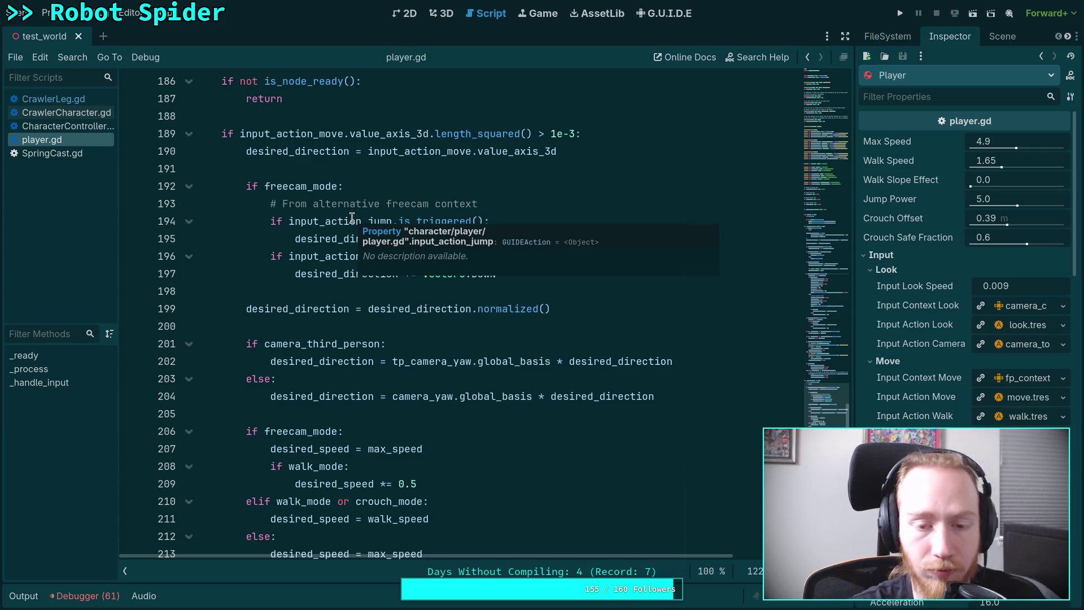
{"action": "left_click", "coordinate": [352, 220]}
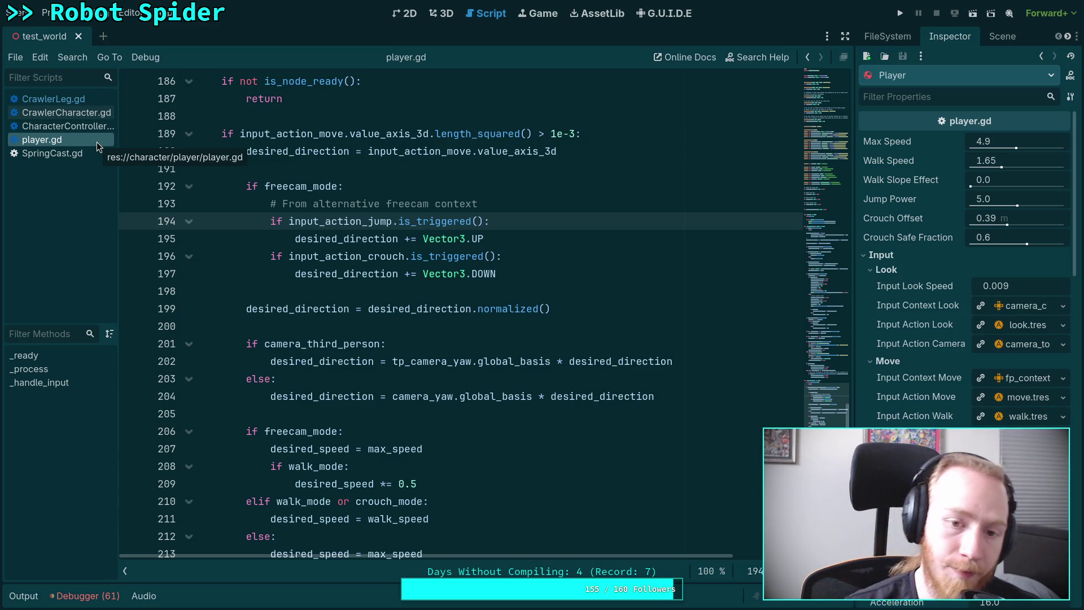
{"action": "left_click", "coordinate": [481, 240]}
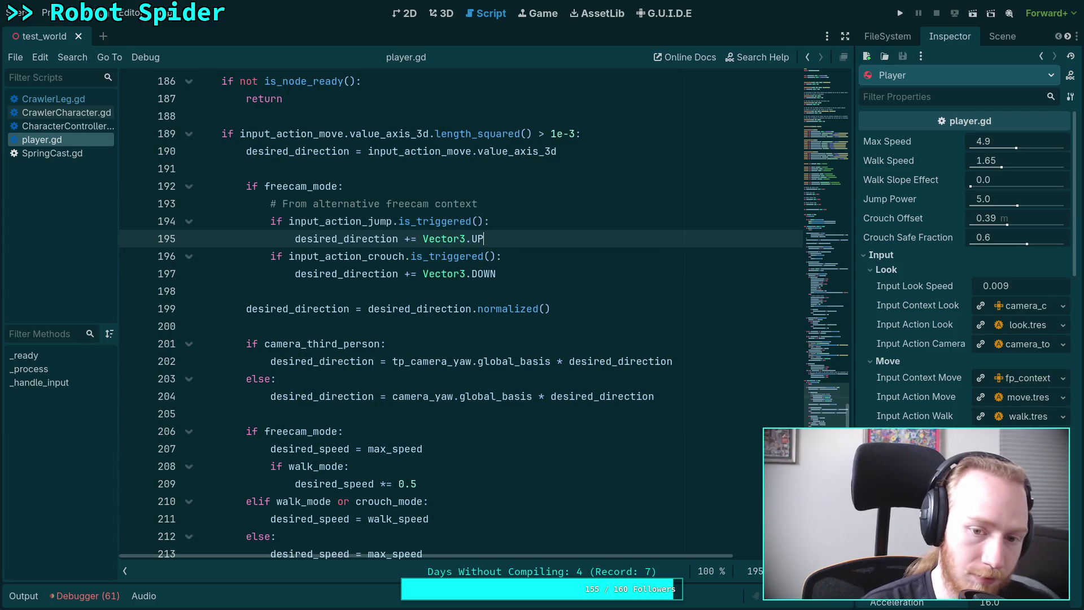
{"action": "key", "text": "Down"}
{"action": "key", "text": "Down"}
{"action": "key", "text": "Down"}
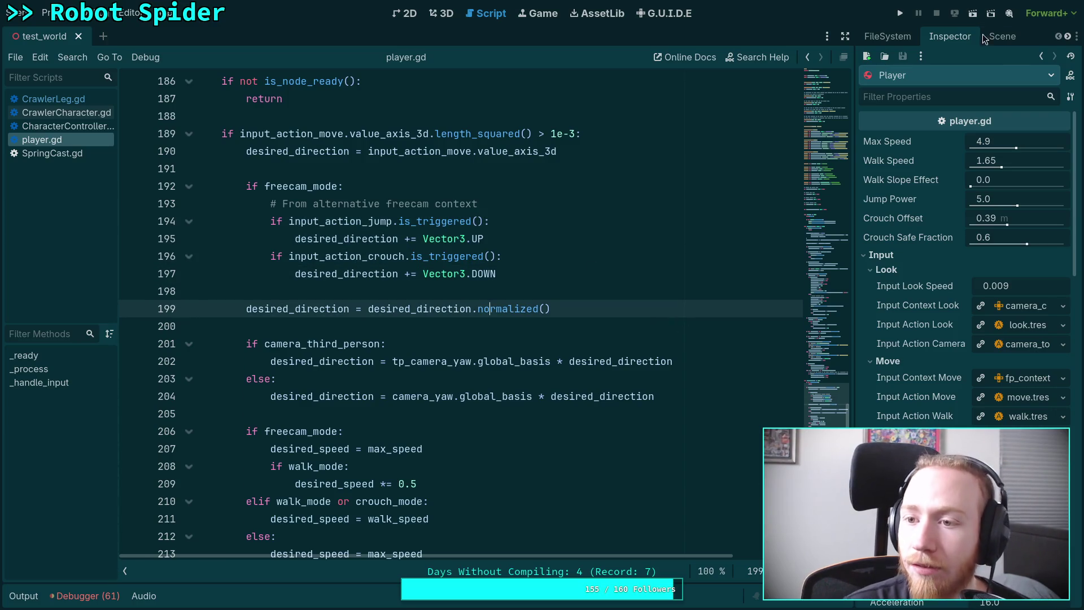
{"action": "left_click", "coordinate": [997, 37]}
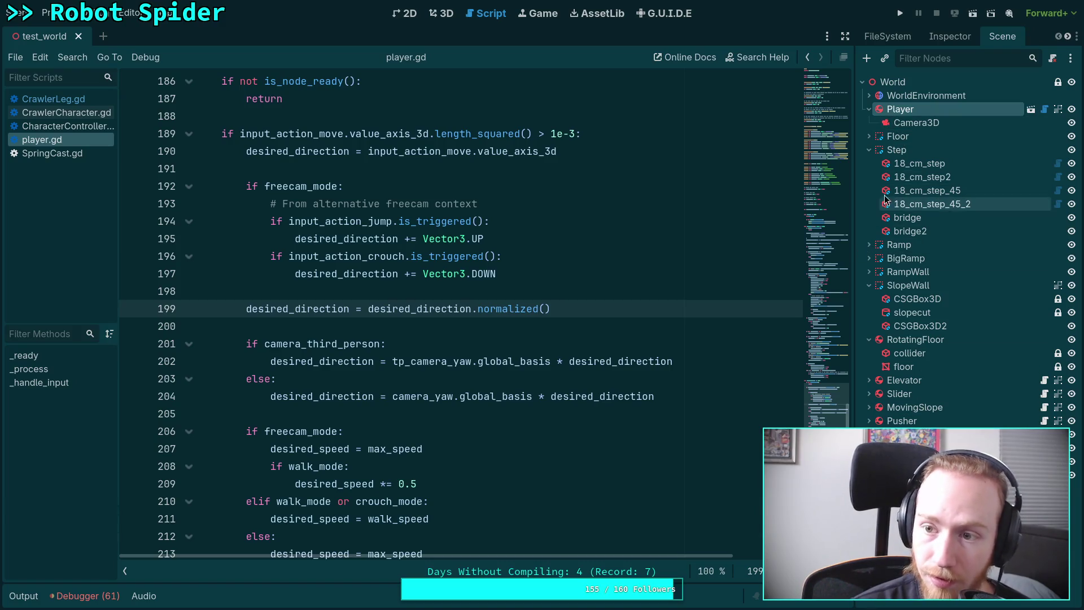
Open the Player scene in its own tab, select the Player root and begin adding a child node.
{"action": "left_click", "coordinate": [1030, 109]}
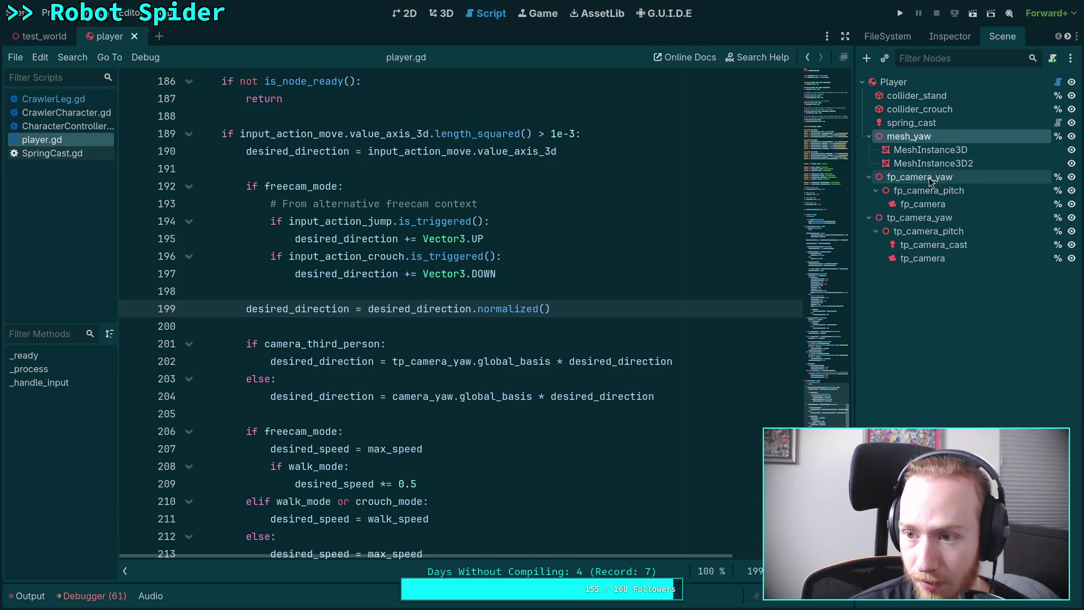
{"action": "left_click", "coordinate": [135, 37]}
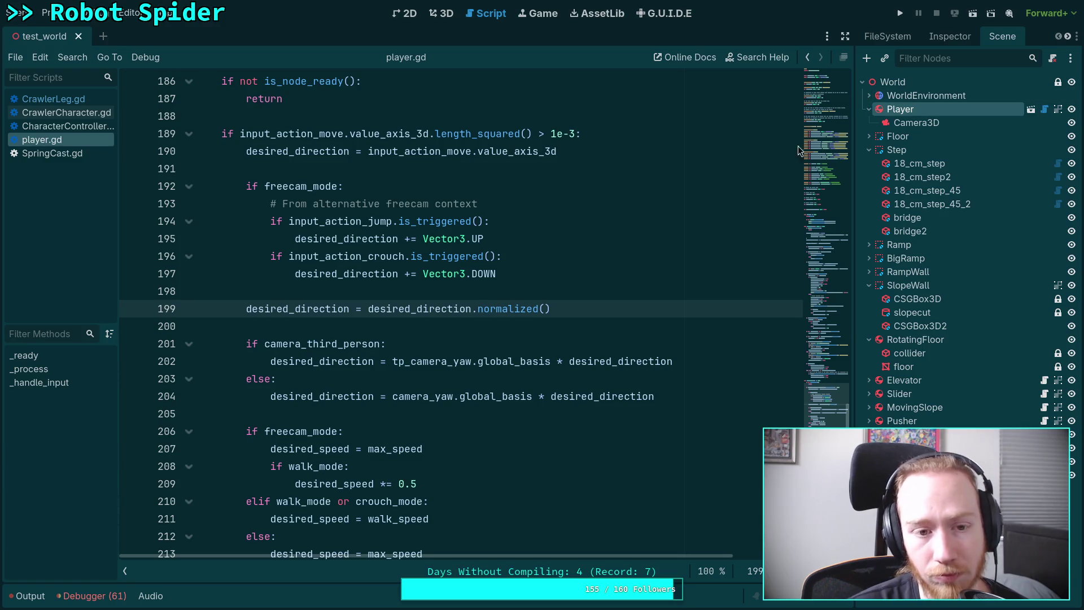
{"action": "left_click", "coordinate": [941, 125]}
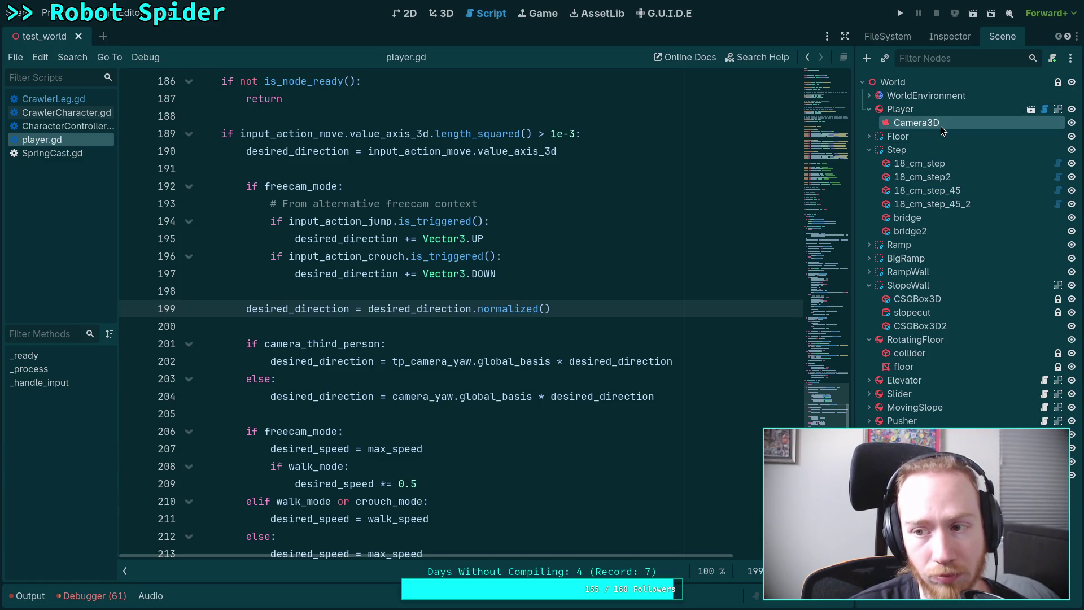
{"action": "left_click", "coordinate": [1031, 110]}
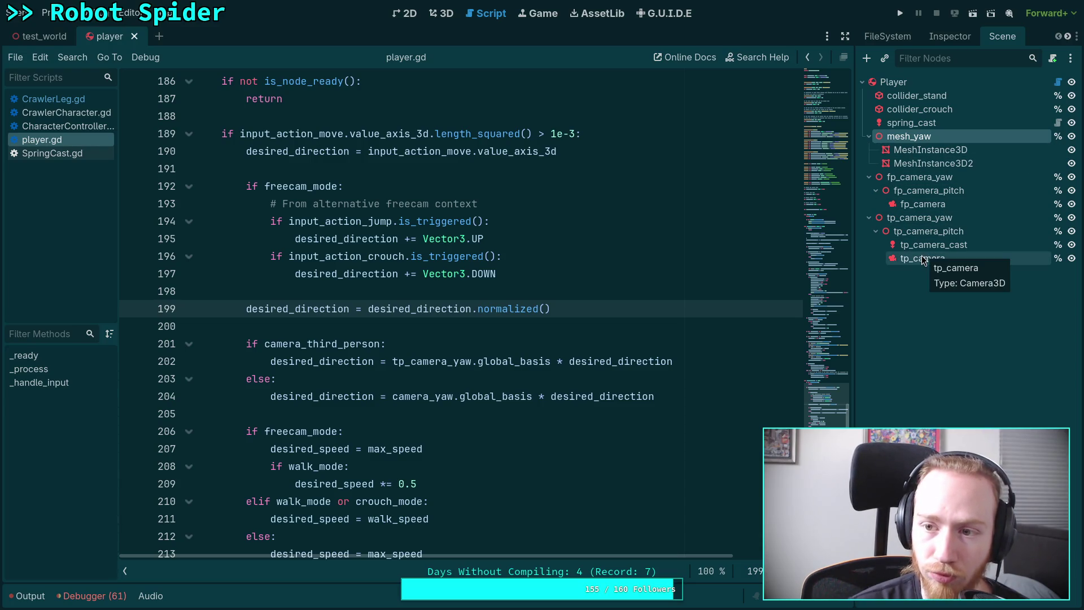
{"action": "left_click", "coordinate": [926, 85]}
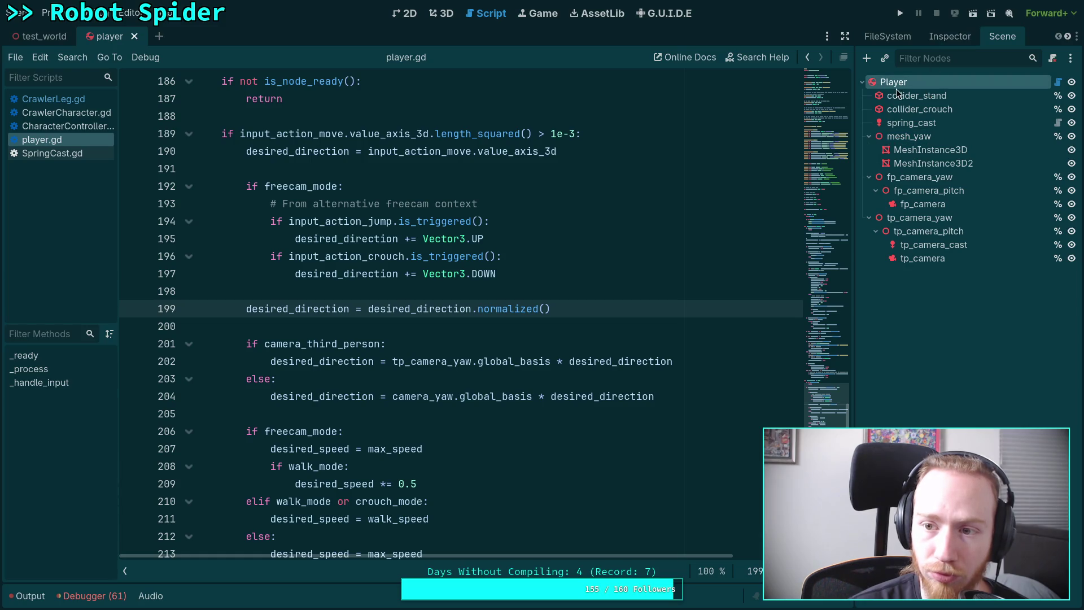
{"action": "left_click", "coordinate": [866, 59]}
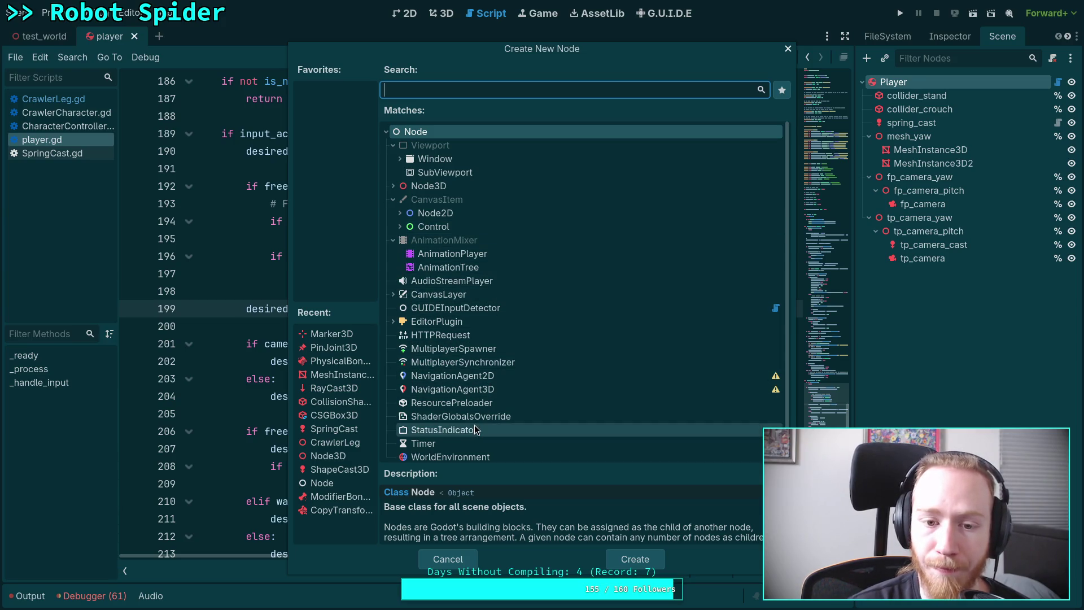
Reopen Add Child Node from the Player node's context menu and browse the Control types.
{"action": "left_click", "coordinate": [449, 559]}
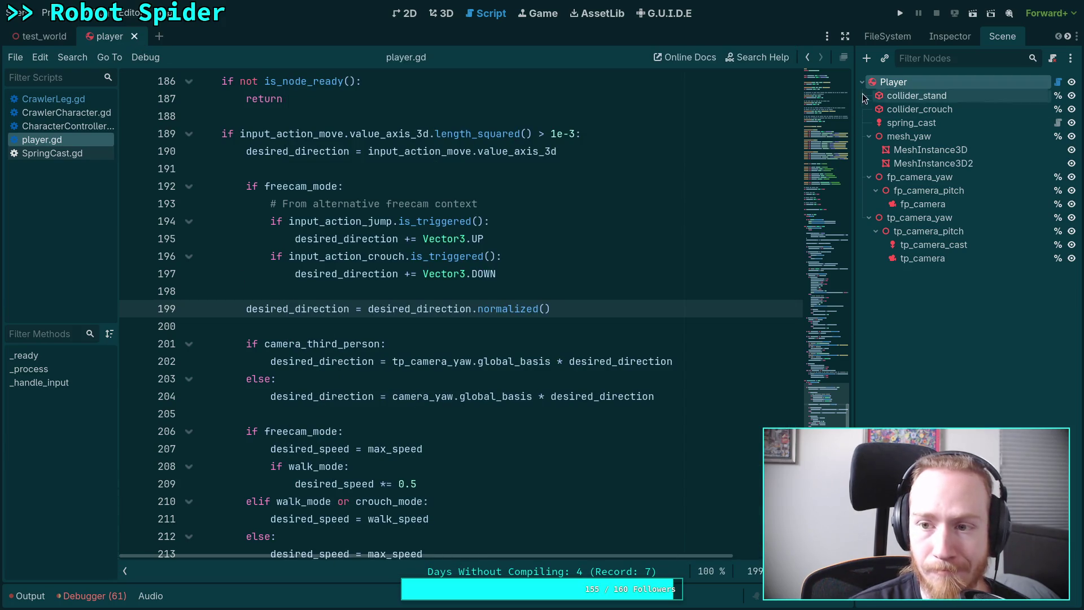
{"action": "left_click", "coordinate": [406, 13]}
{"action": "left_click", "coordinate": [481, 14]}
{"action": "right_click", "coordinate": [889, 82]}
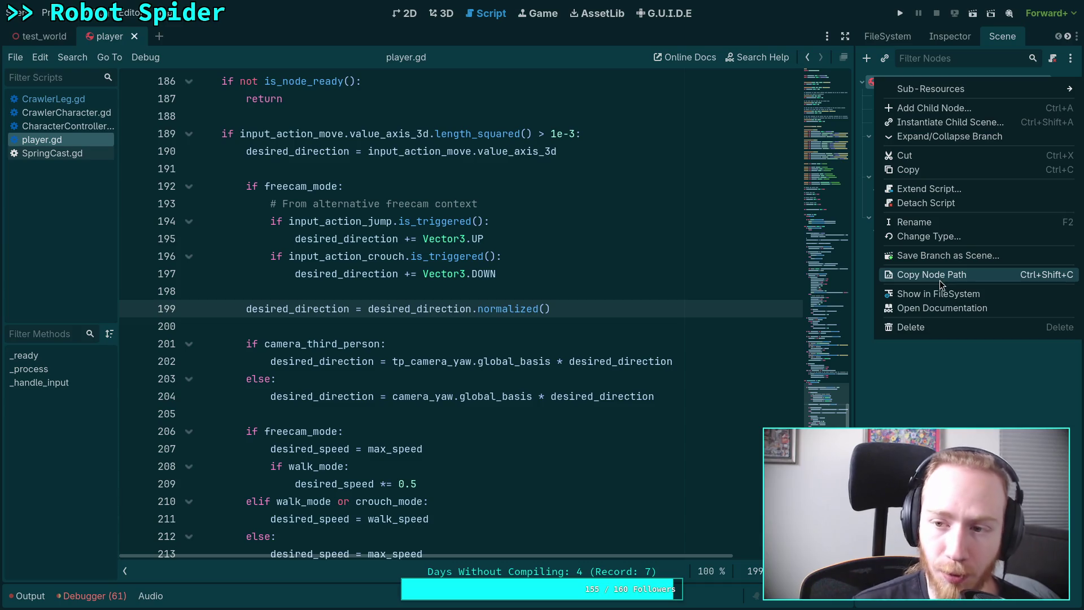
{"action": "left_click", "coordinate": [935, 106]}
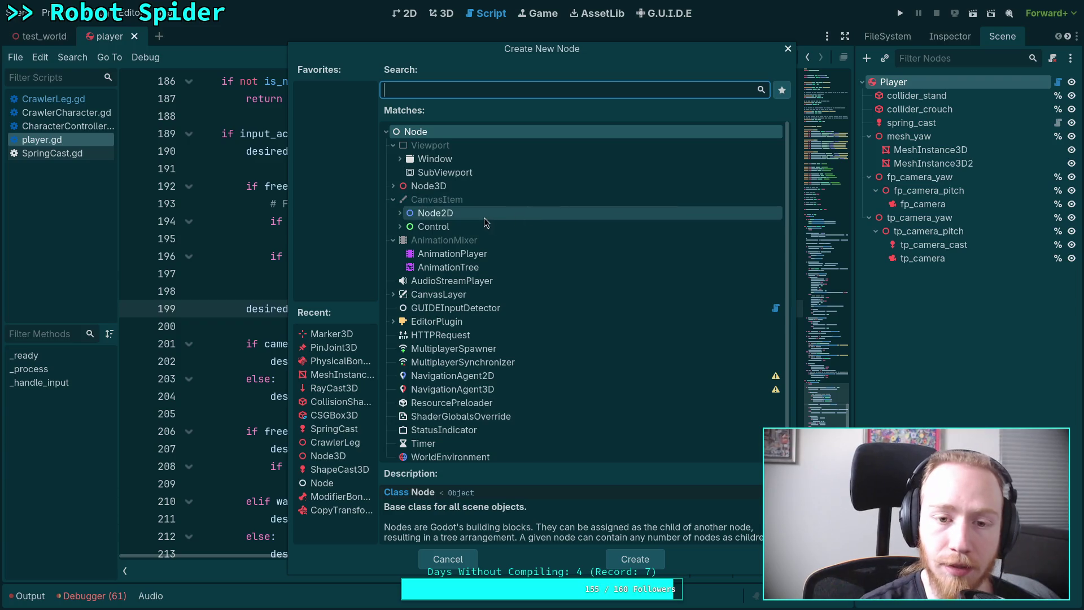
{"action": "left_click", "coordinate": [409, 226]}
{"action": "left_click", "coordinate": [399, 226]}
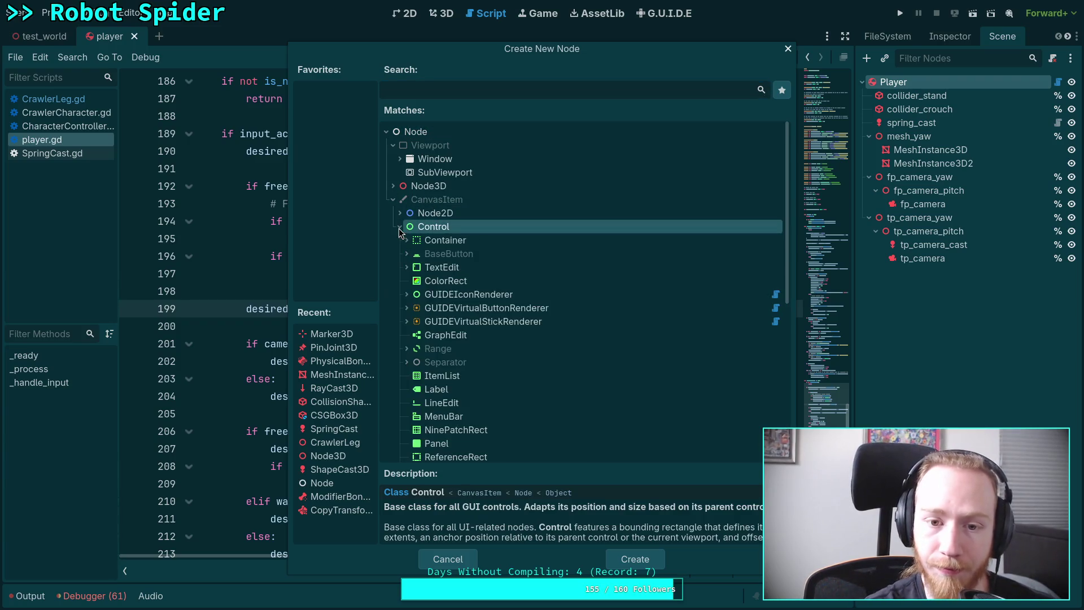
{"action": "left_click", "coordinate": [400, 227]}
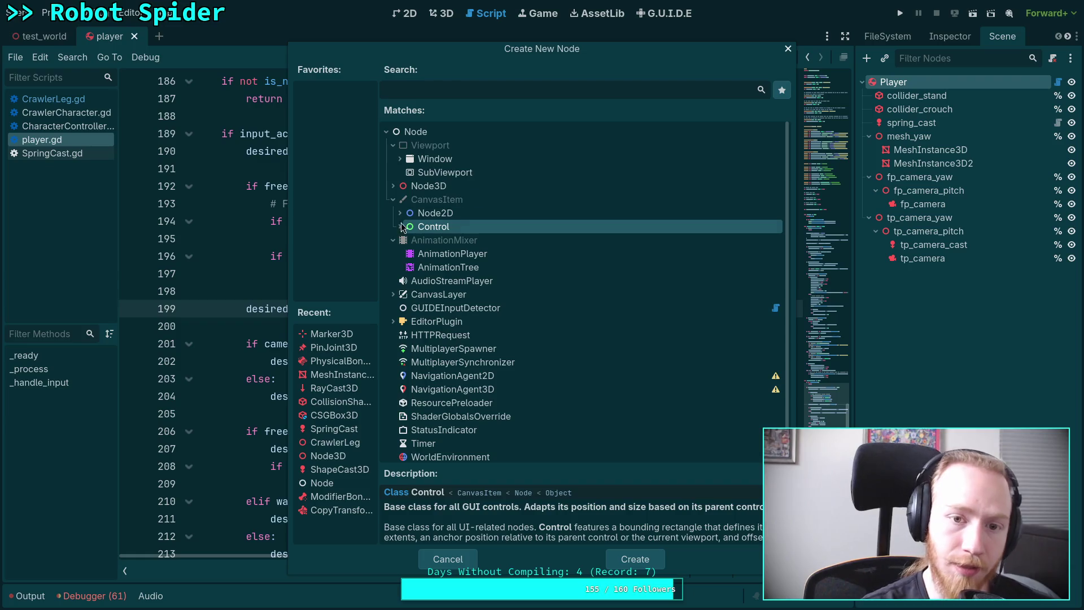
Search 'canv', create a CanvasLayer under Player and drag it higher in the tree.
{"action": "left_click", "coordinate": [420, 94]}
{"action": "type", "text": "cas"}
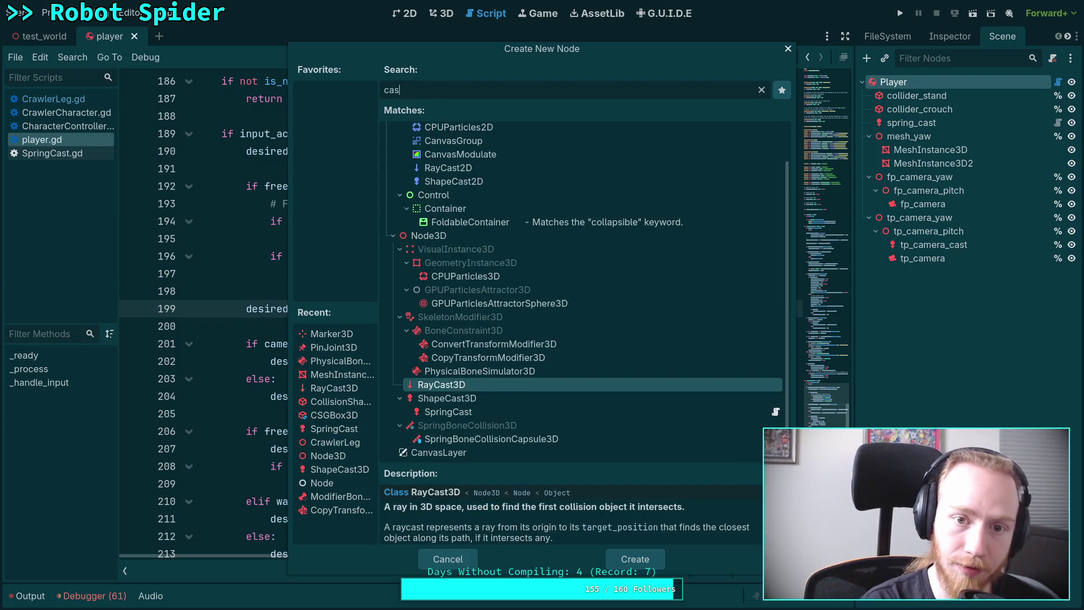
{"action": "key", "text": "BackSpace"}
{"action": "type", "text": "nv"}
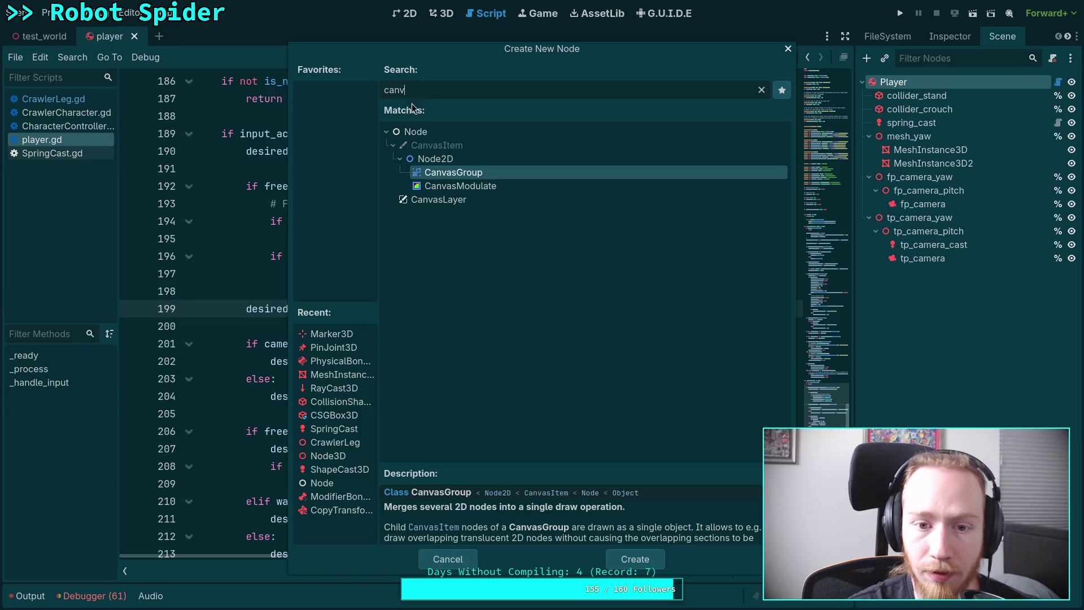
{"action": "left_click", "coordinate": [418, 200]}
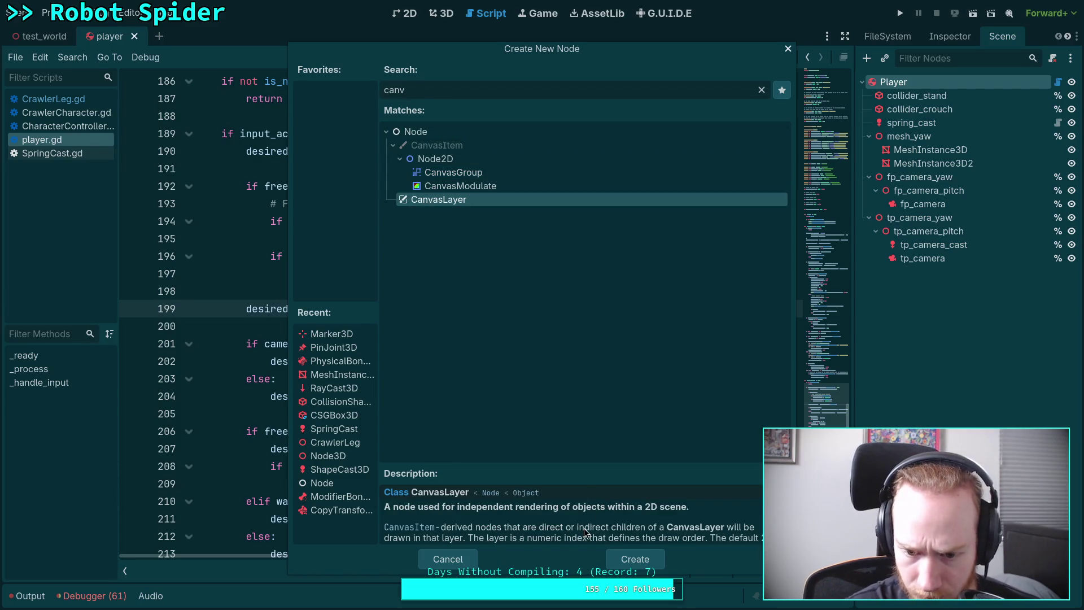
{"action": "scroll", "coordinate": [586, 529], "scroll_direction": "down", "scroll_amount": 3}
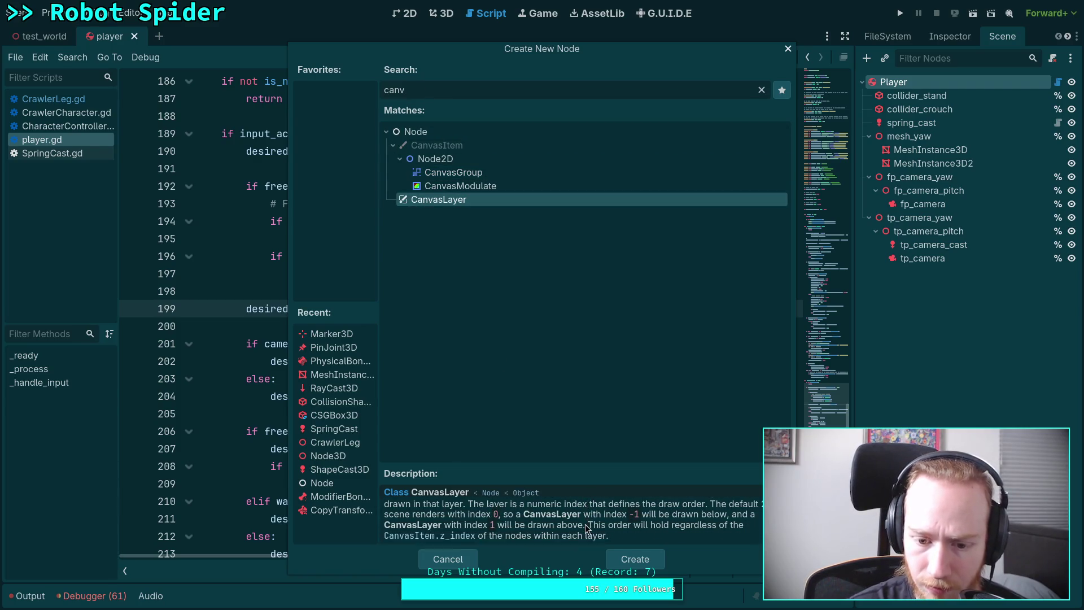
{"action": "scroll", "coordinate": [585, 533], "scroll_direction": "up", "scroll_amount": 1}
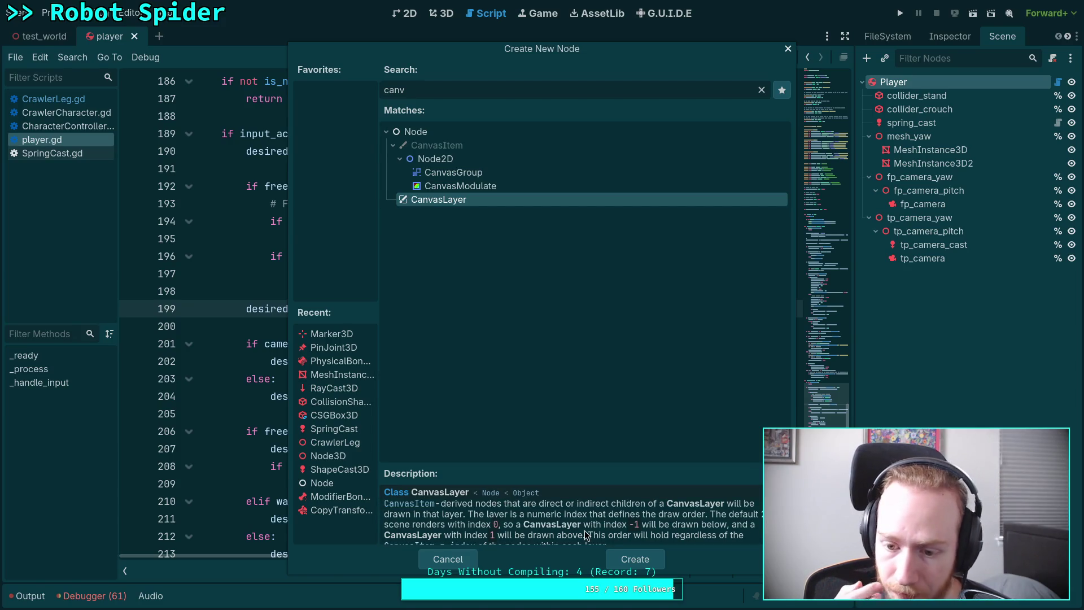
{"action": "scroll", "coordinate": [585, 533], "scroll_direction": "down", "scroll_amount": 3}
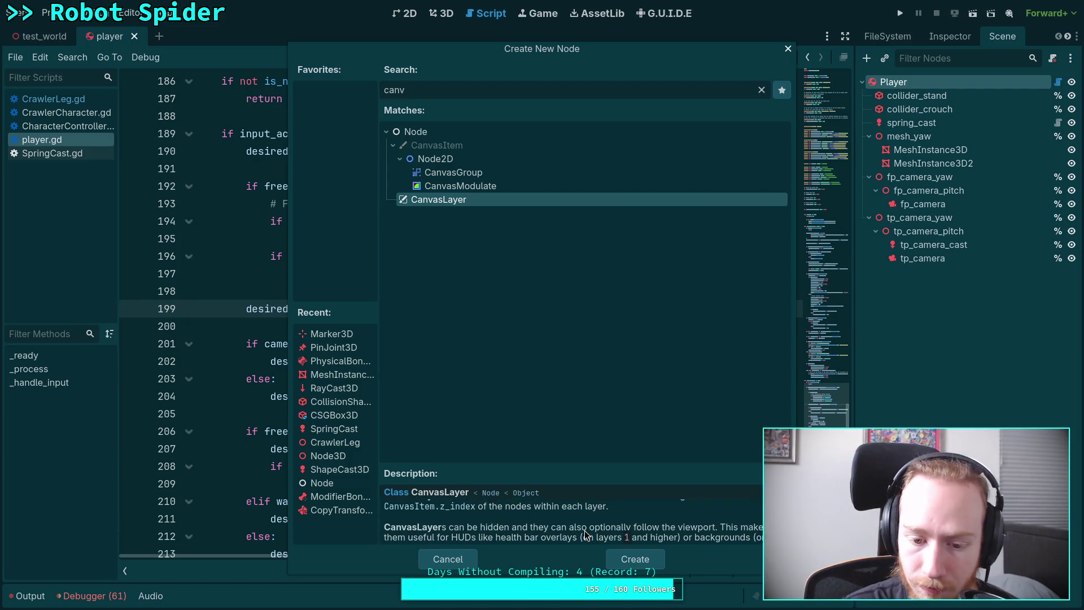
{"action": "scroll", "coordinate": [585, 534], "scroll_direction": "up", "scroll_amount": 1}
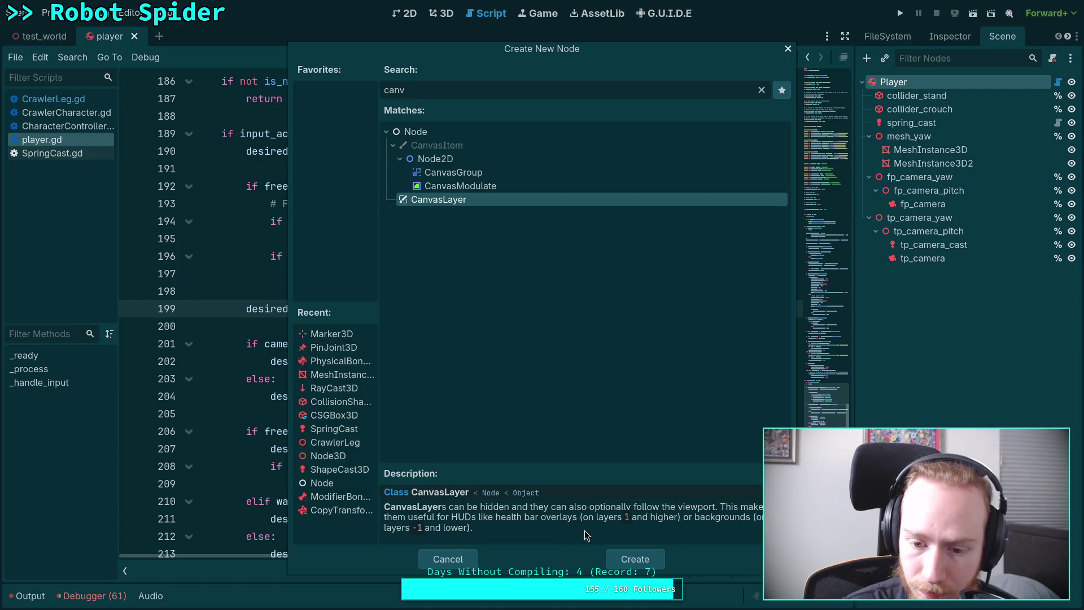
{"action": "scroll", "coordinate": [586, 533], "scroll_direction": "down", "scroll_amount": 2}
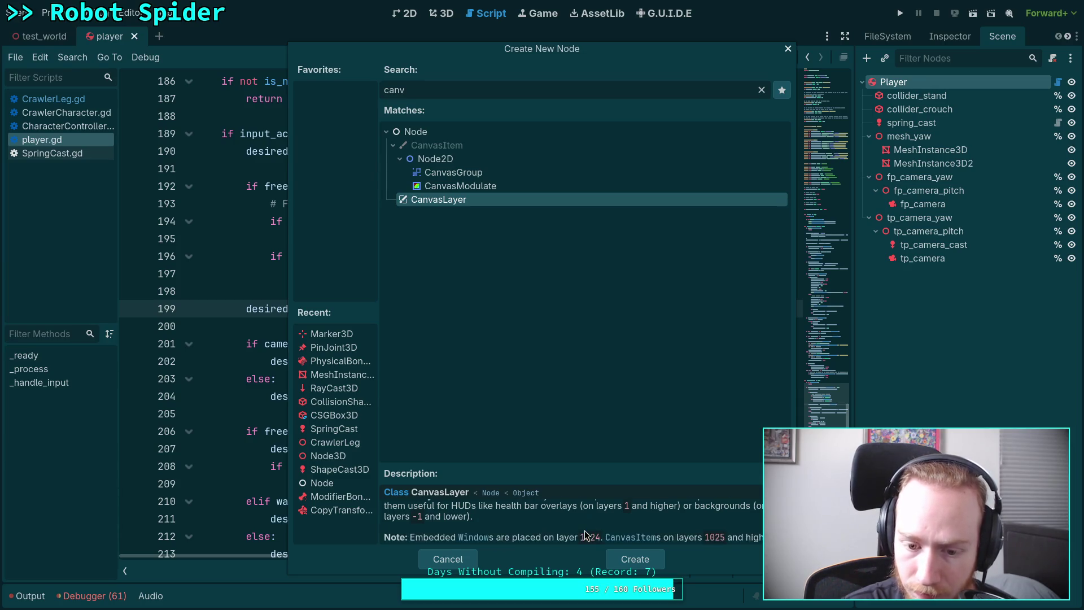
{"action": "scroll", "coordinate": [585, 534], "scroll_direction": "up", "scroll_amount": 1}
{"action": "left_click", "coordinate": [639, 560]}
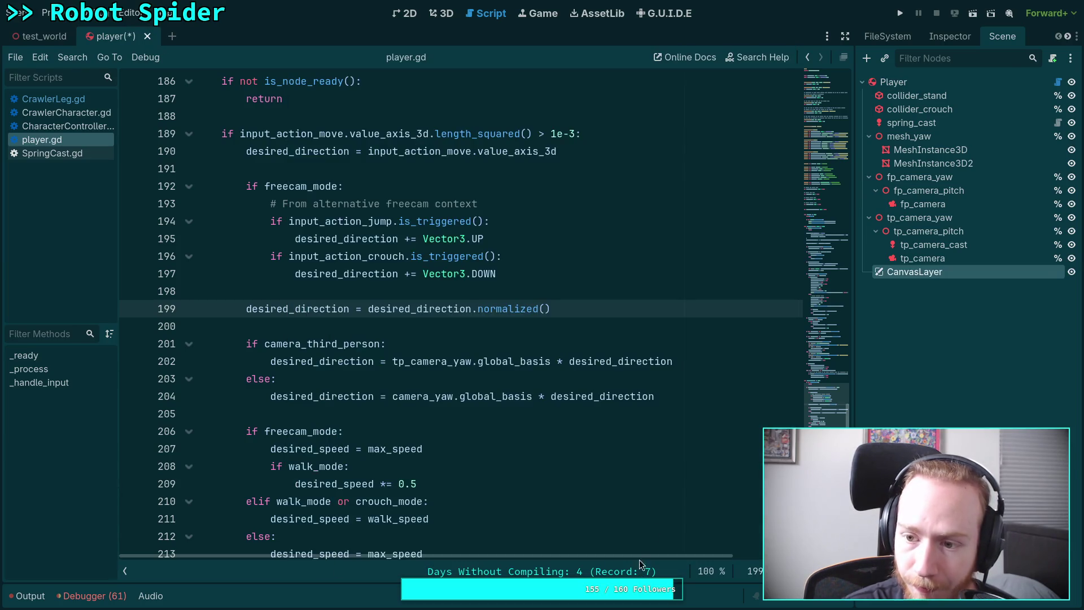
{"action": "mouse_move", "coordinate": [902, 271]}
{"action": "left_mouse_down"}
{"action": "mouse_move", "coordinate": [909, 237]}
{"action": "mouse_move", "coordinate": [909, 277]}
{"action": "left_mouse_up"}
Collapse the yaw branches and inspect the CanvasLayer's Layer and Transform properties.
{"action": "left_click", "coordinate": [869, 217]}
{"action": "left_click", "coordinate": [869, 177]}
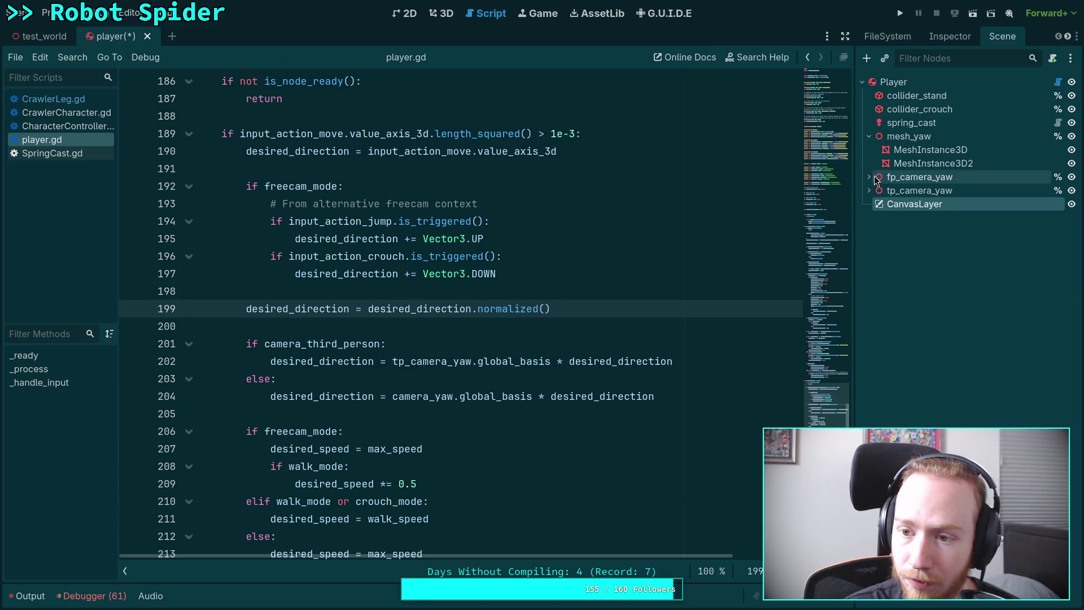
{"action": "left_click", "coordinate": [869, 136]}
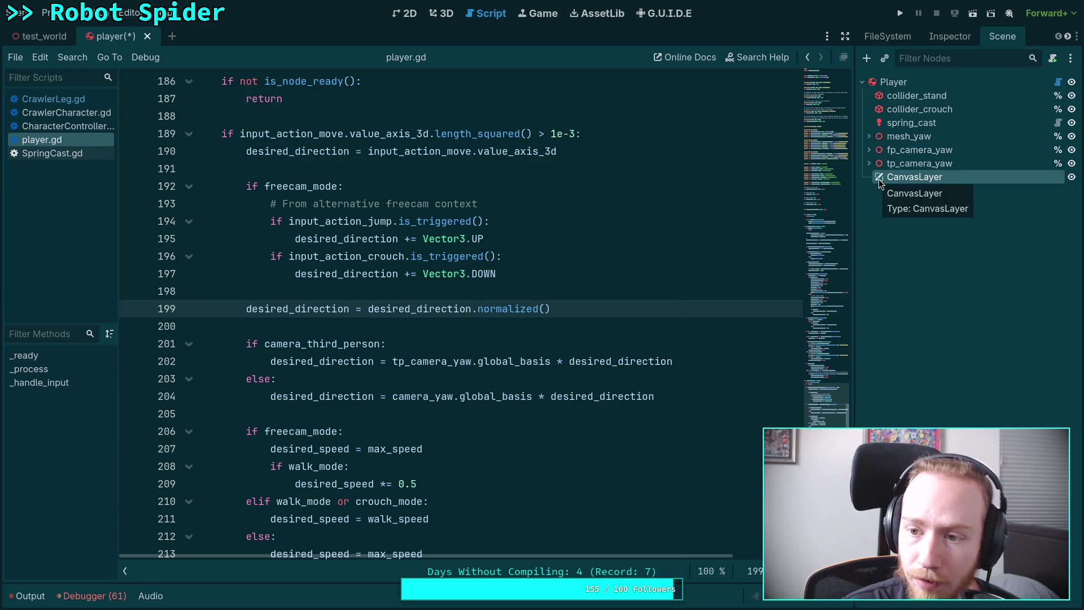
{"action": "left_click", "coordinate": [938, 36]}
{"action": "left_click", "coordinate": [880, 139]}
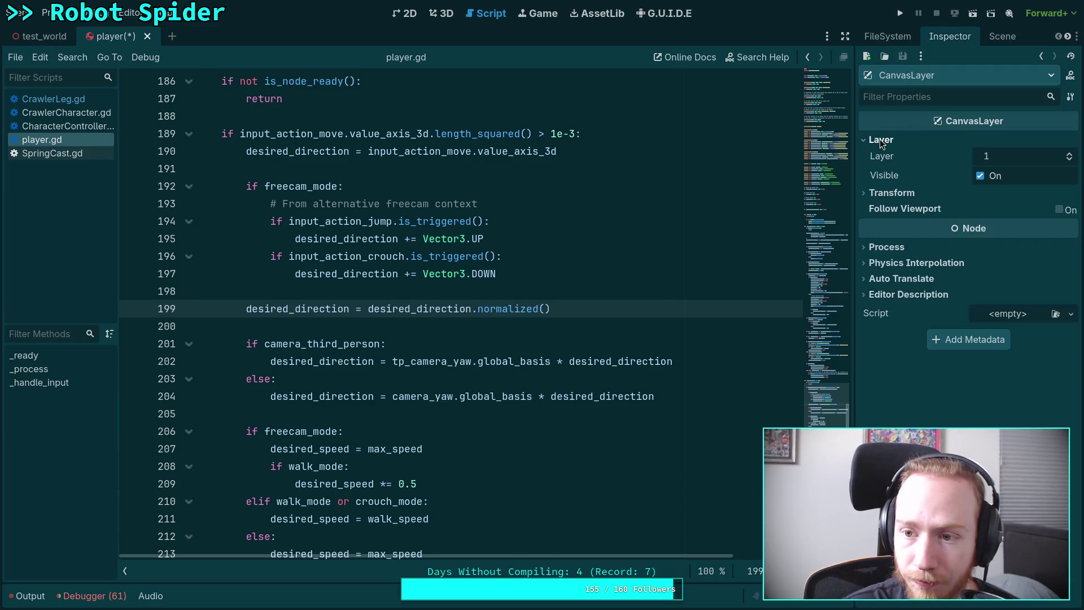
{"action": "left_click", "coordinate": [877, 193]}
{"action": "left_click", "coordinate": [886, 193]}
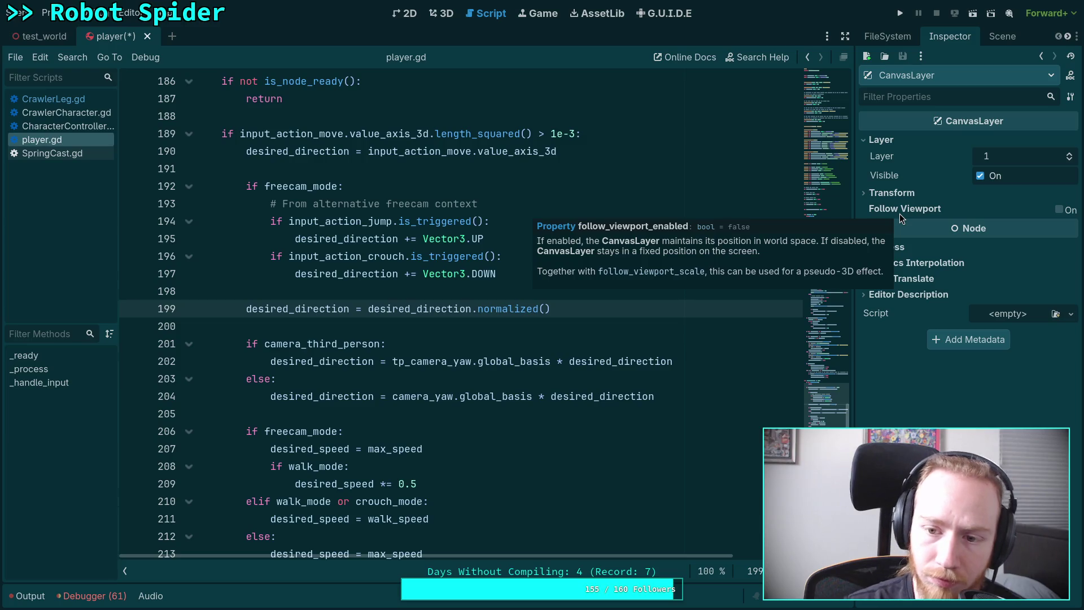
{"action": "left_click", "coordinate": [1002, 36]}
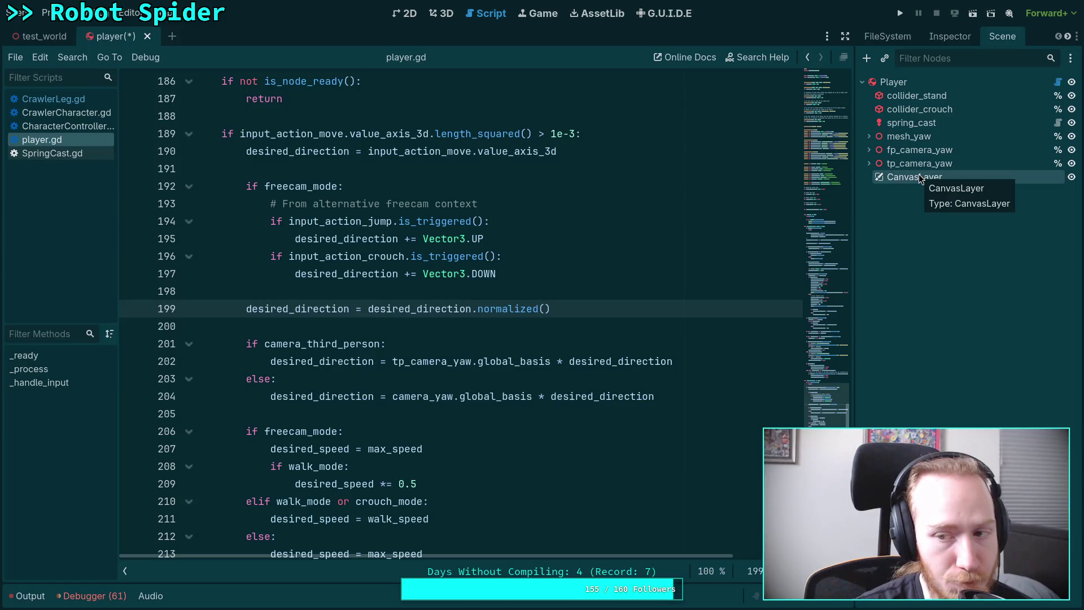
Instance guide_debugger.tscn, nest GuideDebugger under CanvasLayer, save the scene and run the game.
{"action": "left_click", "coordinate": [867, 59]}
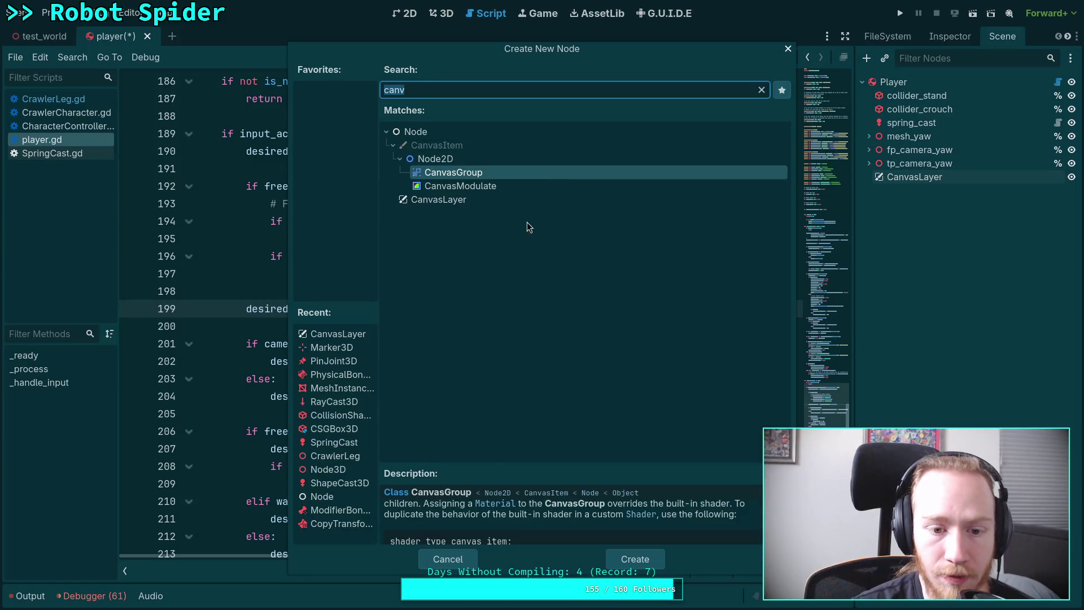
{"action": "left_click", "coordinate": [465, 559]}
{"action": "key", "text": "ctrl+shift+o"}
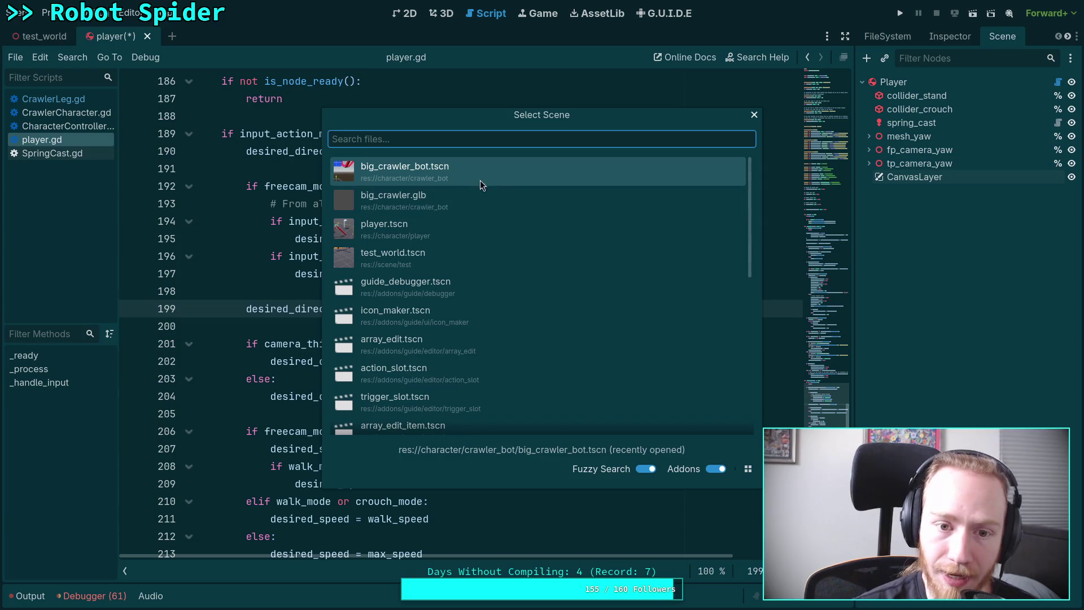
{"action": "left_click", "coordinate": [473, 281]}
{"action": "left_click_drag", "start_coordinate": [908, 192], "coordinate": [918, 179]}
{"action": "key", "text": "ctrl+s"}
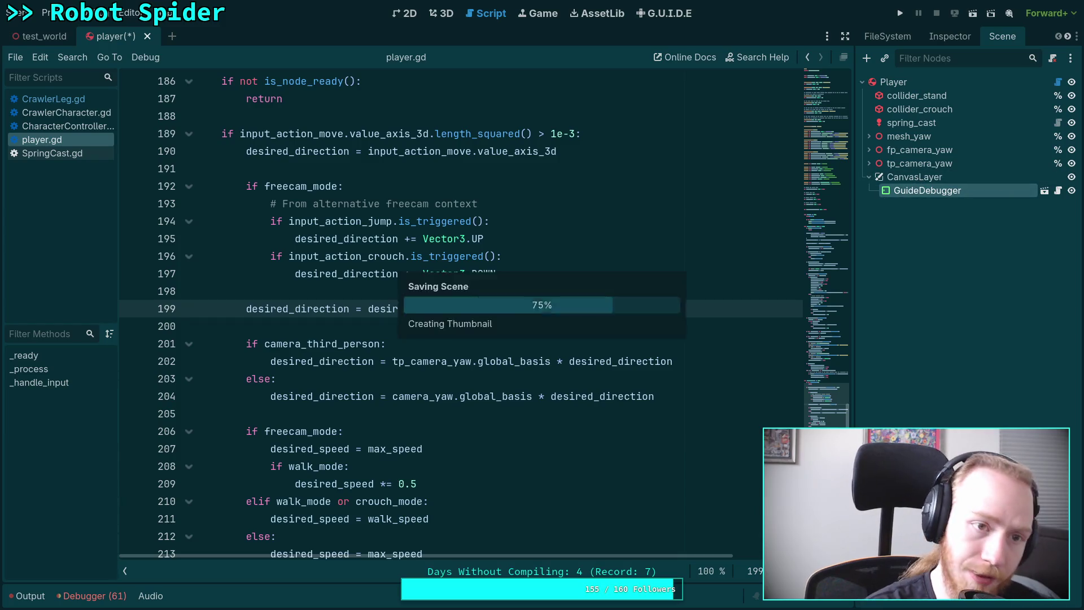
{"action": "left_click", "coordinate": [900, 13]}
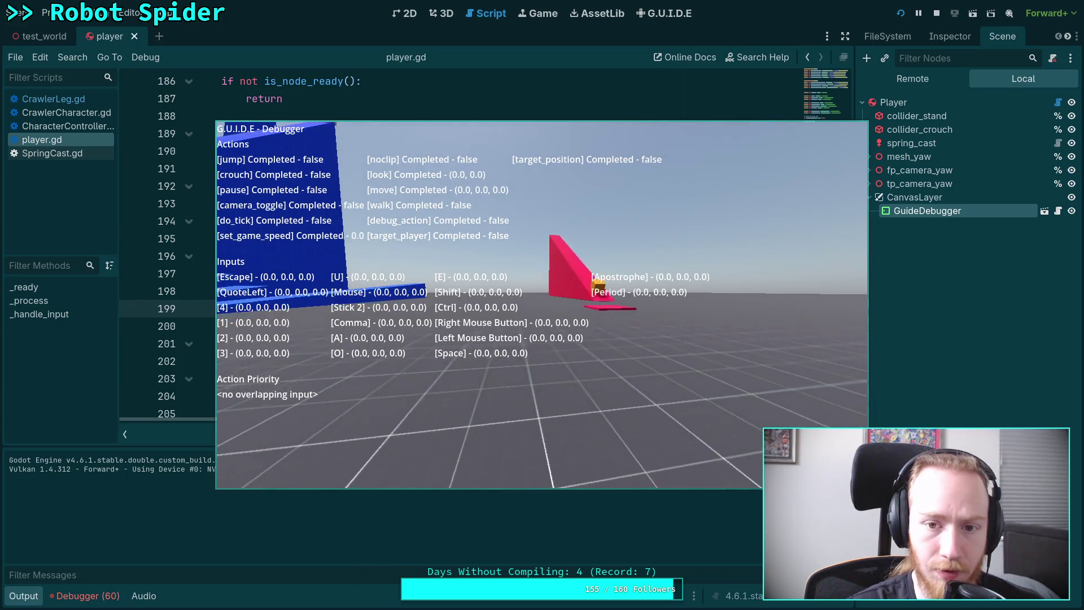
{"action": "key", "text": "space"}
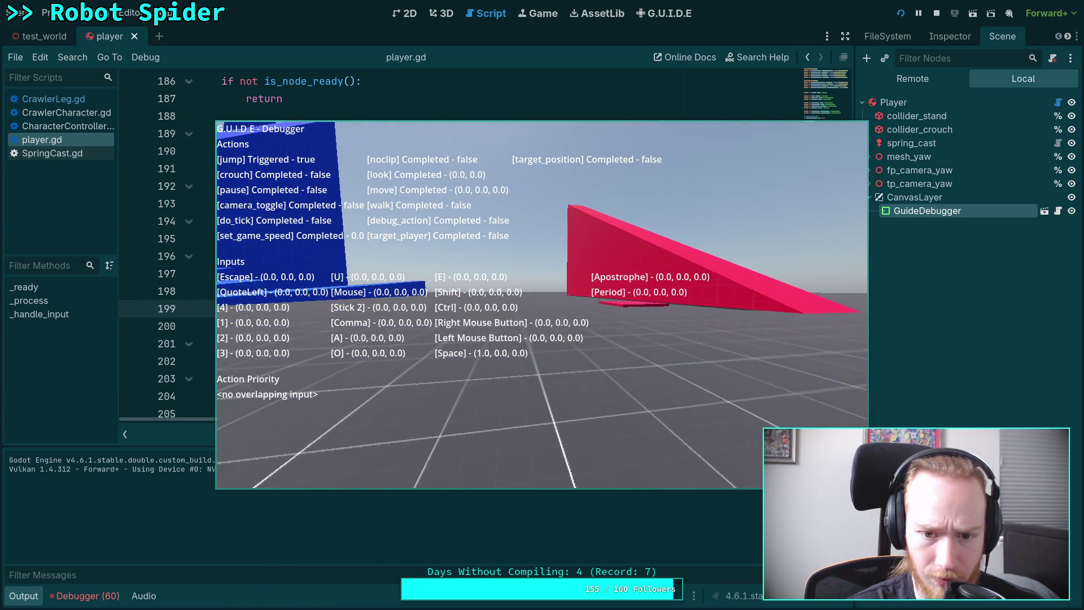
{"action": "key", "text": "space"}
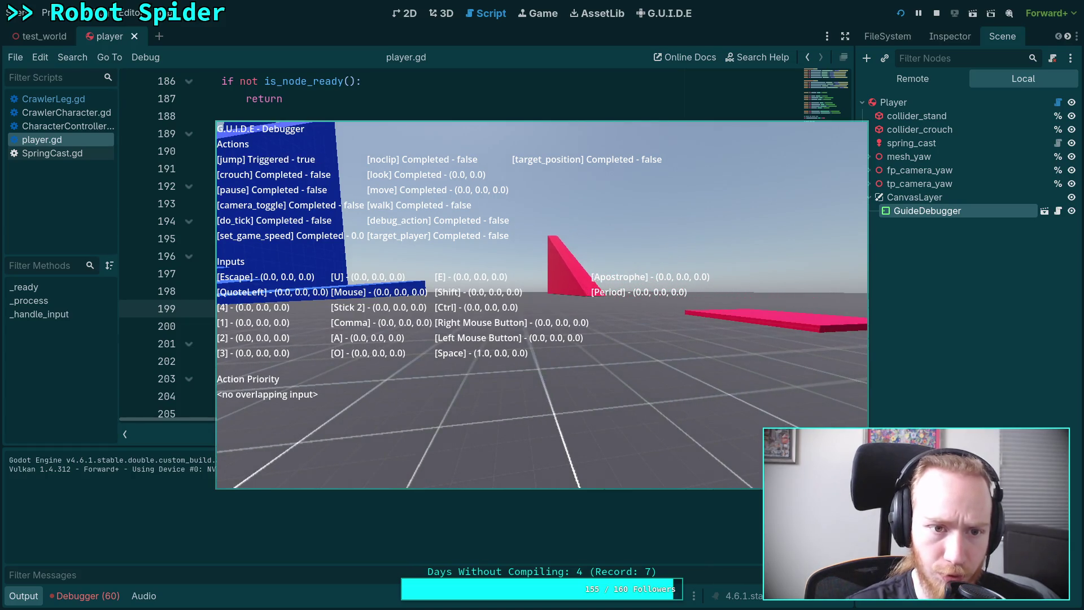
{"action": "key", "text": "space"}
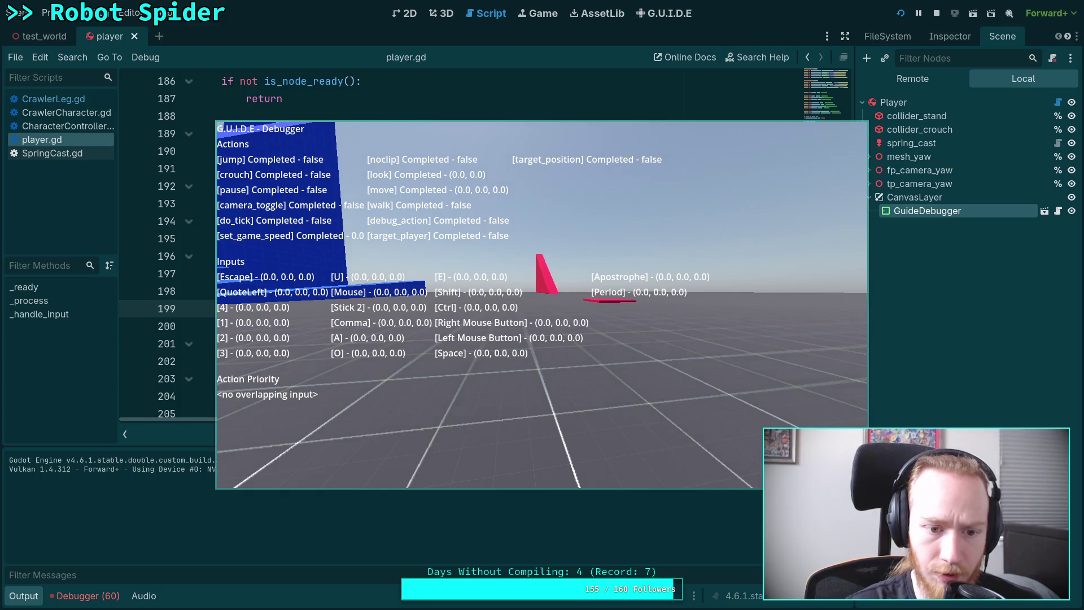
{"action": "key", "text": "space"}
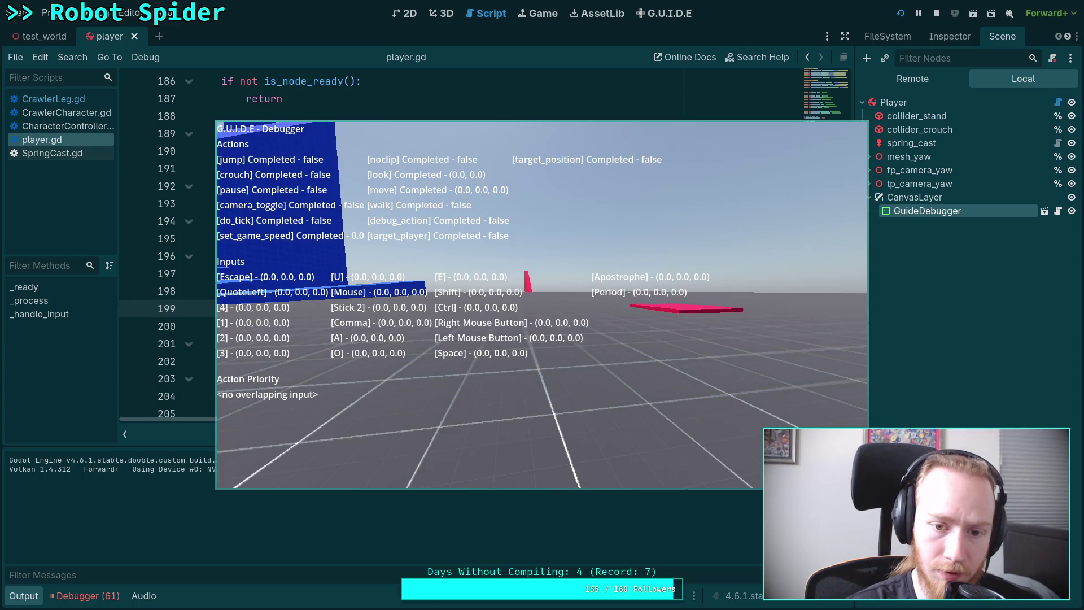
{"action": "key", "text": "ctrl"}
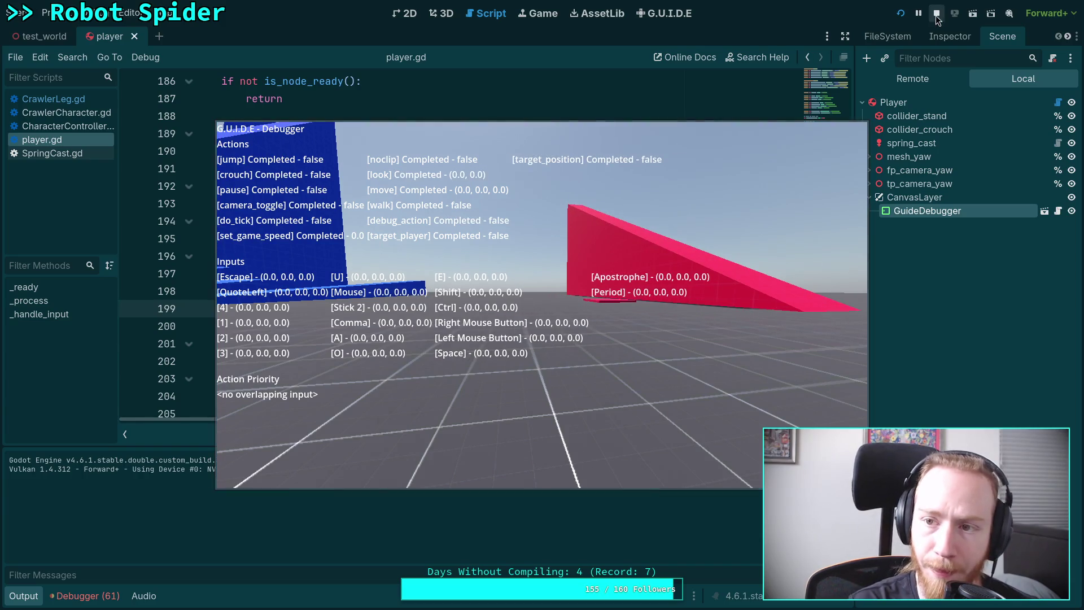
{"action": "key", "text": "F8"}
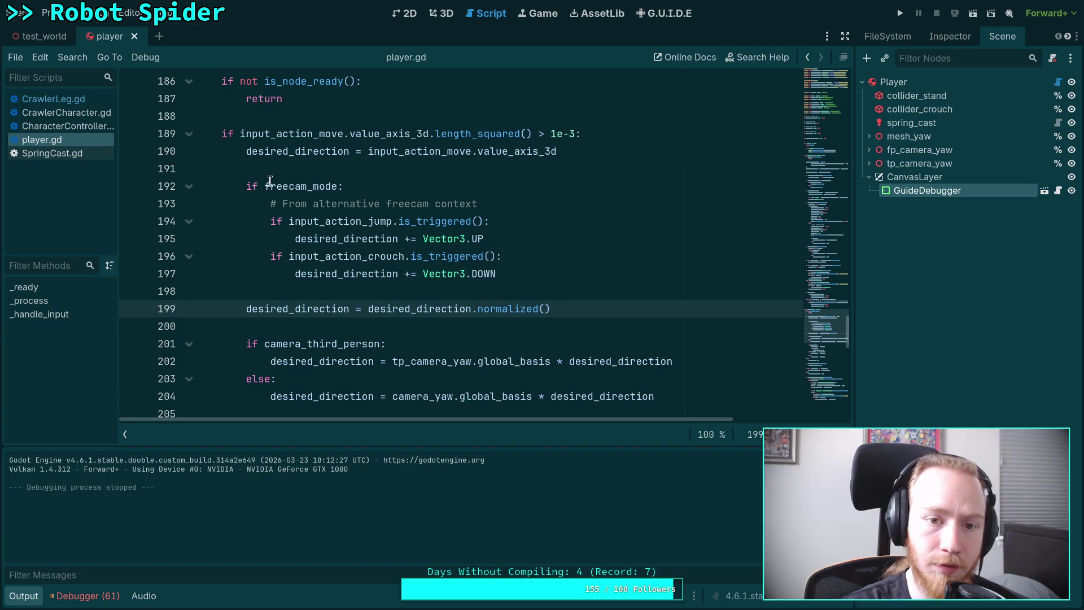
Highlight freecam_mode's uses, then set a breakpoint on line 195 in the freecam jump check.
{"action": "scroll", "coordinate": [276, 203], "scroll_direction": "up", "scroll_amount": 1}
{"action": "scroll", "coordinate": [326, 241], "scroll_direction": "down", "scroll_amount": 1}
{"action": "scroll", "coordinate": [326, 241], "scroll_direction": "up", "scroll_amount": 1}
{"action": "scroll", "coordinate": [326, 241], "scroll_direction": "down", "scroll_amount": 4}
{"action": "scroll", "coordinate": [325, 241], "scroll_direction": "up", "scroll_amount": 3}
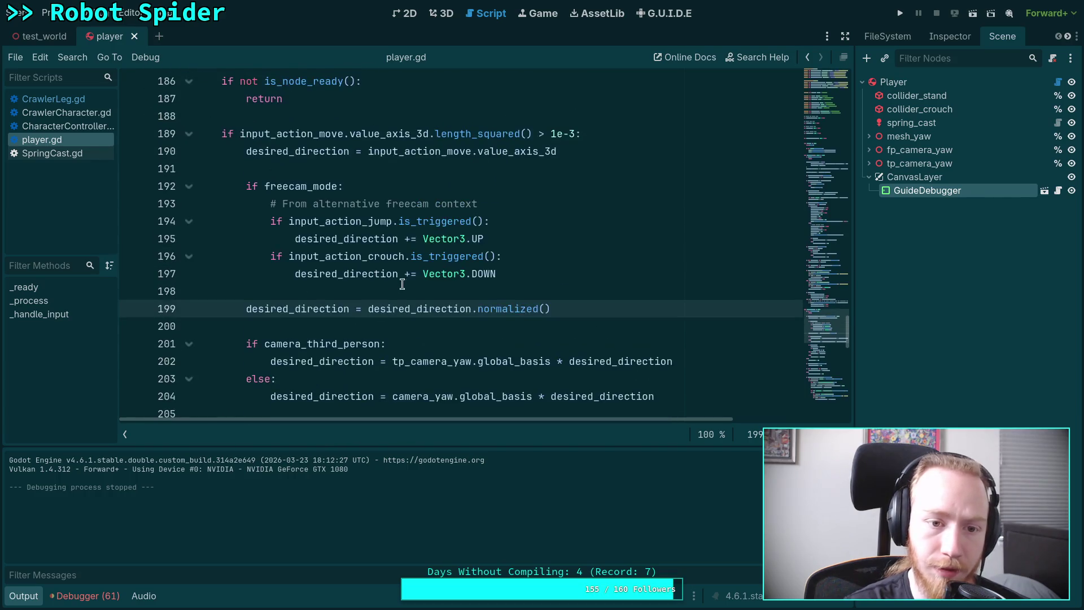
{"action": "double_click", "coordinate": [297, 187]}
{"action": "scroll", "coordinate": [400, 264], "scroll_direction": "up", "scroll_amount": 15}
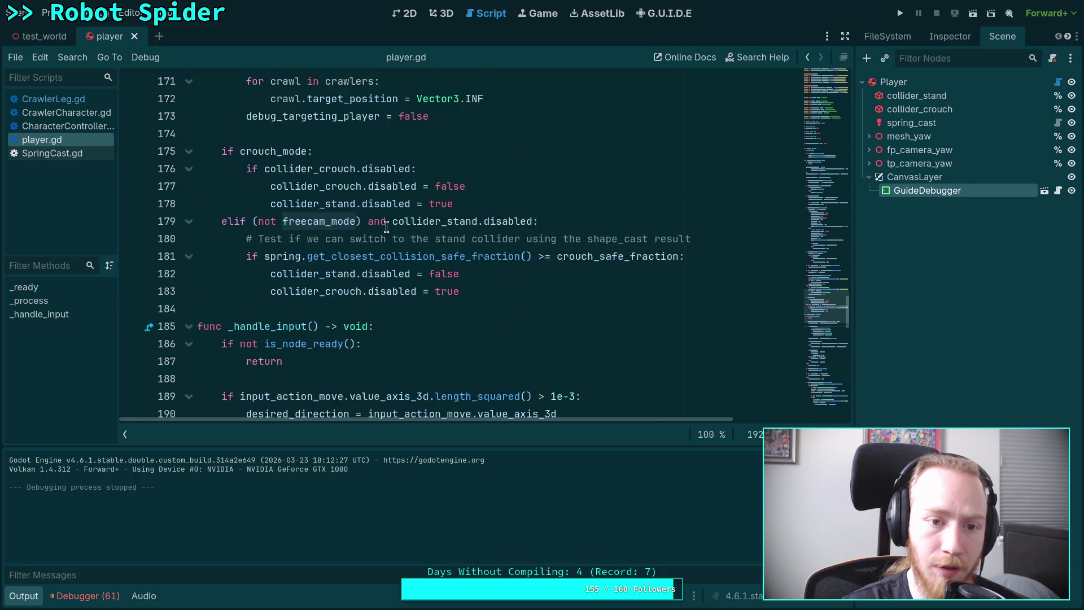
{"action": "scroll", "coordinate": [401, 264], "scroll_direction": "up", "scroll_amount": 8}
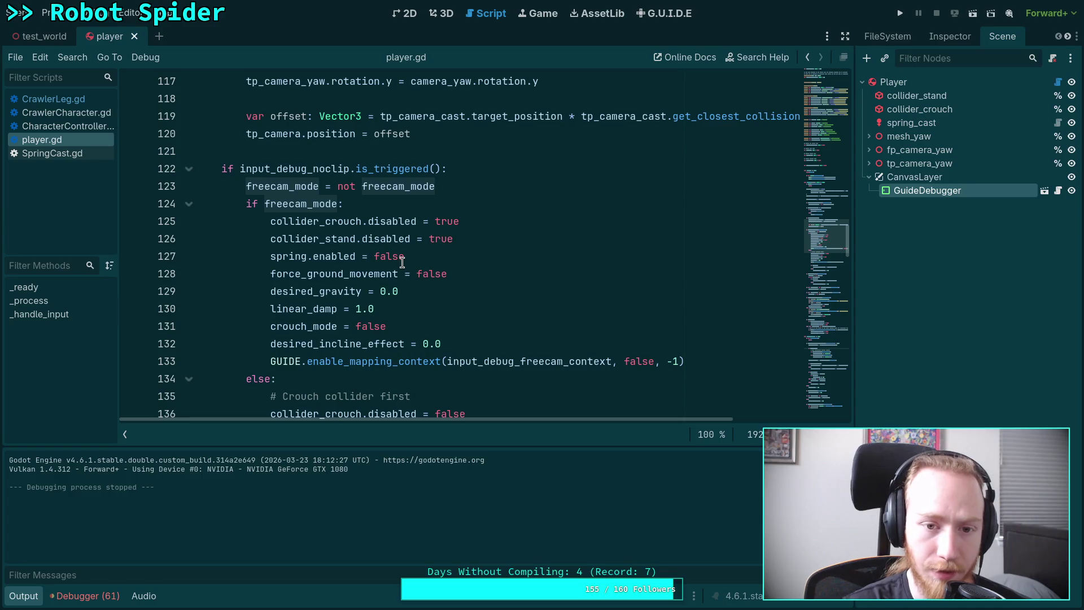
{"action": "scroll", "coordinate": [402, 261], "scroll_direction": "up", "scroll_amount": 1}
{"action": "scroll", "coordinate": [402, 261], "scroll_direction": "down", "scroll_amount": 16}
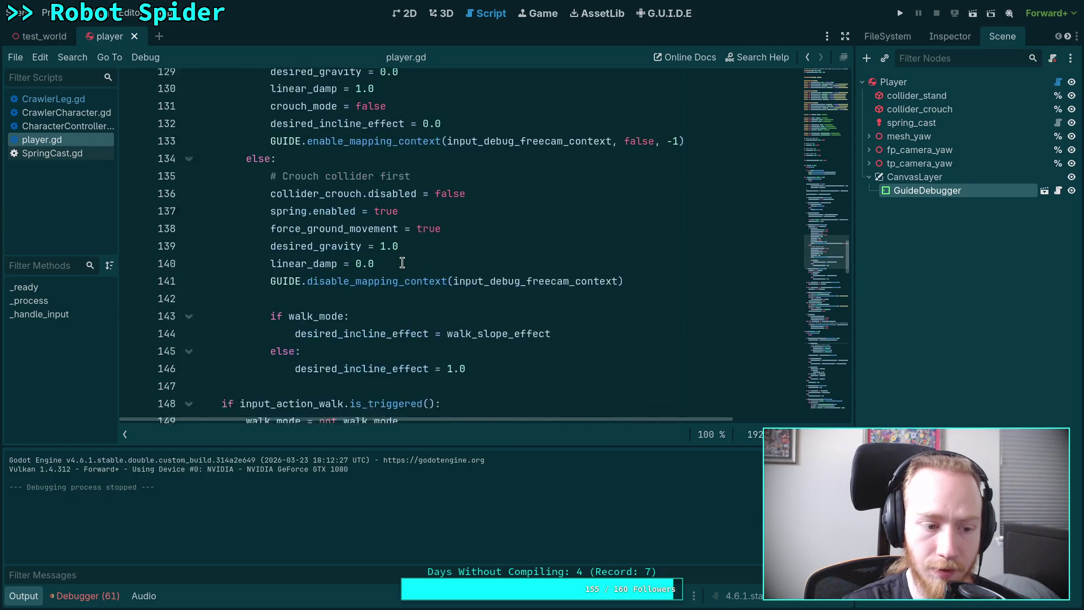
{"action": "scroll", "coordinate": [402, 261], "scroll_direction": "down", "scroll_amount": 8}
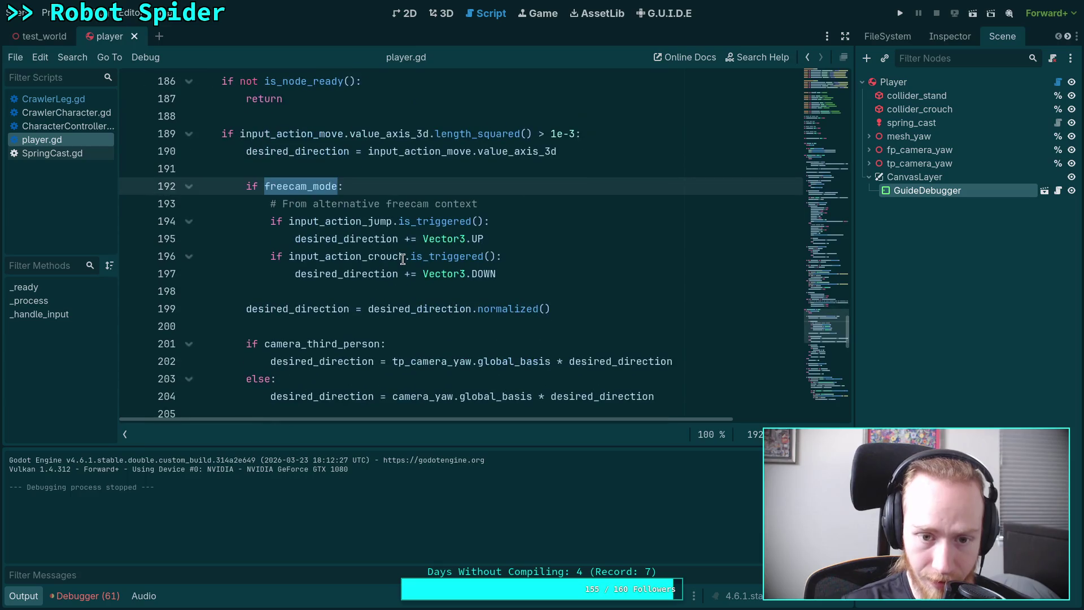
{"action": "left_click", "coordinate": [522, 226]}
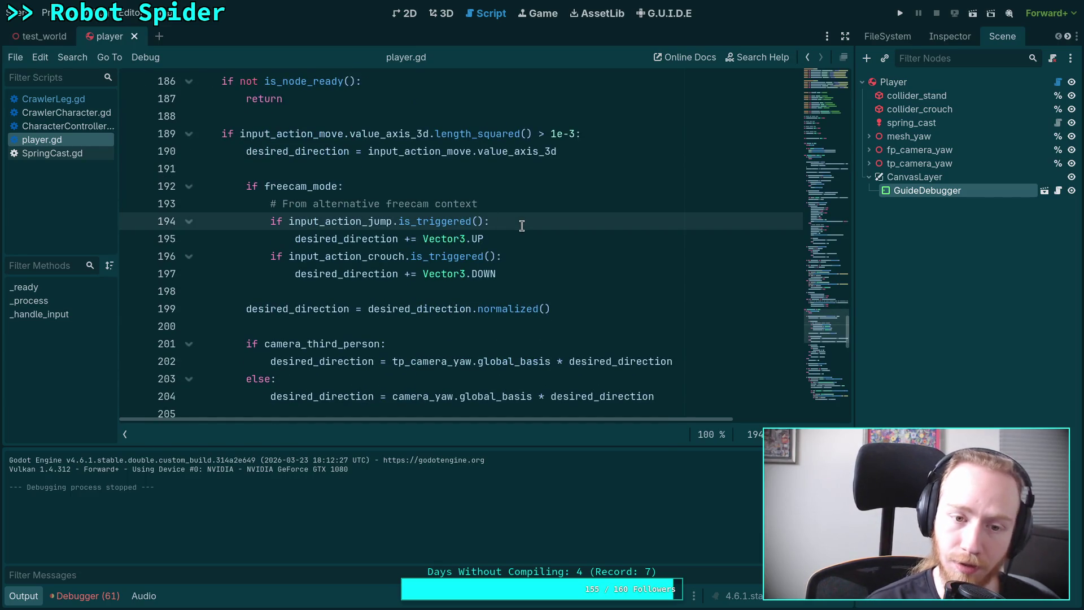
{"action": "left_click", "coordinate": [133, 239]}
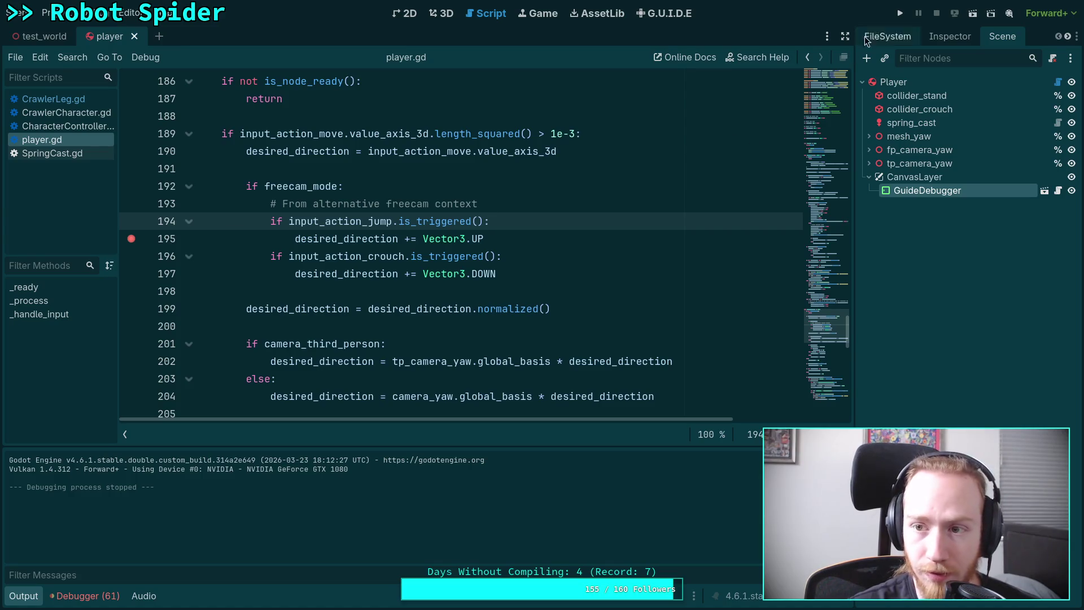
{"action": "key", "text": "F5"}
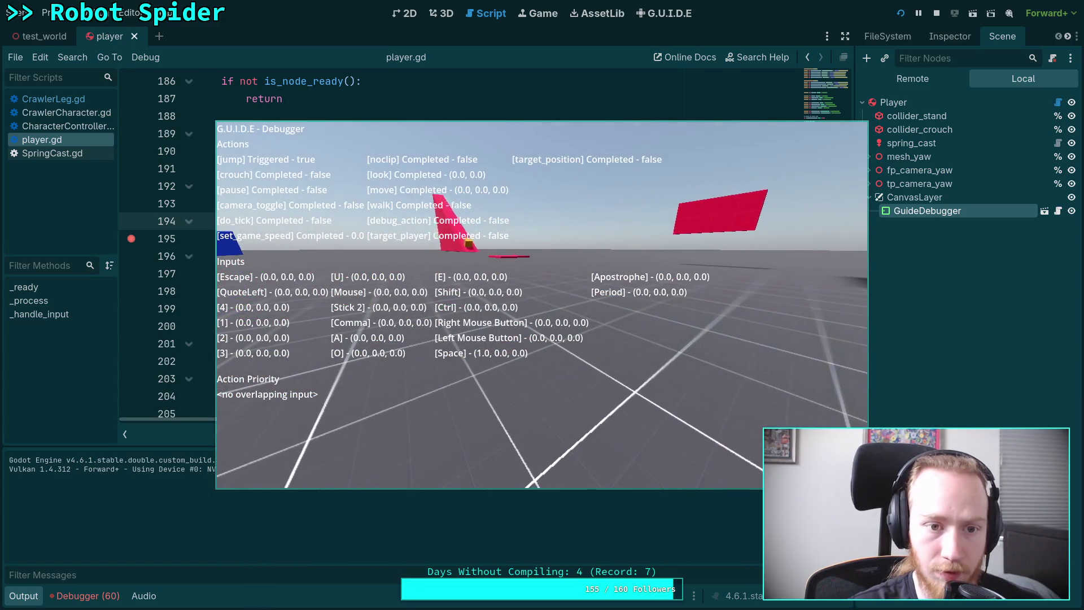
{"action": "left_click", "coordinate": [938, 13]}
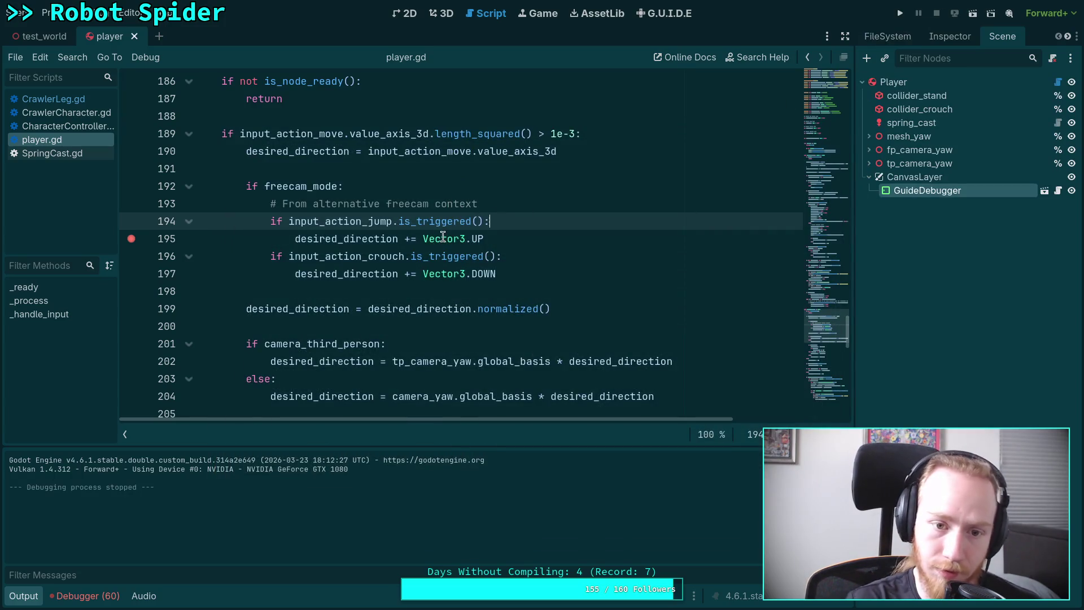
{"action": "double_click", "coordinate": [349, 223]}
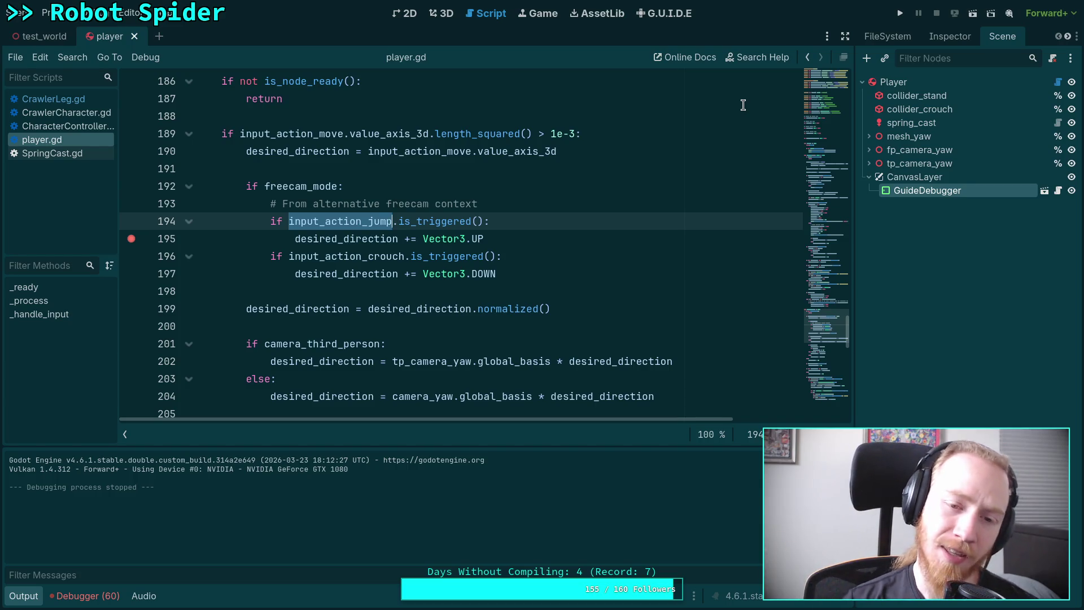
{"action": "scroll", "coordinate": [796, 302], "scroll_direction": "up", "scroll_amount": 10}
{"action": "scroll", "coordinate": [726, 242], "scroll_direction": "down", "scroll_amount": 4}
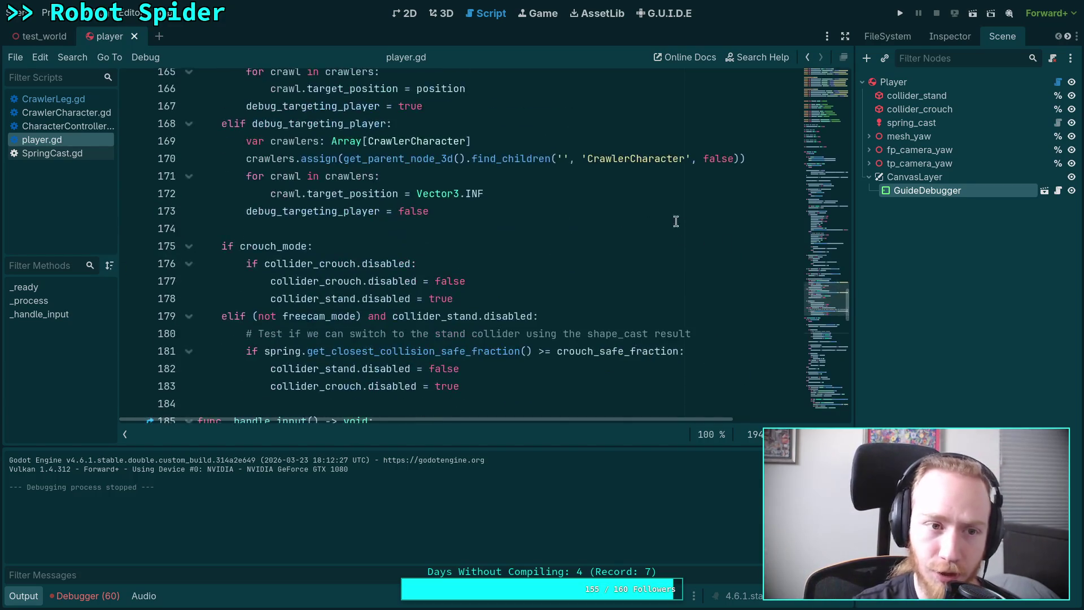
{"action": "left_click", "coordinate": [666, 13]}
Load the fp_context.tres, then free_context.tres mappings and inspect the jump action.
{"action": "left_click", "coordinate": [756, 70]}
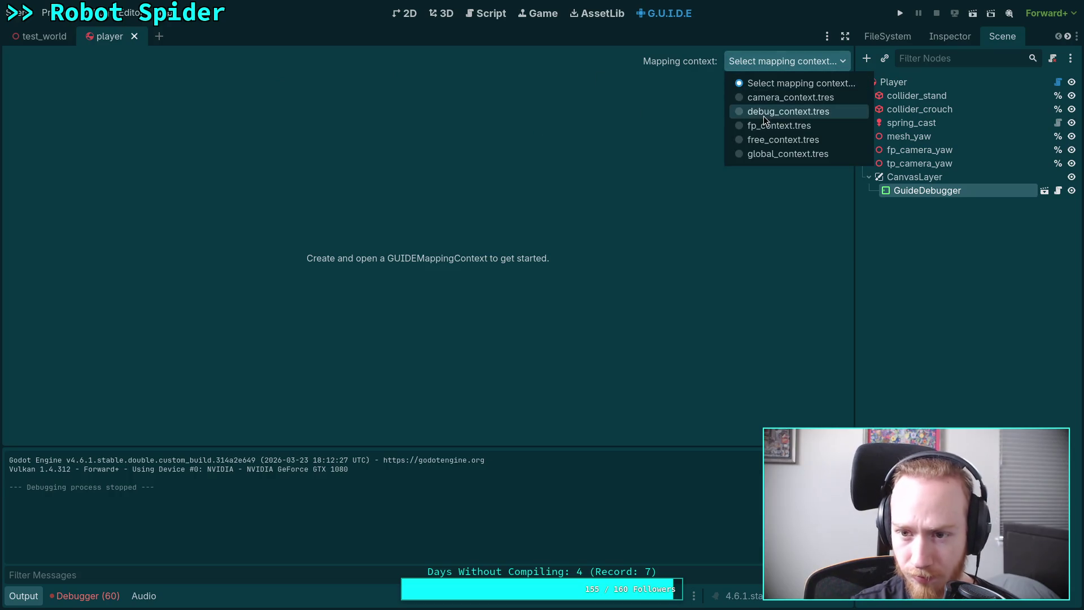
{"action": "left_click", "coordinate": [771, 128]}
{"action": "scroll", "coordinate": [347, 285], "scroll_direction": "down", "scroll_amount": 5}
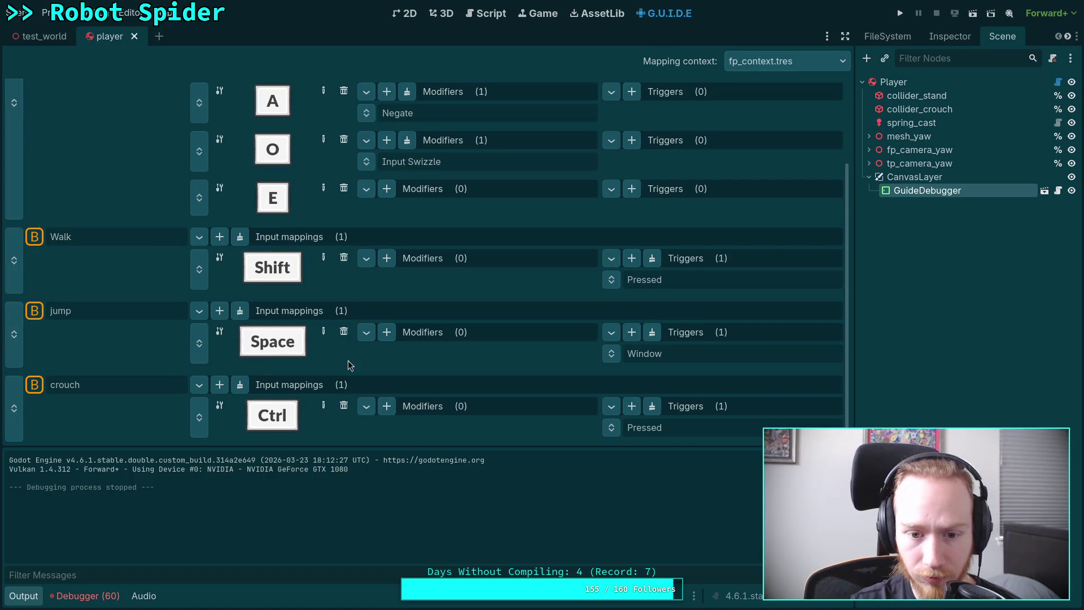
{"action": "left_click", "coordinate": [784, 57]}
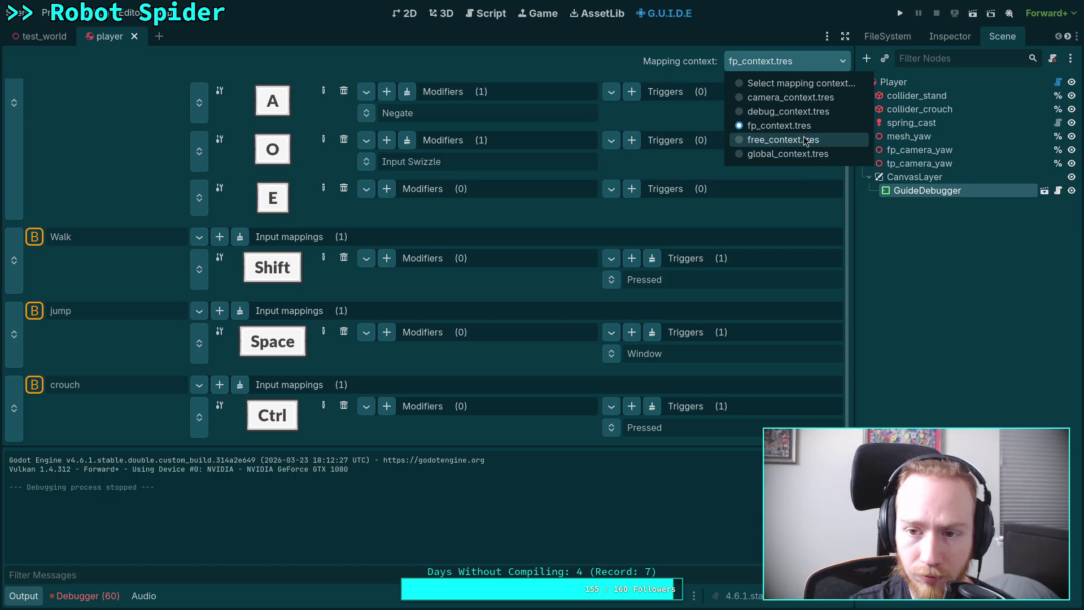
{"action": "left_click", "coordinate": [784, 139]}
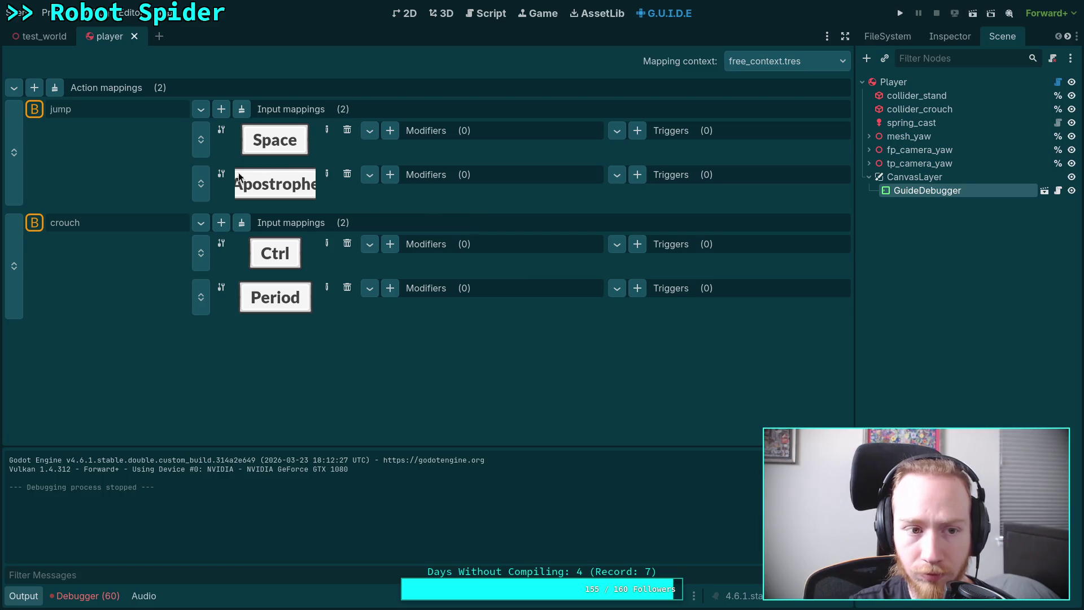
{"action": "left_click", "coordinate": [954, 37]}
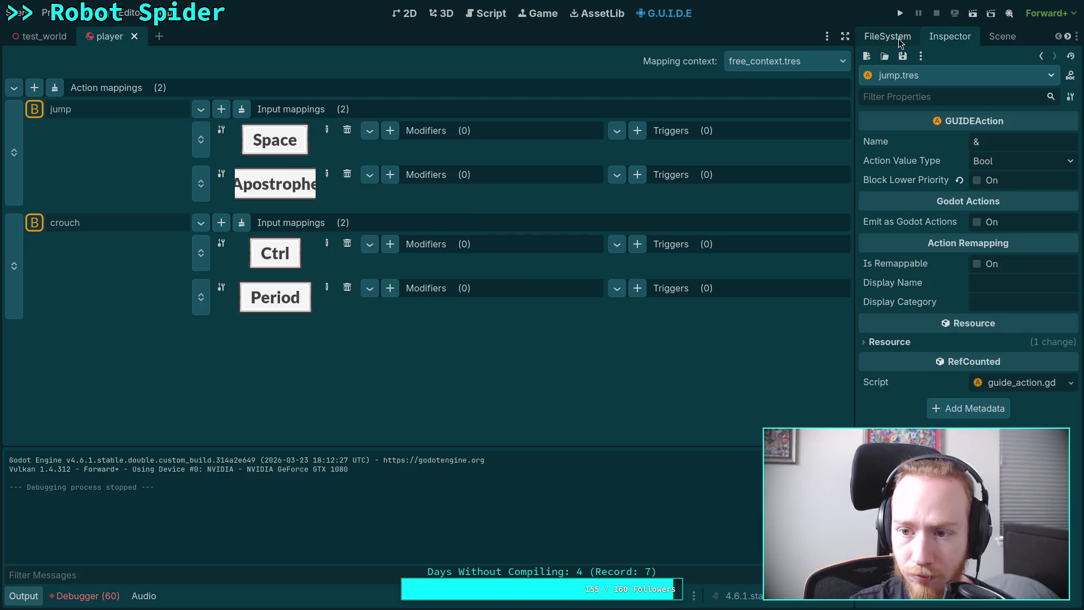
{"action": "mouse_move", "coordinate": [893, 181]}
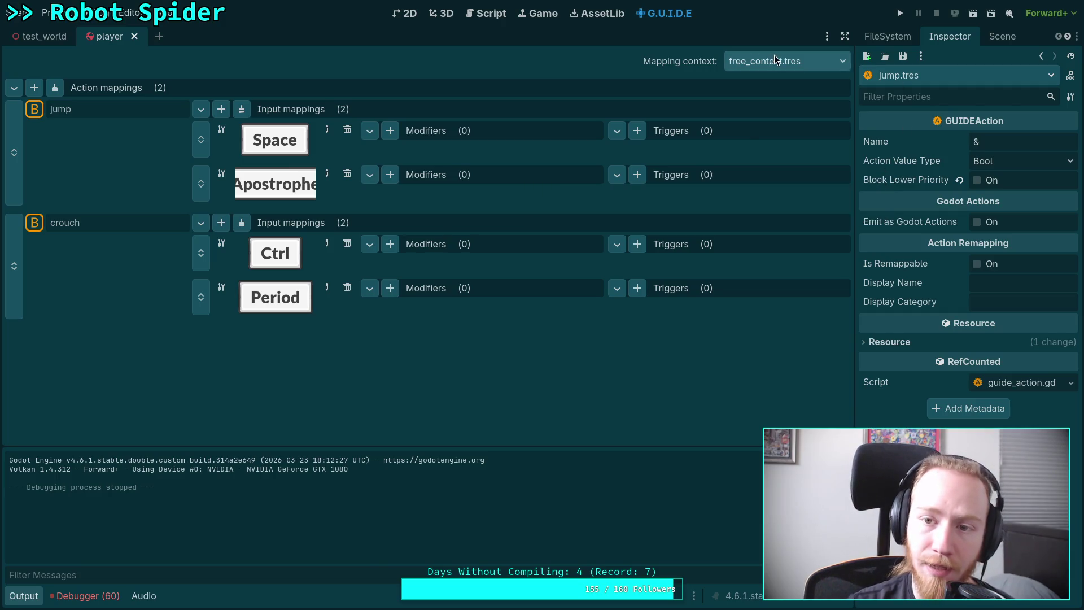
Back in fp_context.tres, inspect jump's Space key, trying Capslock before restoring Space.
{"action": "left_click", "coordinate": [791, 62]}
{"action": "left_click", "coordinate": [779, 125]}
{"action": "scroll", "coordinate": [327, 269], "scroll_direction": "down", "scroll_amount": 3}
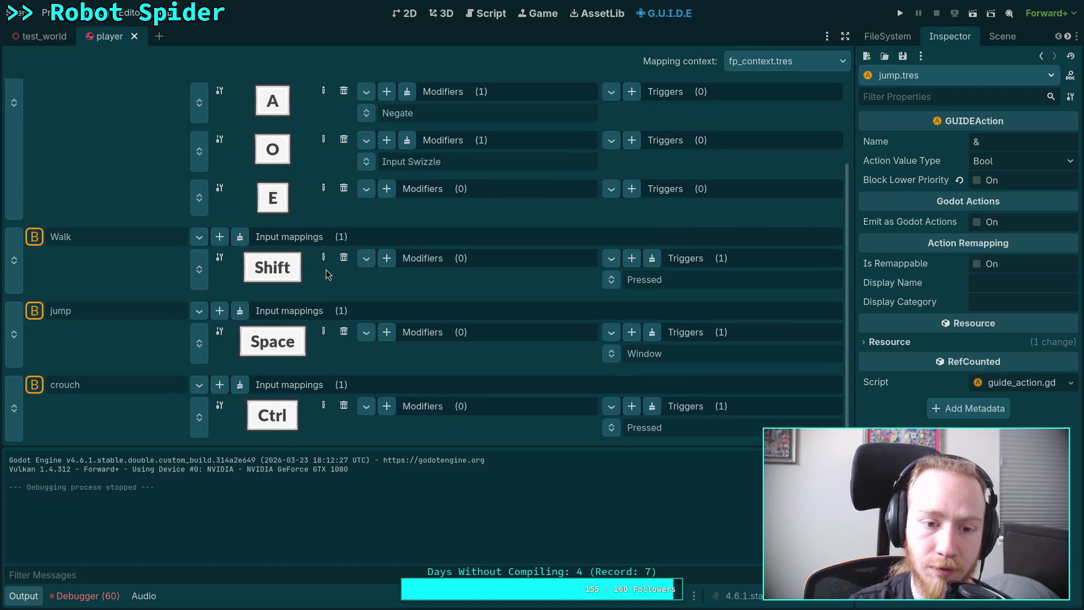
{"action": "left_click", "coordinate": [102, 239]}
{"action": "left_click", "coordinate": [94, 314]}
{"action": "left_click", "coordinate": [108, 385]}
{"action": "left_click", "coordinate": [267, 344]}
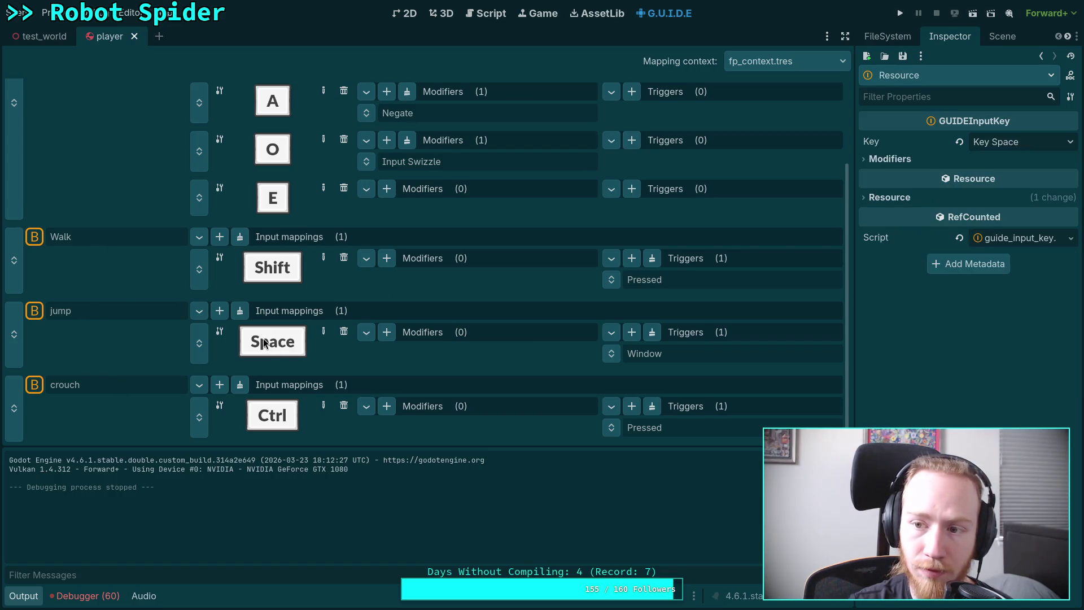
{"action": "left_click", "coordinate": [280, 419]}
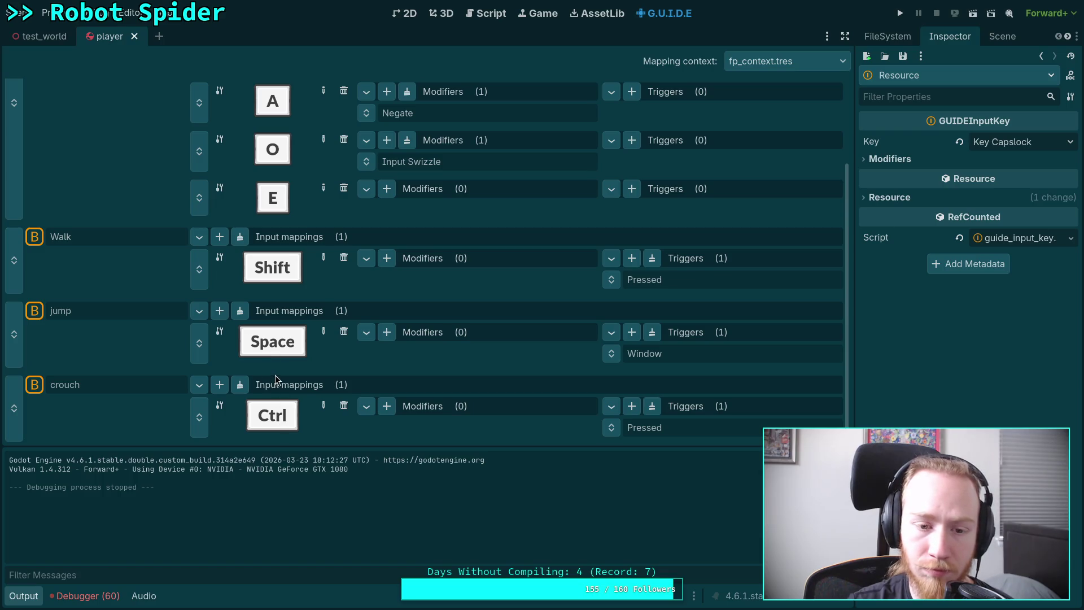
{"action": "left_click", "coordinate": [269, 350]}
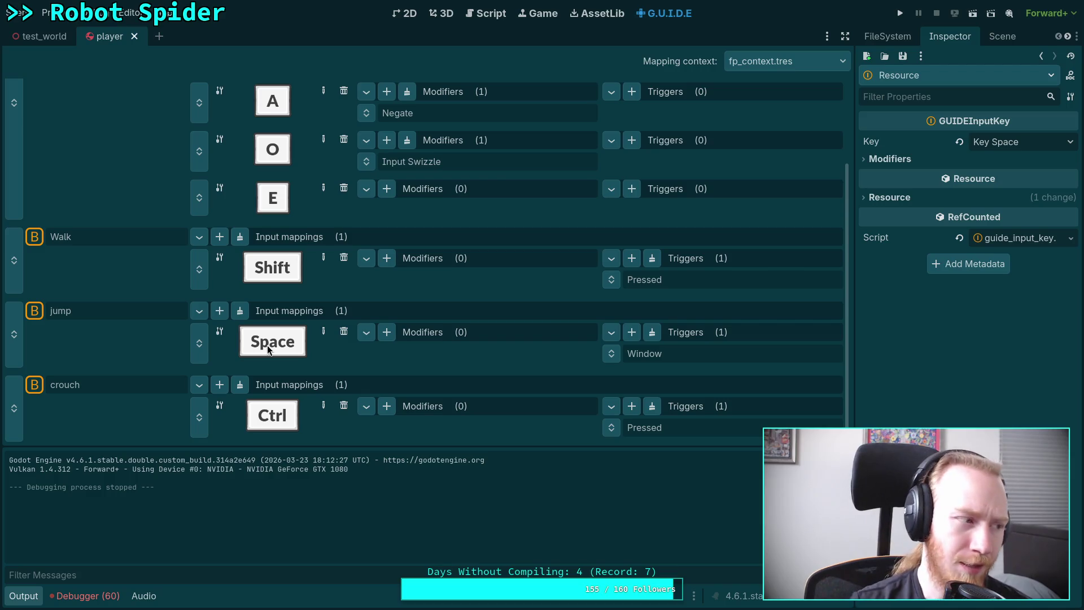
{"action": "left_click", "coordinate": [486, 13]}
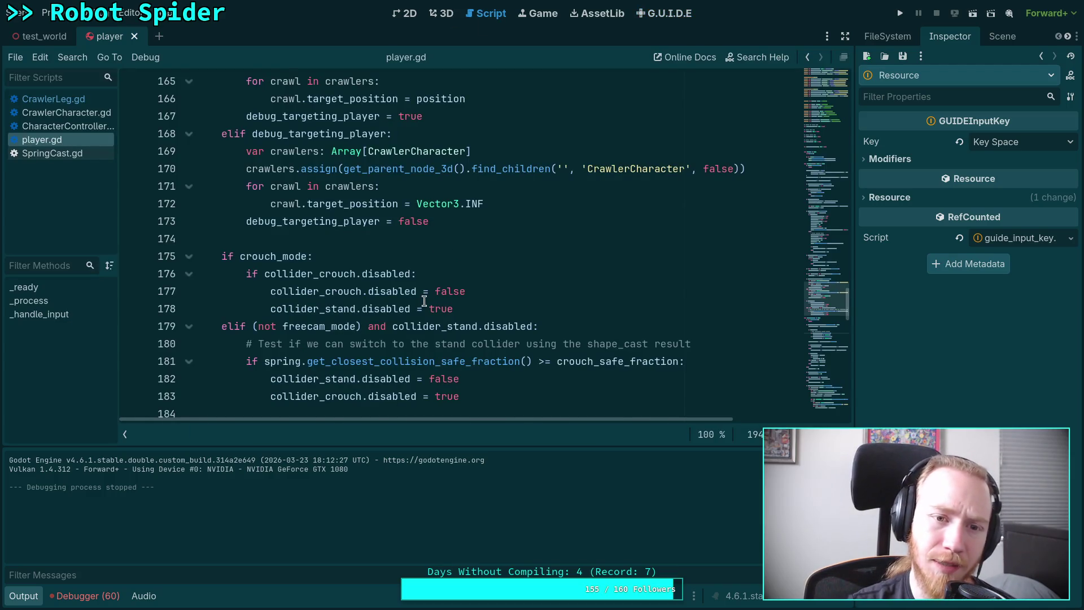
Move the breakpoint from line 195 to 194 and test jumping in the running game.
{"action": "scroll", "coordinate": [440, 251], "scroll_direction": "down", "scroll_amount": 6}
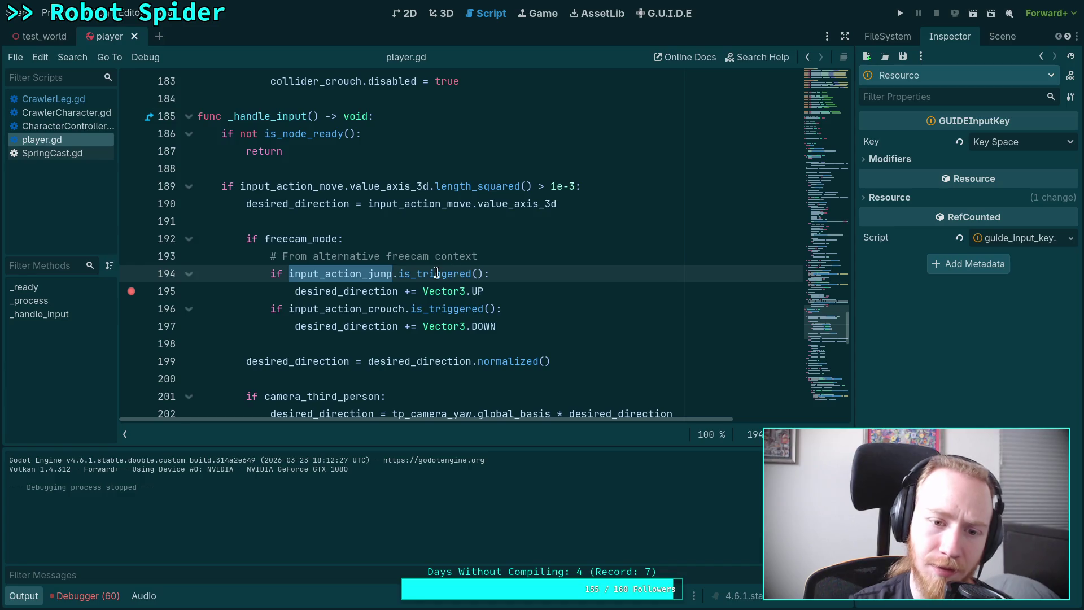
{"action": "left_click", "coordinate": [131, 291]}
{"action": "left_click", "coordinate": [131, 273]}
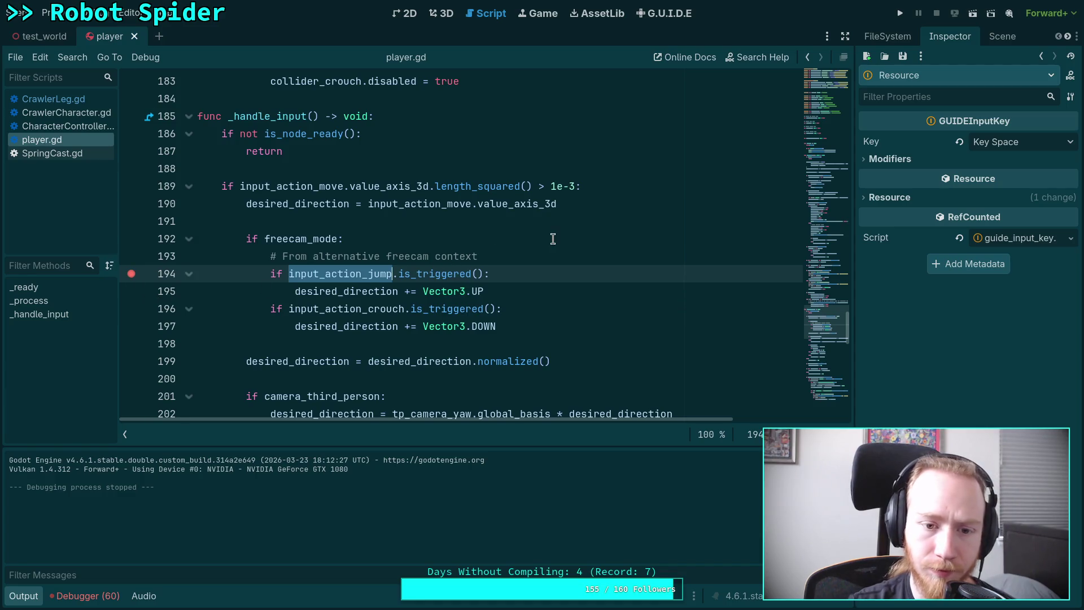
{"action": "left_click", "coordinate": [900, 13]}
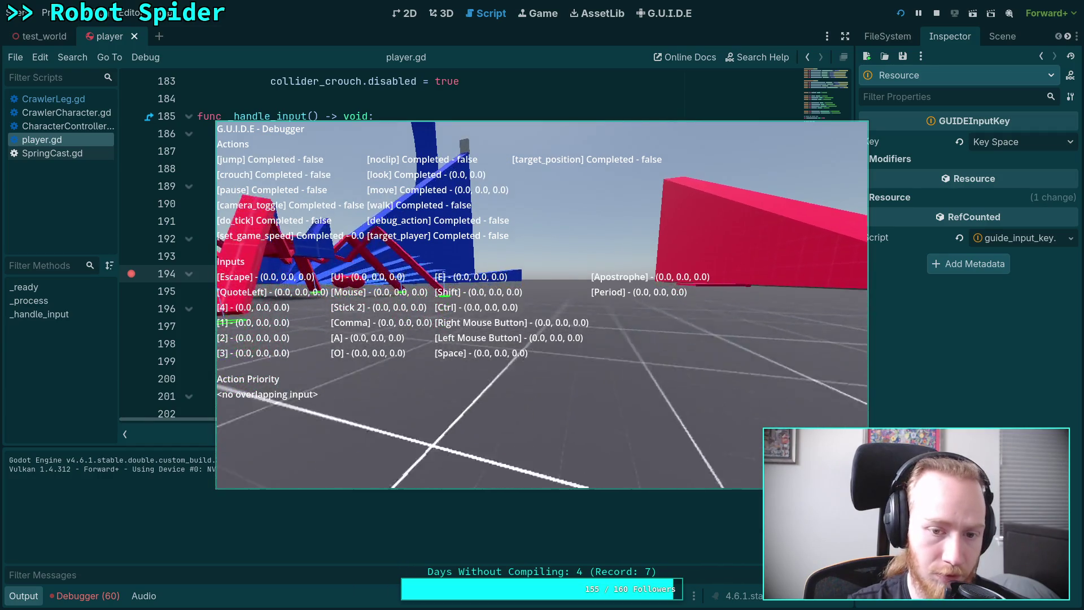
{"action": "key", "text": "space"}
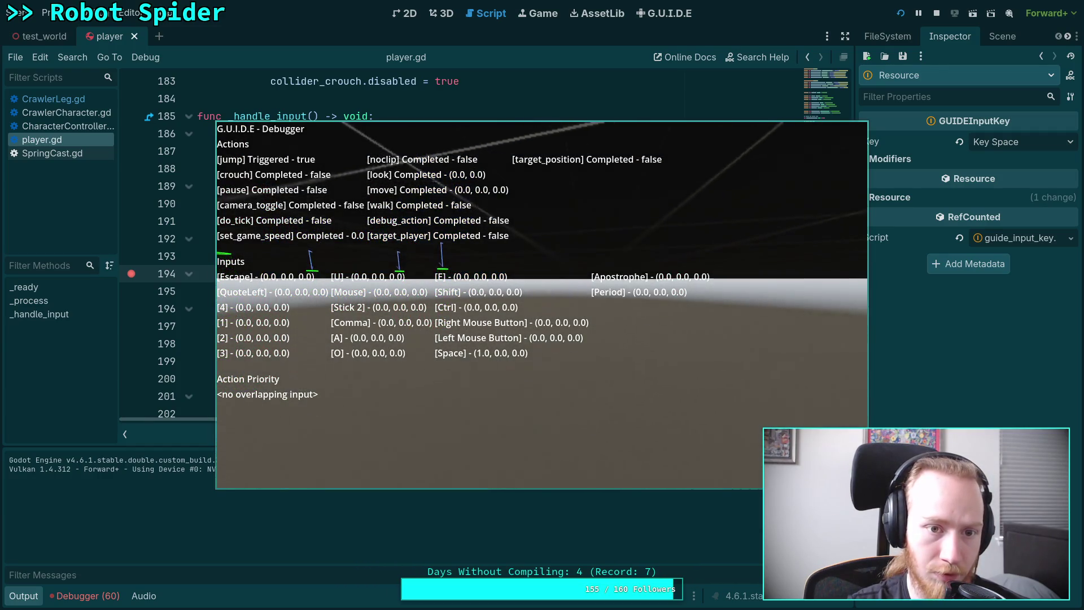
{"action": "key", "text": "Escape"}
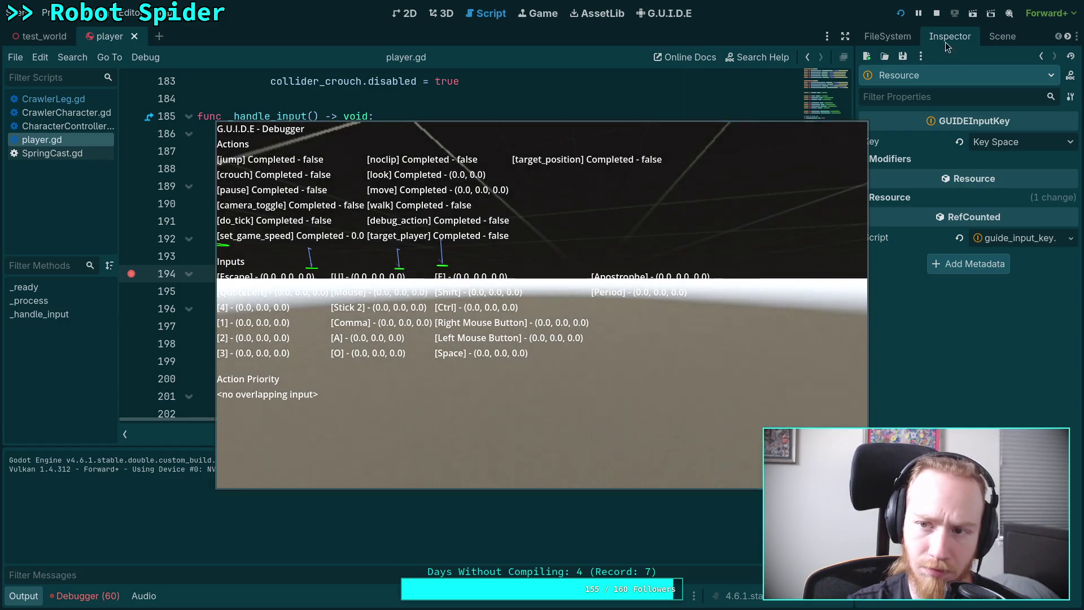
{"action": "left_click", "coordinate": [937, 13]}
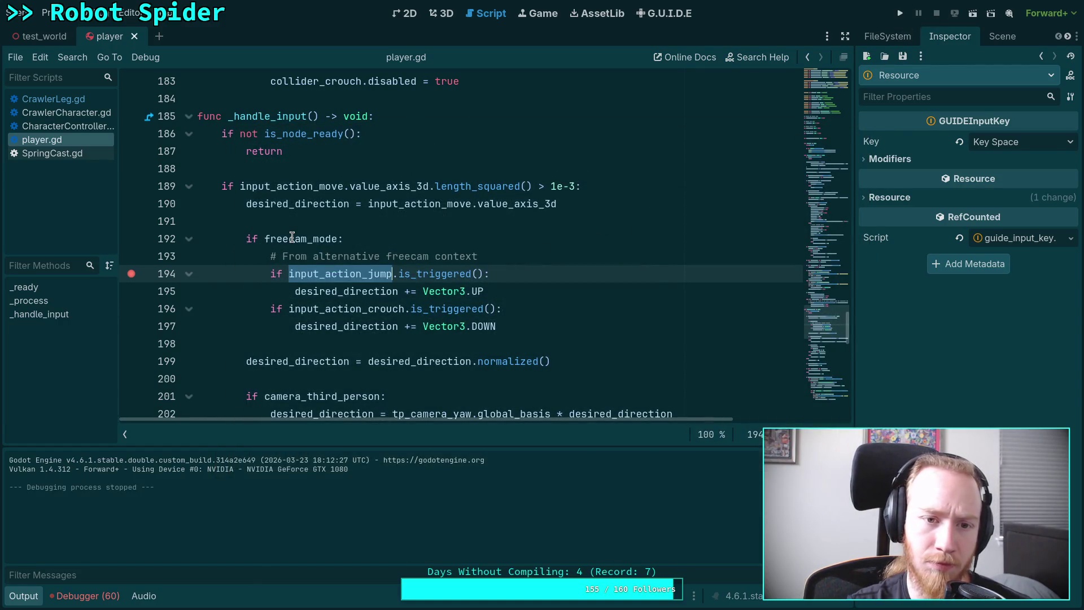
Rerun the game, test camera switch and freecam crouch until line 194's breakpoint hits, then stop.
{"action": "left_click", "coordinate": [293, 238]}
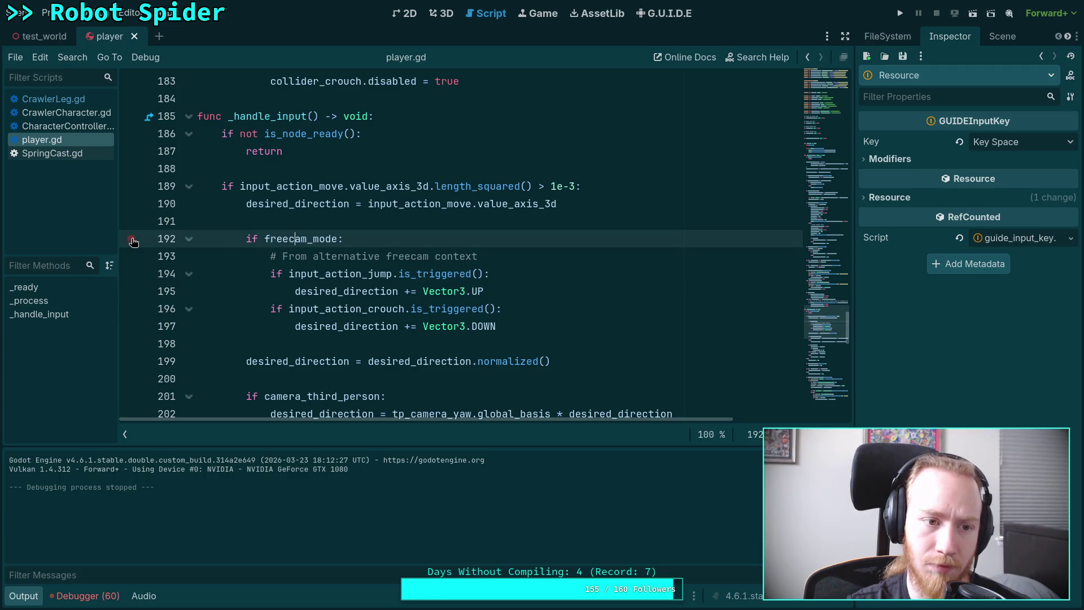
{"action": "left_click", "coordinate": [131, 273]}
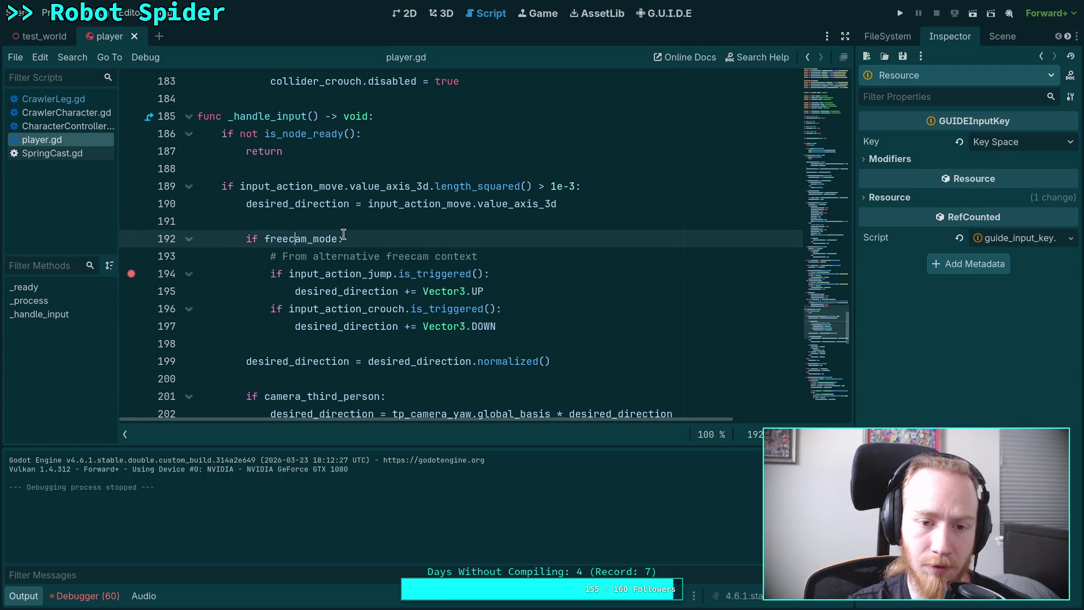
{"action": "left_click", "coordinate": [900, 13]}
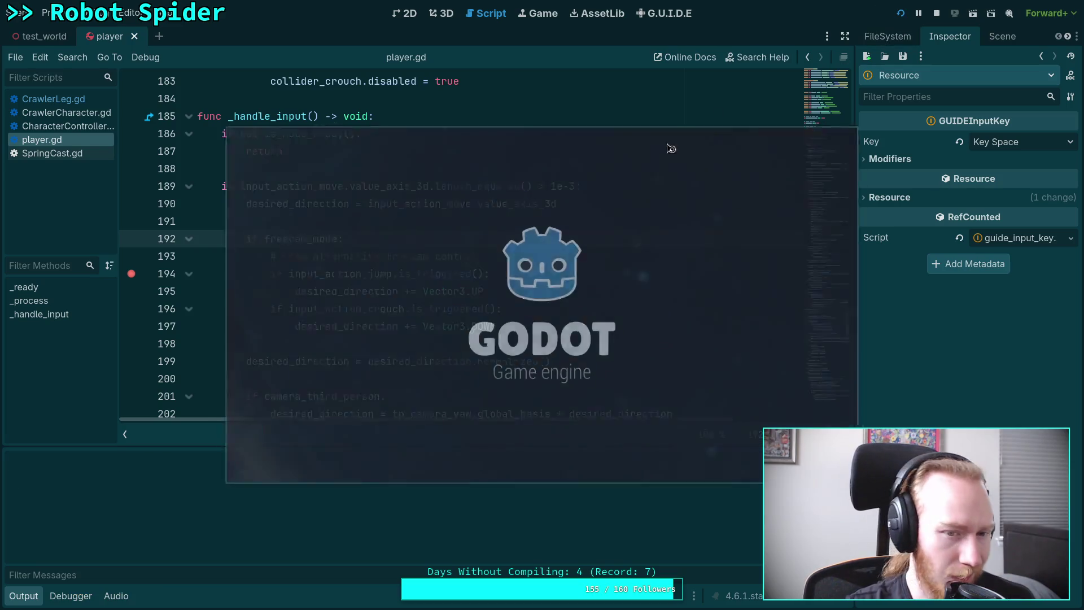
{"action": "key", "text": "comma"}
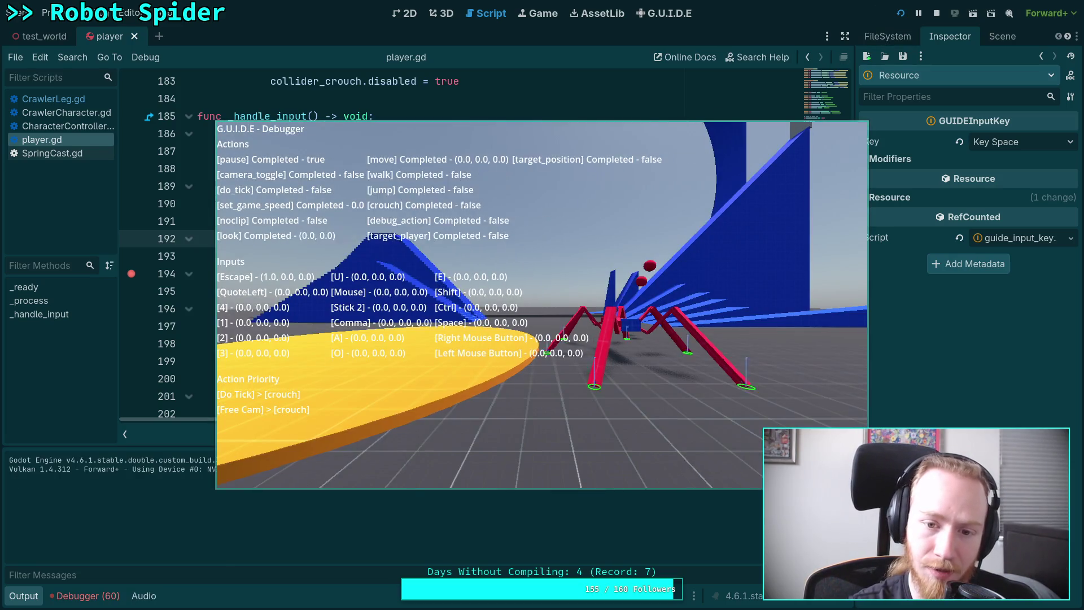
{"action": "key", "text": "ctrl"}
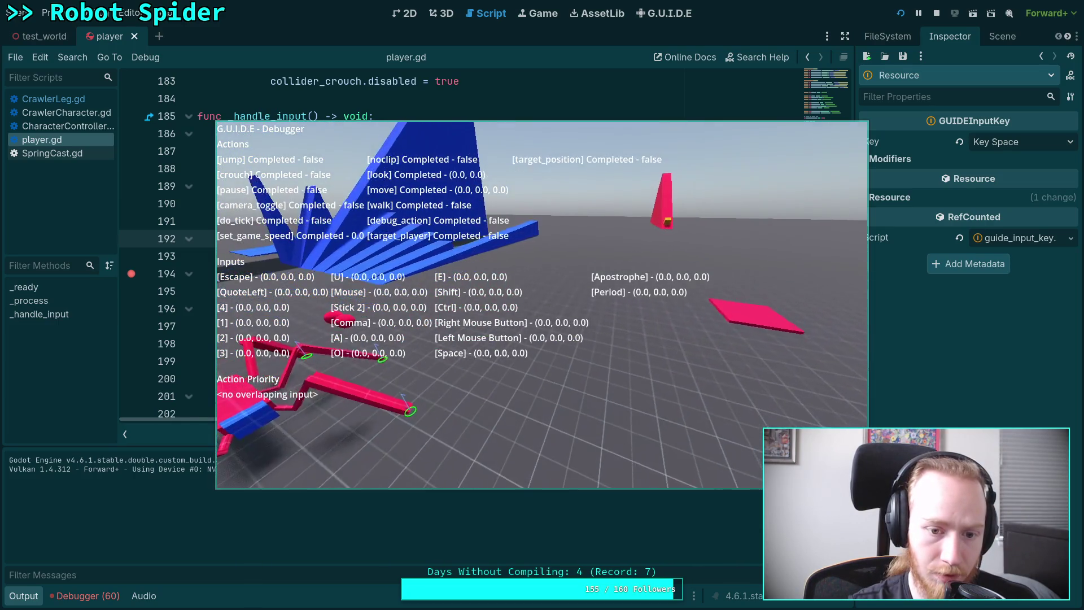
{"action": "key", "text": "comma"}
{"action": "left_click_drag", "start_coordinate": [428, 327], "coordinate": [737, 350]}
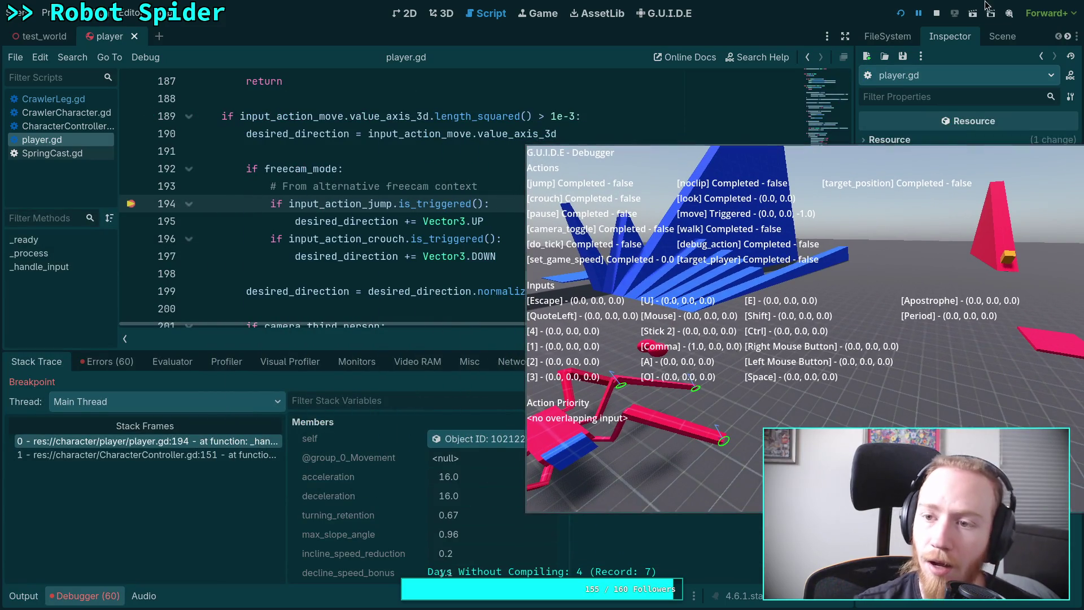
{"action": "key", "text": "F8"}
{"action": "left_click", "coordinate": [59, 597]}
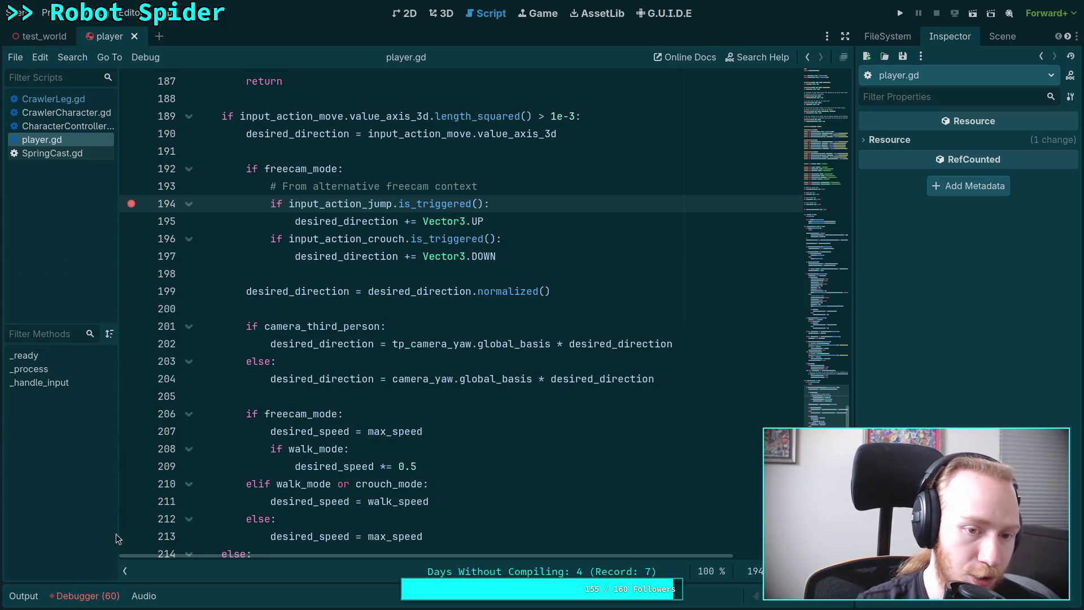
Scroll through _handle_input's freecam movement code and place the caret on empty line 188.
{"action": "scroll", "coordinate": [360, 297], "scroll_direction": "up", "scroll_amount": 1}
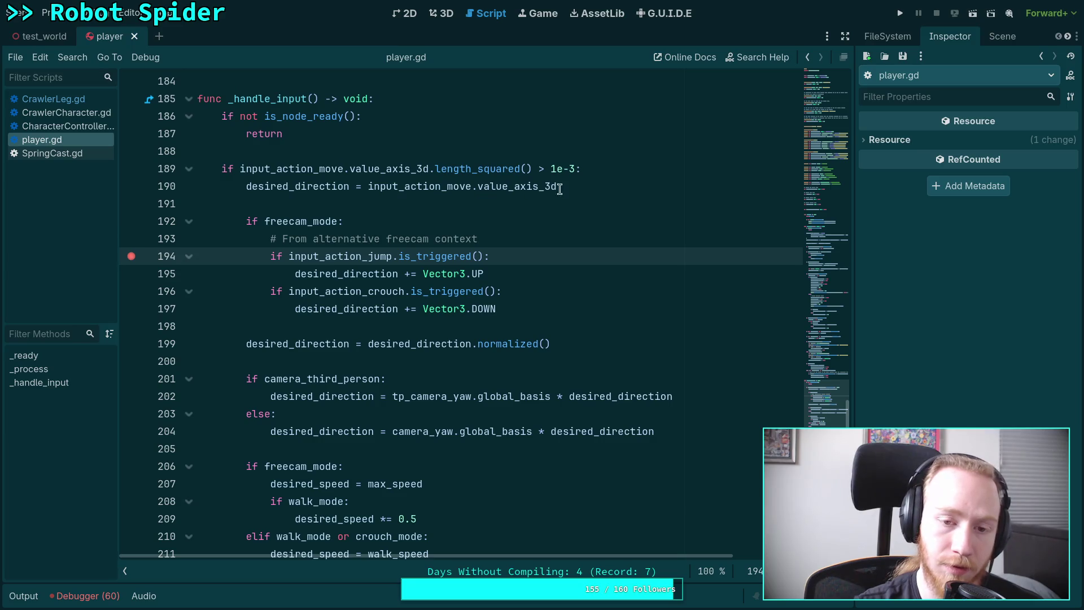
{"action": "left_click", "coordinate": [620, 181]}
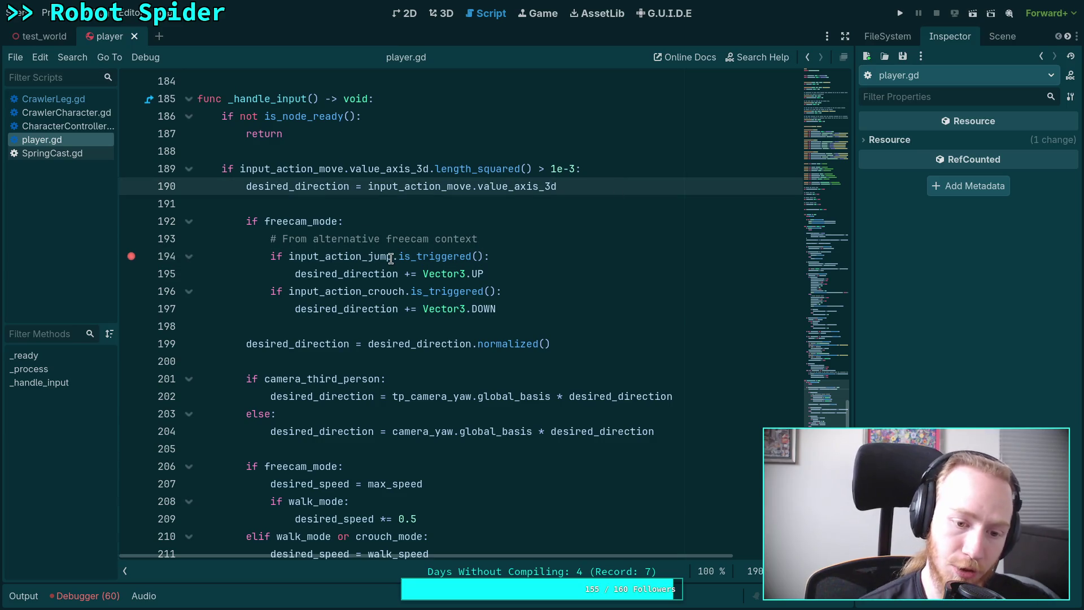
{"action": "scroll", "coordinate": [370, 263], "scroll_direction": "down", "scroll_amount": 2}
{"action": "scroll", "coordinate": [370, 263], "scroll_direction": "down", "scroll_amount": 1}
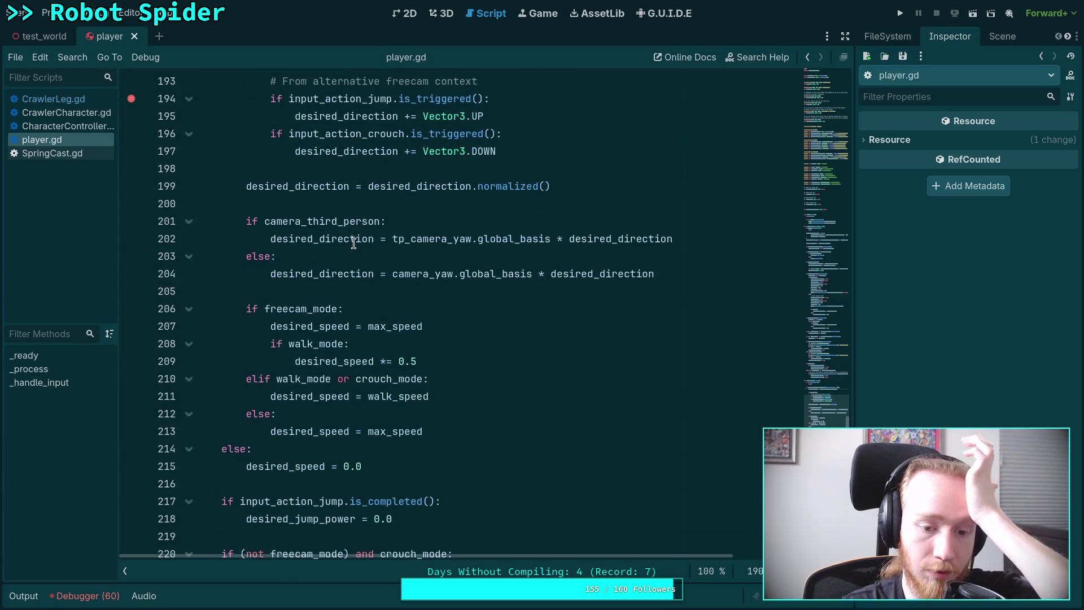
{"action": "mouse_move", "coordinate": [353, 241]}
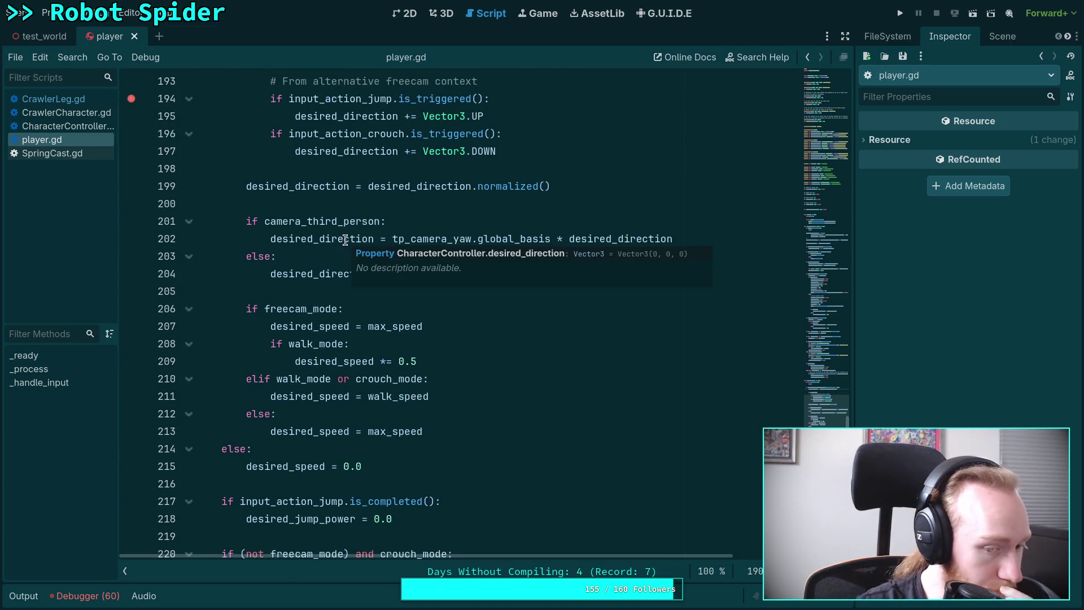
{"action": "scroll", "coordinate": [345, 240], "scroll_direction": "up", "scroll_amount": 1}
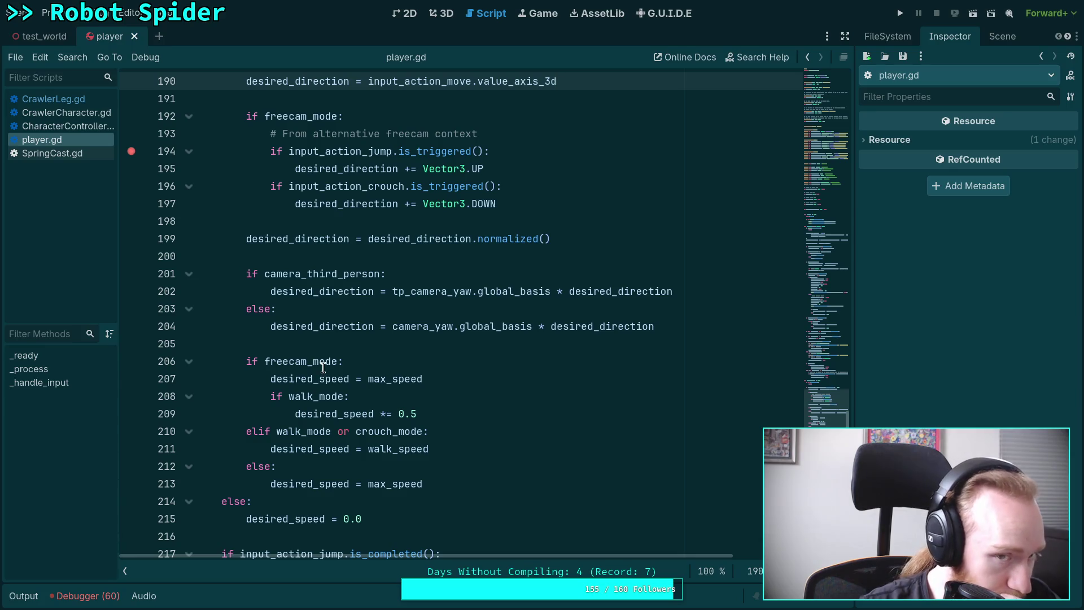
{"action": "scroll", "coordinate": [326, 356], "scroll_direction": "down", "scroll_amount": 1}
{"action": "scroll", "coordinate": [324, 351], "scroll_direction": "up", "scroll_amount": 1}
{"action": "scroll", "coordinate": [325, 351], "scroll_direction": "down", "scroll_amount": 3}
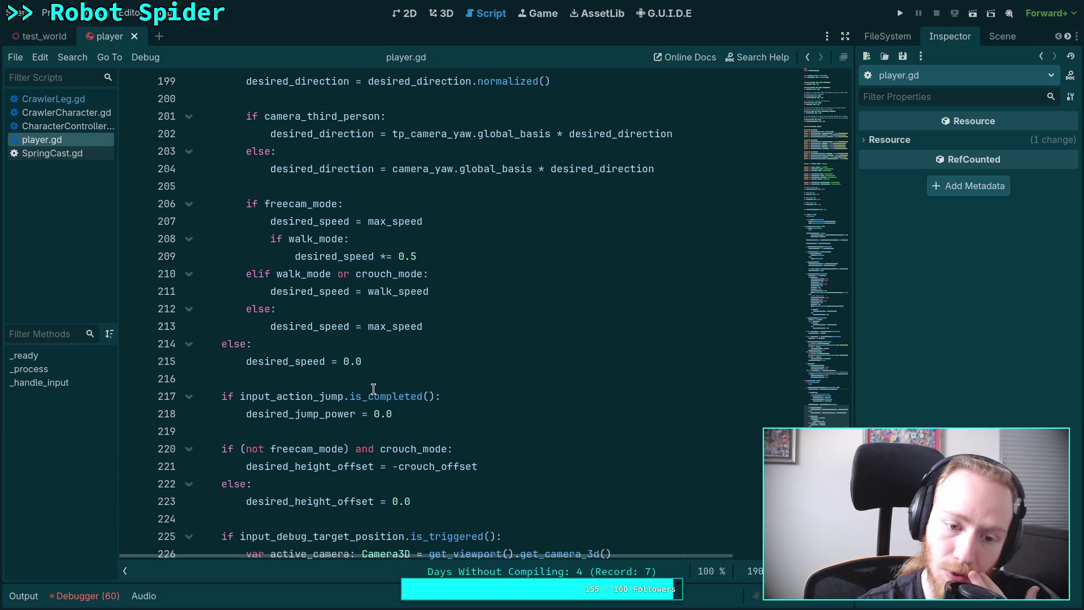
{"action": "scroll", "coordinate": [350, 393], "scroll_direction": "down", "scroll_amount": 2}
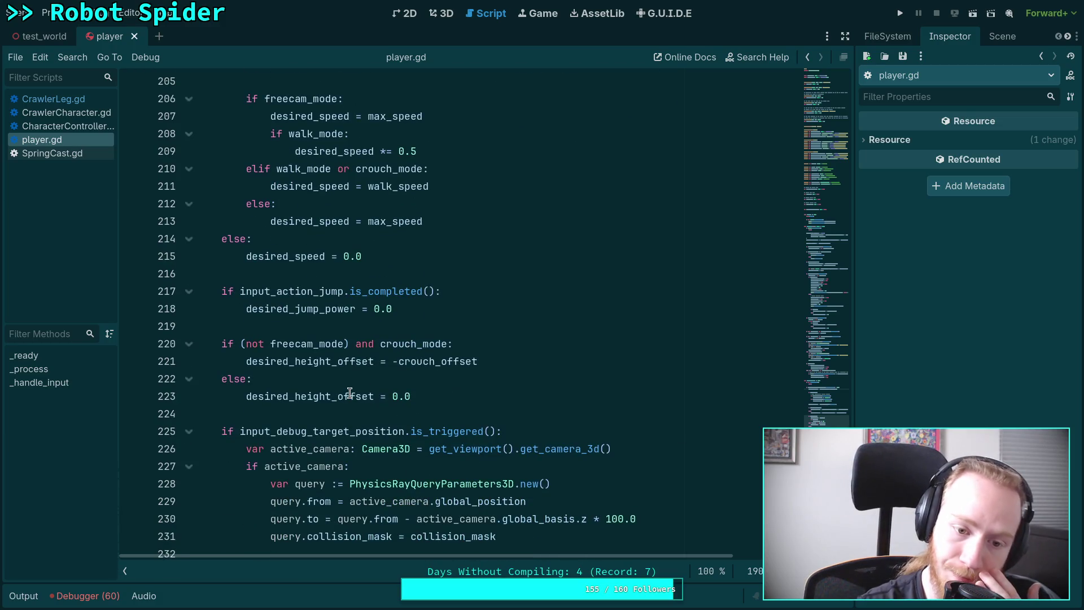
{"action": "scroll", "coordinate": [350, 393], "scroll_direction": "up", "scroll_amount": 8}
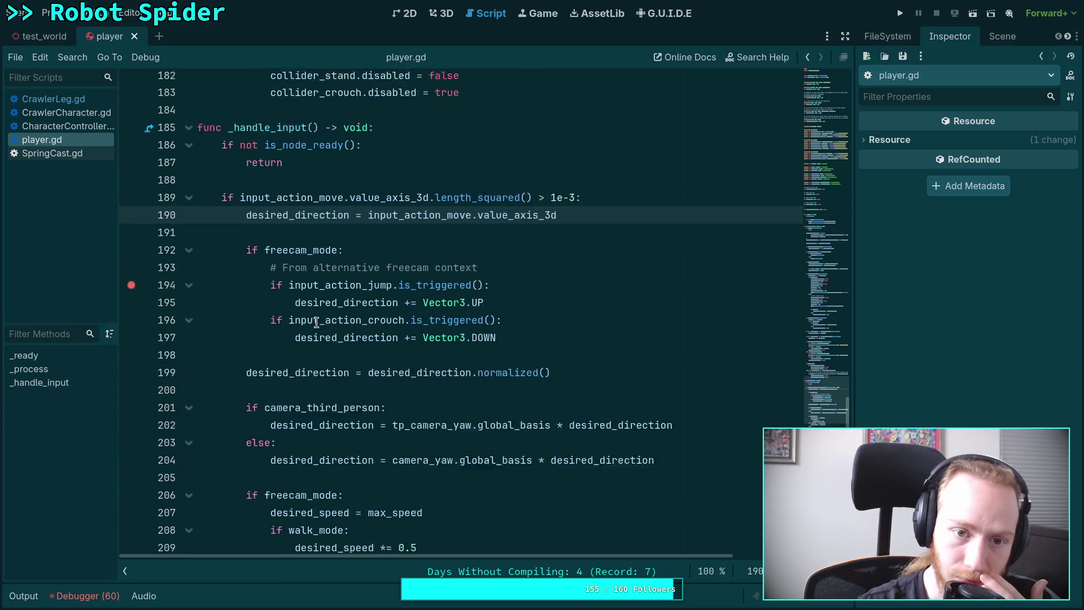
{"action": "left_click", "coordinate": [363, 205]}
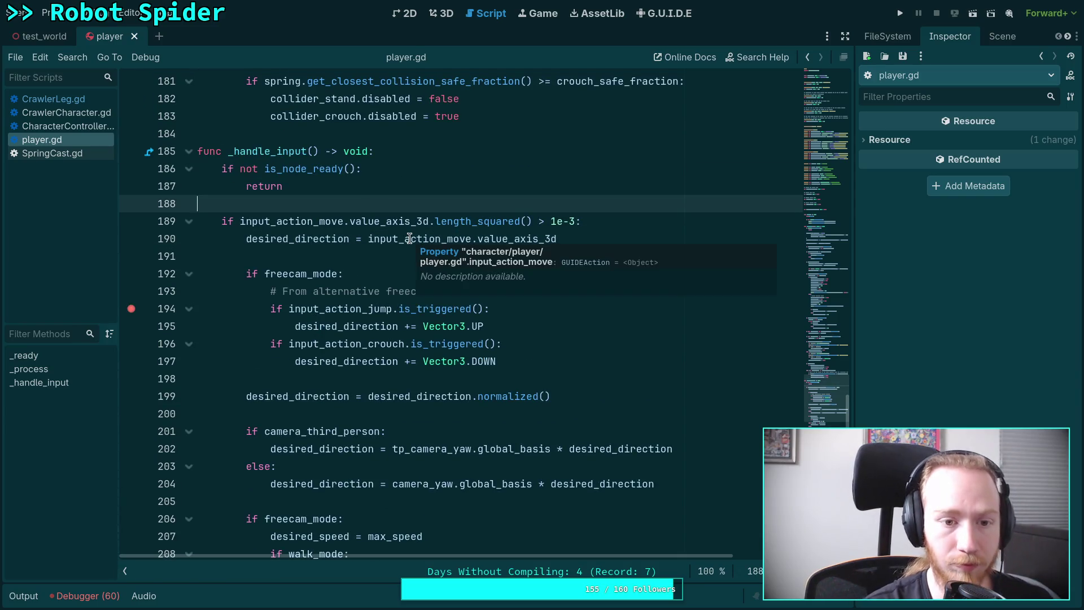
Add an 'if freecam_mode:' line, move the jump/crouch block under it and delete the duplicate condition.
{"action": "key", "text": "Return"}
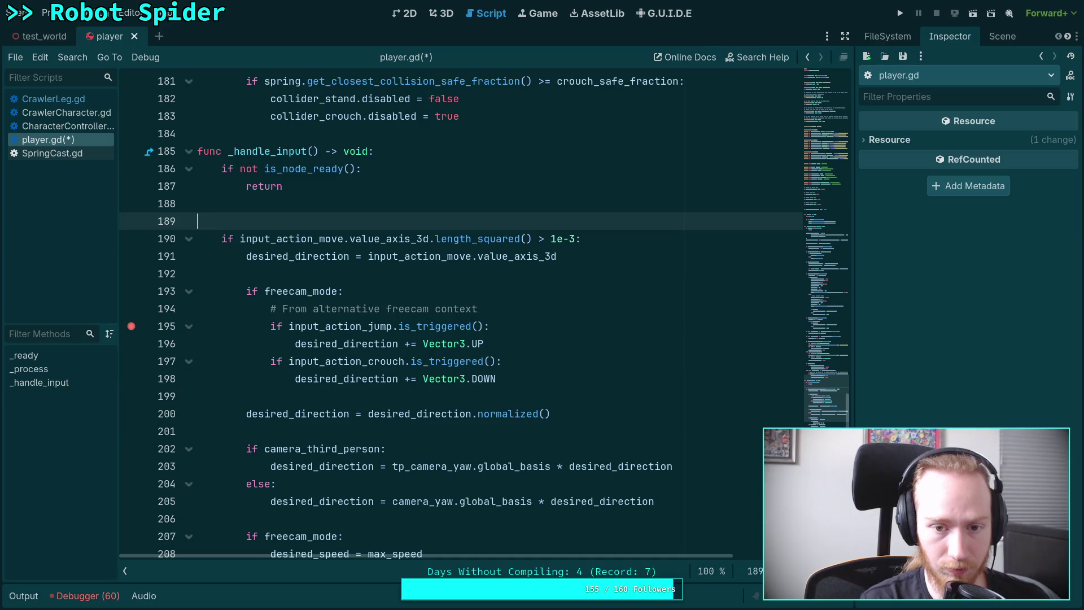
{"action": "key", "text": "ctrl+shift+Return"}
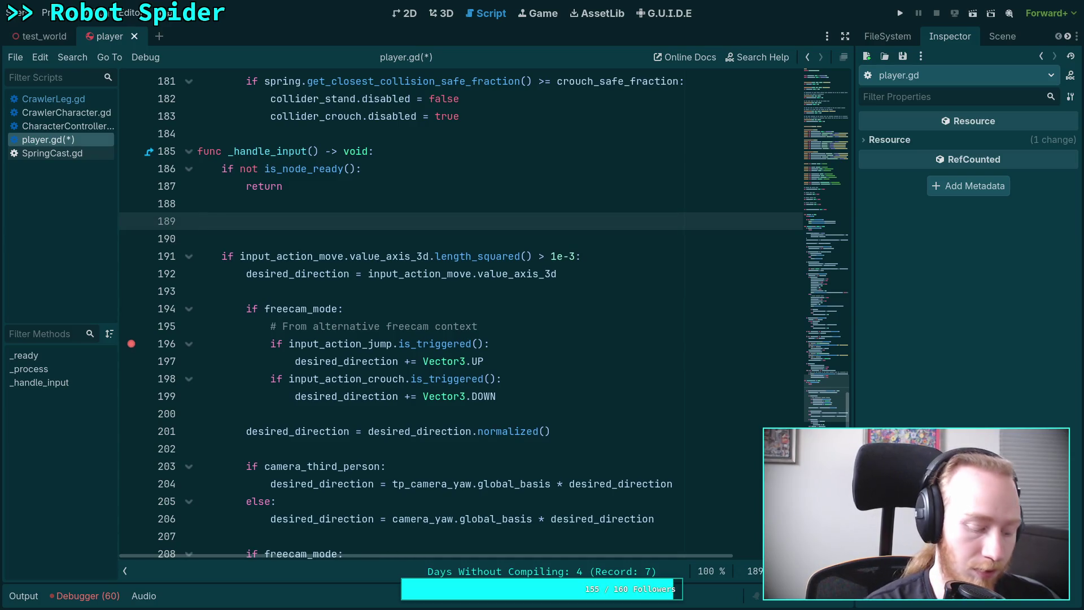
{"action": "type", "text": "ree"}
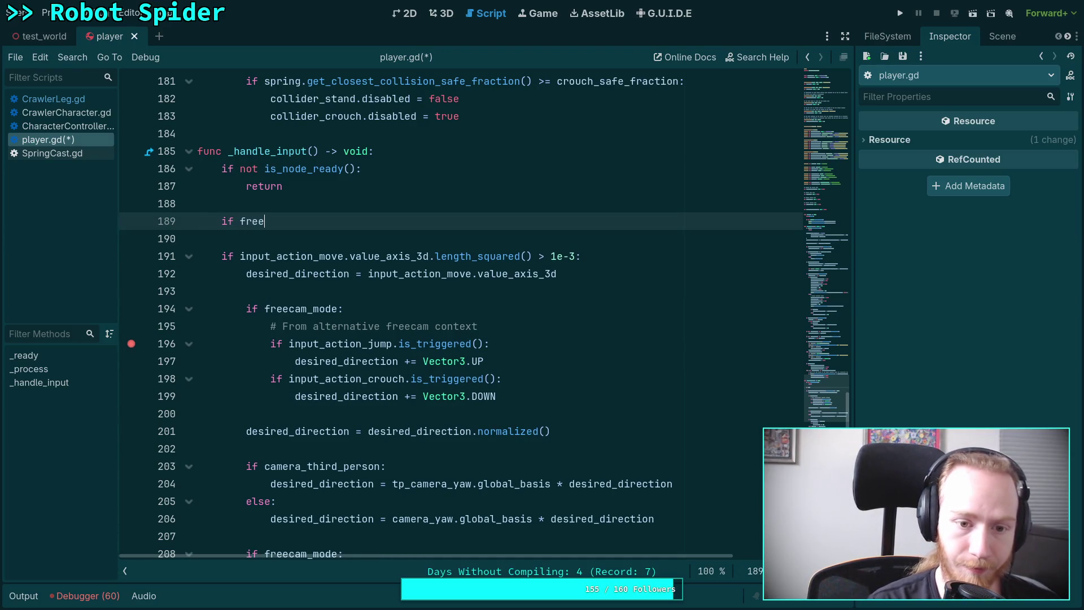
{"action": "key", "text": "Return"}
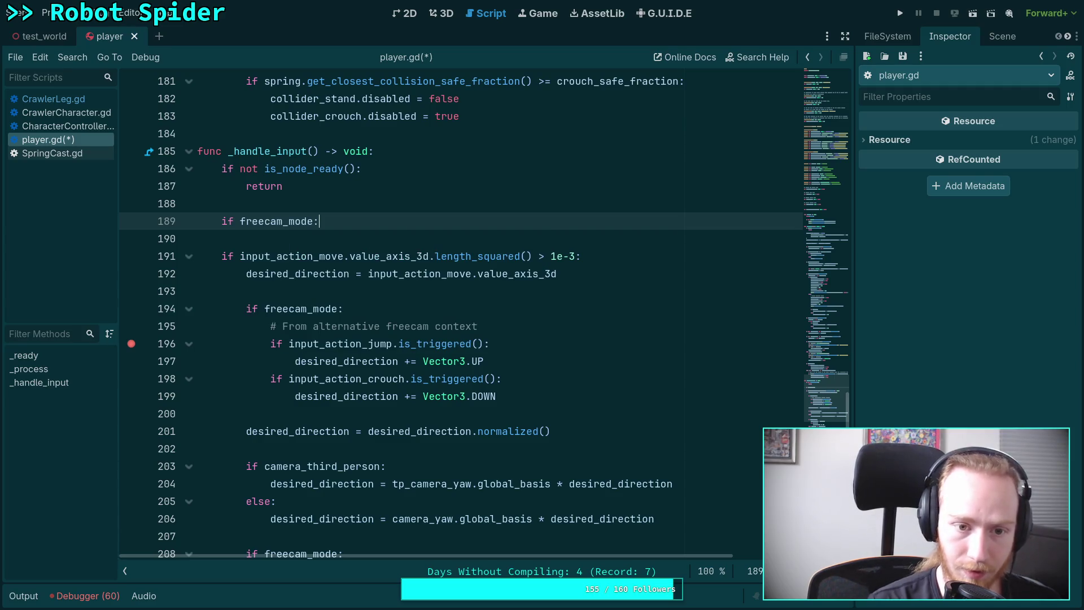
{"action": "mouse_move", "coordinate": [387, 398]}
{"action": "left_mouse_down"}
{"action": "mouse_move", "coordinate": [283, 361]}
{"action": "mouse_move", "coordinate": [271, 309]}
{"action": "left_mouse_up"}
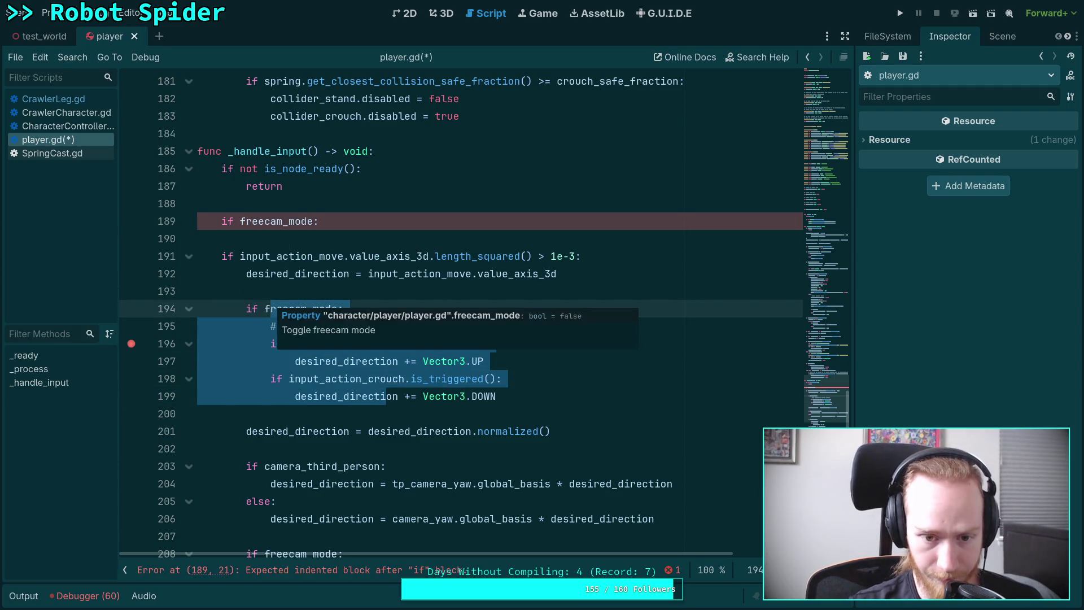
{"action": "key", "text": "alt+Up"}
{"action": "key", "text": "alt+Up"}
{"action": "key", "text": "alt+Up"}
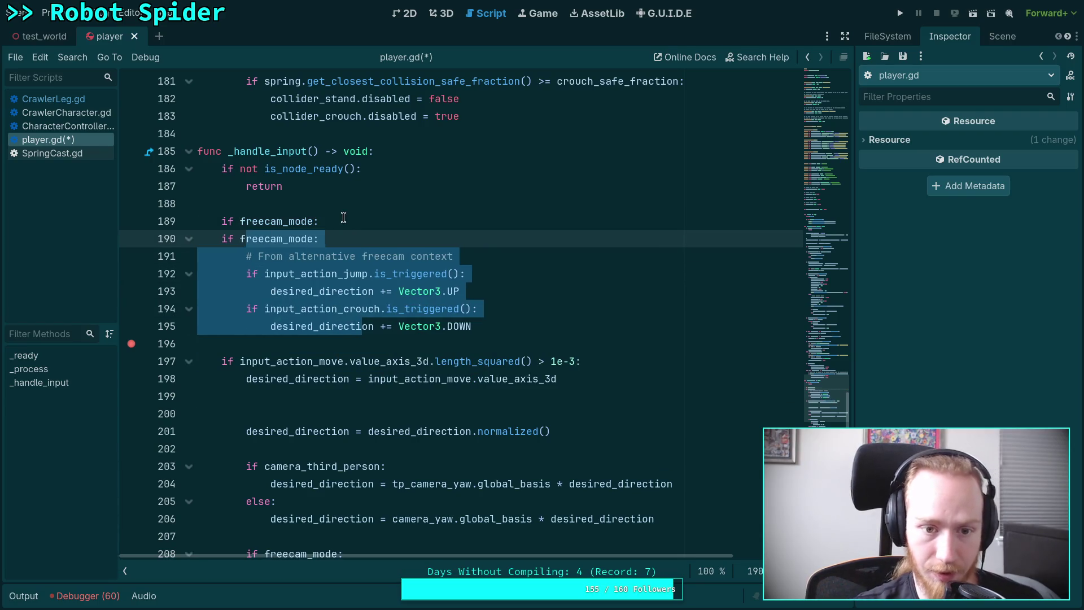
{"action": "left_click", "coordinate": [343, 217]}
{"action": "key", "text": "ctrl+shift+k"}
Reset 'desired_direction = Vector3.ZERO' at the start of the freecam branch.
{"action": "left_click", "coordinate": [506, 305]}
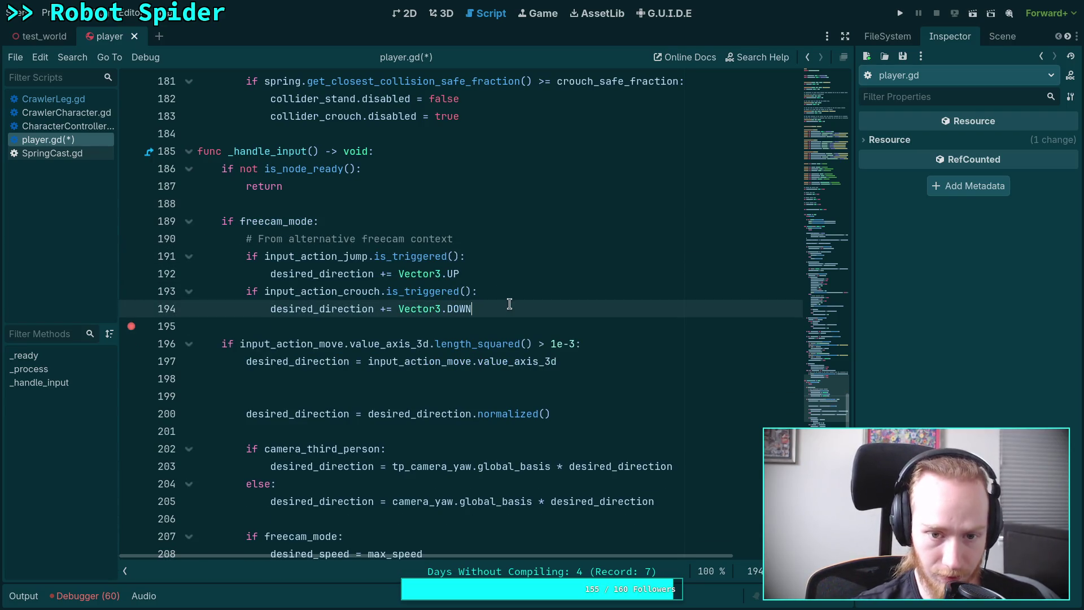
{"action": "scroll", "coordinate": [463, 319], "scroll_direction": "down", "scroll_amount": 1}
{"action": "left_click", "coordinate": [410, 329]}
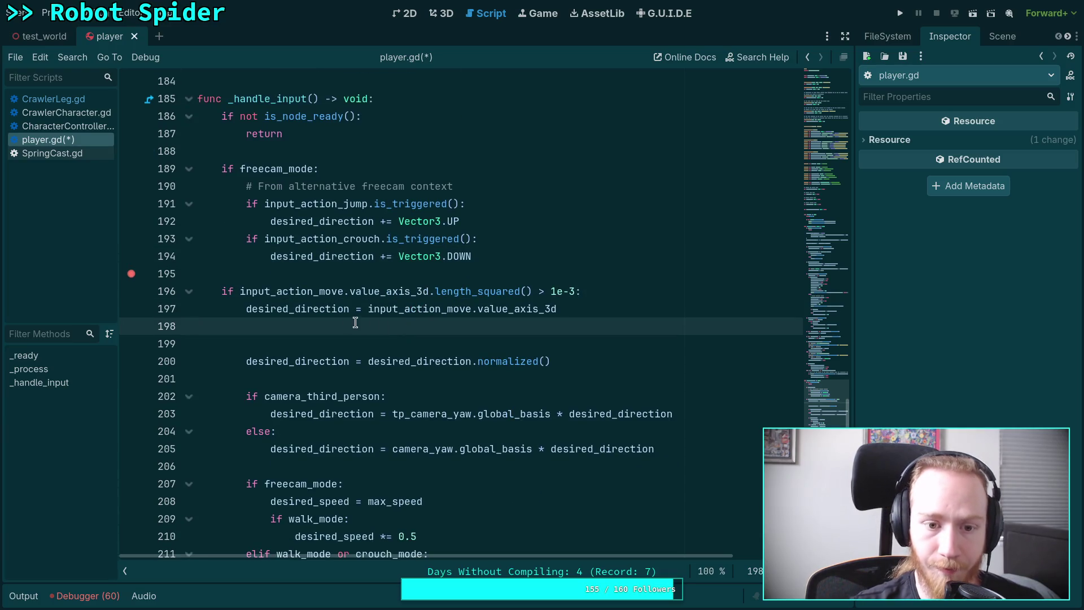
{"action": "double_click", "coordinate": [258, 312]}
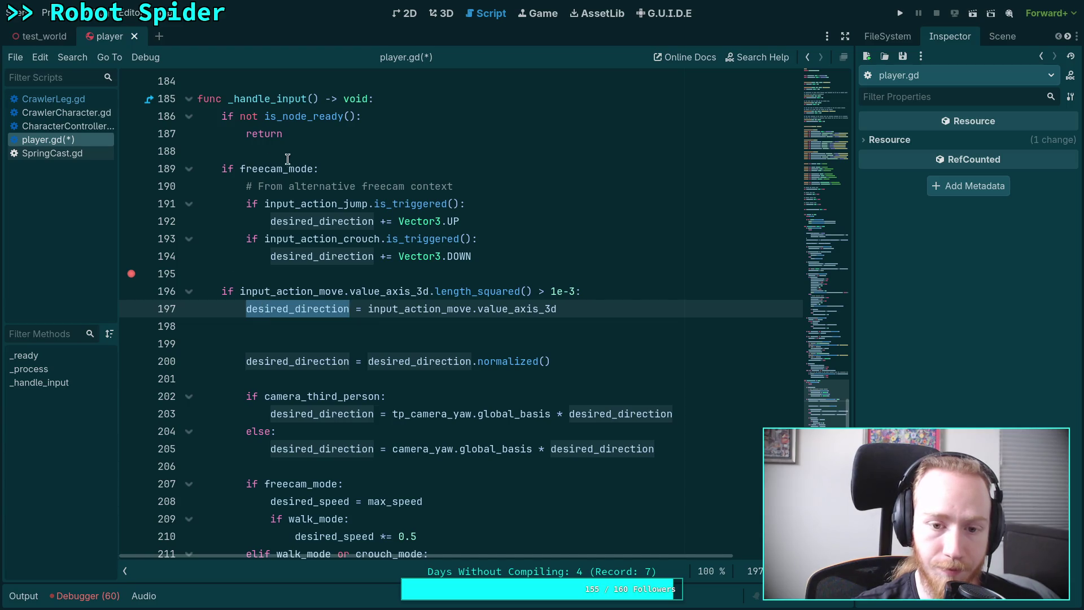
{"action": "left_click", "coordinate": [328, 153]}
{"action": "left_click", "coordinate": [369, 170]}
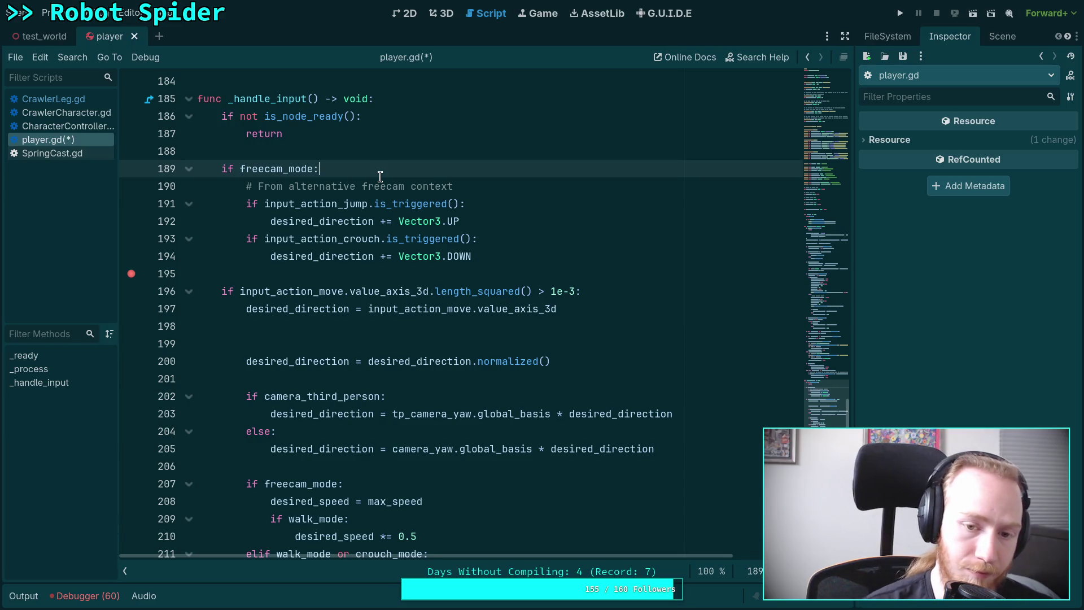
{"action": "key", "text": "Return"}
{"action": "type", "text": "sir"}
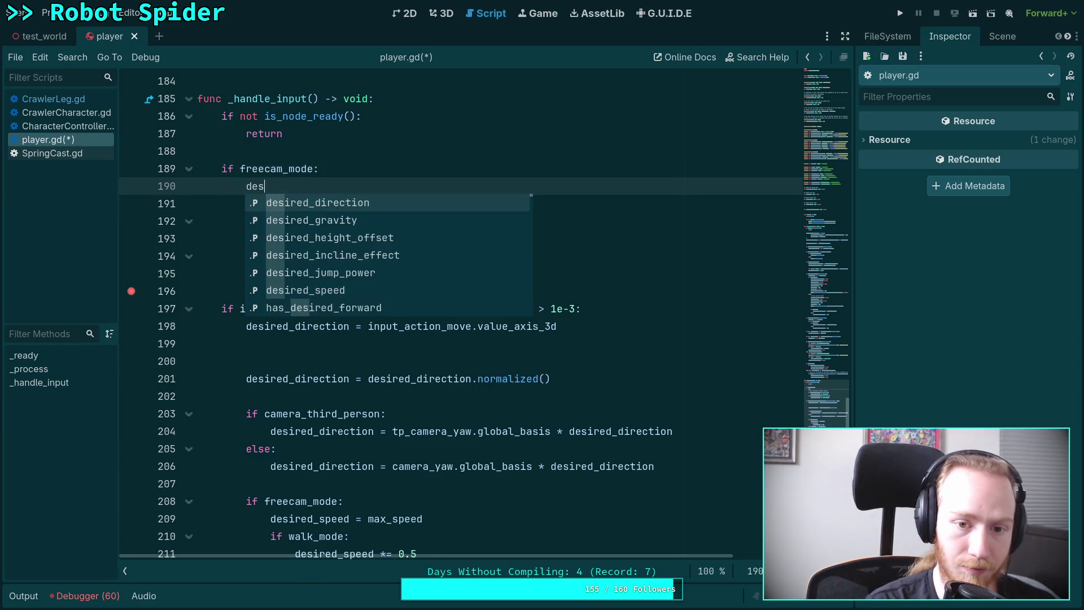
{"action": "key", "text": "Return"}
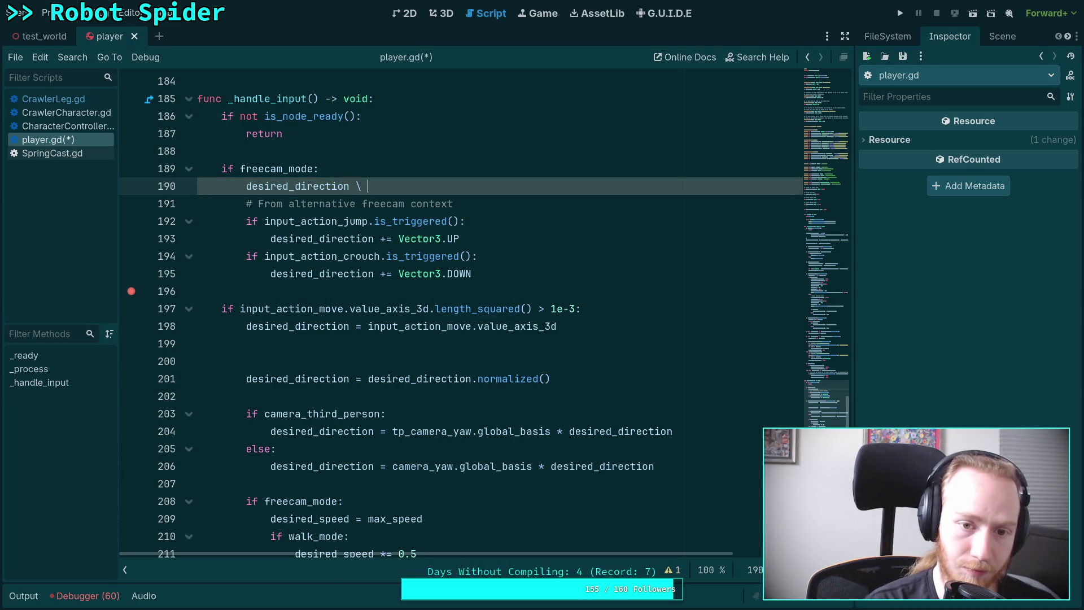
{"action": "type", "text": "Zer"}
{"action": "key", "text": "BackSpace"}
{"action": "key", "text": "BackSpace"}
{"action": "key", "text": "BackSpace"}
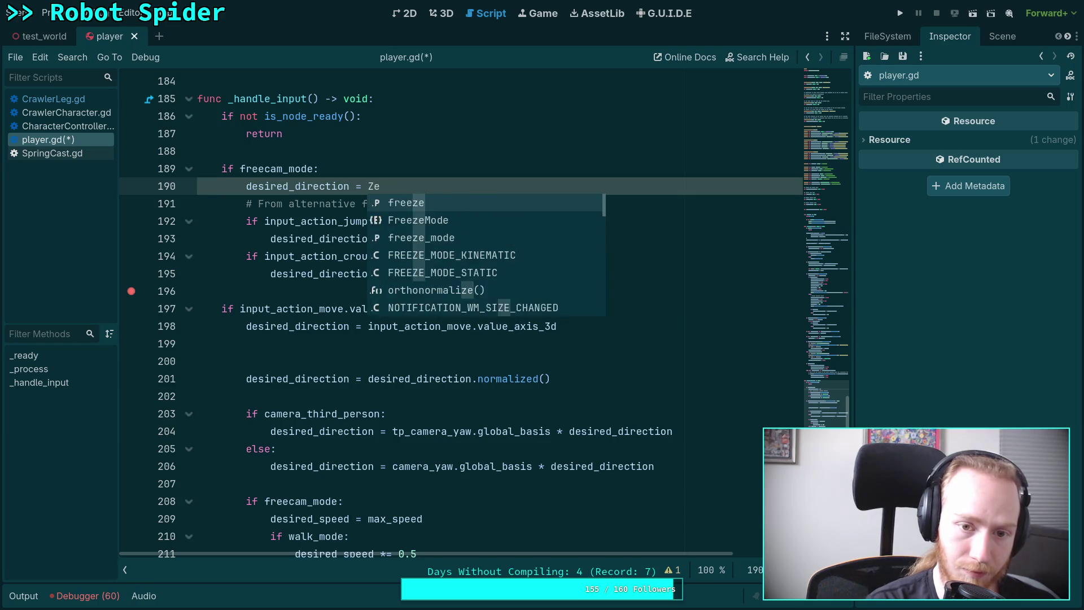
{"action": "type", "text": "Z"}
{"action": "key", "text": "BackSpace"}
{"action": "type", "text": "Vect"}
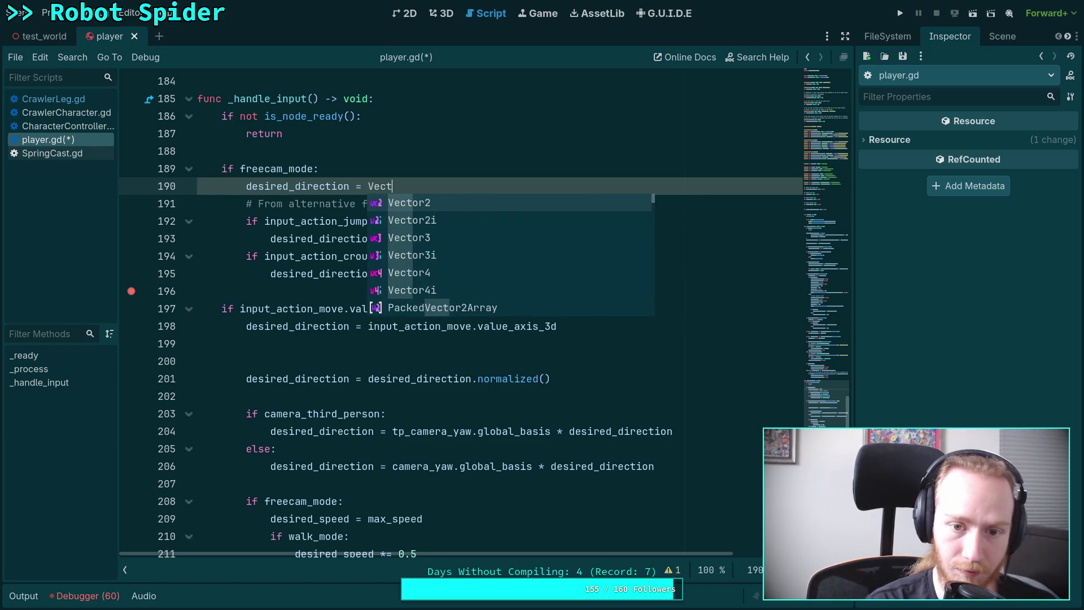
{"action": "key", "text": "Down"}
{"action": "key", "text": "Return"}
{"action": "type", "text": ".ZERO"}
{"action": "key", "text": "Return"}
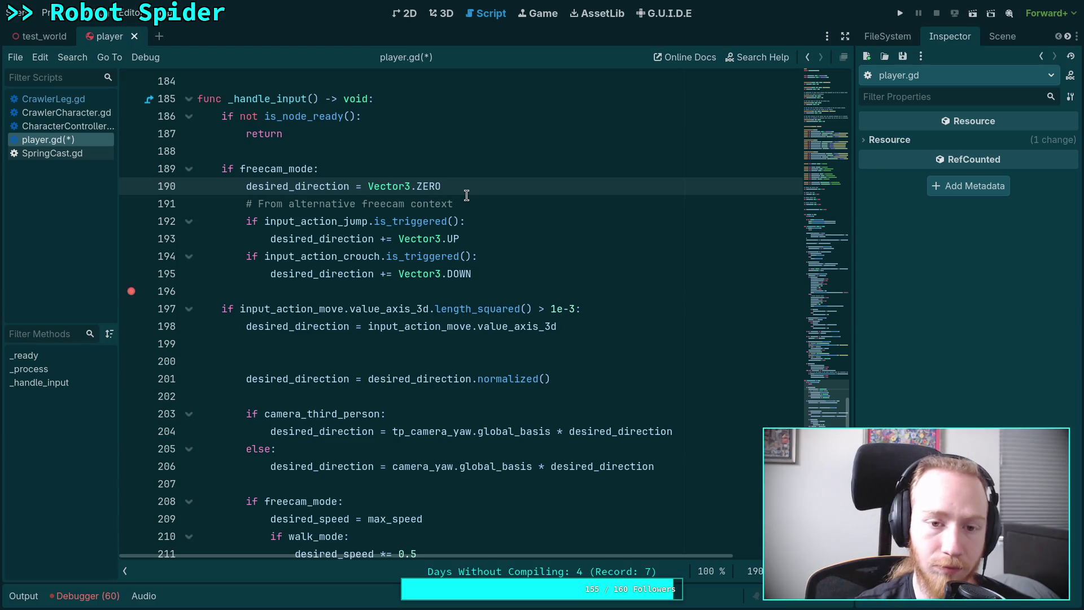
{"action": "key", "text": "Return"}
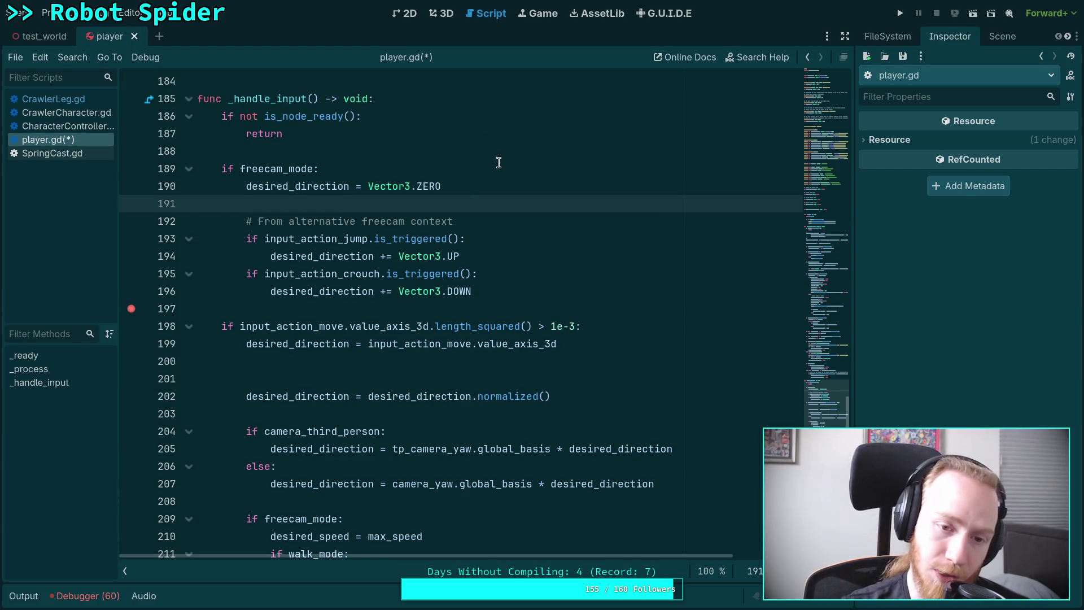
Begin prefixing the movement length check with 'freecam_mode'.
{"action": "left_click", "coordinate": [483, 300]}
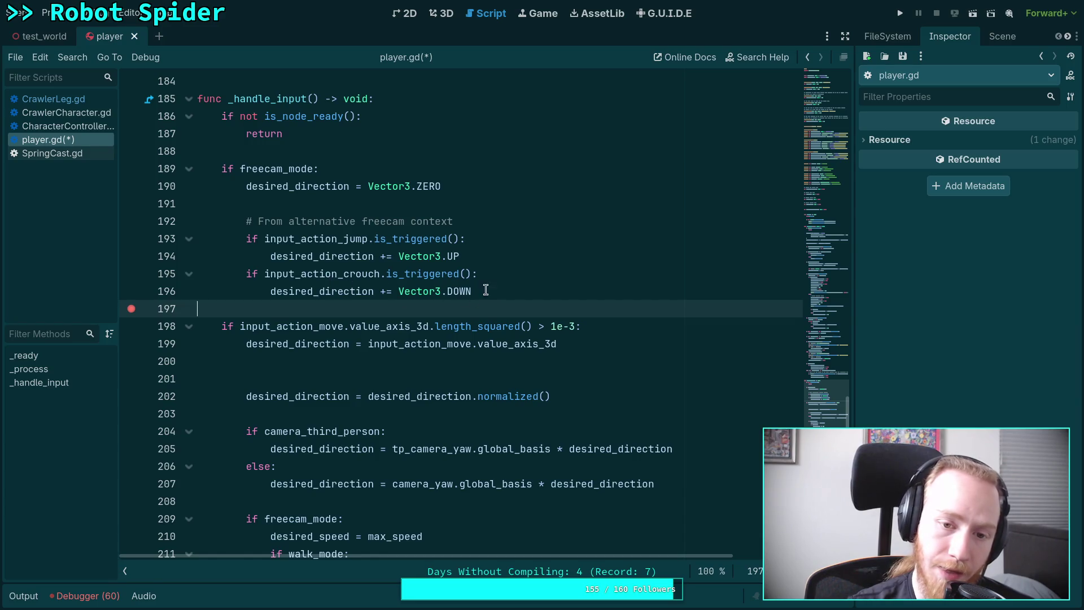
{"action": "left_click_drag", "start_coordinate": [480, 291], "coordinate": [226, 221]}
{"action": "left_click", "coordinate": [356, 257]}
{"action": "left_click", "coordinate": [309, 371]}
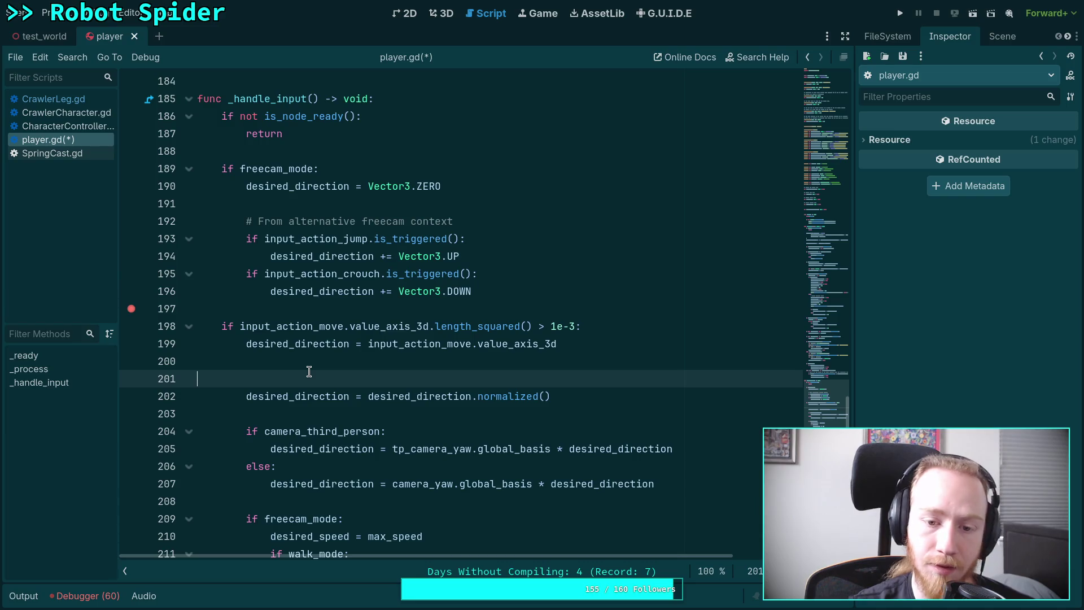
{"action": "left_click", "coordinate": [234, 325]}
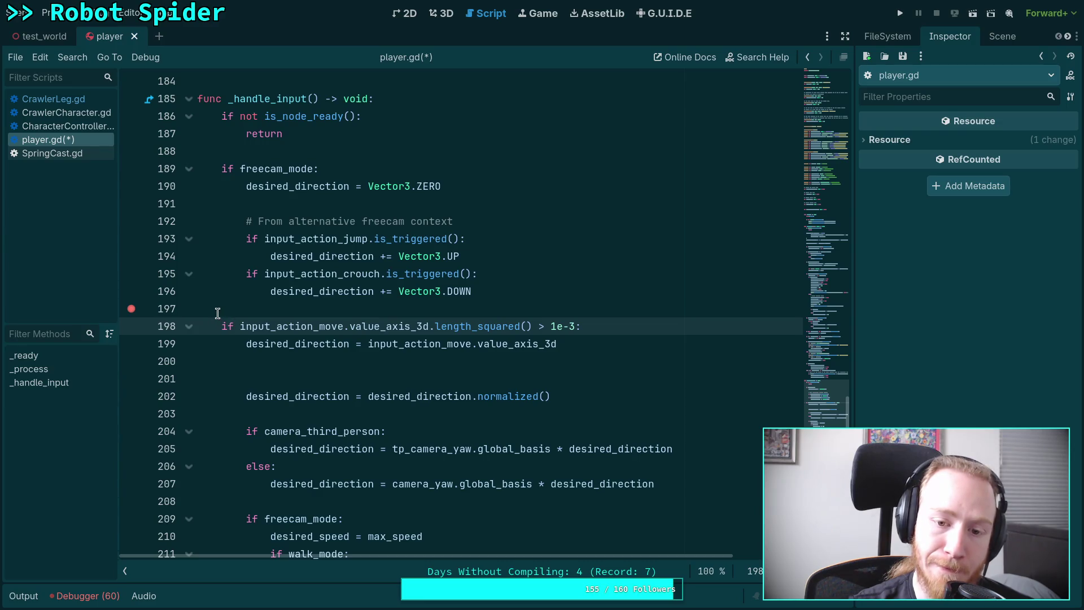
{"action": "mouse_move", "coordinate": [503, 344]}
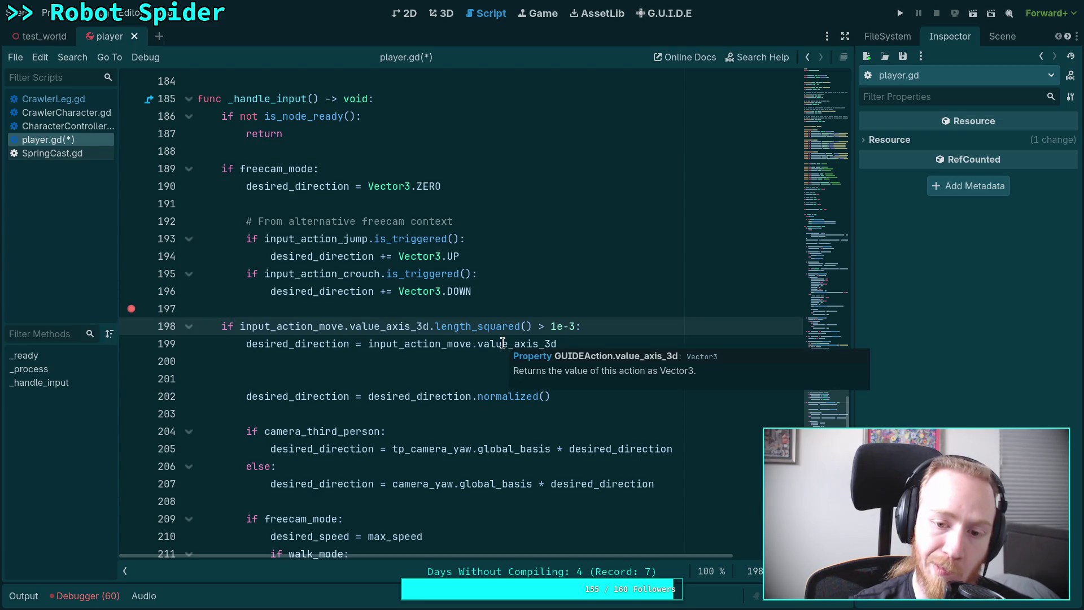
{"action": "left_click", "coordinate": [310, 169]}
{"action": "left_click", "coordinate": [238, 327]}
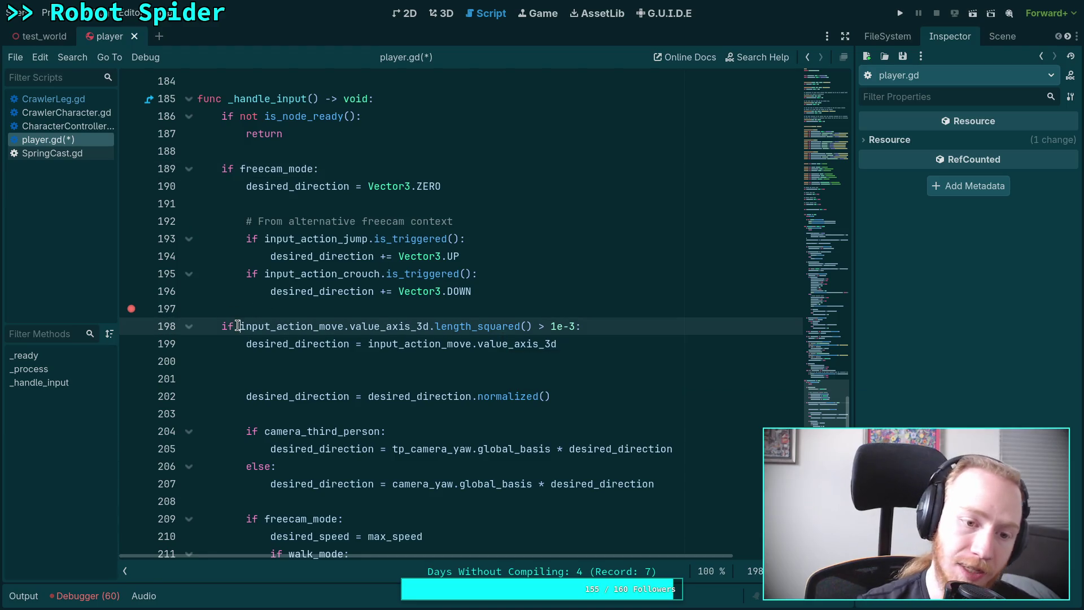
{"action": "type", "text": "froo"}
{"action": "key", "text": "BackSpace"}
{"action": "key", "text": "BackSpace"}
{"action": "key", "text": "Return"}
Remove the 'freecam_mode or' clause again from the movement length check.
{"action": "type", "text": "or"}
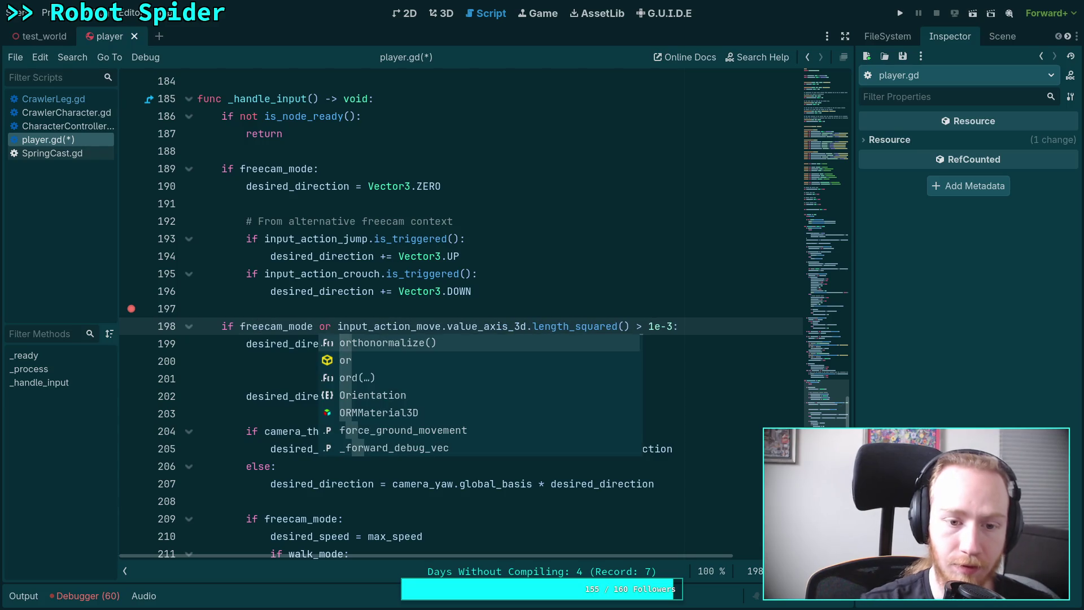
{"action": "left_click", "coordinate": [212, 373]}
{"action": "scroll", "coordinate": [254, 373], "scroll_direction": "down", "scroll_amount": 4}
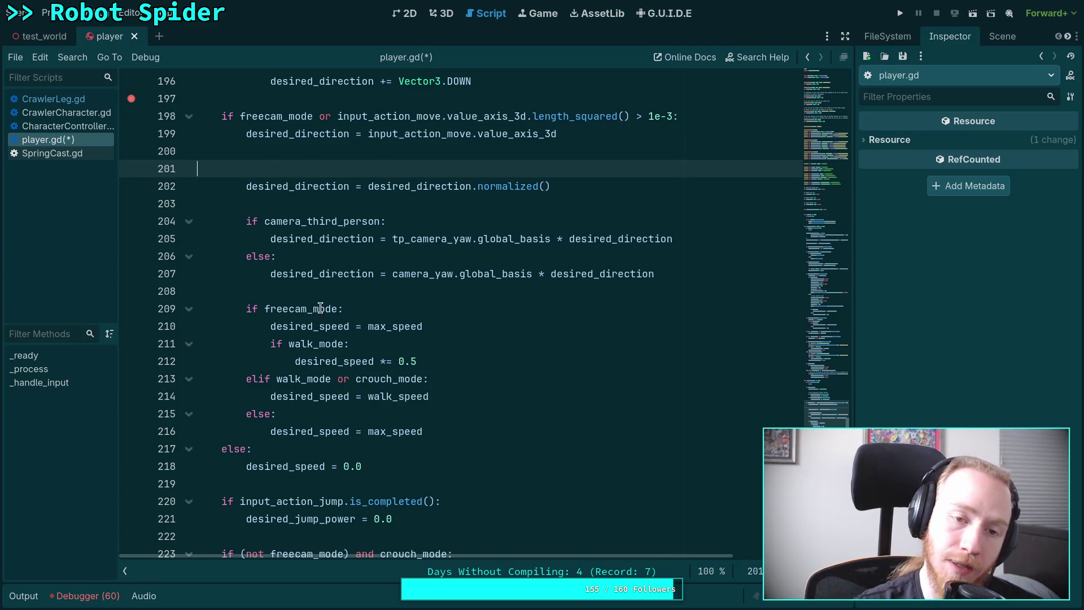
{"action": "scroll", "coordinate": [320, 308], "scroll_direction": "up", "scroll_amount": 2}
{"action": "left_click_drag", "start_coordinate": [337, 220], "coordinate": [237, 221]}
{"action": "key", "text": "BackSpace"}
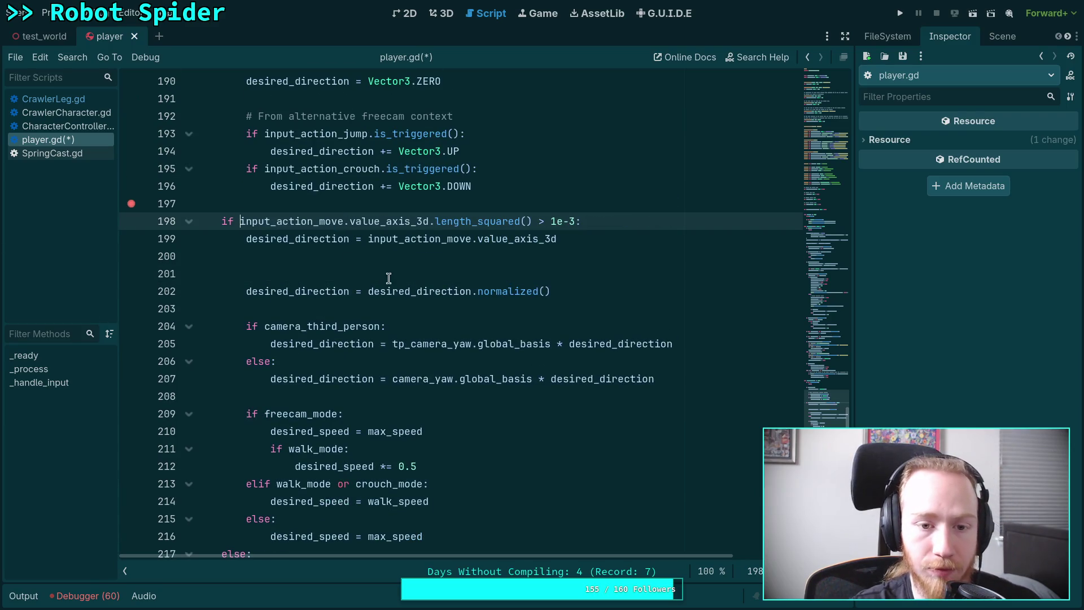
Add an 'if freecam_mode' line inside the movement branch.
{"action": "left_click", "coordinate": [364, 260]}
{"action": "scroll", "coordinate": [373, 339], "scroll_direction": "up", "scroll_amount": 3}
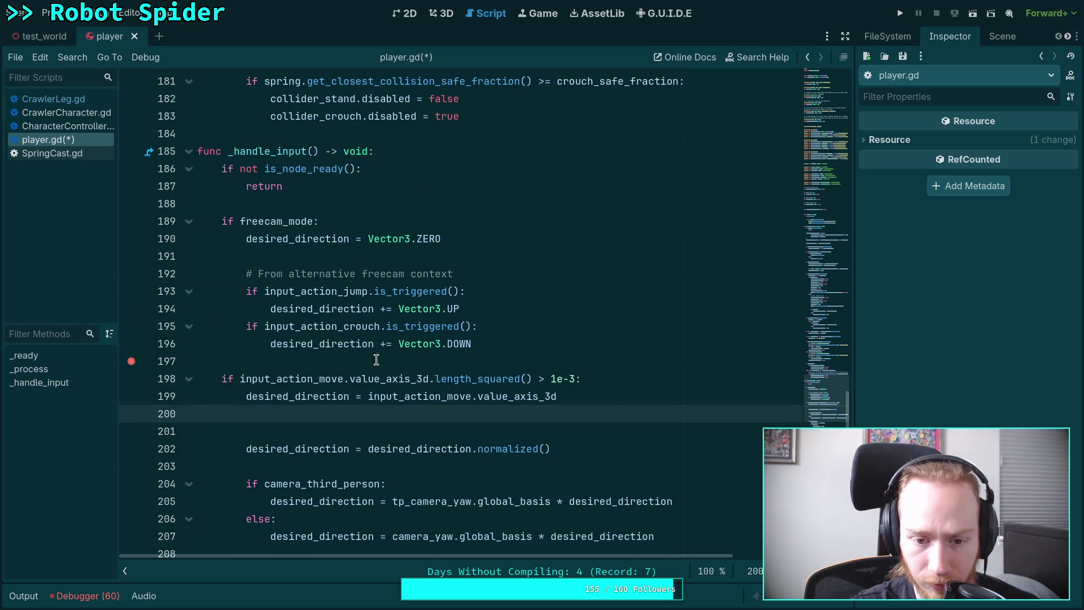
{"action": "left_click", "coordinate": [640, 382]}
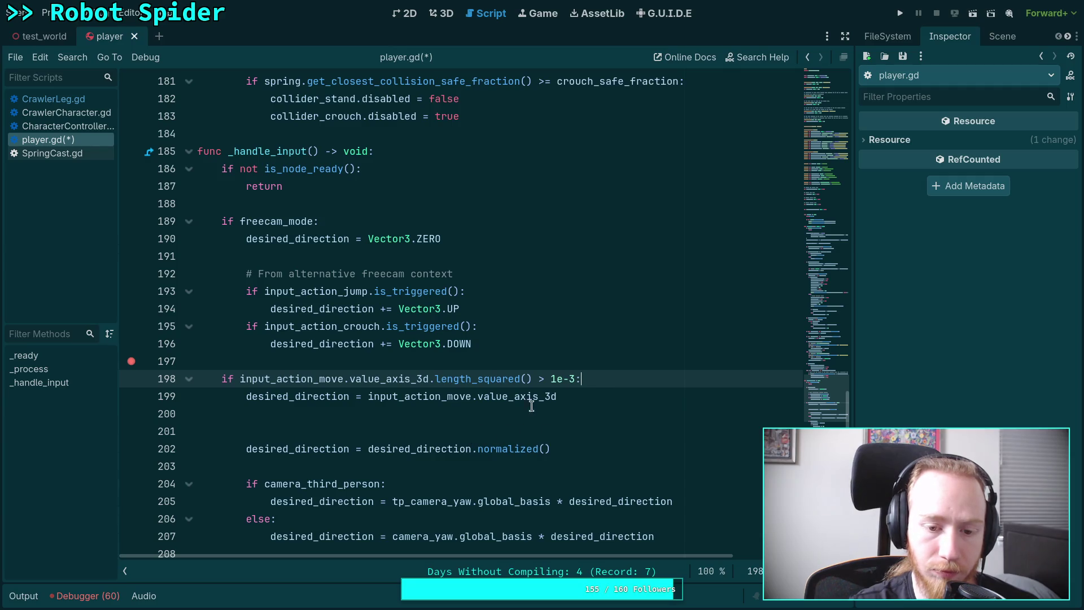
{"action": "key", "text": "Return"}
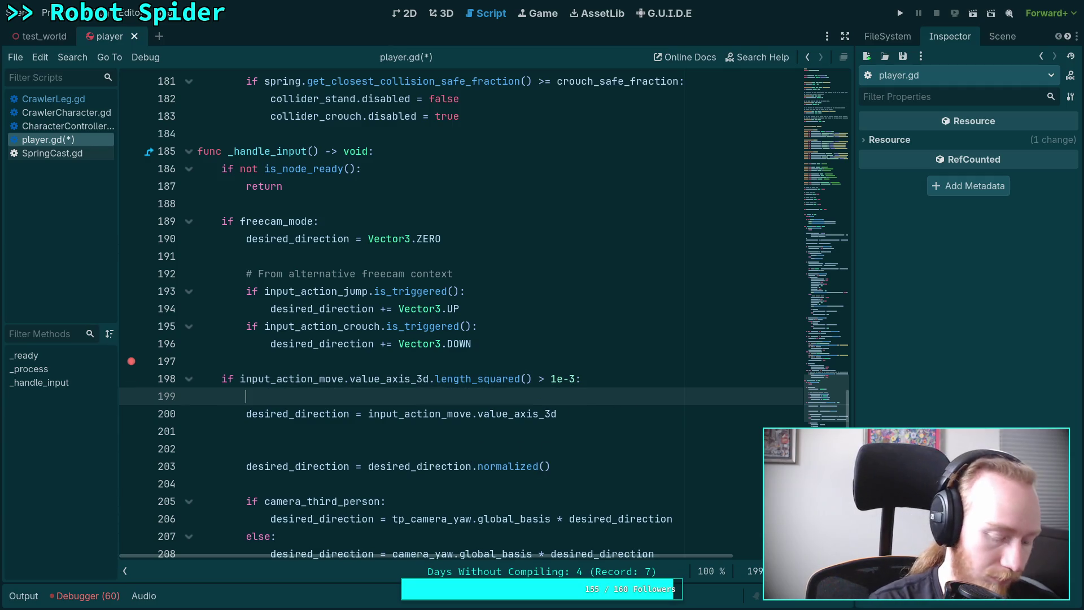
{"action": "type", "text": "e"}
{"action": "key", "text": "Return"}
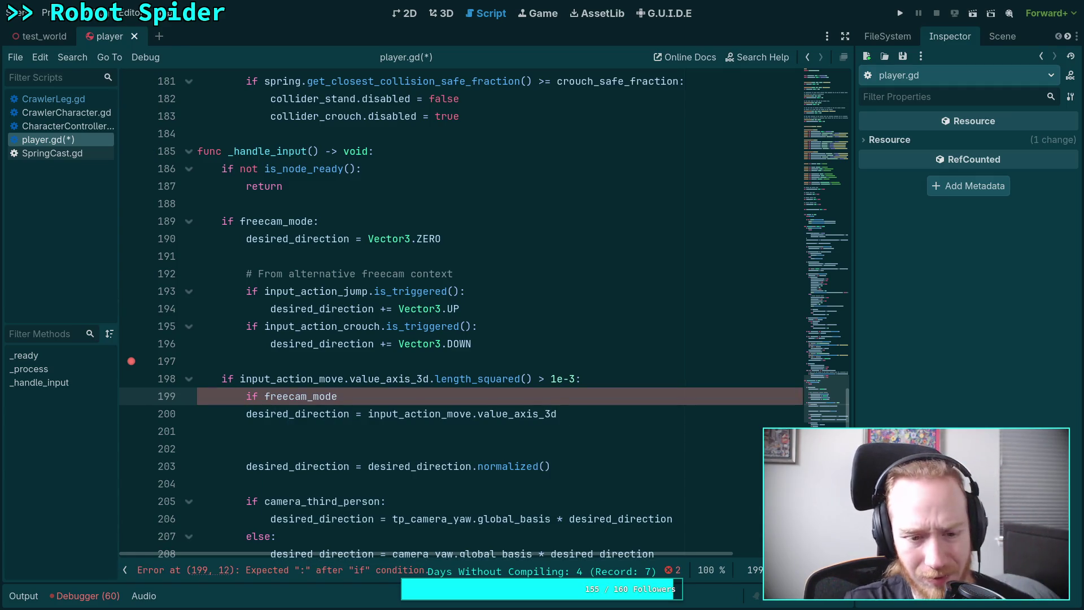
Start an unfinished 'desired_' line below the crouch check and select the move-input assignment.
{"action": "scroll", "coordinate": [544, 391], "scroll_direction": "down", "scroll_amount": 2}
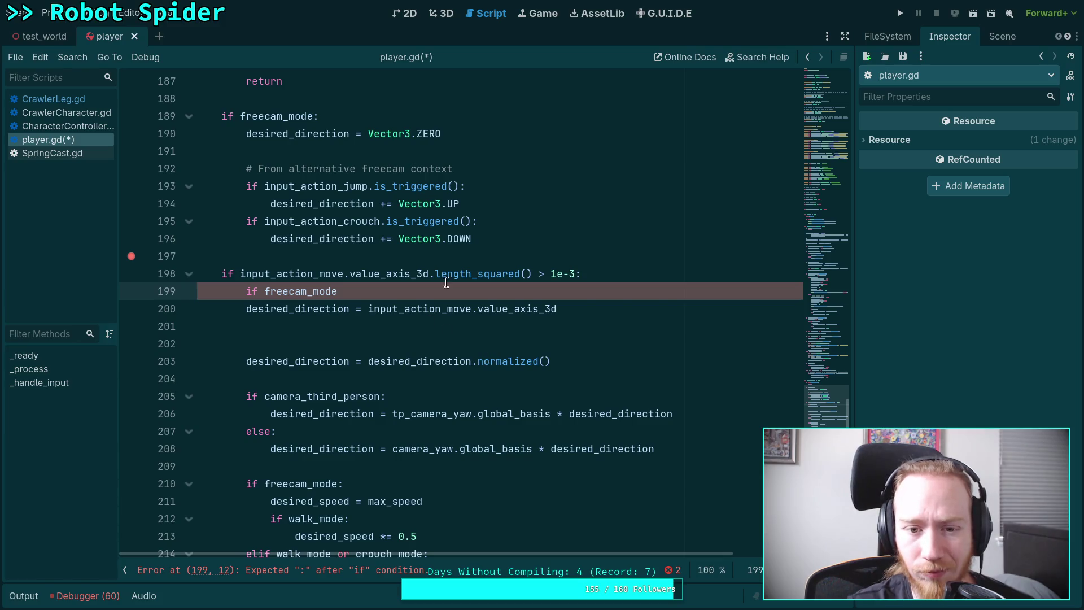
{"action": "left_click", "coordinate": [542, 242]}
{"action": "key", "text": "Return"}
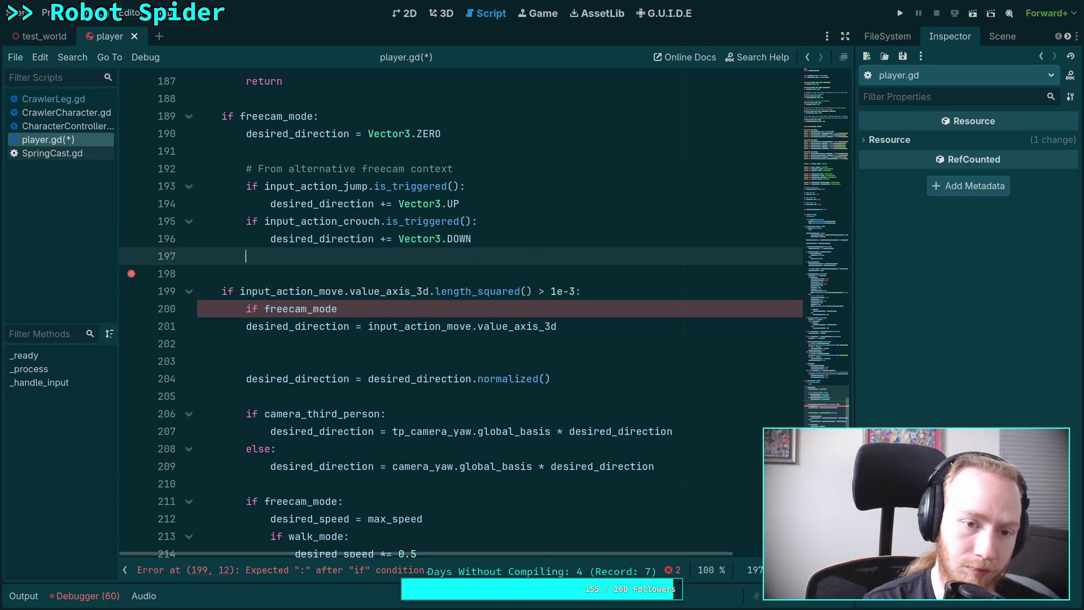
{"action": "key", "text": "Return"}
{"action": "type", "text": "esir"}
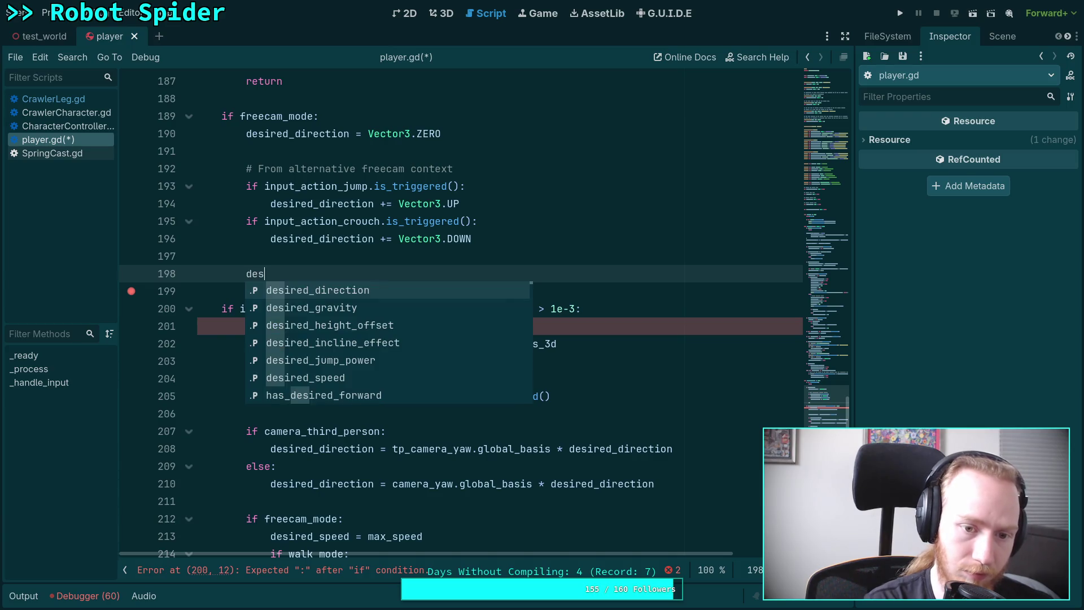
{"action": "key", "text": "Return"}
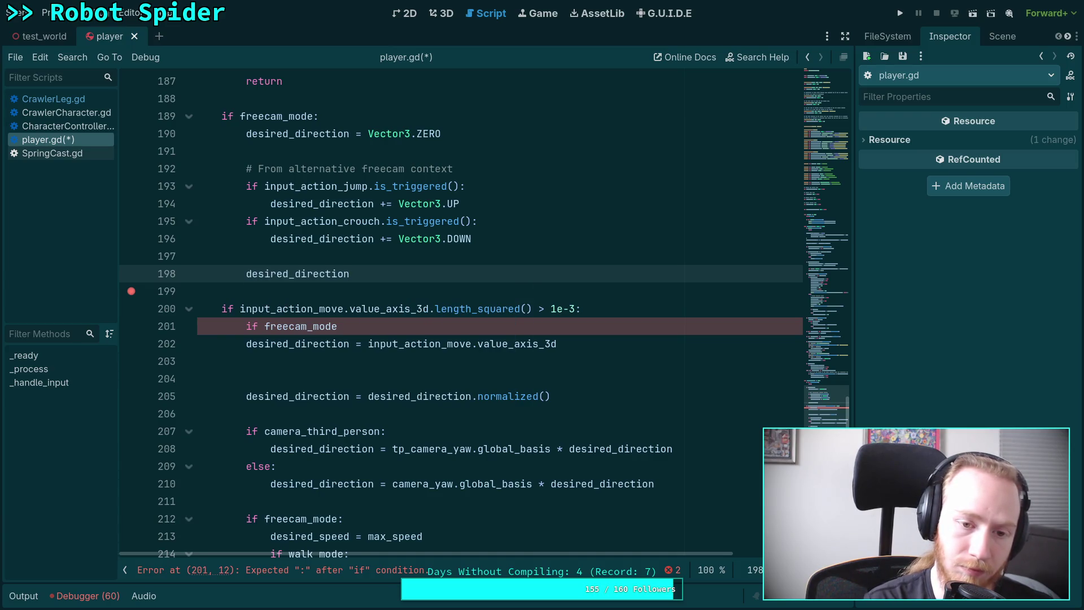
{"action": "type", "text": "c"}
{"action": "key", "text": "BackSpace"}
{"action": "key", "text": "BackSpace"}
{"action": "key", "text": "BackSpace"}
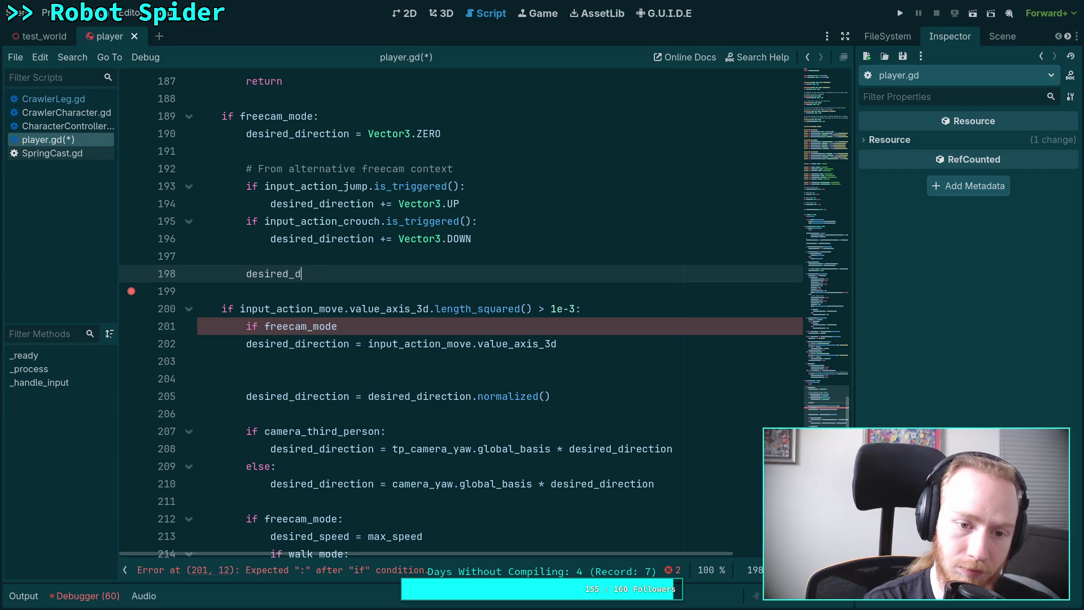
{"action": "scroll", "coordinate": [503, 301], "scroll_direction": "down", "scroll_amount": 2}
{"action": "scroll", "coordinate": [473, 340], "scroll_direction": "down", "scroll_amount": 2}
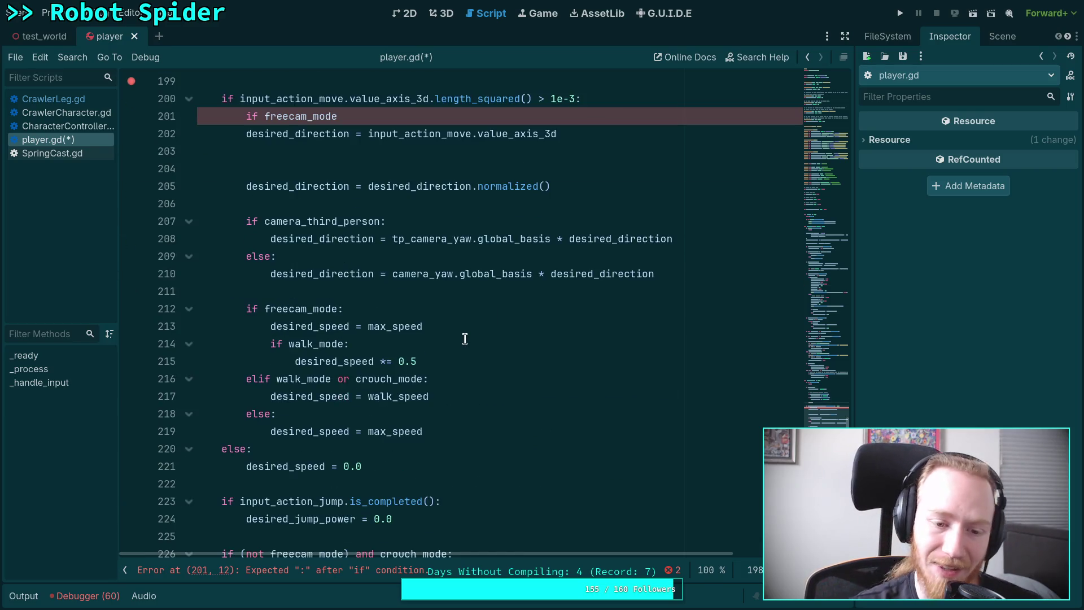
{"action": "scroll", "coordinate": [465, 338], "scroll_direction": "up", "scroll_amount": 2}
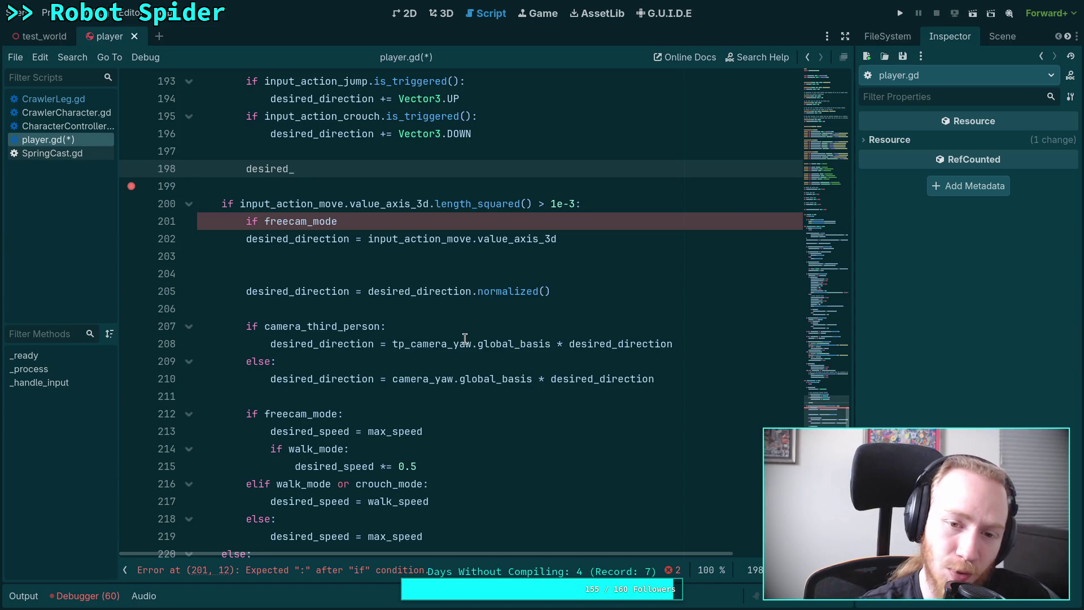
{"action": "scroll", "coordinate": [465, 339], "scroll_direction": "up", "scroll_amount": 2}
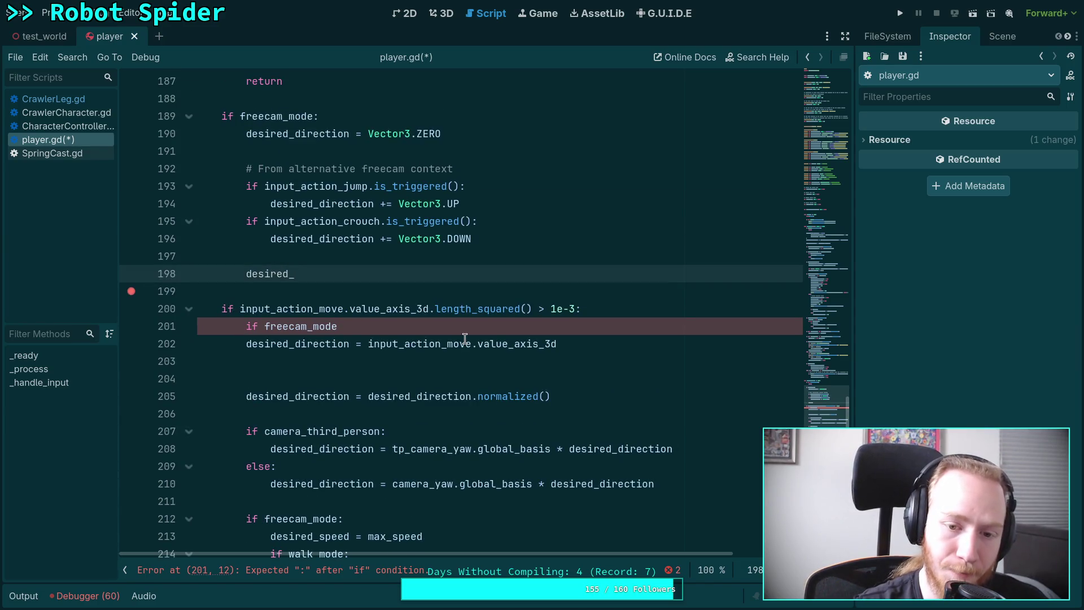
{"action": "scroll", "coordinate": [465, 338], "scroll_direction": "up", "scroll_amount": 2}
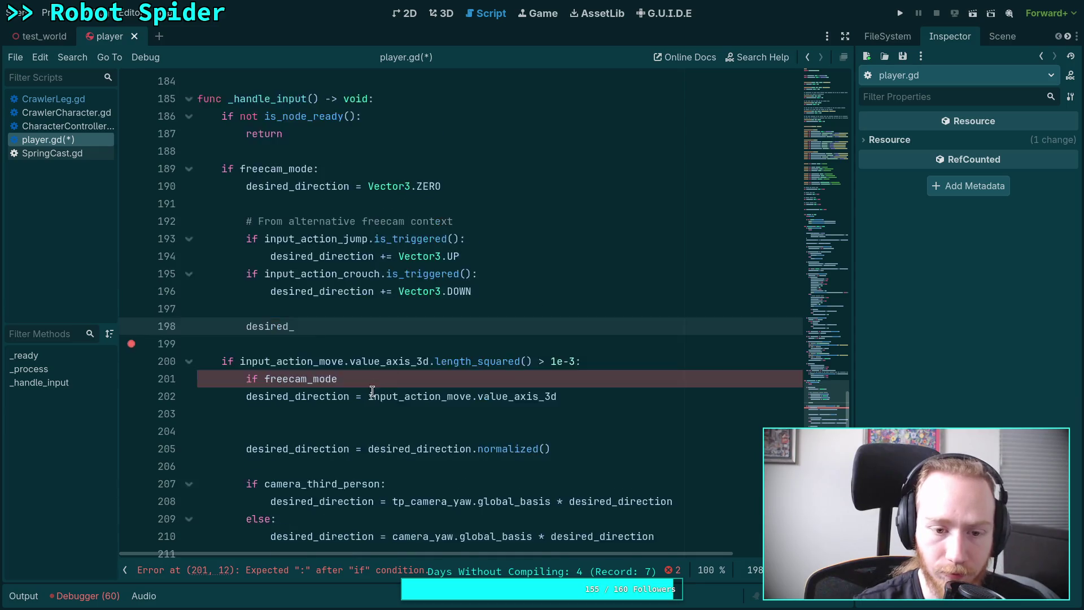
{"action": "left_click_drag", "start_coordinate": [245, 449], "coordinate": [616, 451]}
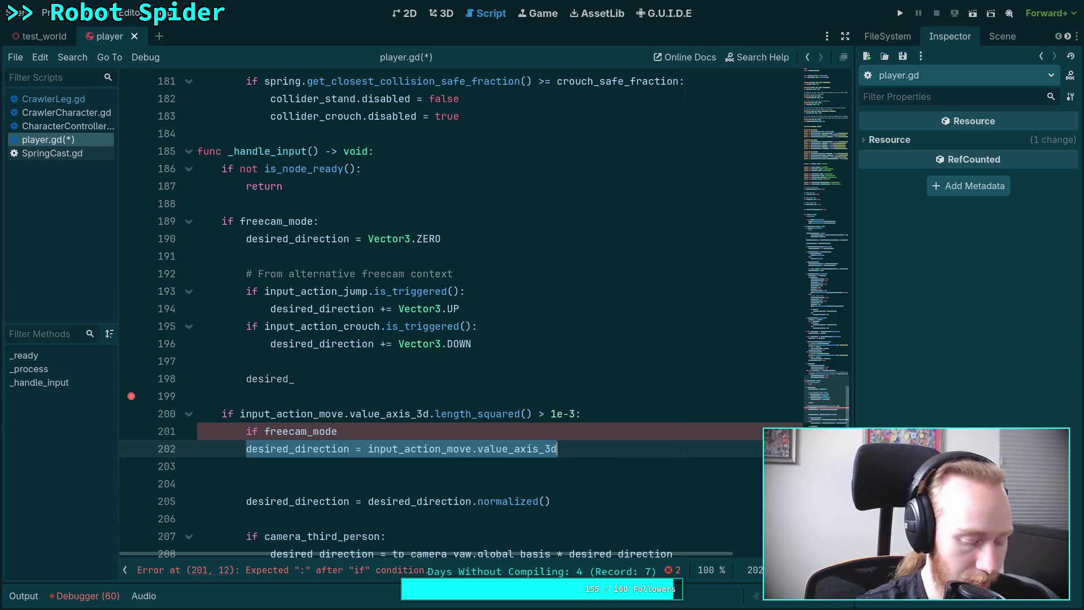
Move the value_axis_3d move-input assignment above the freecam check at line 189.
{"action": "key", "text": "ctrl+x"}
{"action": "left_click", "coordinate": [375, 203]}
{"action": "key", "text": "Return"}
{"action": "key", "text": "Return"}
{"action": "key", "text": "Up"}
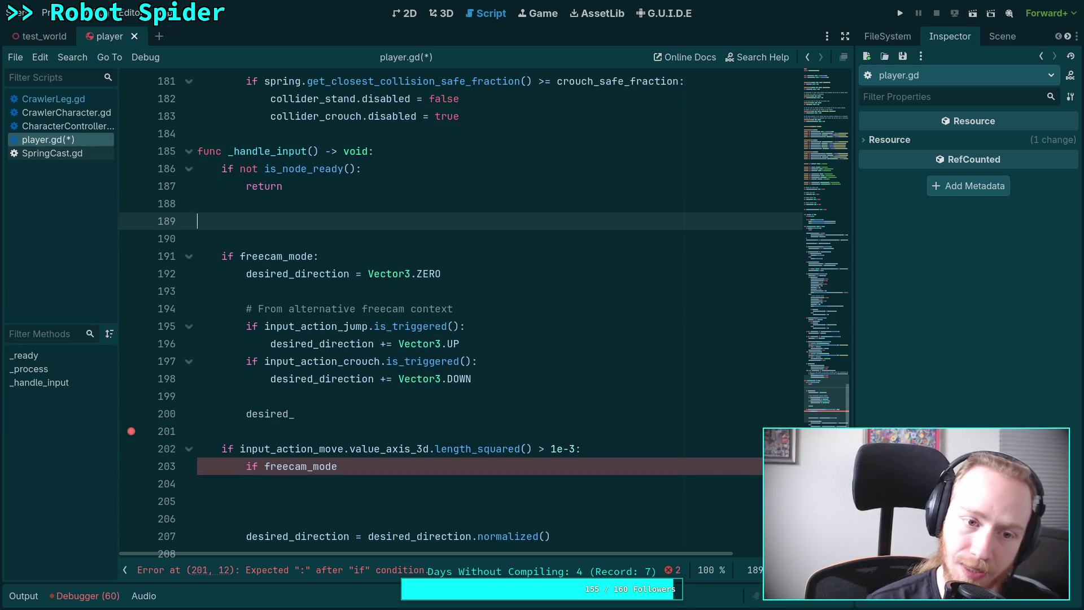
{"action": "key", "text": "ctrl+v"}
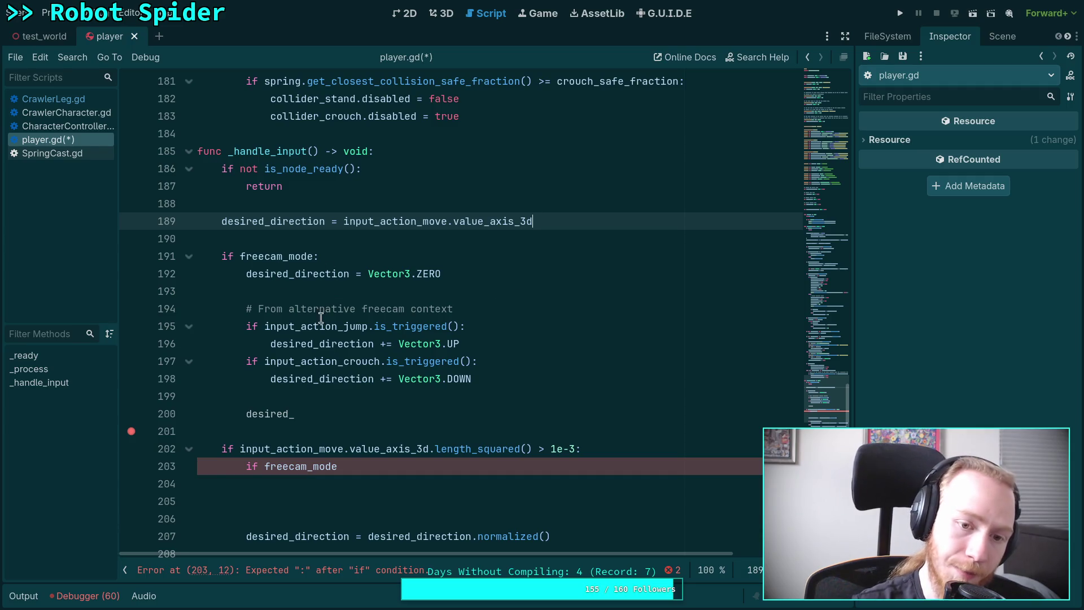
Delete the Vector3.ZERO reset, the stray 'desired_' line and the incomplete 'if freecam_mode' line.
{"action": "left_click_drag", "start_coordinate": [465, 272], "coordinate": [467, 257]}
{"action": "key", "text": "BackSpace"}
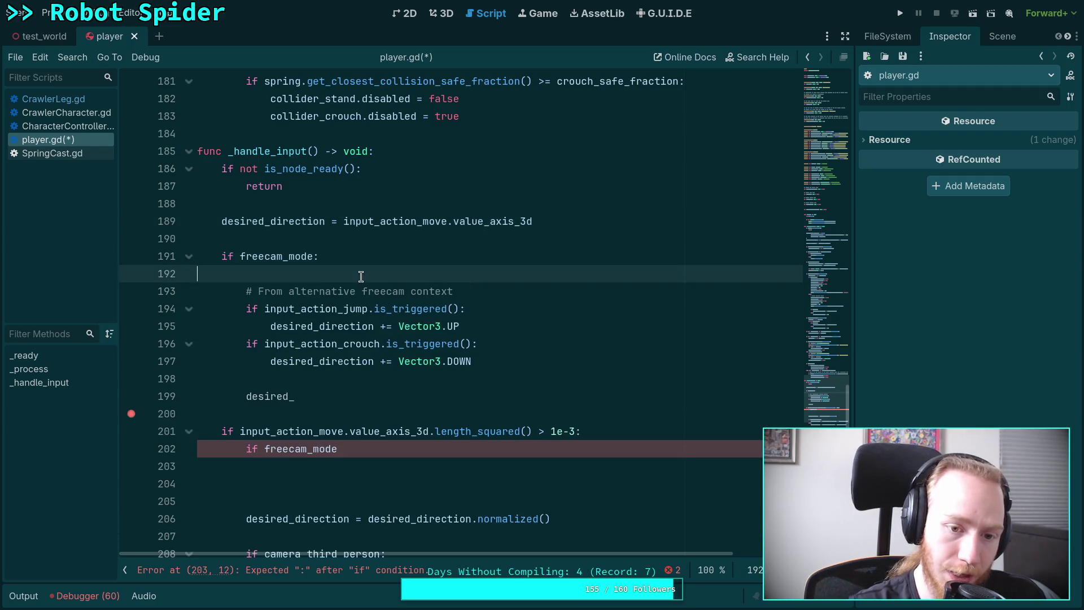
{"action": "key", "text": "Delete"}
{"action": "left_click_drag", "start_coordinate": [363, 376], "coordinate": [418, 358]}
{"action": "key", "text": "BackSpace"}
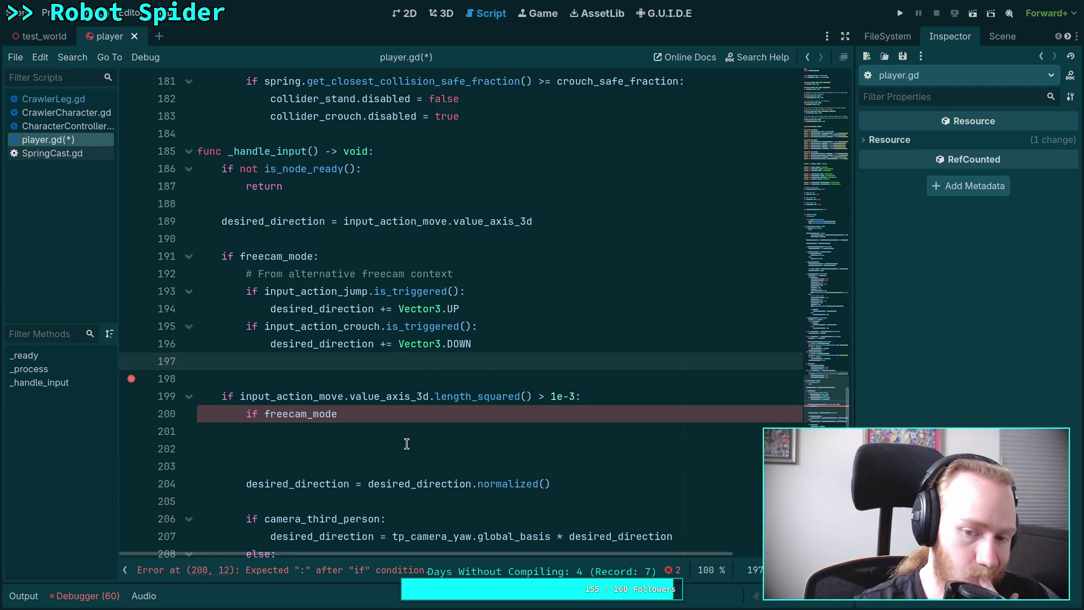
{"action": "mouse_move", "coordinate": [476, 396]}
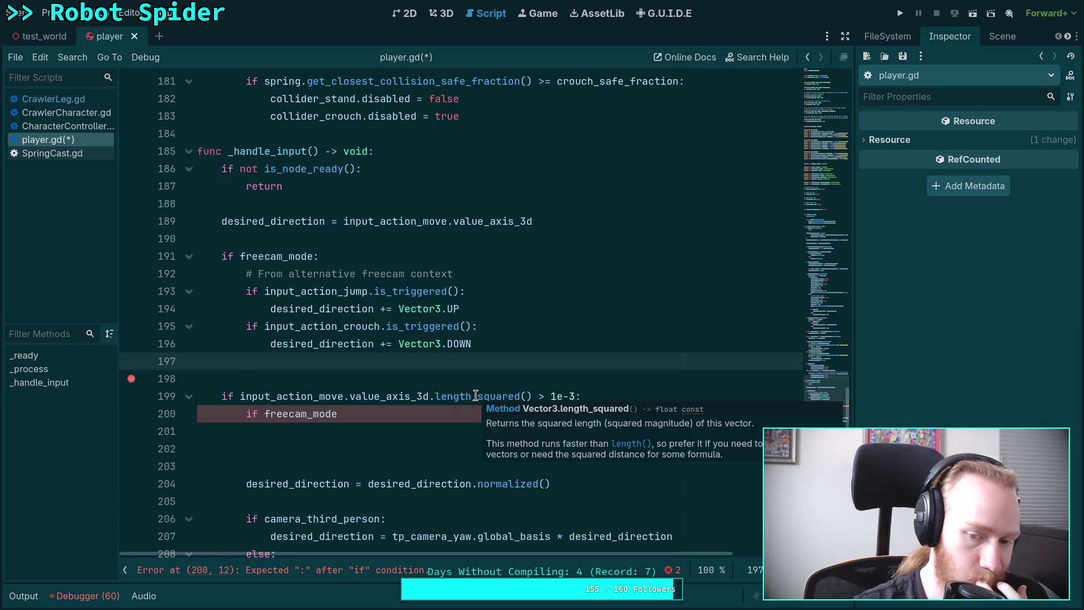
{"action": "scroll", "coordinate": [467, 390], "scroll_direction": "down", "scroll_amount": 1}
{"action": "mouse_move", "coordinate": [416, 389]}
{"action": "left_mouse_down"}
{"action": "mouse_move", "coordinate": [247, 361]}
{"action": "mouse_move", "coordinate": [580, 340]}
{"action": "mouse_move", "coordinate": [428, 339]}
{"action": "left_mouse_up"}
{"action": "key", "text": "BackSpace"}
{"action": "key", "text": "BackSpace"}
{"action": "key", "text": "BackSpace"}
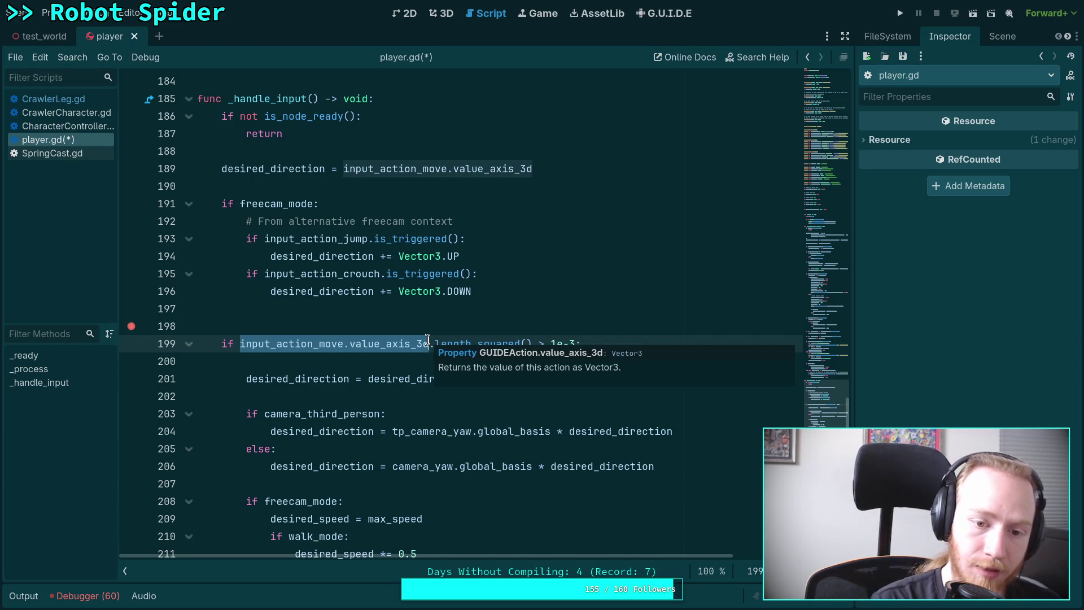
Make the length check test desired_direction and remove the empty lines around it.
{"action": "key", "text": "BackSpace"}
{"action": "type", "text": "des"}
{"action": "key", "text": "Return"}
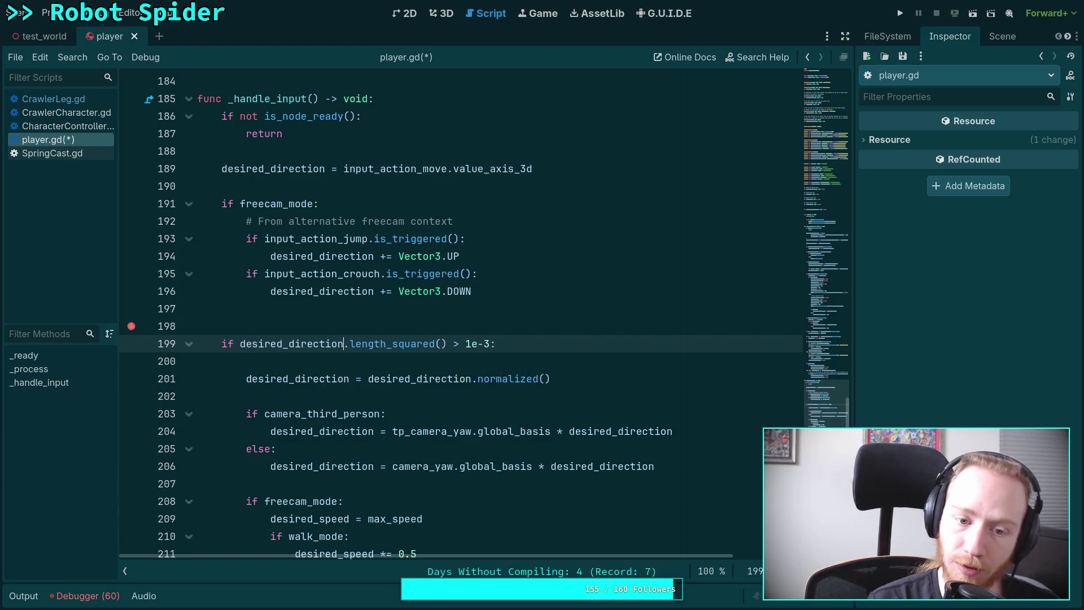
{"action": "left_click", "coordinate": [475, 360]}
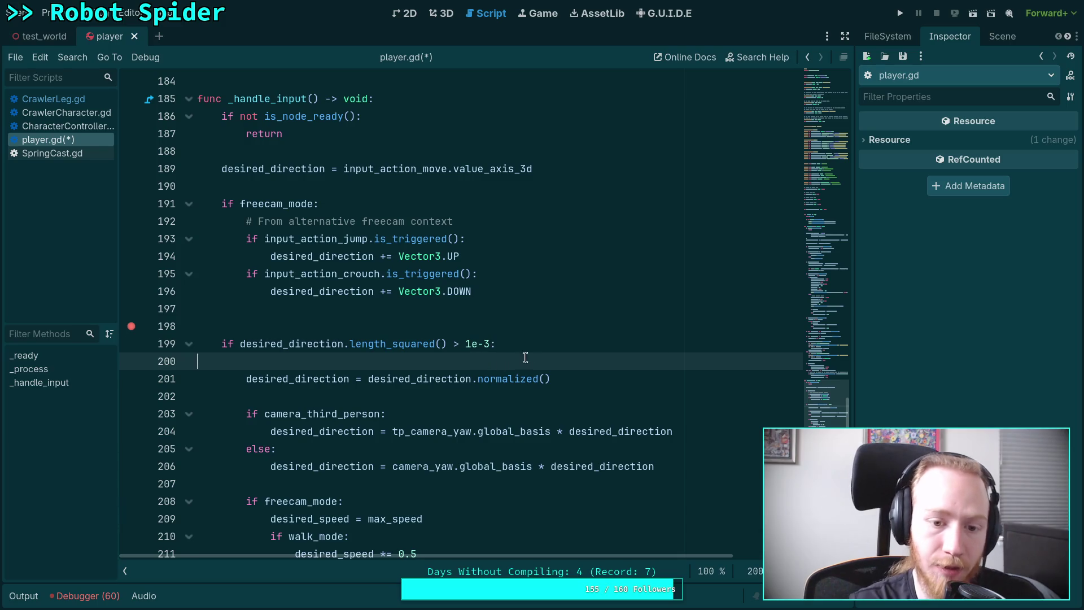
{"action": "key", "text": "BackSpace"}
{"action": "left_click", "coordinate": [440, 363]}
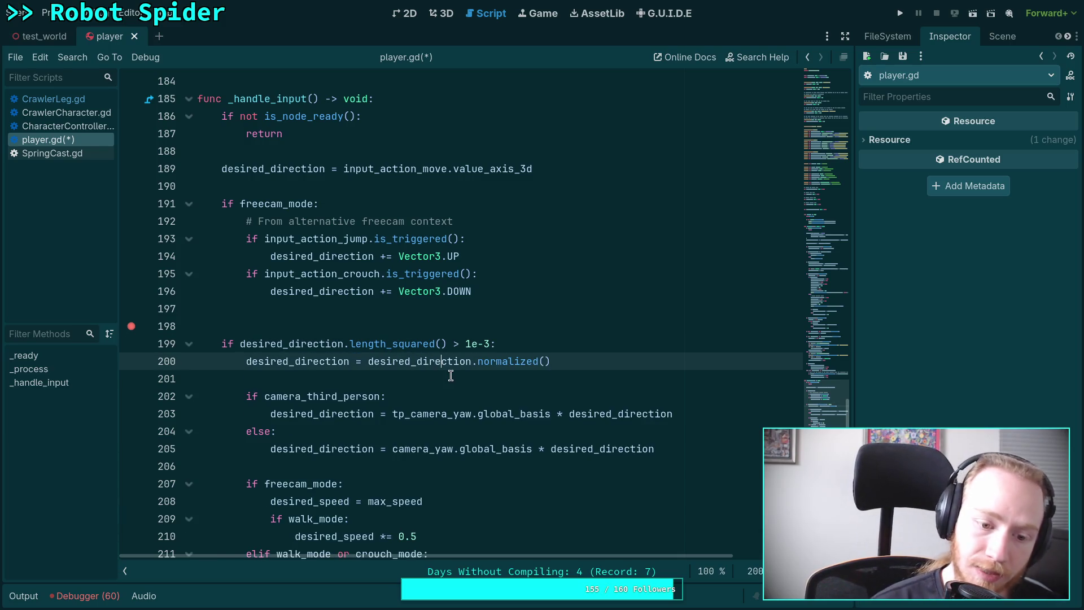
{"action": "left_click", "coordinate": [326, 321]}
{"action": "key", "text": "BackSpace"}
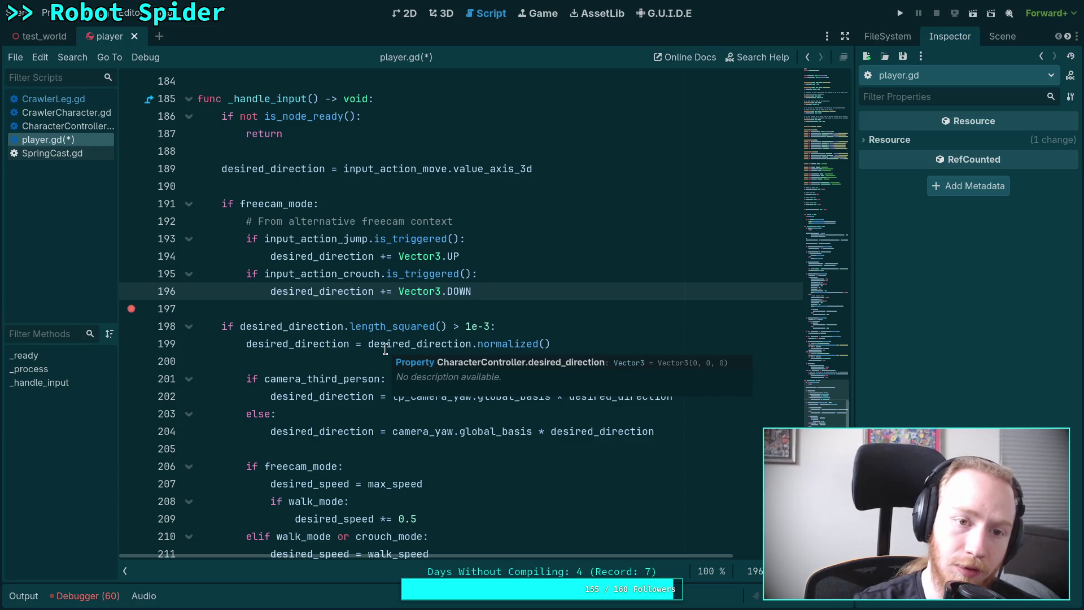
Review the code below the else block, then save and launch the game.
{"action": "scroll", "coordinate": [386, 349], "scroll_direction": "down", "scroll_amount": 4}
{"action": "scroll", "coordinate": [475, 368], "scroll_direction": "up", "scroll_amount": 3}
{"action": "scroll", "coordinate": [456, 366], "scroll_direction": "down", "scroll_amount": 1}
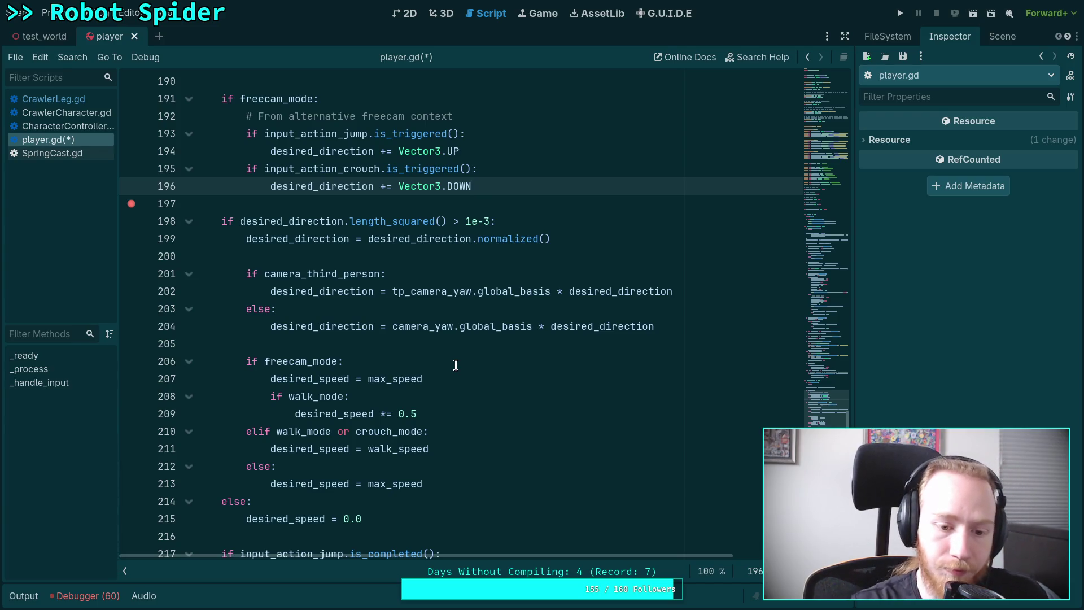
{"action": "left_click", "coordinate": [360, 495]}
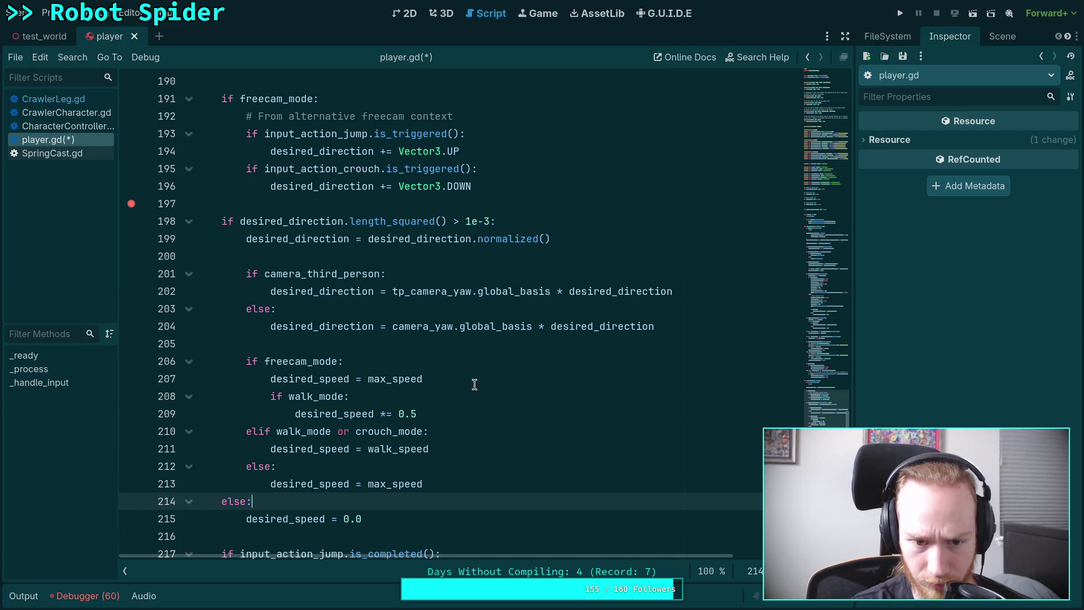
{"action": "scroll", "coordinate": [472, 380], "scroll_direction": "down", "scroll_amount": 1}
{"action": "scroll", "coordinate": [509, 364], "scroll_direction": "down", "scroll_amount": 2}
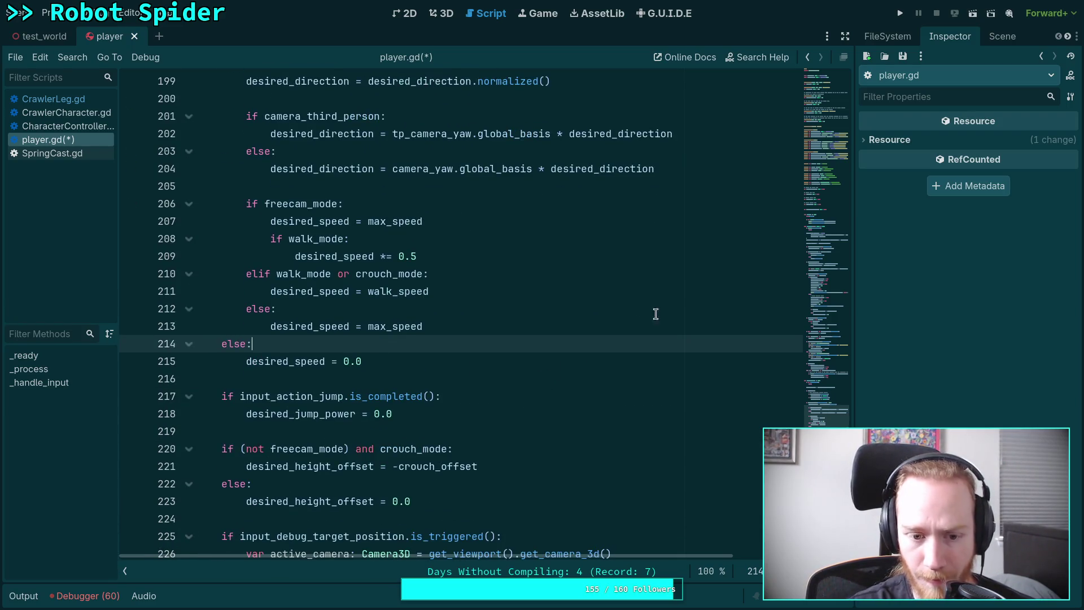
{"action": "left_click", "coordinate": [906, 17]}
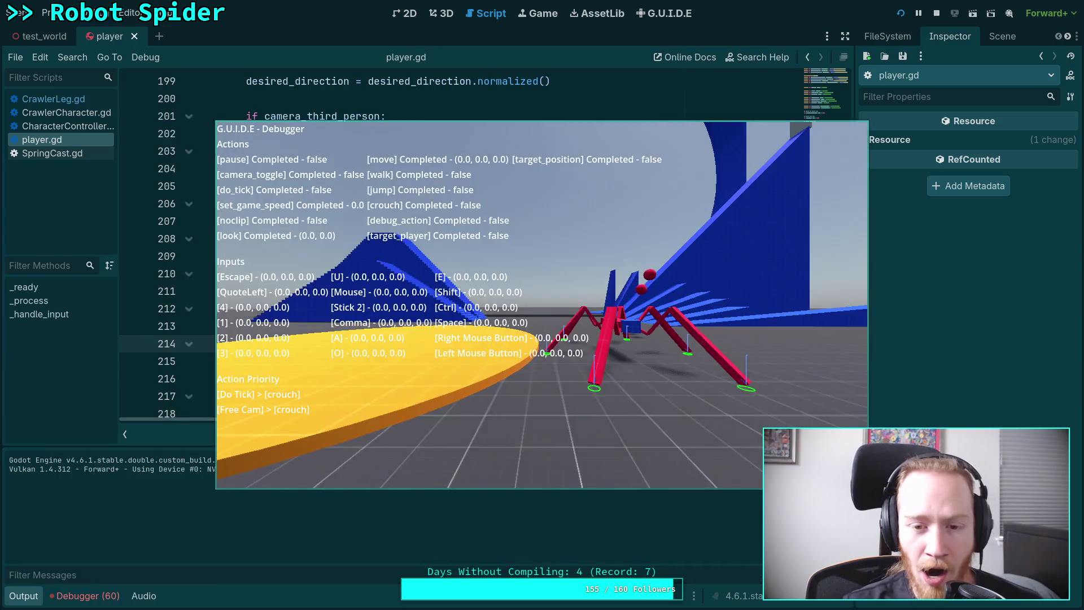
Relaunch the game, fly the freecam down with Ctrl, then stop it with F8.
{"action": "key", "text": "Escape"}
{"action": "scroll", "coordinate": [250, 339], "scroll_direction": "down", "scroll_amount": 9}
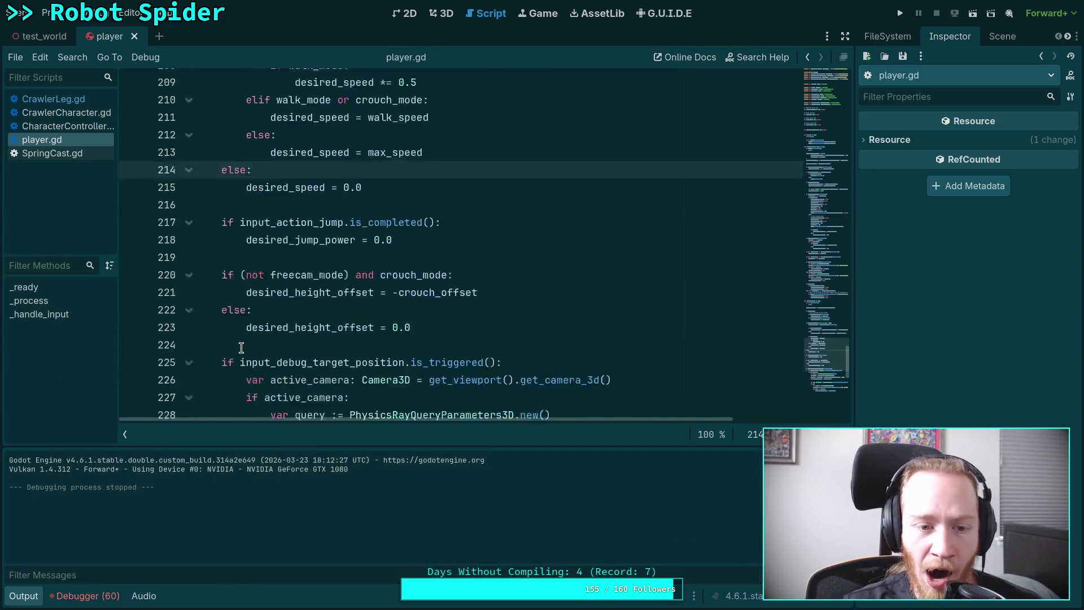
{"action": "scroll", "coordinate": [251, 339], "scroll_direction": "up", "scroll_amount": 13}
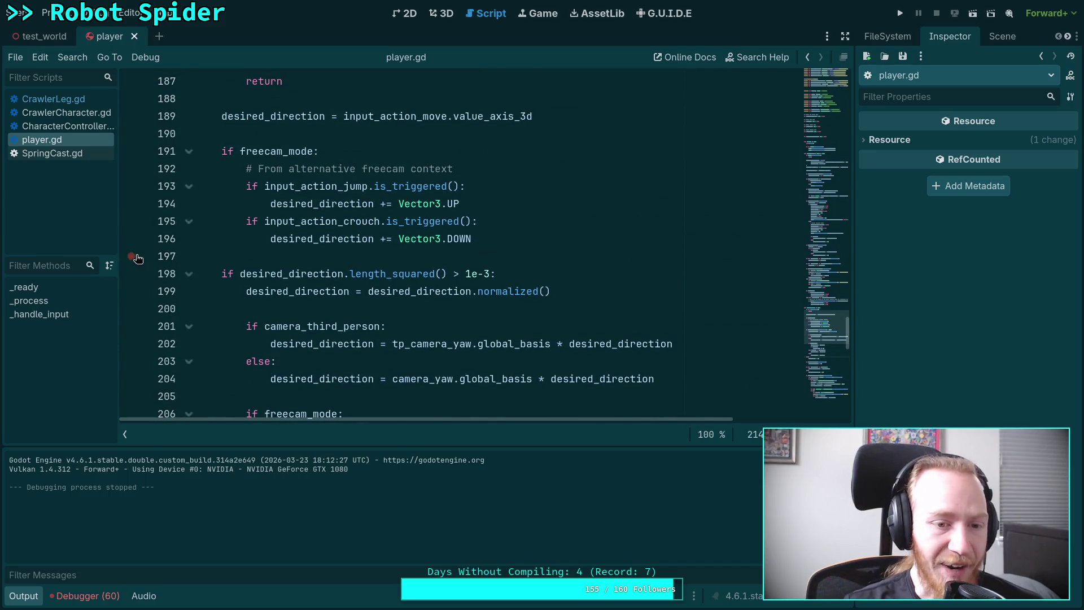
{"action": "left_click", "coordinate": [900, 13]}
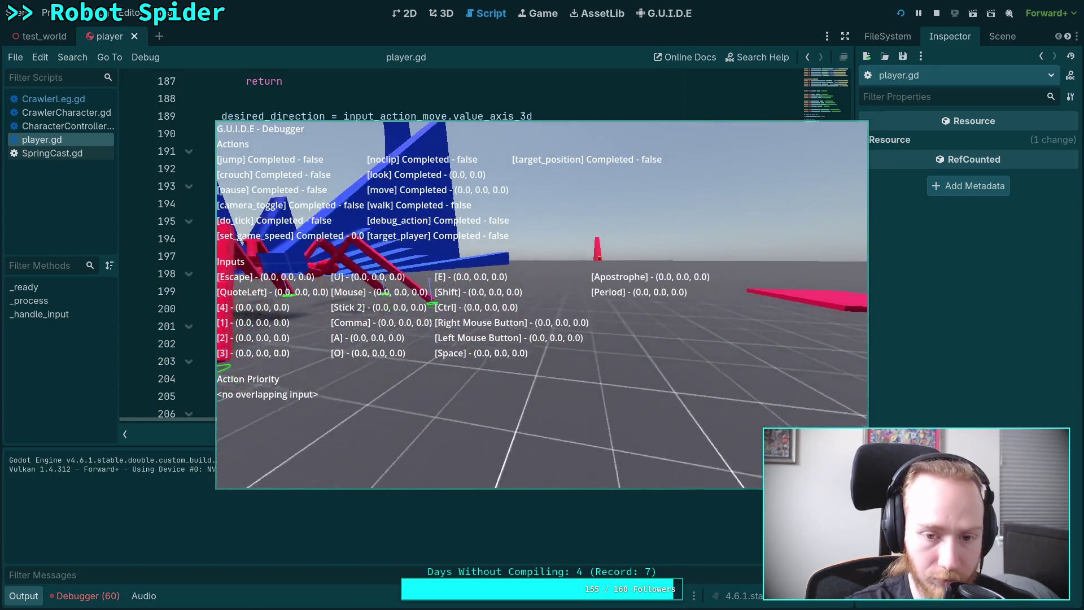
{"action": "key", "text": "ctrl"}
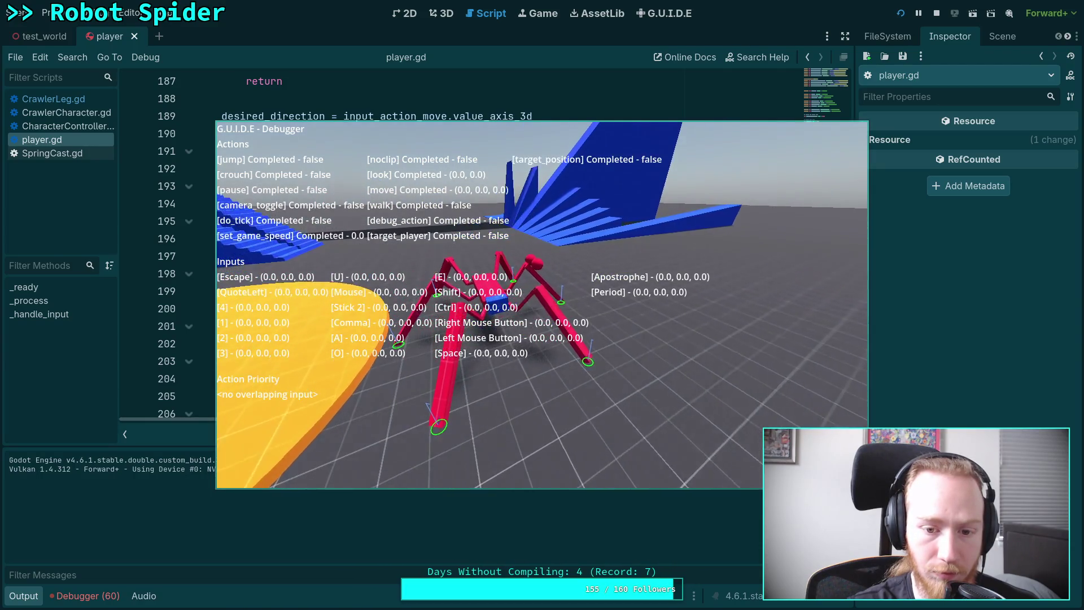
{"action": "key", "text": "F8"}
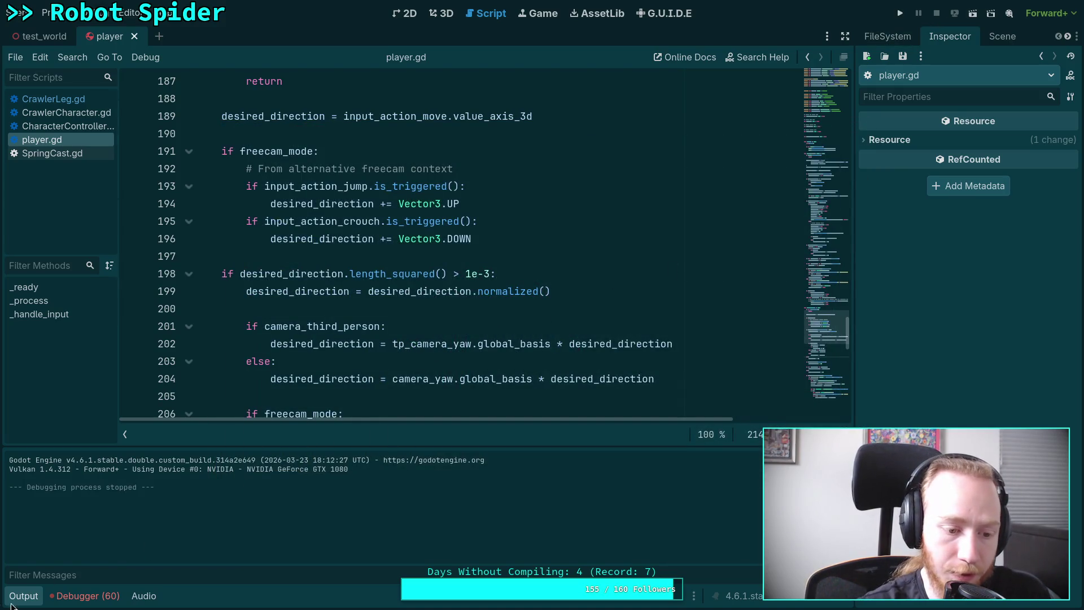
Hide the output log and delete the unfinished if line after 'desired_speed = 0.0'.
{"action": "left_click", "coordinate": [23, 596]}
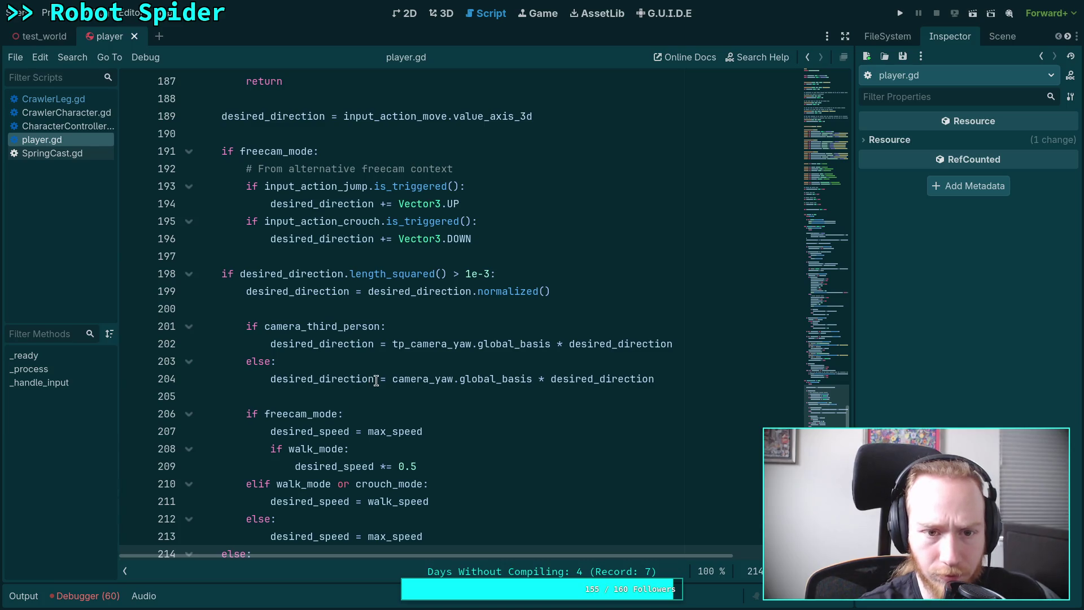
{"action": "scroll", "coordinate": [376, 380], "scroll_direction": "up", "scroll_amount": 2}
{"action": "scroll", "coordinate": [480, 337], "scroll_direction": "down", "scroll_amount": 4}
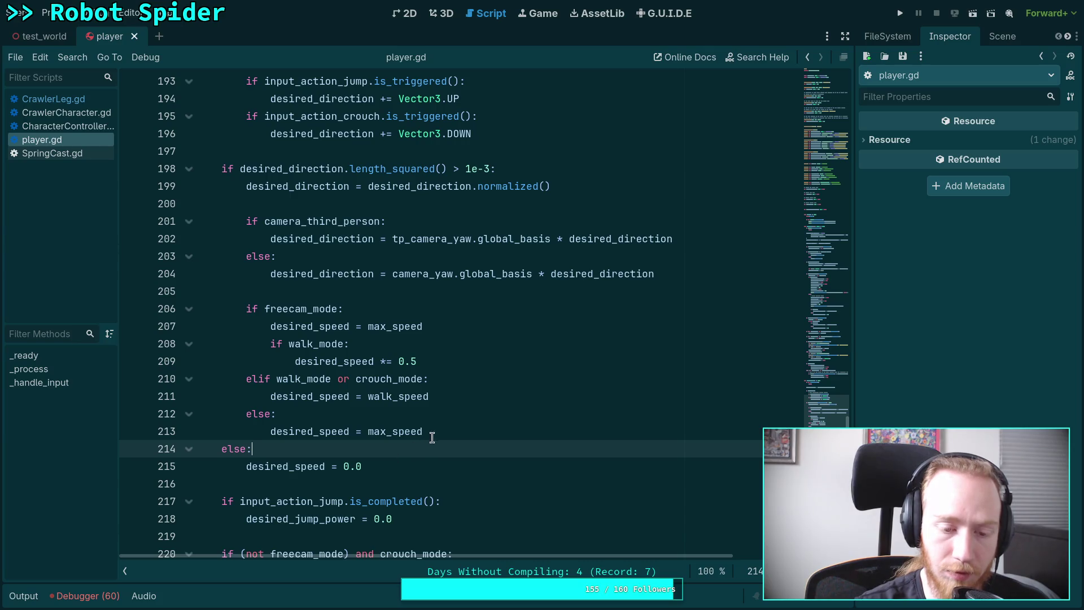
{"action": "left_click", "coordinate": [458, 462]}
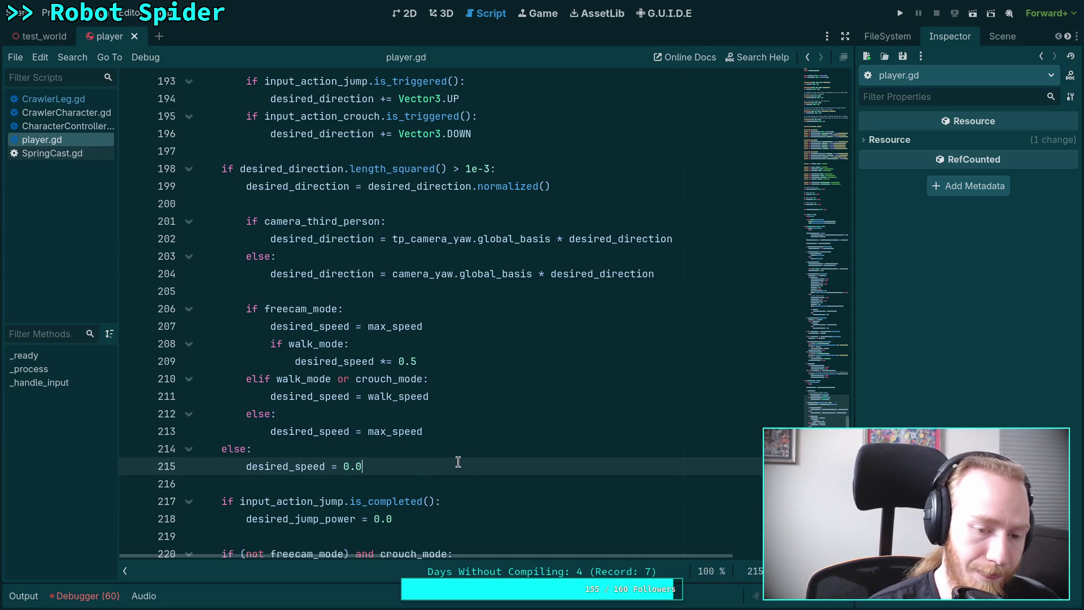
{"action": "key", "text": "Return"}
{"action": "key", "text": "Return"}
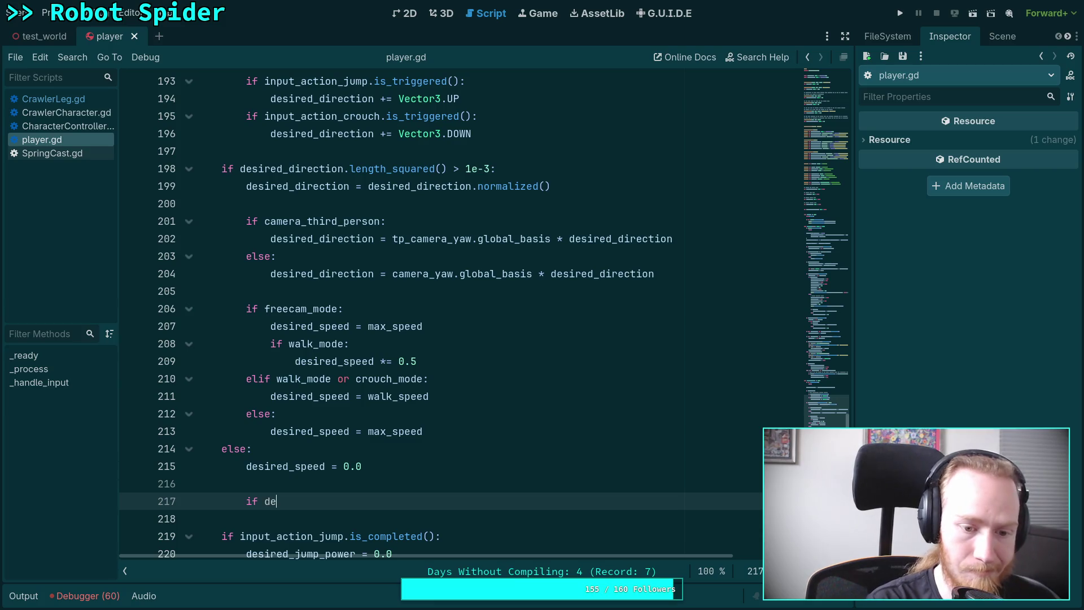
{"action": "key", "text": "BackSpace"}
{"action": "key", "text": "BackSpace"}
{"action": "key", "text": "BackSpace"}
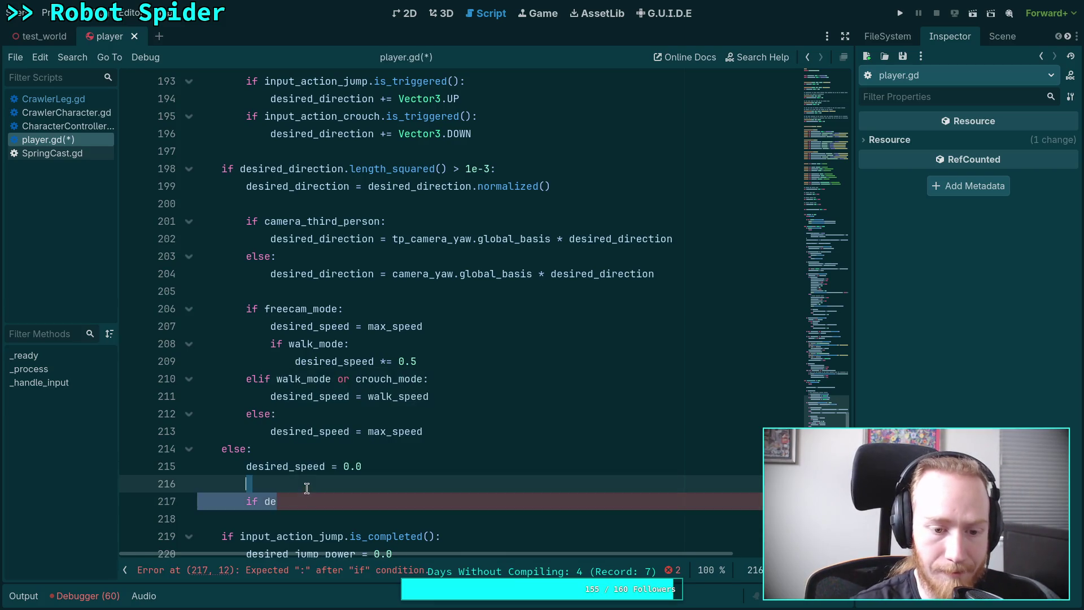
{"action": "left_click", "coordinate": [339, 450]}
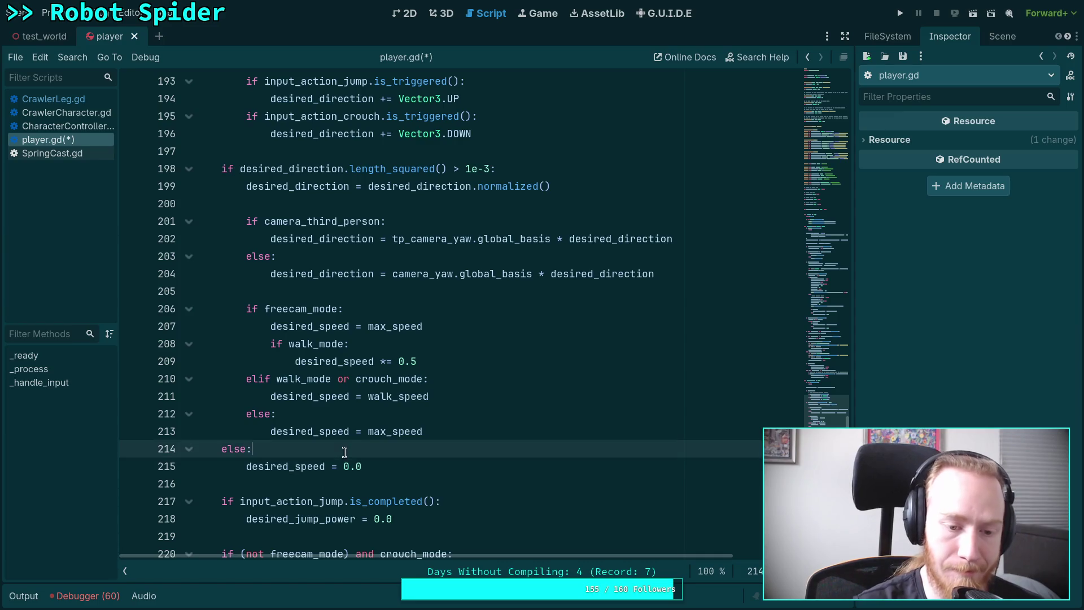
Save player.gd, then browse CrawlerLeg.gd and the controller script before returning to player.gd.
{"action": "scroll", "coordinate": [304, 298], "scroll_direction": "up", "scroll_amount": 3}
{"action": "key", "text": "ctrl+s"}
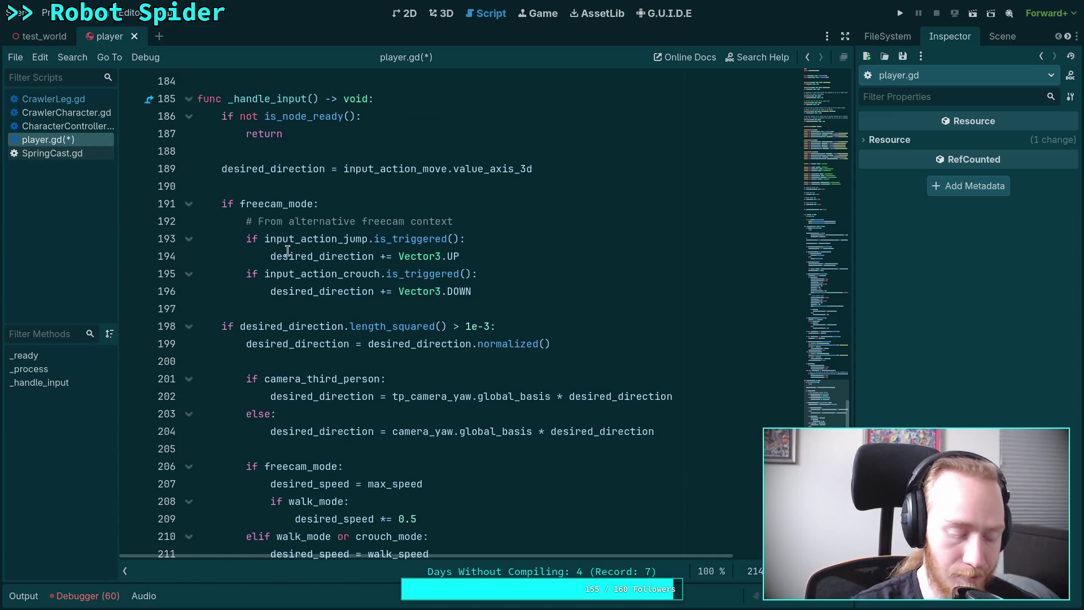
{"action": "left_click", "coordinate": [53, 98]}
{"action": "scroll", "coordinate": [228, 218], "scroll_direction": "up", "scroll_amount": 3}
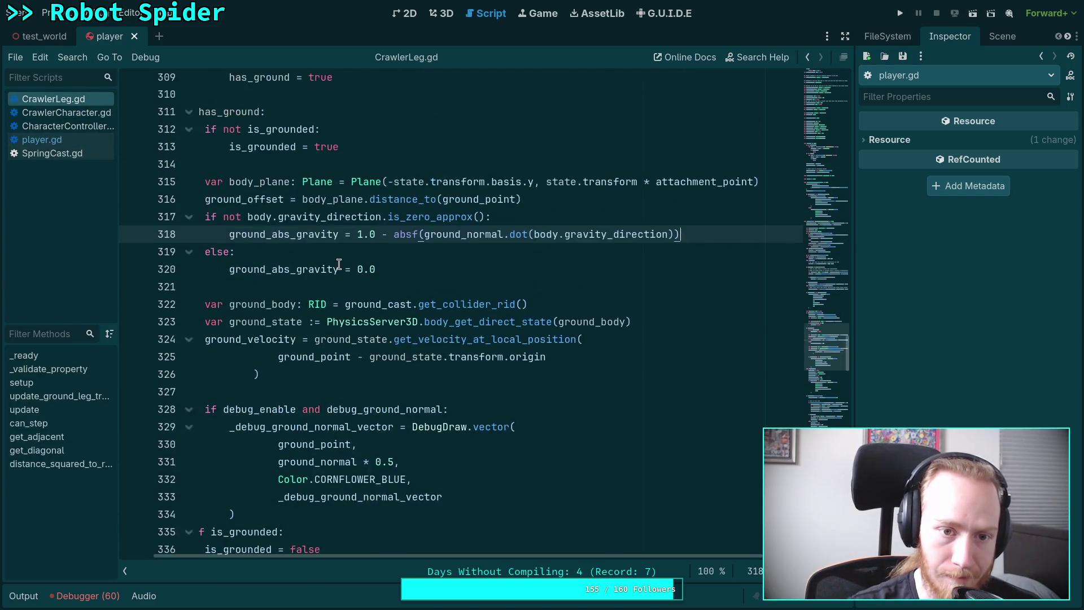
{"action": "left_click", "coordinate": [84, 126]}
{"action": "left_click", "coordinate": [83, 139]}
Go to the freecam linear_damp value on line 130 and run the game.
{"action": "scroll", "coordinate": [377, 323], "scroll_direction": "down", "scroll_amount": 12}
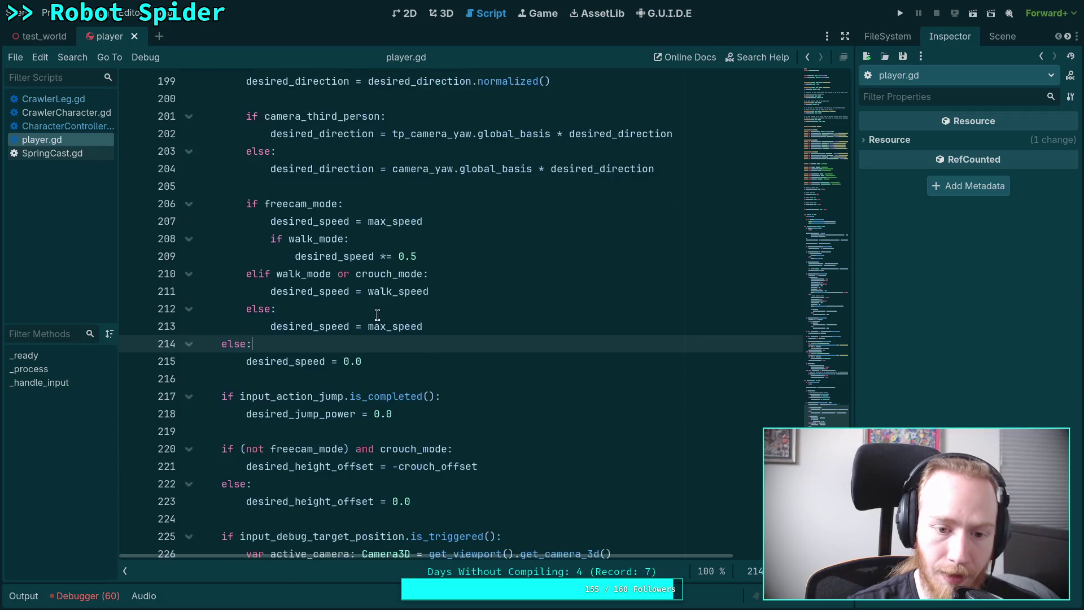
{"action": "scroll", "coordinate": [378, 323], "scroll_direction": "up", "scroll_amount": 20}
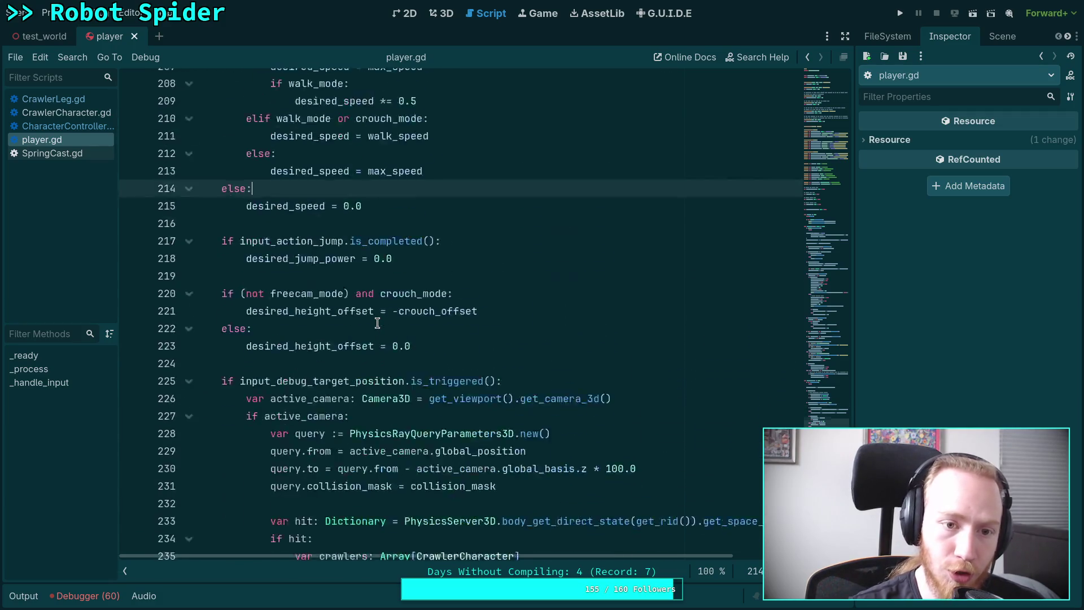
{"action": "scroll", "coordinate": [424, 357], "scroll_direction": "up", "scroll_amount": 10}
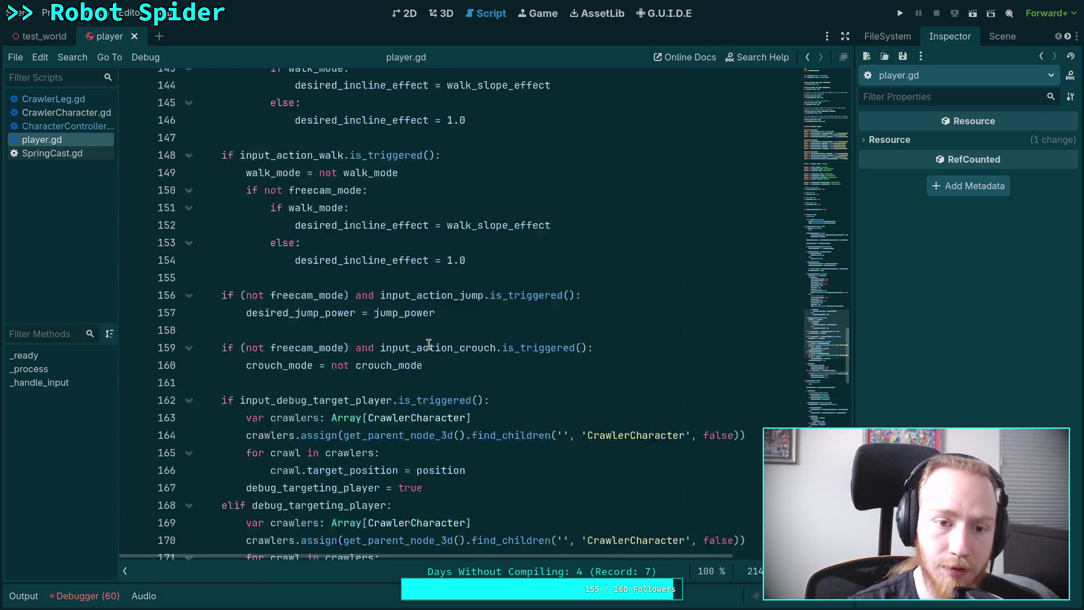
{"action": "scroll", "coordinate": [418, 358], "scroll_direction": "up", "scroll_amount": 1}
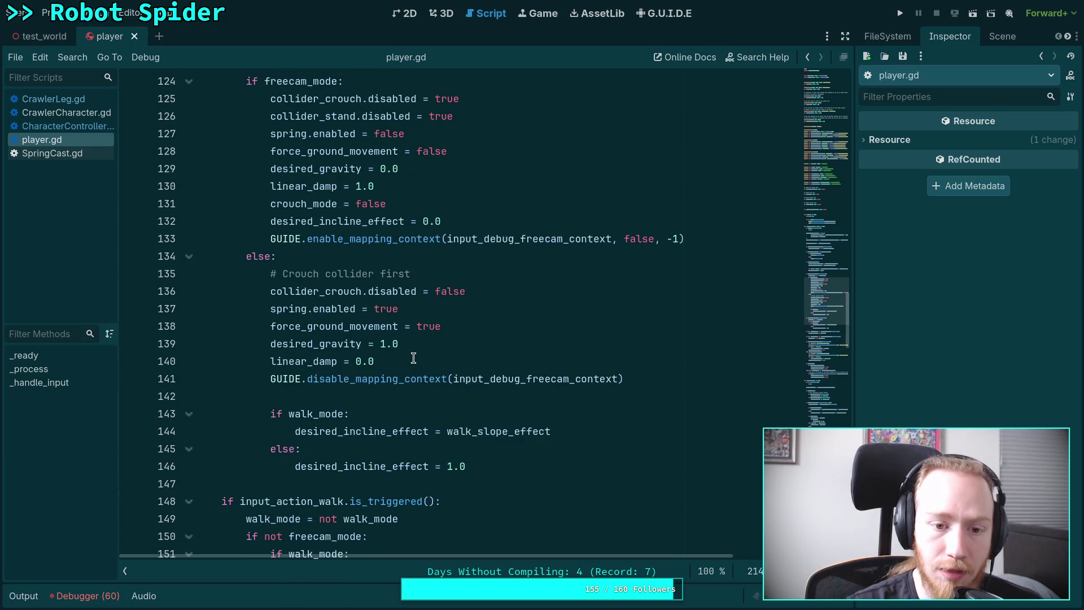
{"action": "scroll", "coordinate": [381, 361], "scroll_direction": "up", "scroll_amount": 2}
{"action": "left_click", "coordinate": [357, 288]}
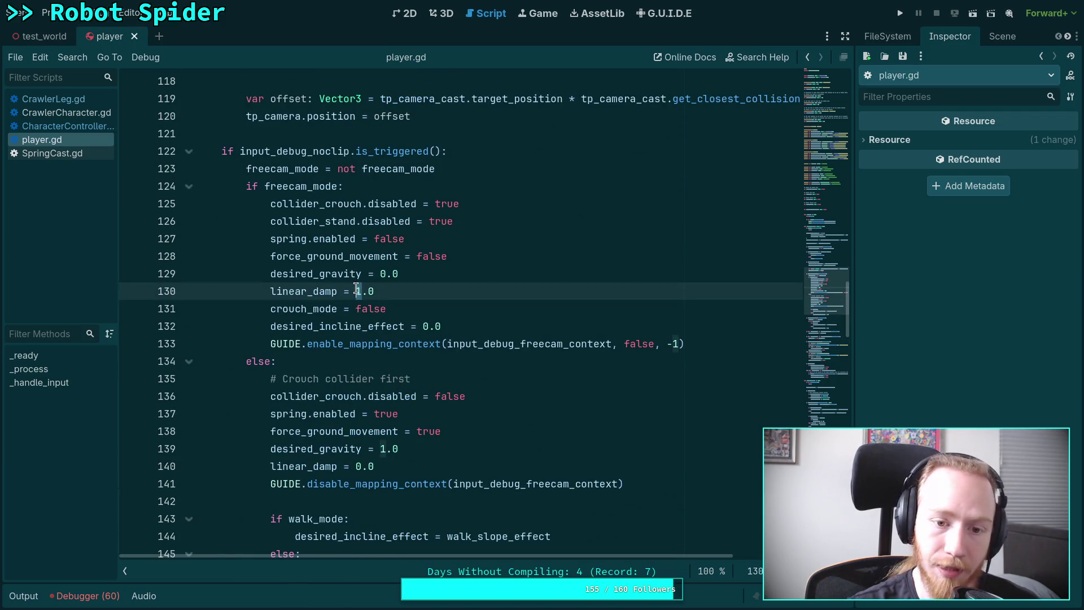
{"action": "left_click", "coordinate": [901, 13]}
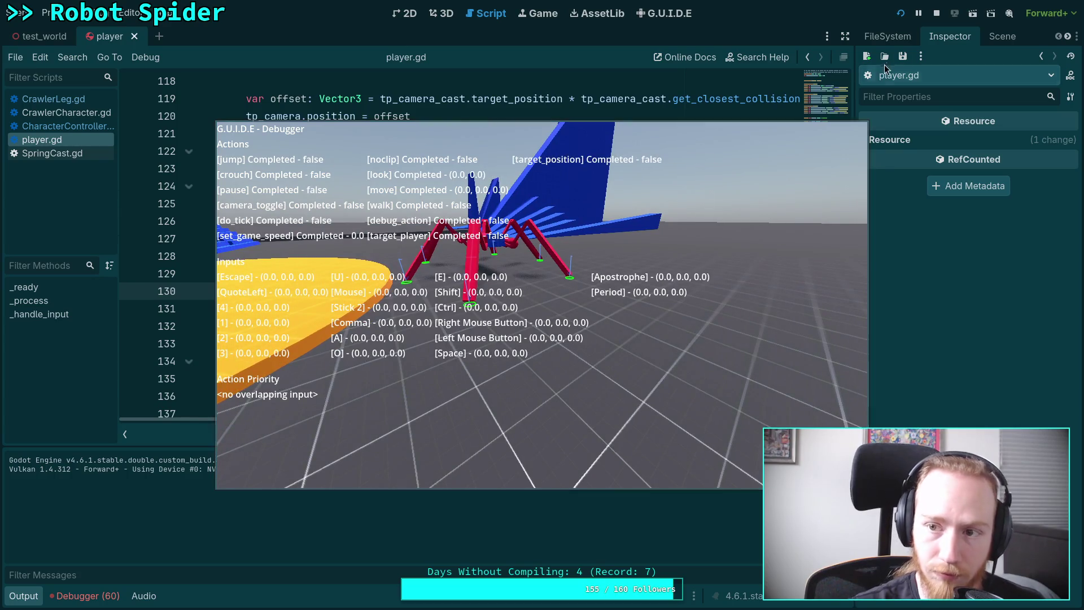
Stop the game and change the freecam linear_damp to 10.0.
{"action": "key", "text": "F8"}
{"action": "key", "text": "BackSpace"}
{"action": "type", "text": "10"}
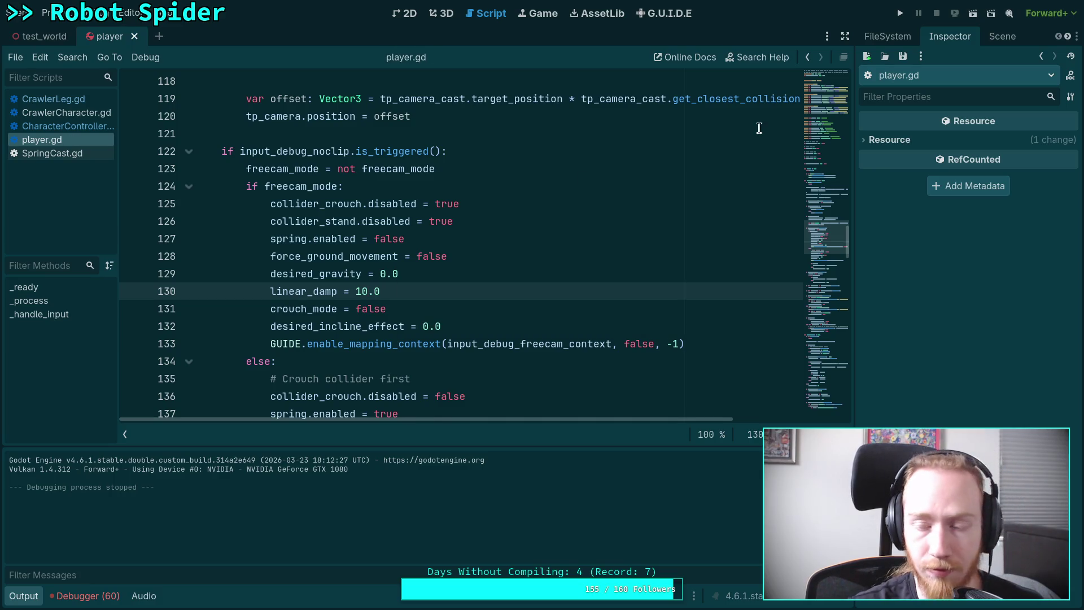
Run the game, fly the freecam up with Space and forward, then stop it.
{"action": "left_click", "coordinate": [900, 13]}
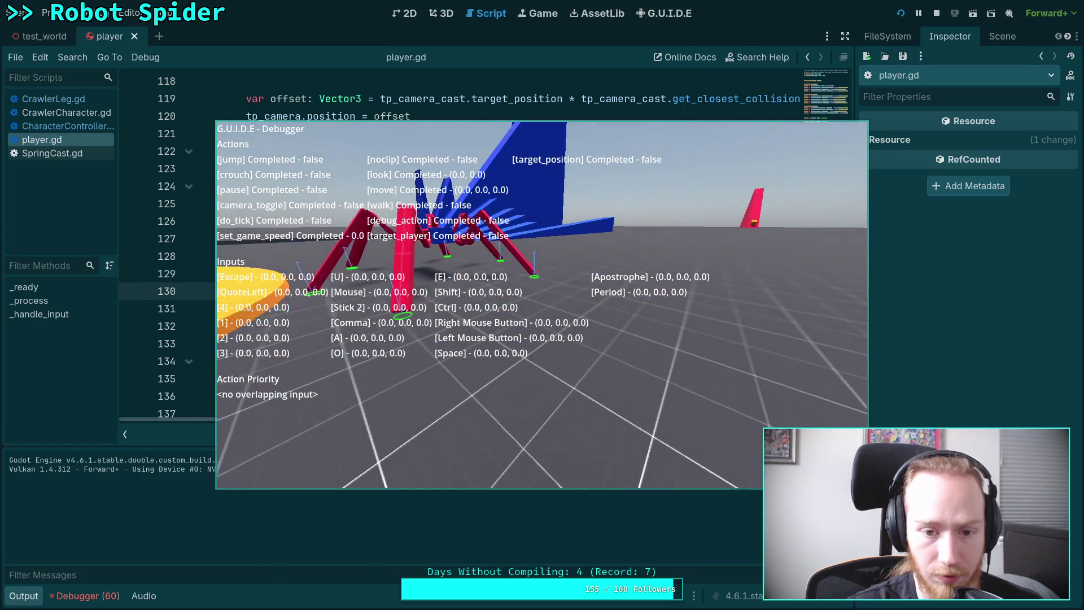
{"action": "key", "text": "space"}
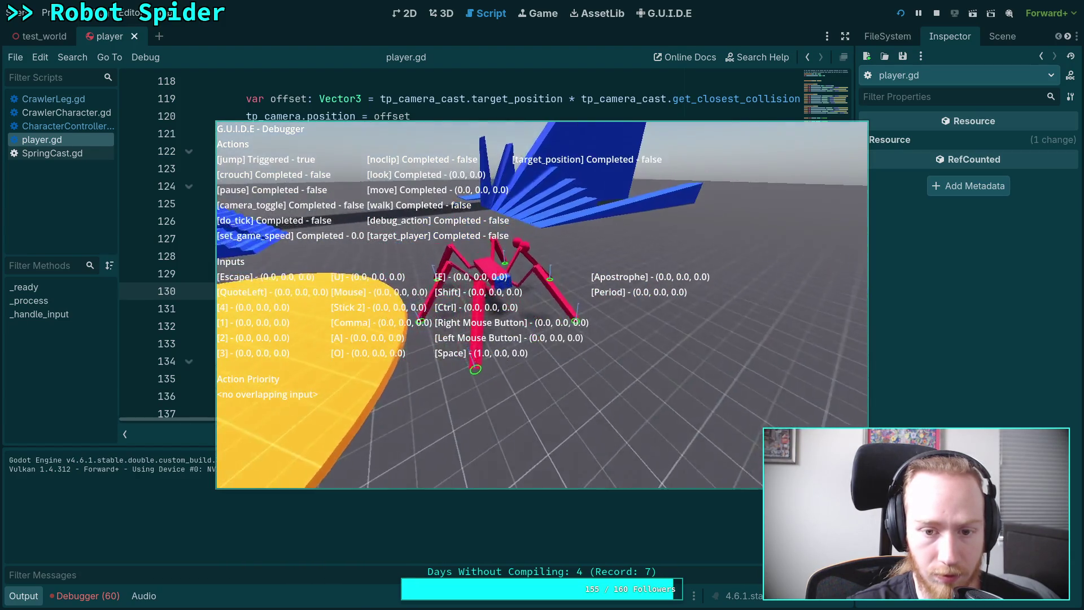
{"action": "key", "text": "comma"}
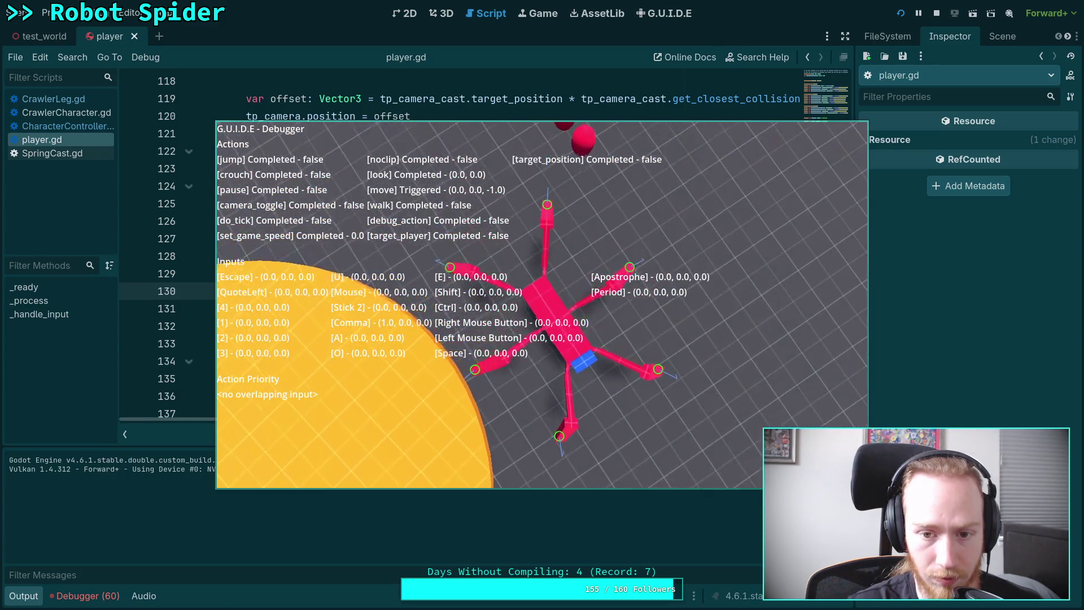
{"action": "mouse_move", "coordinate": [559, 294]}
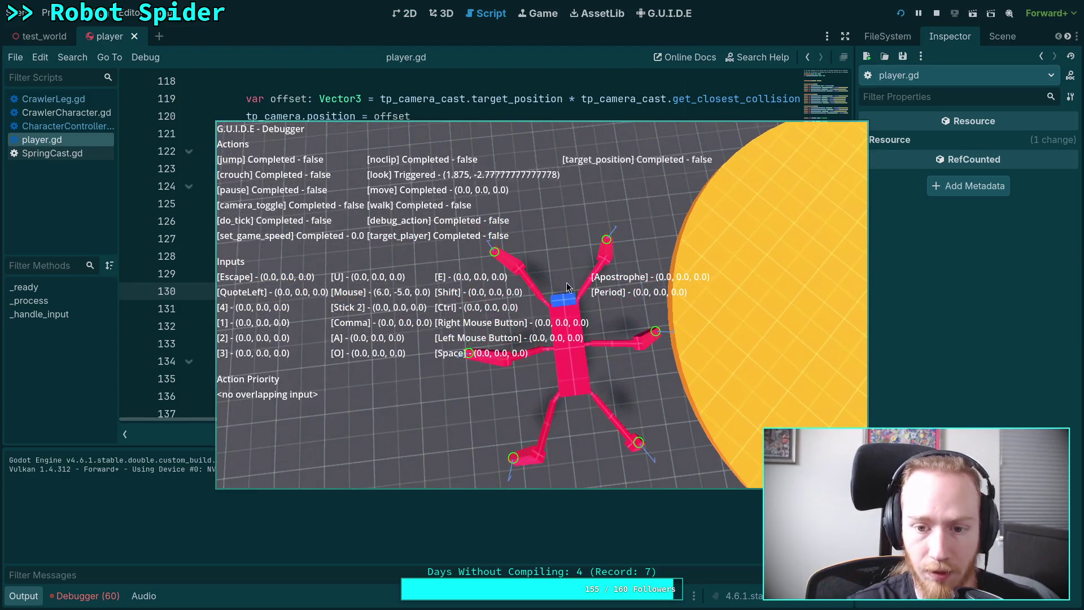
{"action": "left_click", "coordinate": [937, 18]}
{"action": "scroll", "coordinate": [471, 243], "scroll_direction": "up", "scroll_amount": 8}
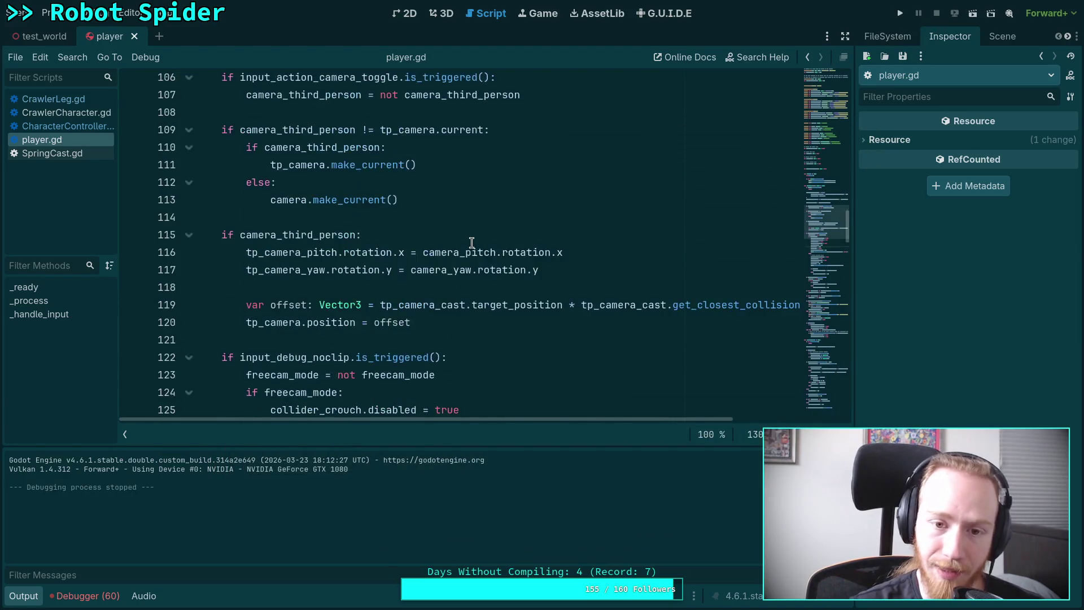
Collapse the Output panel and nest a new 'if freecam_mode:' check under 'if camera_third_person:'.
{"action": "scroll", "coordinate": [471, 243], "scroll_direction": "down", "scroll_amount": 13}
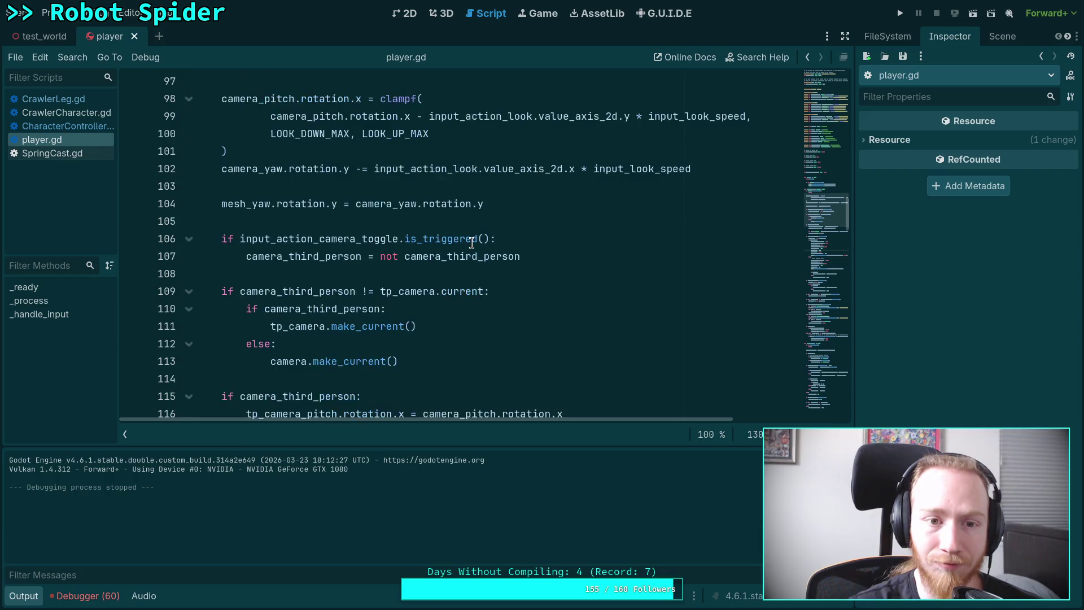
{"action": "scroll", "coordinate": [472, 243], "scroll_direction": "down", "scroll_amount": 15}
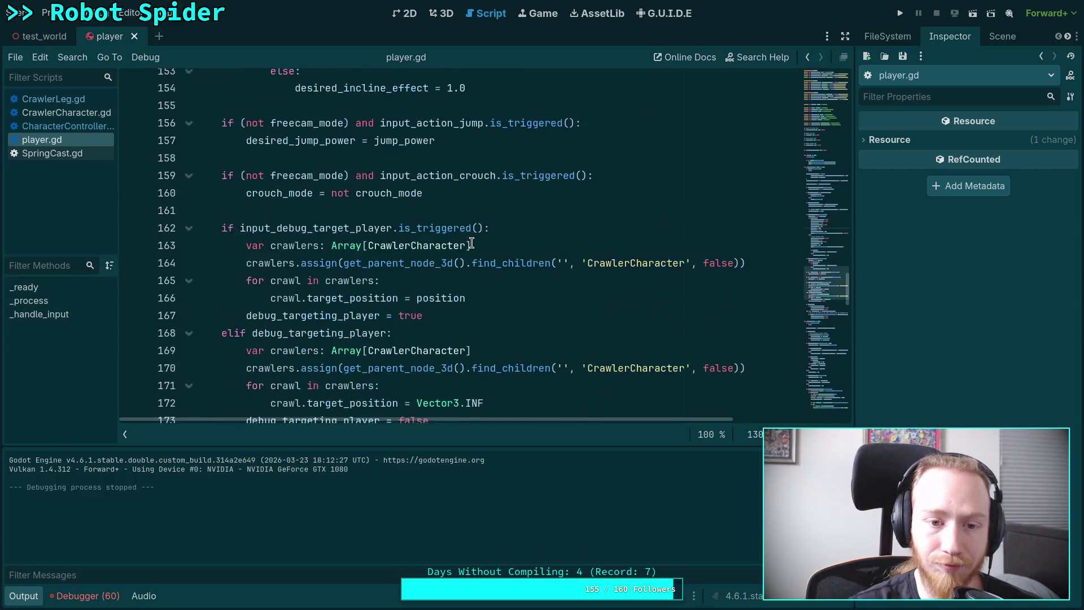
{"action": "left_click", "coordinate": [23, 596]}
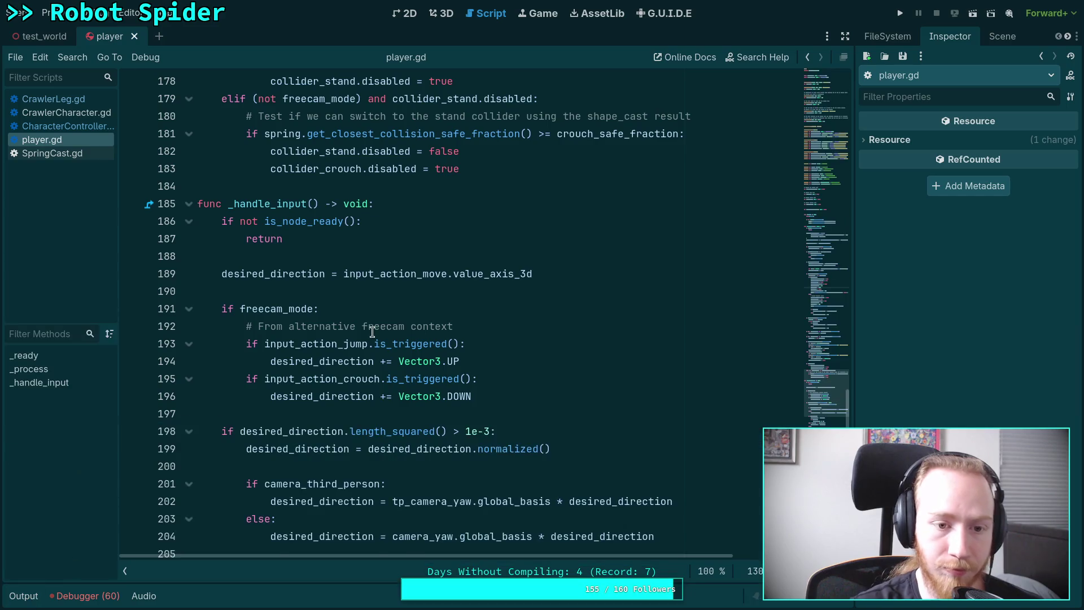
{"action": "scroll", "coordinate": [403, 316], "scroll_direction": "down", "scroll_amount": 4}
{"action": "scroll", "coordinate": [413, 315], "scroll_direction": "down", "scroll_amount": 1}
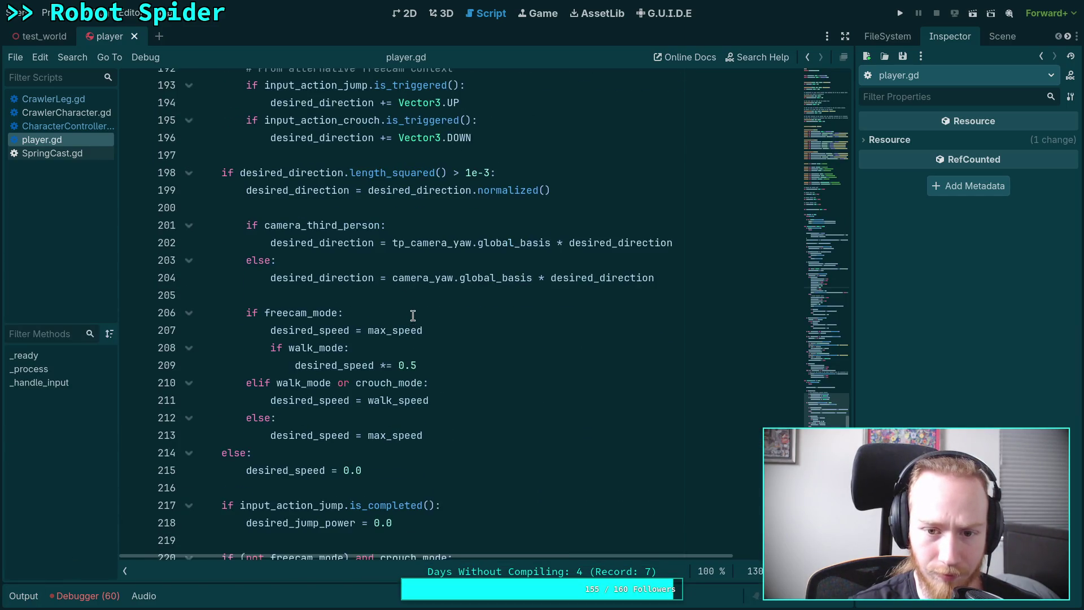
{"action": "left_click", "coordinate": [373, 201]}
{"action": "key", "text": "Return"}
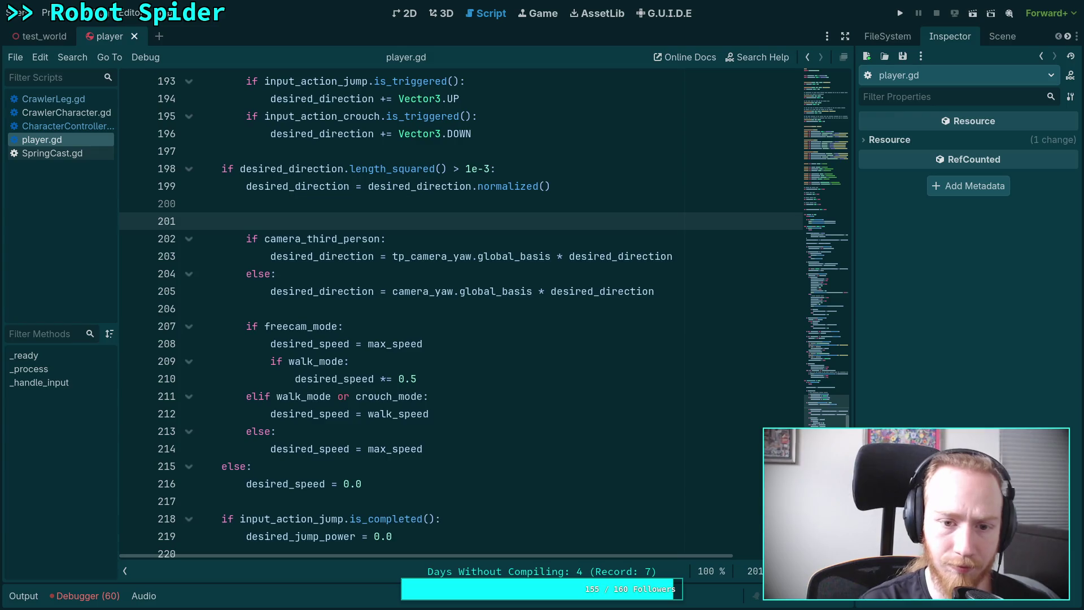
{"action": "type", "text": "if free"}
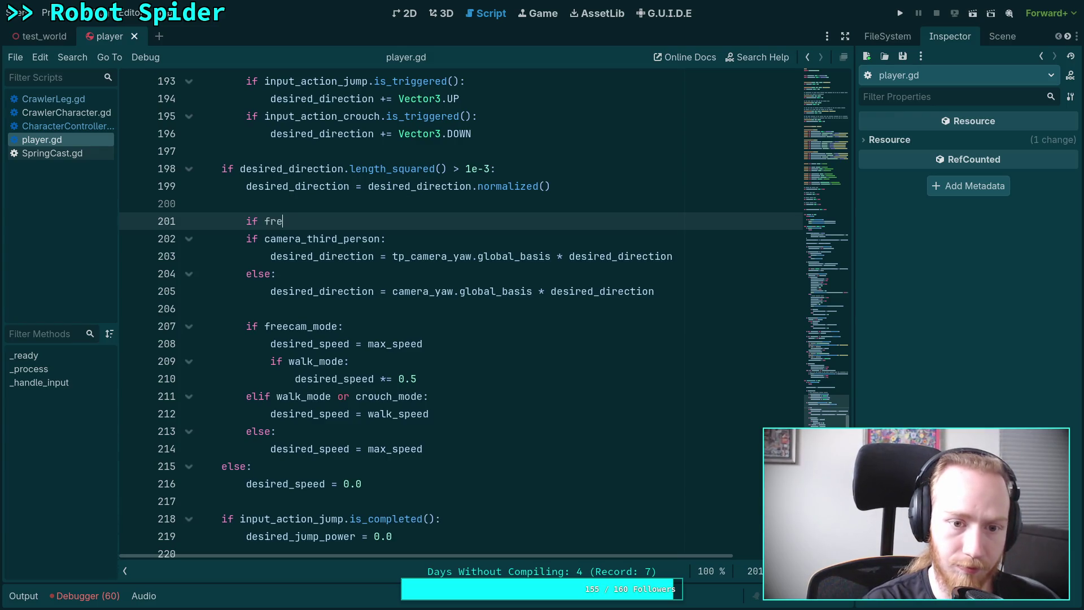
{"action": "key", "text": "Return"}
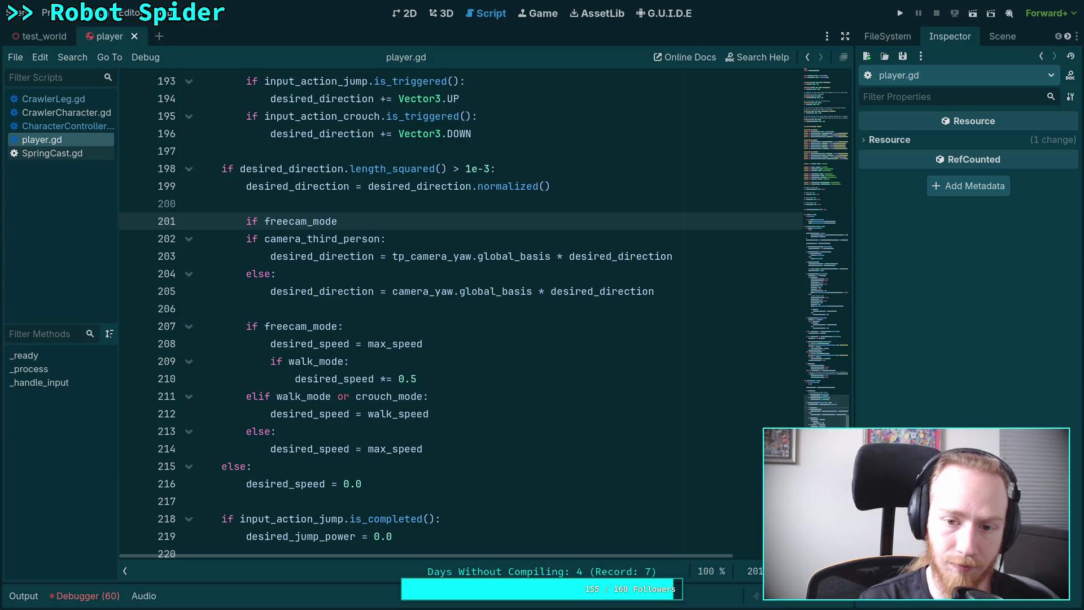
{"action": "key", "text": "alt+Down"}
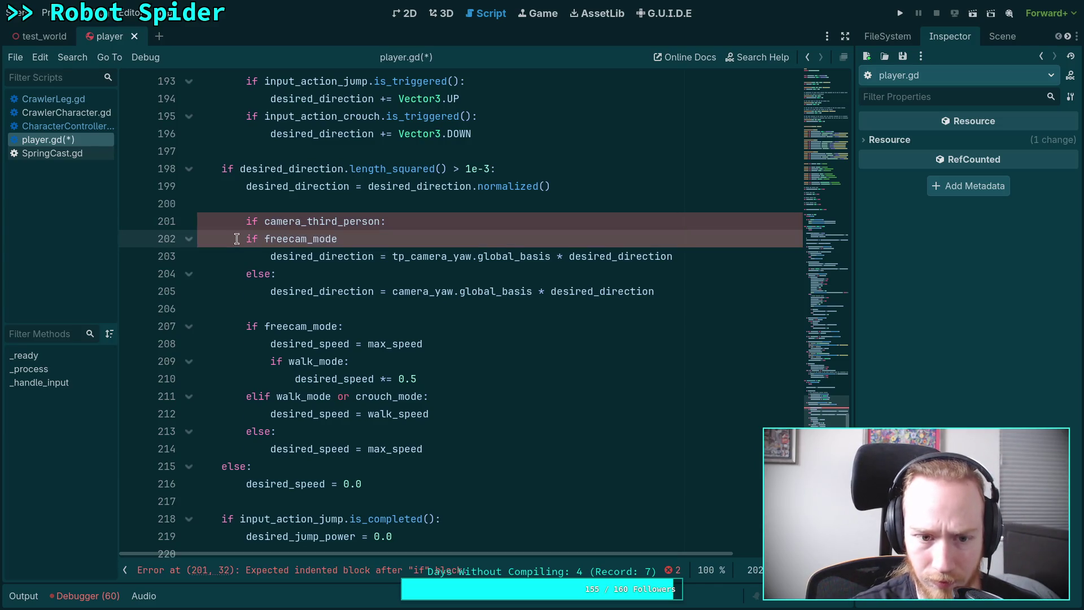
{"action": "key", "text": "Tab"}
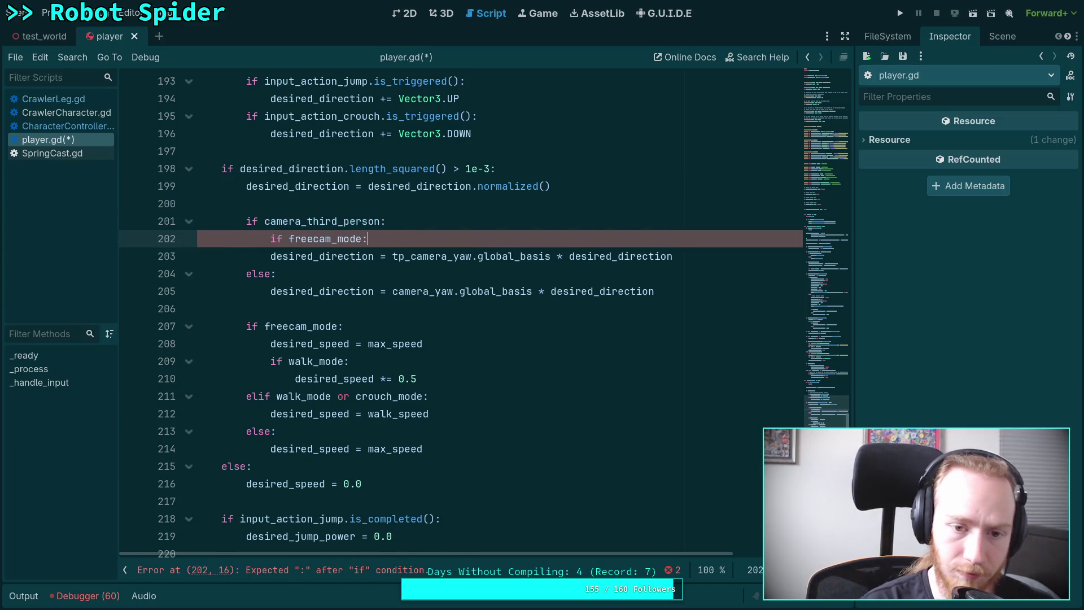
{"action": "type", "text": ":"}
{"action": "key", "text": "Return"}
{"action": "key", "text": "Return"}
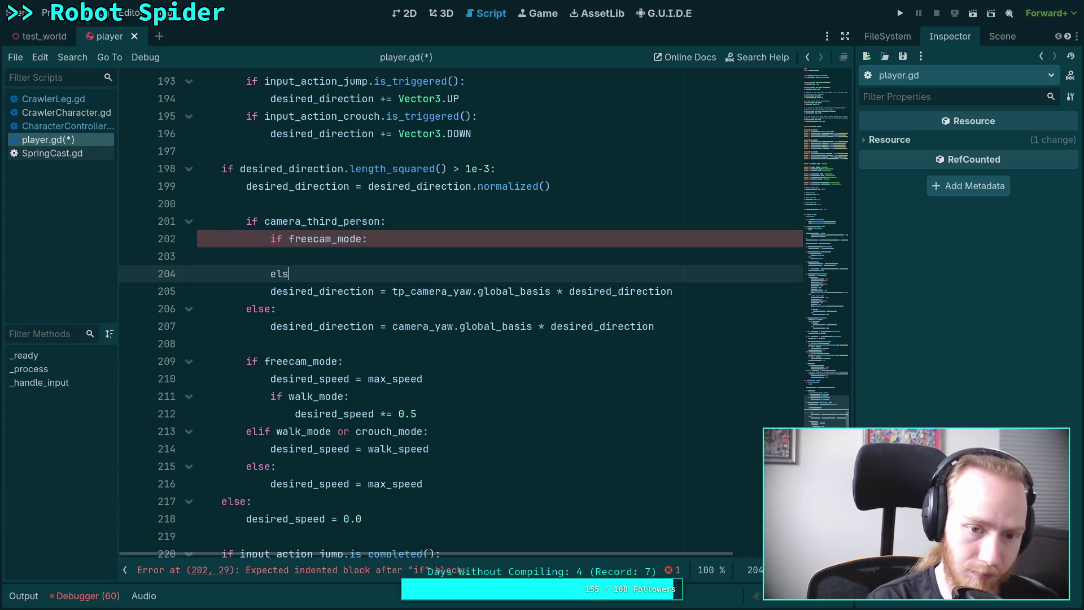
Move the third-person direction line under else, change the outer else to 'elif freecam_mode:', and add a new else.
{"action": "left_click", "coordinate": [270, 290]}
{"action": "key", "text": "Tab"}
{"action": "left_click_drag", "start_coordinate": [271, 309], "coordinate": [259, 312]}
{"action": "type", "text": "if freec"}
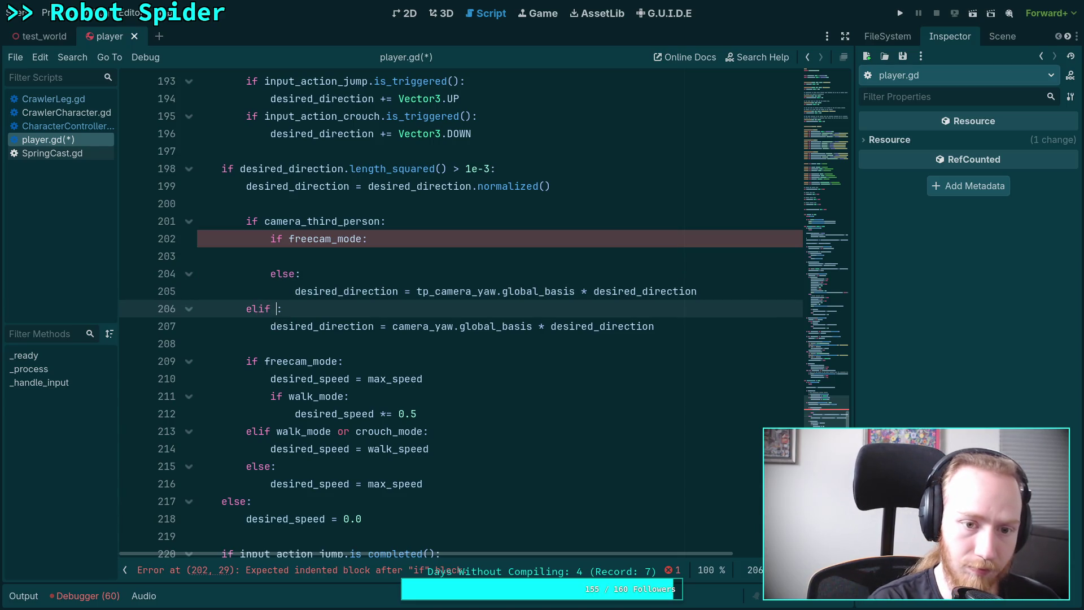
{"action": "key", "text": "Return"}
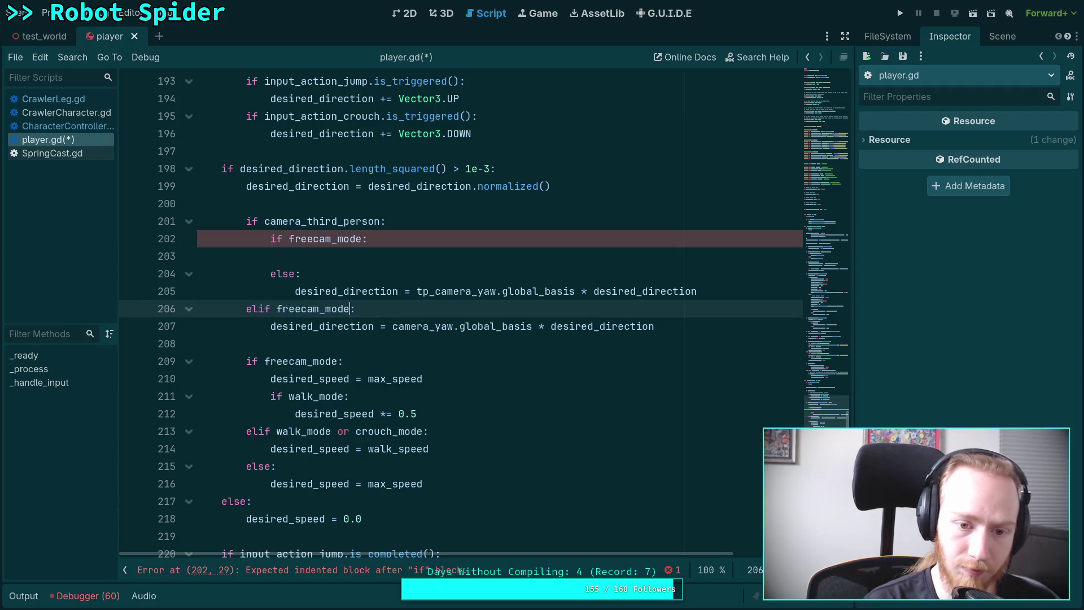
{"action": "key", "text": "Return"}
{"action": "key", "text": "Return"}
{"action": "key", "text": "BackSpace"}
{"action": "type", "text": "else:"}
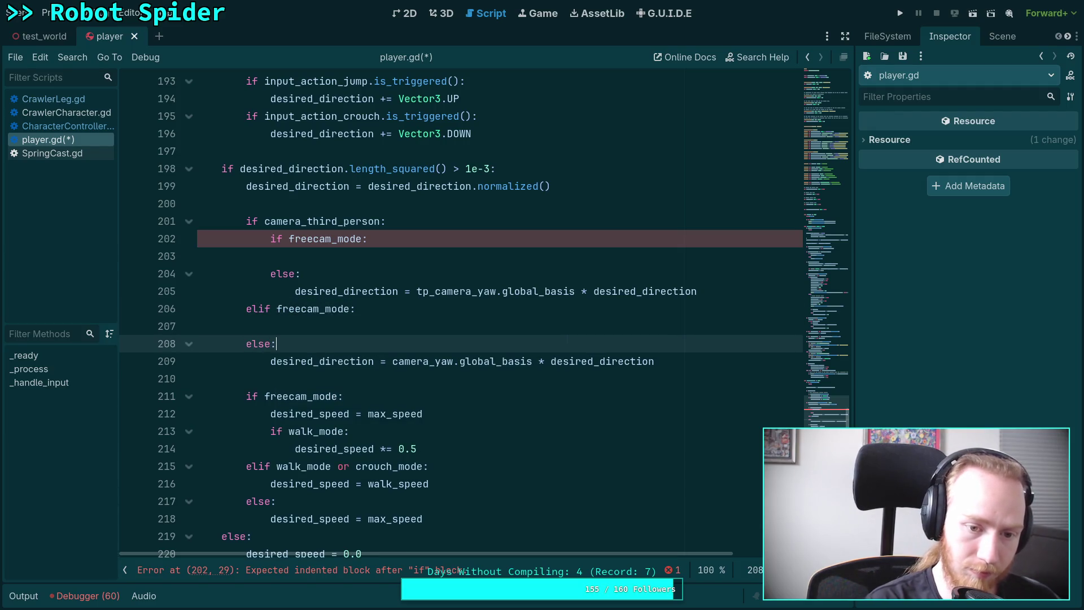
{"action": "left_click", "coordinate": [417, 255]}
{"action": "type", "text": "des"}
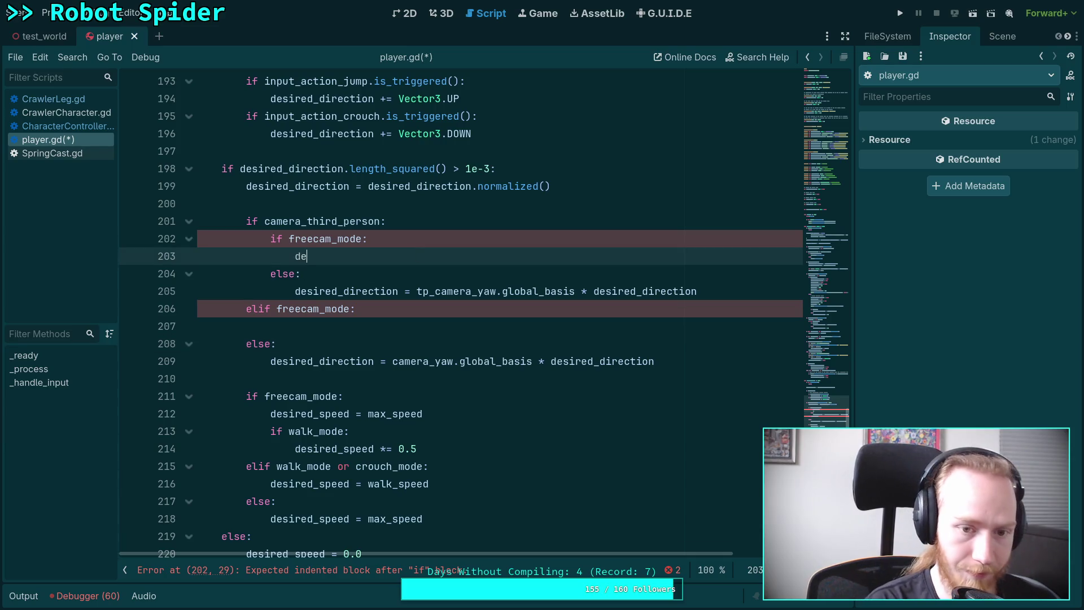
Set line 203 to 'desired_direction = tp_camera.global_basis * desired_direction'.
{"action": "left_click", "coordinate": [416, 198]}
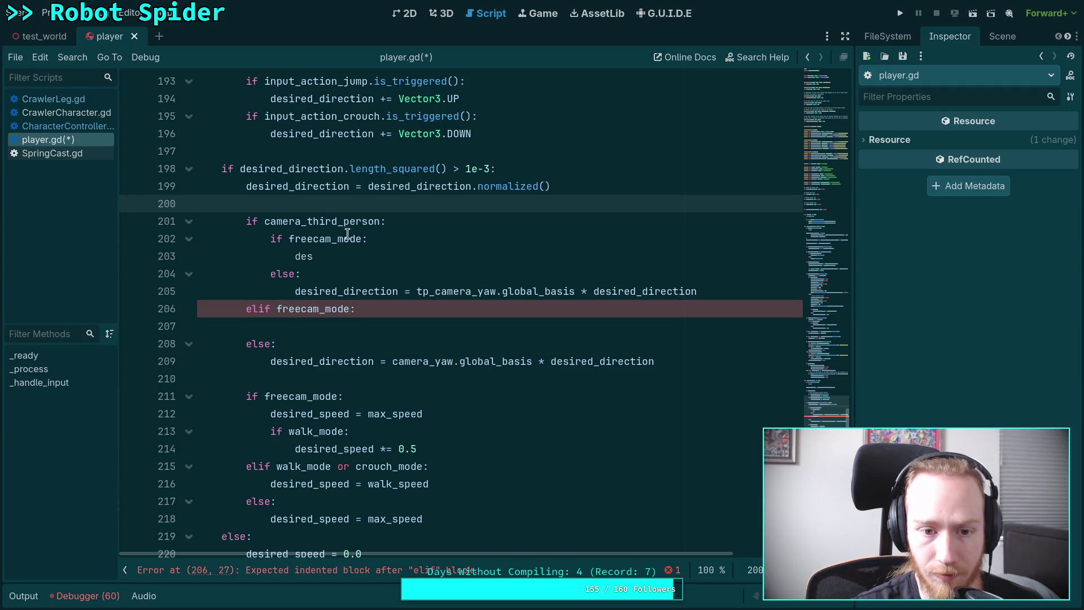
{"action": "left_click", "coordinate": [377, 257]}
{"action": "type", "text": "ir"}
{"action": "key", "text": "Return"}
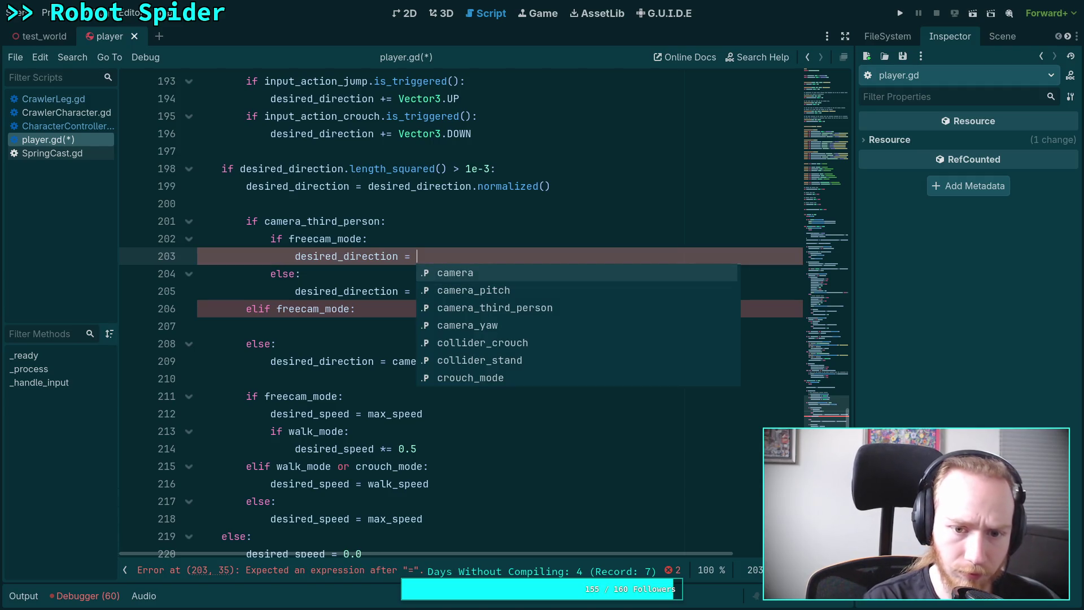
{"action": "key", "text": "Down"}
{"action": "key", "text": "Down"}
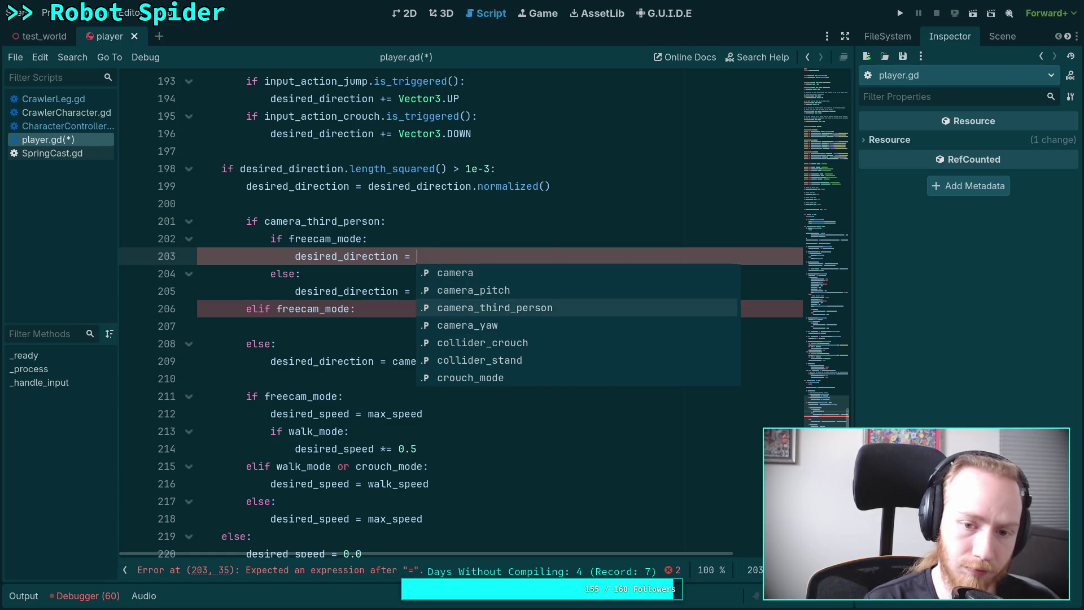
{"action": "key", "text": "Return"}
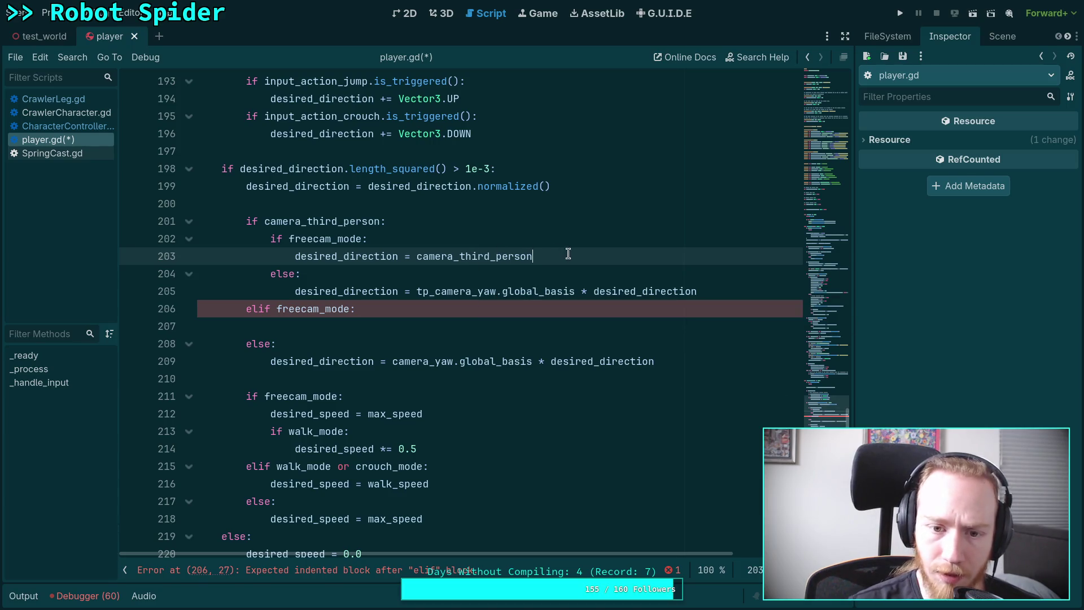
{"action": "left_click_drag", "start_coordinate": [565, 256], "coordinate": [416, 257]}
{"action": "type", "text": "tp"}
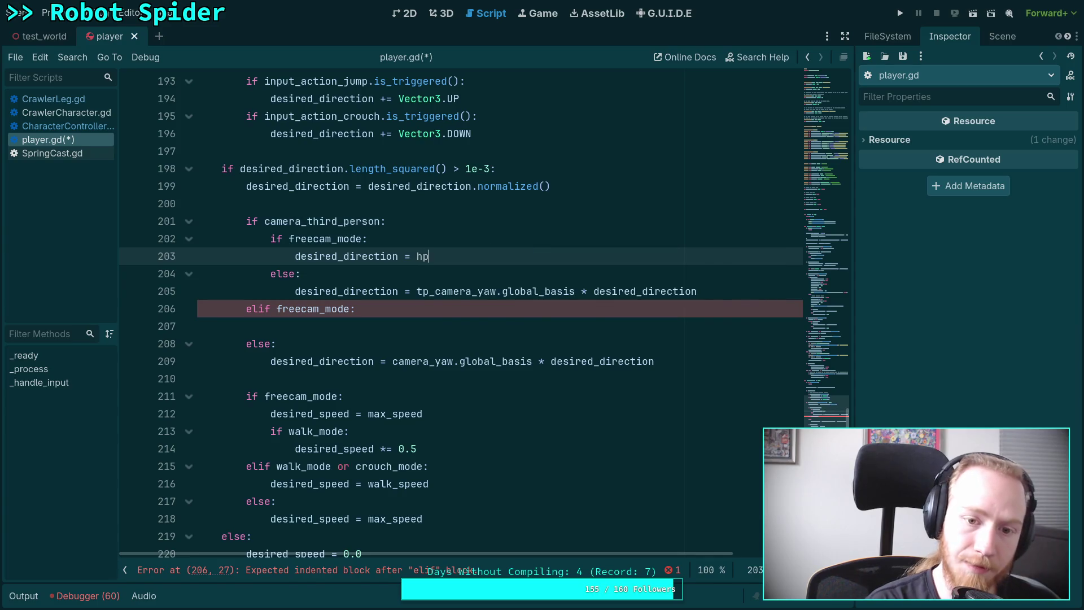
{"action": "key", "text": "Return"}
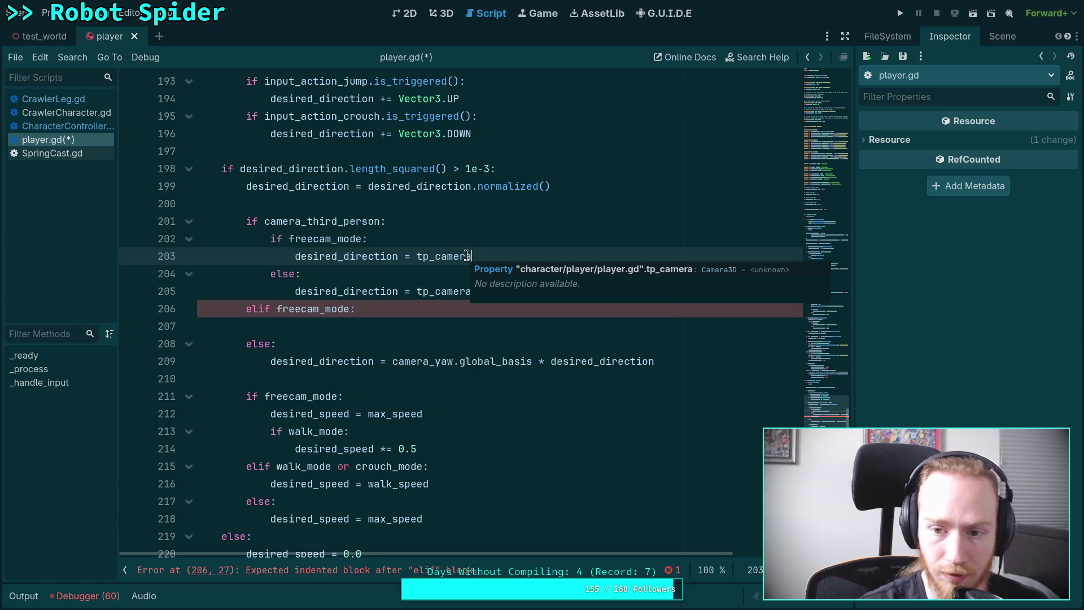
{"action": "type", "text": ".glo"}
{"action": "key", "text": "Return"}
{"action": "type", "text": "* "}
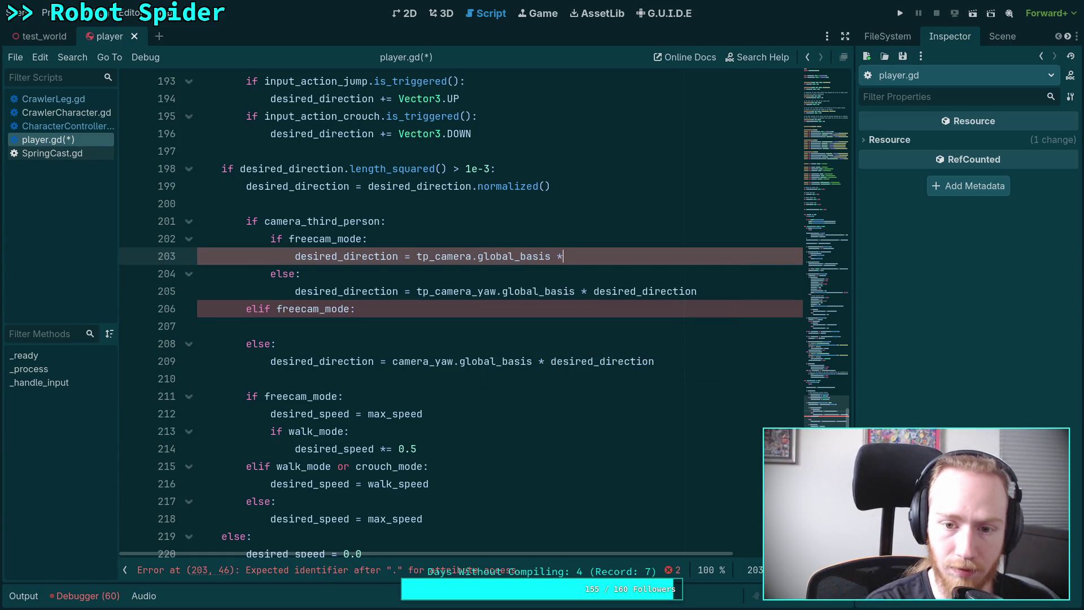
{"action": "type", "text": "desired_d"}
{"action": "key", "text": "Return"}
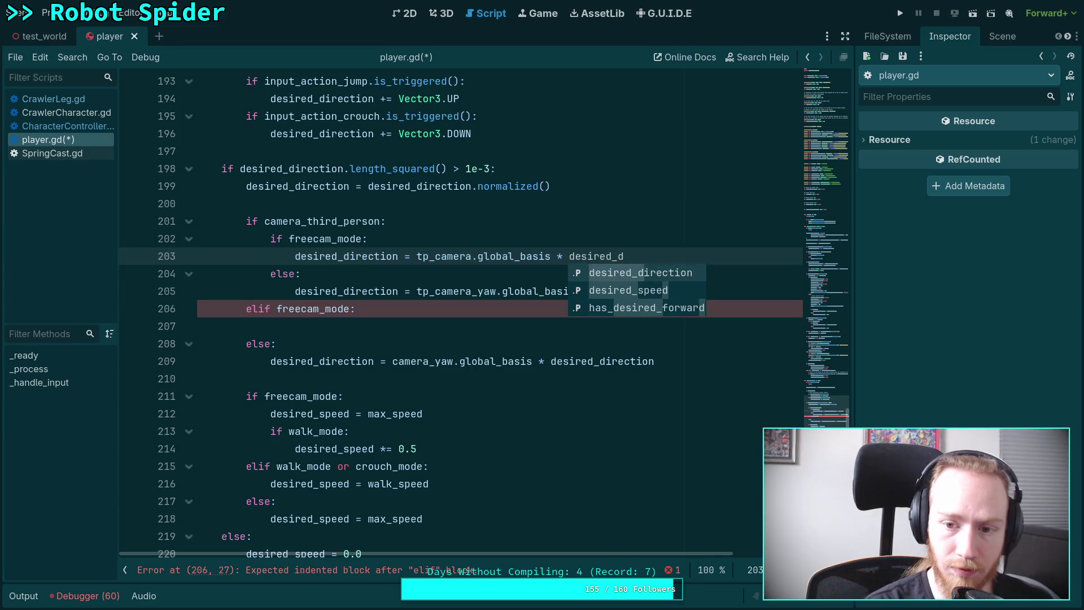
Set line 207 to 'desired_direction = camera.global_basis * desired_direction'.
{"action": "left_click", "coordinate": [394, 321]}
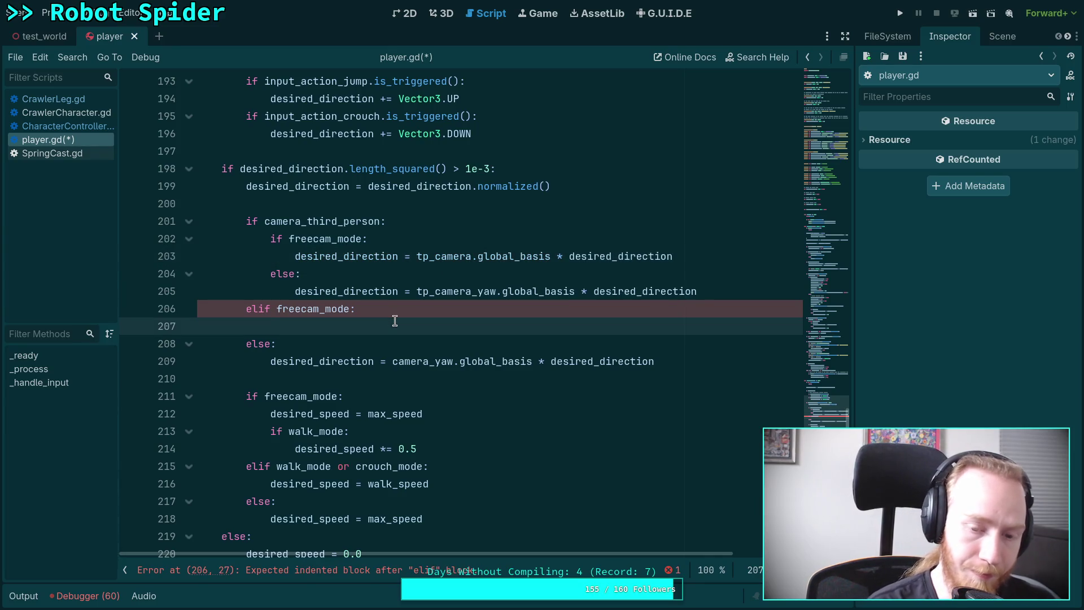
{"action": "type", "text": "desired_d"}
{"action": "key", "text": "Return"}
{"action": "type", "text": "= camera.glo"}
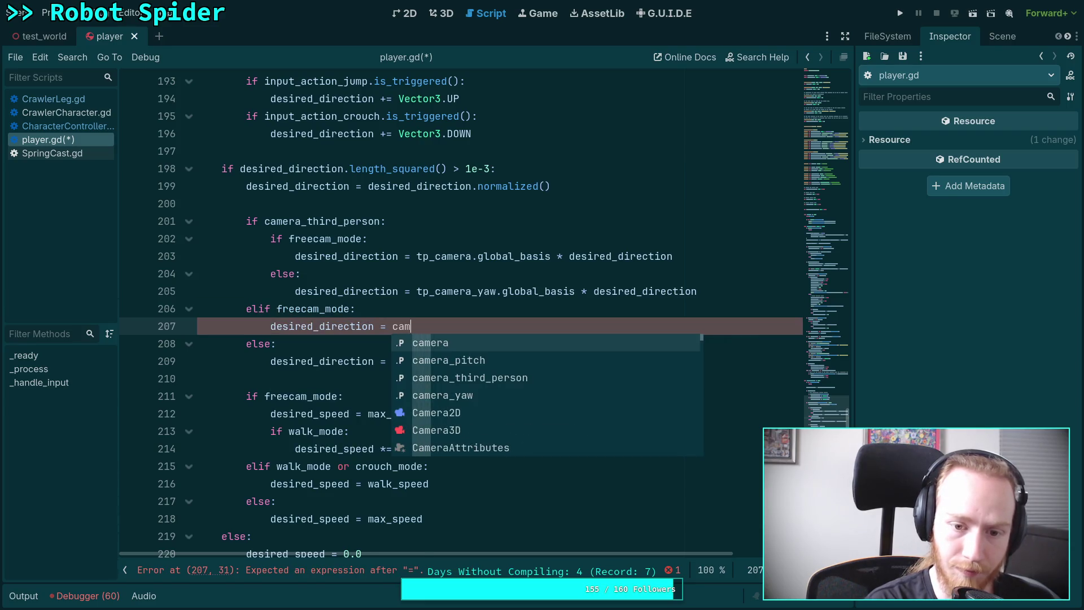
{"action": "key", "text": "Return"}
{"action": "type", "text": "d"}
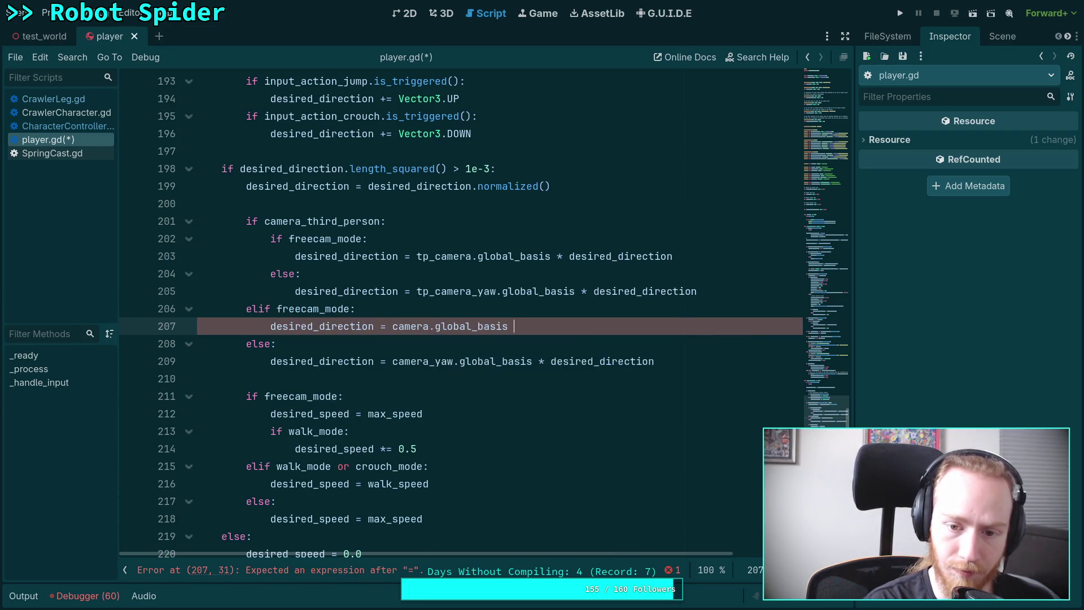
{"action": "type", "text": "esir"}
{"action": "key", "text": "Return"}
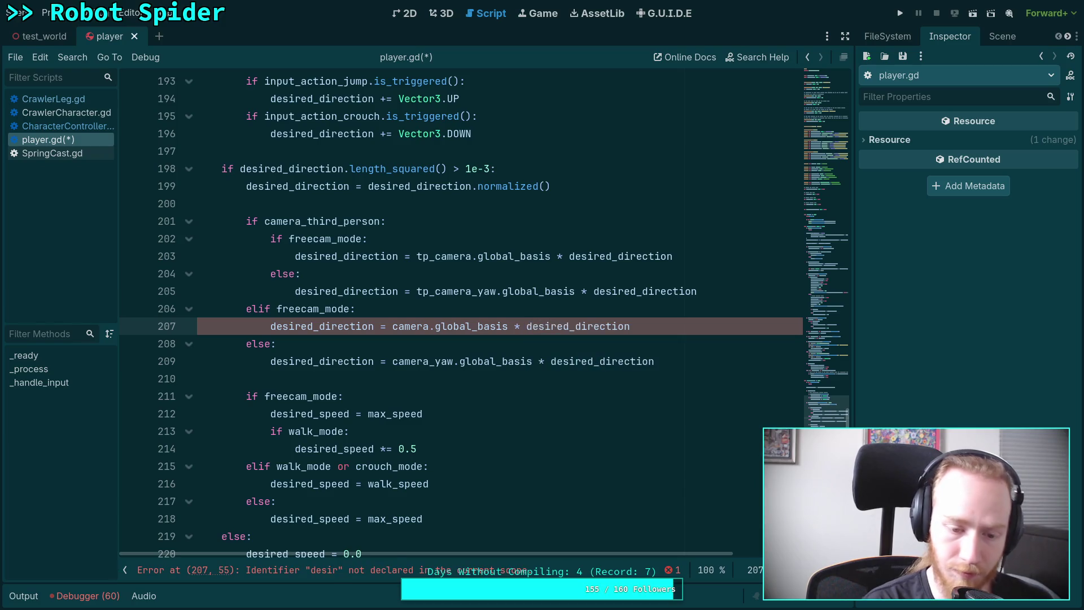
Save player.gd, run the game, fly the freecam forward, up and down, then stop it.
{"action": "key", "text": "ctrl+s"}
{"action": "key", "text": "F5"}
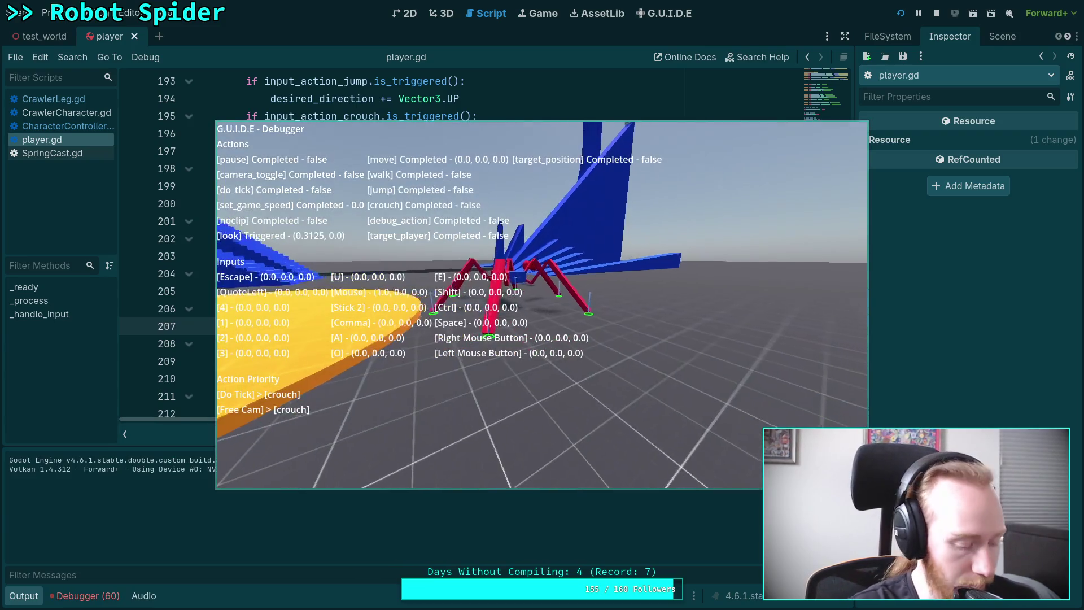
{"action": "key", "text": "e"}
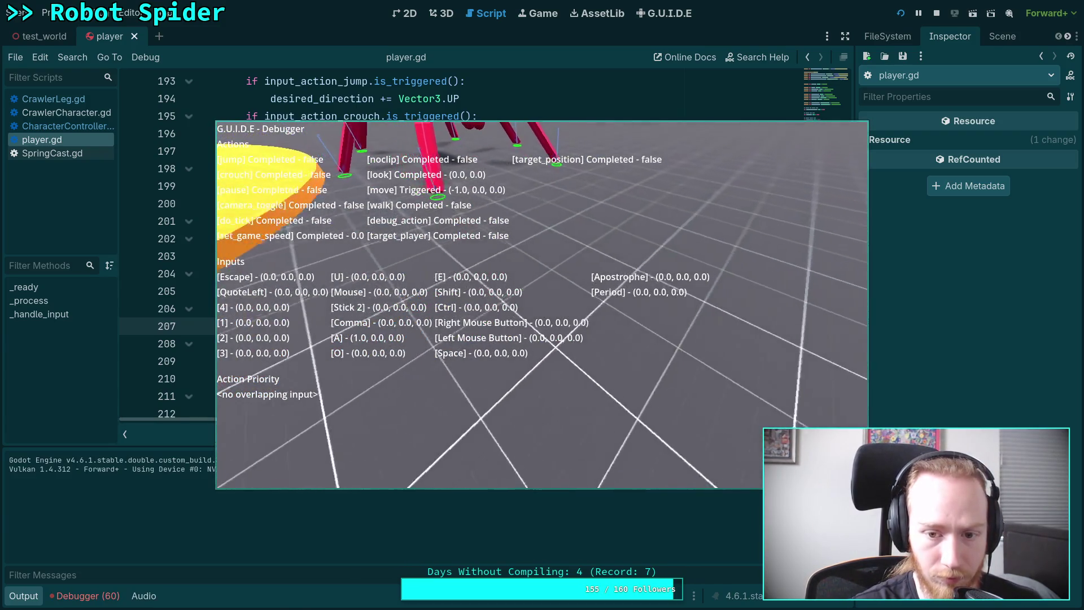
{"action": "key", "text": "space"}
{"action": "key", "text": "period"}
{"action": "key", "text": "comma"}
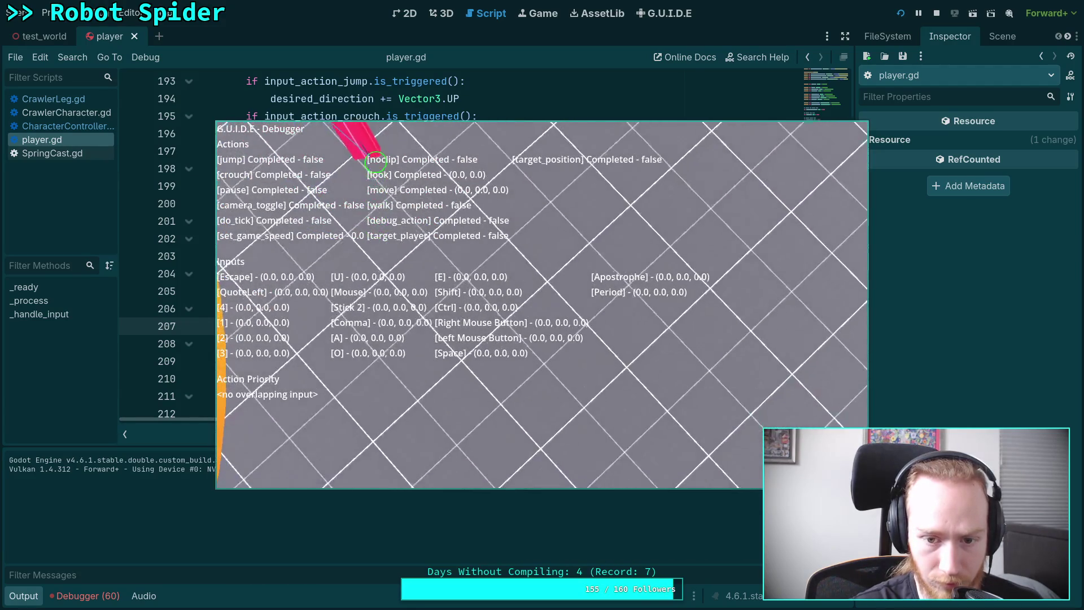
{"action": "key", "text": "space"}
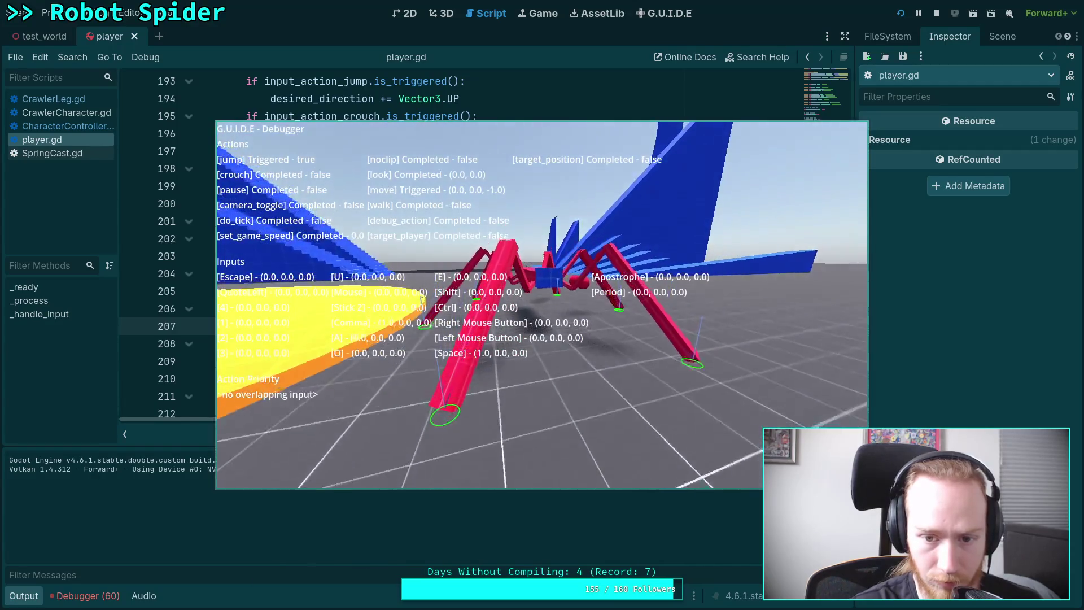
{"action": "left_click", "coordinate": [935, 13]}
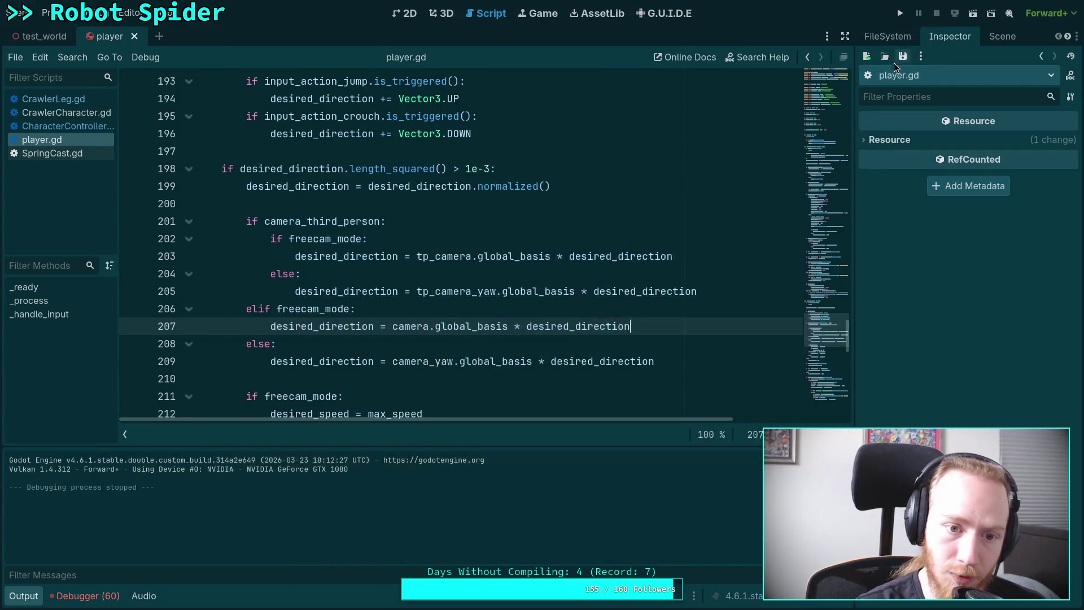
Change the freecam linear_damp on line 130 from 10.0 to 1.0 and save.
{"action": "left_click", "coordinate": [23, 596]}
{"action": "scroll", "coordinate": [394, 332], "scroll_direction": "up", "scroll_amount": 4}
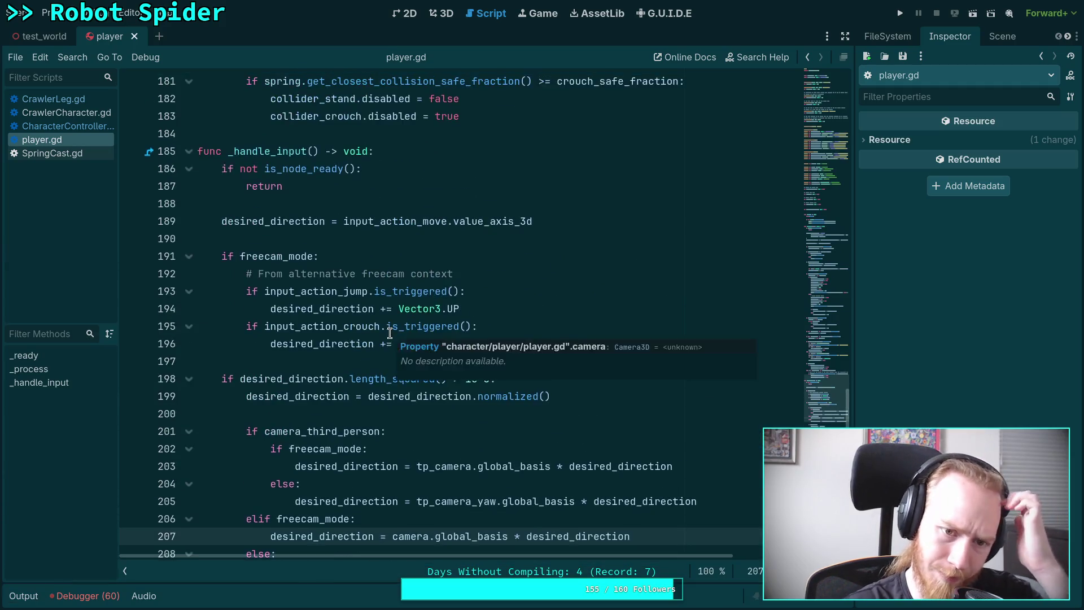
{"action": "scroll", "coordinate": [394, 332], "scroll_direction": "up", "scroll_amount": 5}
{"action": "scroll", "coordinate": [394, 332], "scroll_direction": "up", "scroll_amount": 10}
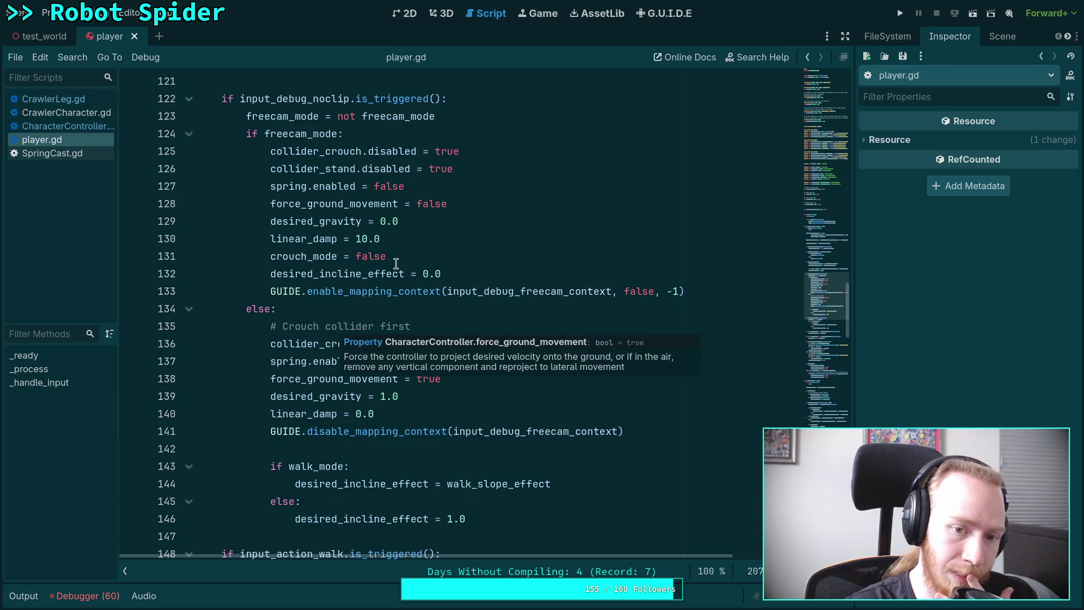
{"action": "left_click_drag", "start_coordinate": [434, 241], "coordinate": [446, 228]}
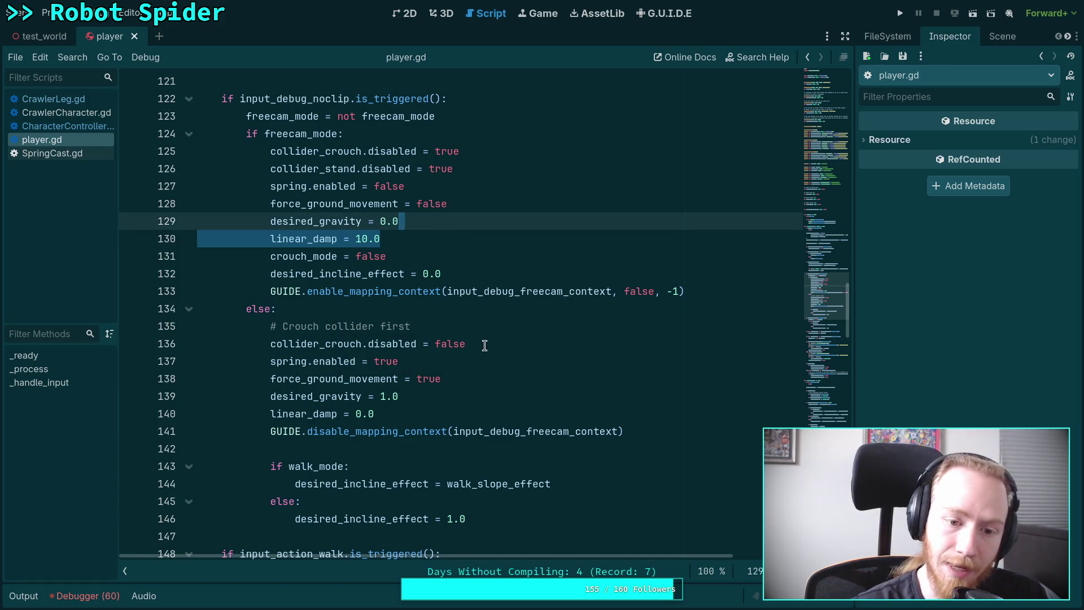
{"action": "left_click", "coordinate": [368, 247]}
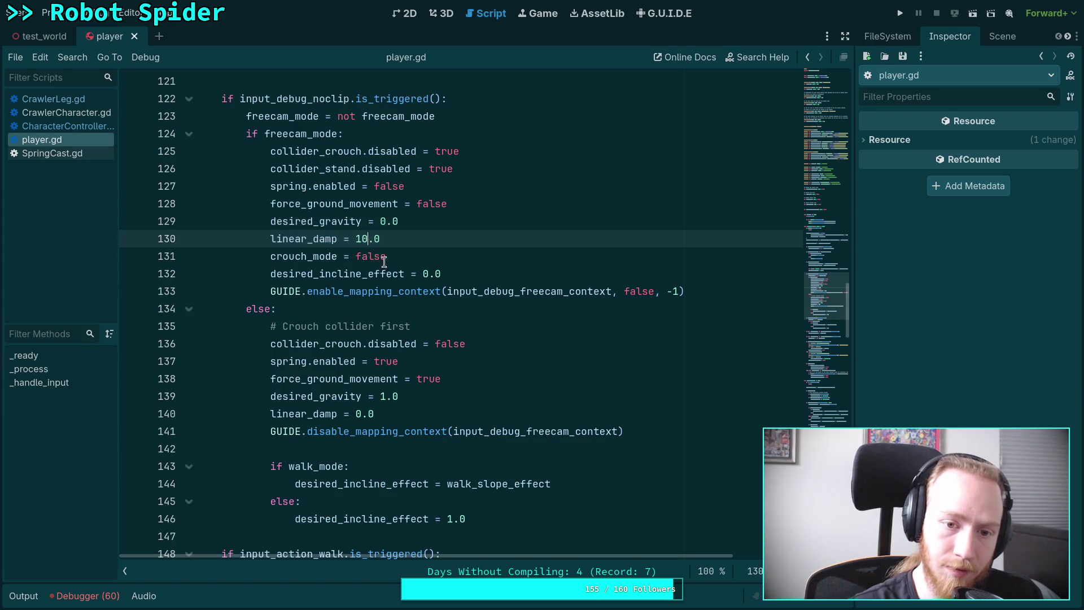
{"action": "left_click", "coordinate": [464, 414]}
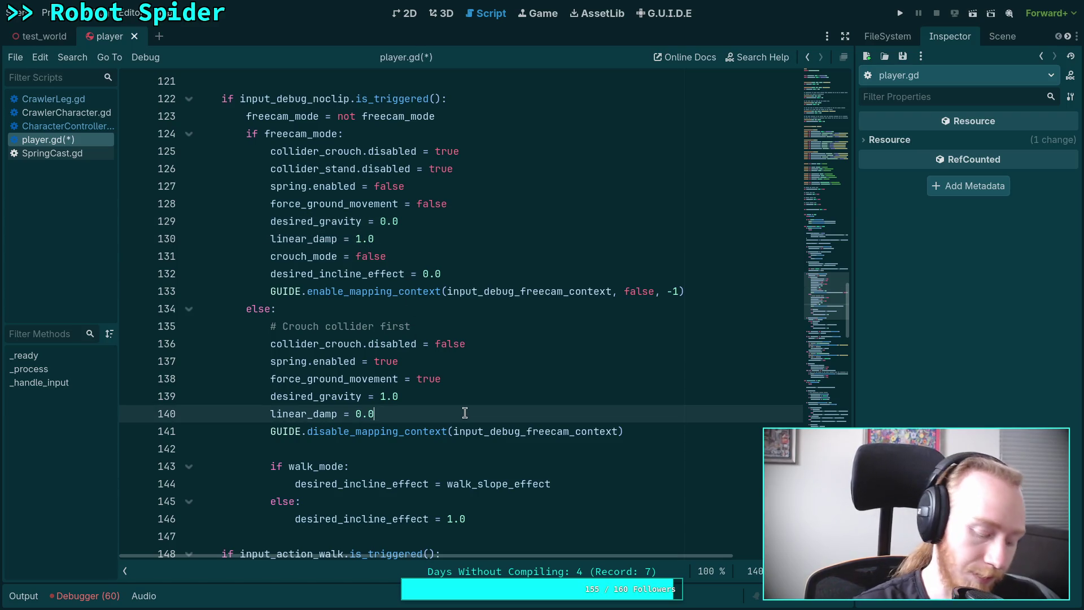
{"action": "key", "text": "ctrl+s"}
Add a new line after 'desired_speed = 0.0' in the final else branch.
{"action": "scroll", "coordinate": [520, 359], "scroll_direction": "down", "scroll_amount": 10}
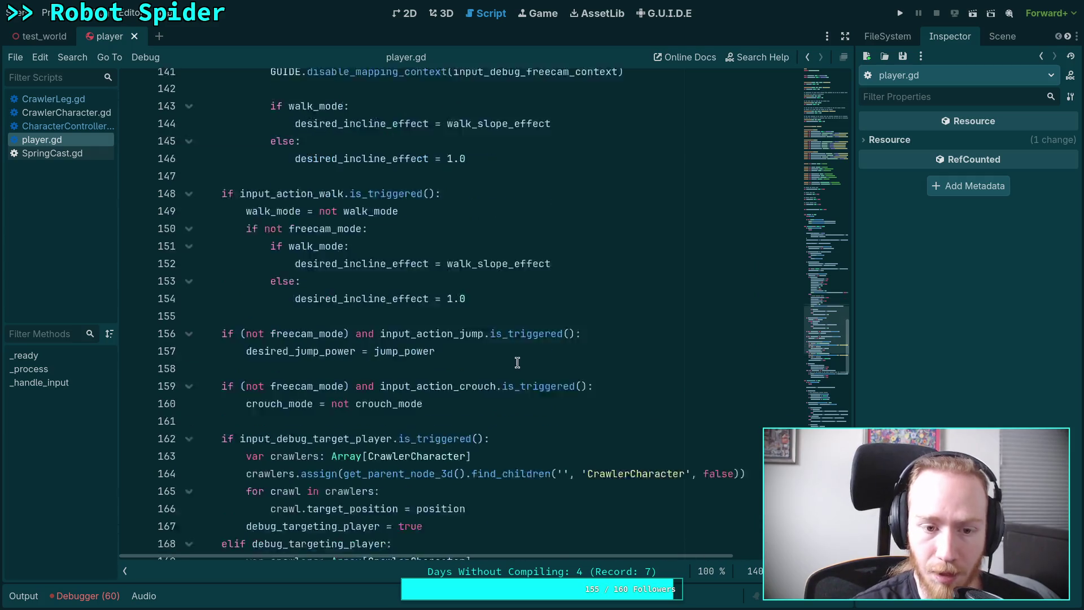
{"action": "scroll", "coordinate": [520, 359], "scroll_direction": "down", "scroll_amount": 13}
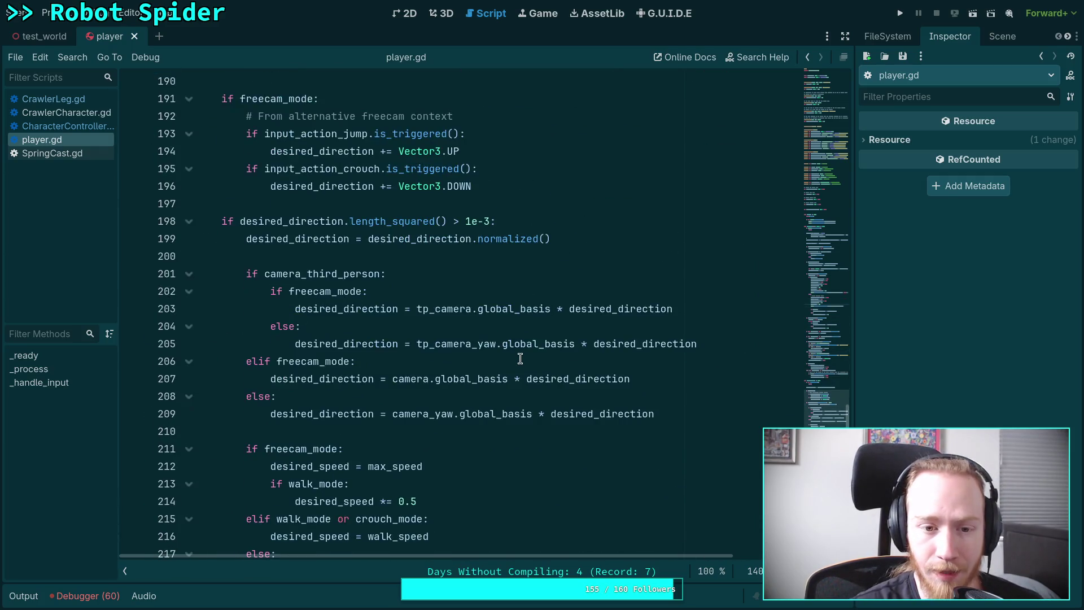
{"action": "scroll", "coordinate": [421, 329], "scroll_direction": "down", "scroll_amount": 2}
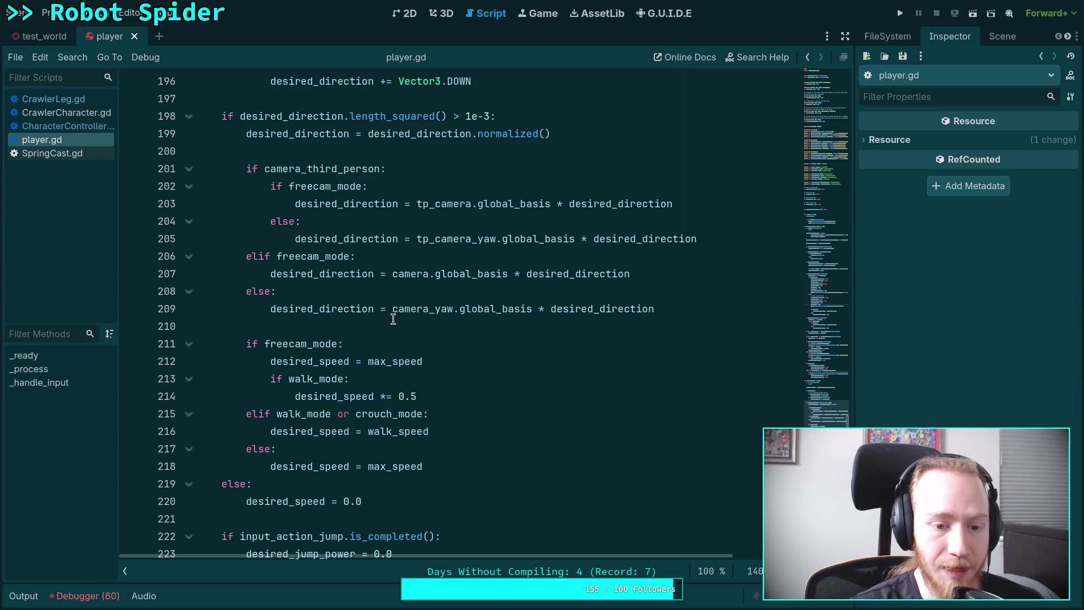
{"action": "scroll", "coordinate": [394, 350], "scroll_direction": "down", "scroll_amount": 1}
{"action": "left_click", "coordinate": [399, 434]}
{"action": "scroll", "coordinate": [531, 436], "scroll_direction": "up", "scroll_amount": 1}
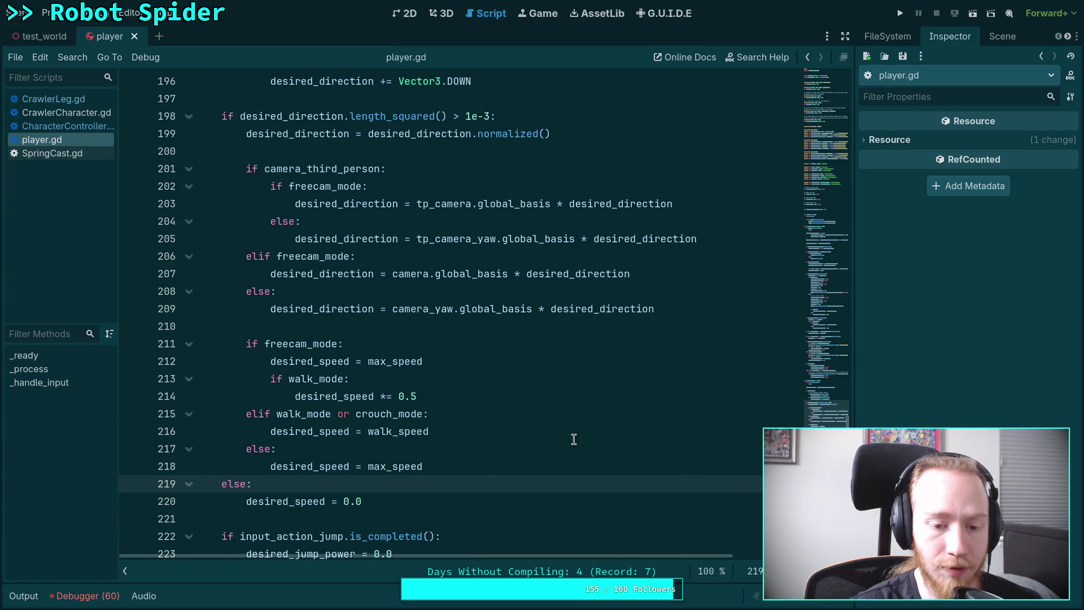
{"action": "left_click", "coordinate": [460, 501]}
{"action": "key", "text": "Return"}
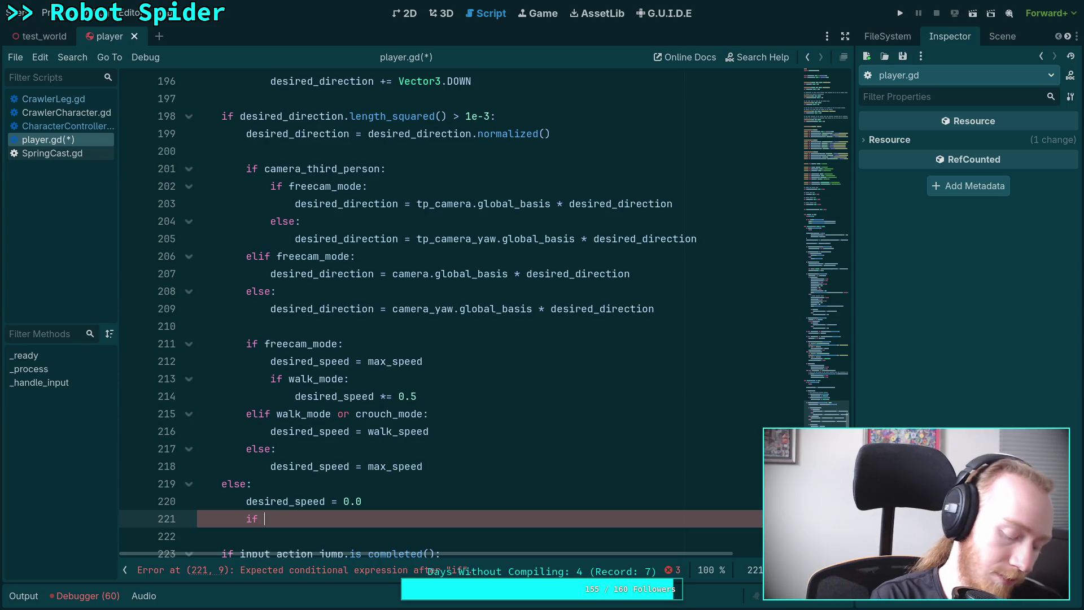
Complete the 'if freecam_mode' condition on line 221 and delete the old 'linear_damp = 1.0' line.
{"action": "key", "text": "Return"}
{"action": "scroll", "coordinate": [435, 339], "scroll_direction": "up", "scroll_amount": 12}
{"action": "scroll", "coordinate": [435, 339], "scroll_direction": "up", "scroll_amount": 12}
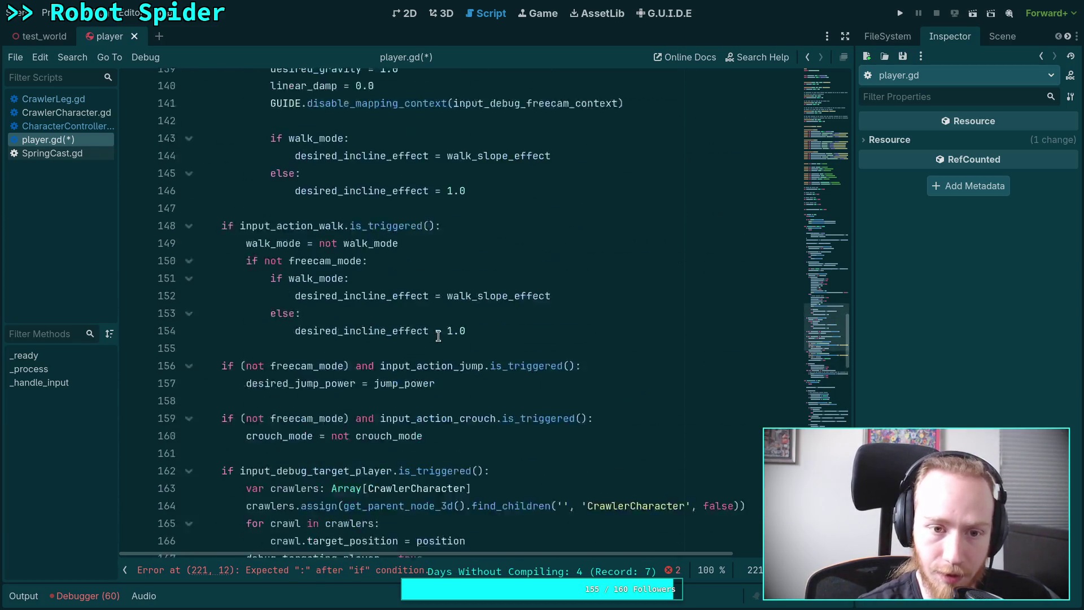
{"action": "scroll", "coordinate": [423, 341], "scroll_direction": "up", "scroll_amount": 1}
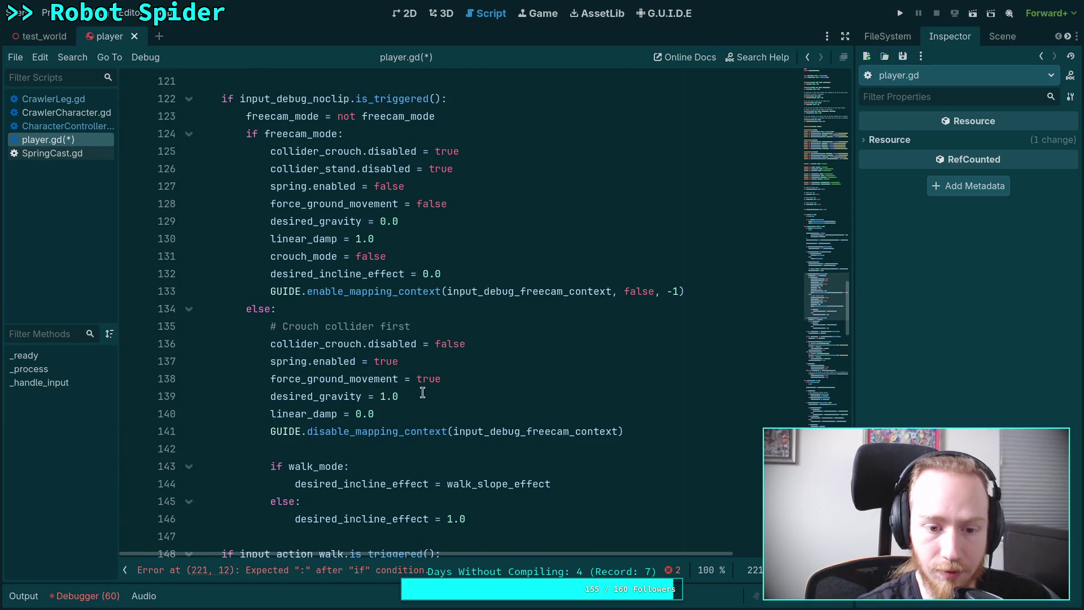
{"action": "scroll", "coordinate": [425, 395], "scroll_direction": "up", "scroll_amount": 1}
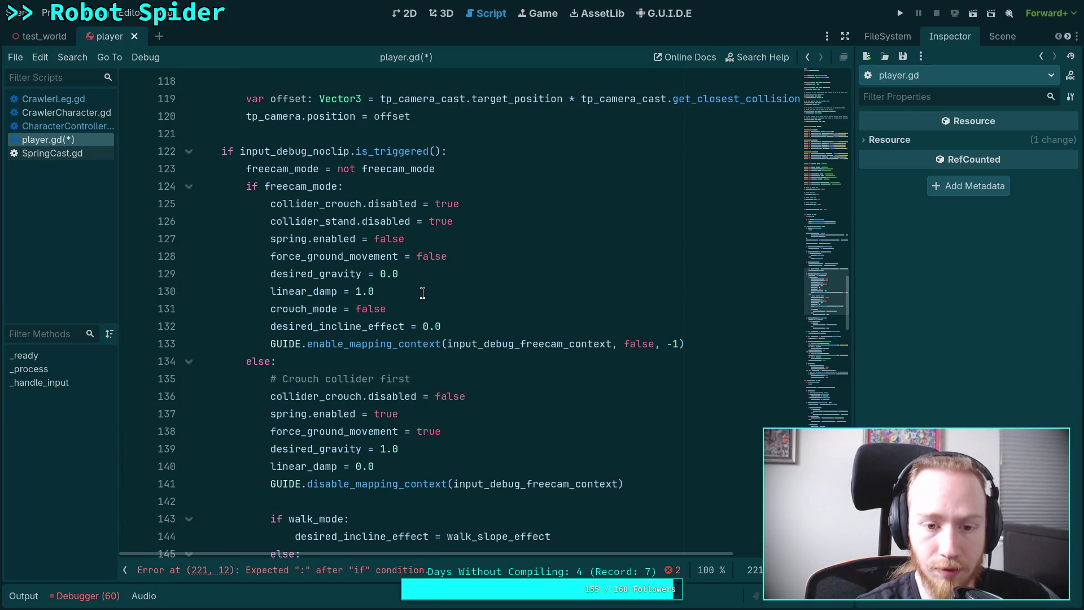
{"action": "left_click_drag", "start_coordinate": [425, 292], "coordinate": [442, 279]}
{"action": "key", "text": "BackSpace"}
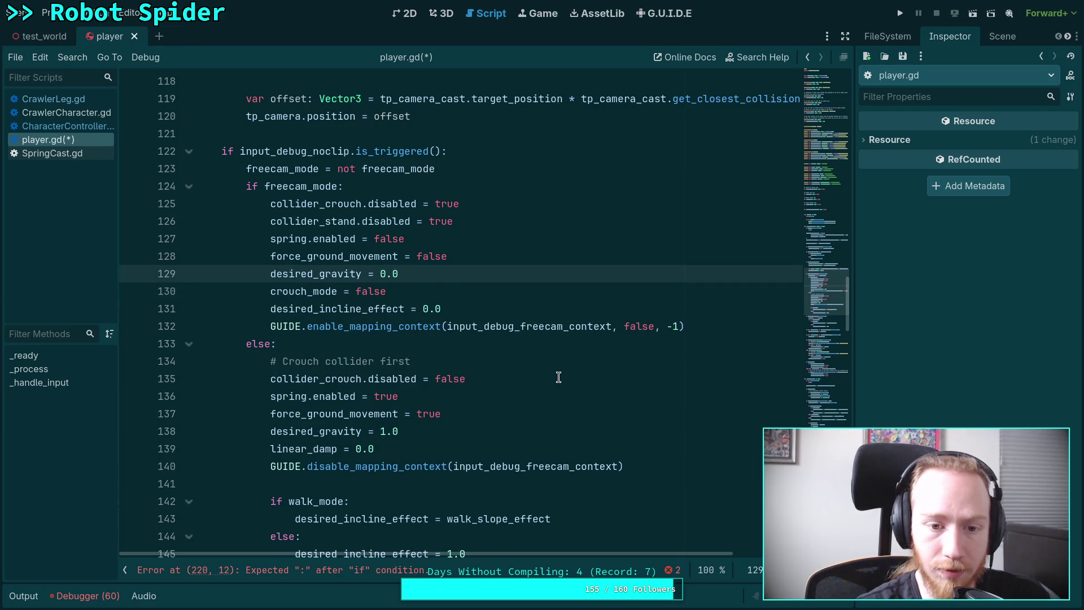
Delete the old 'linear_damp = 0.0' line.
{"action": "scroll", "coordinate": [559, 377], "scroll_direction": "down", "scroll_amount": 15}
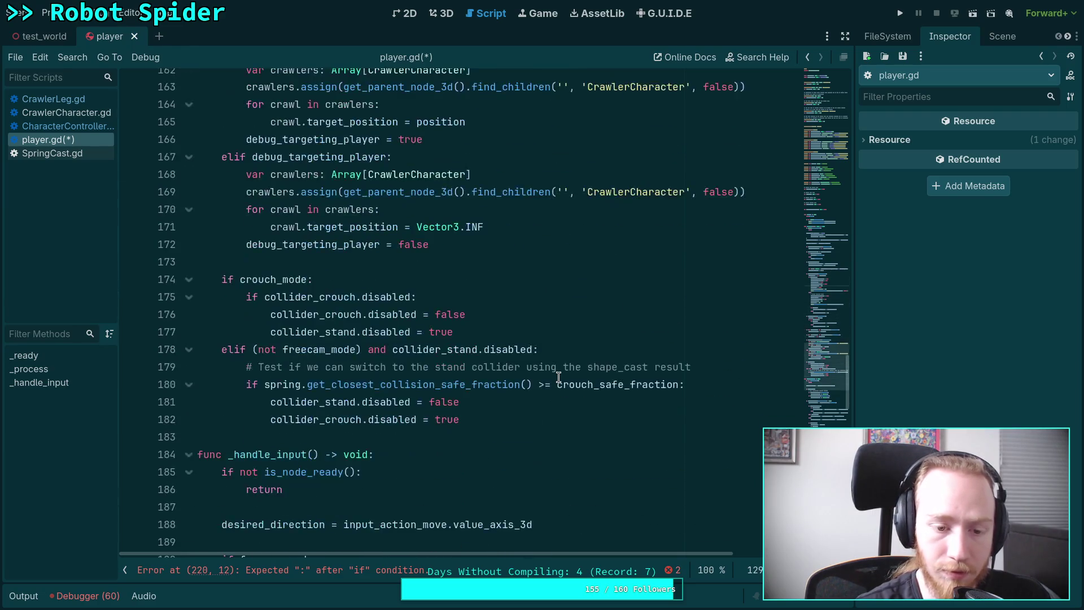
{"action": "scroll", "coordinate": [559, 378], "scroll_direction": "down", "scroll_amount": 12}
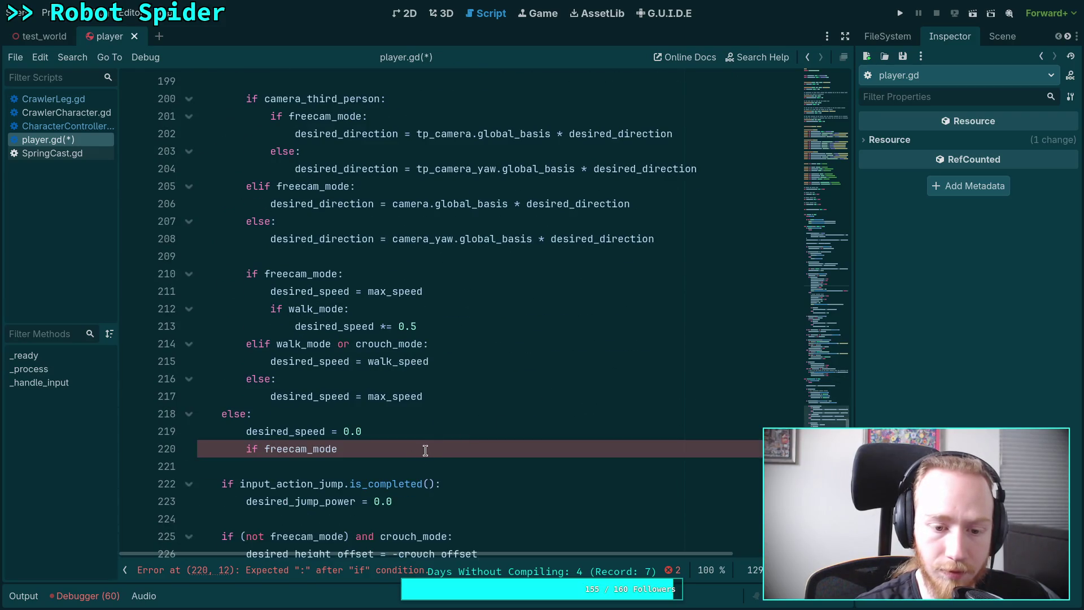
{"action": "left_click", "coordinate": [432, 448]}
{"action": "scroll", "coordinate": [411, 296], "scroll_direction": "up", "scroll_amount": 20}
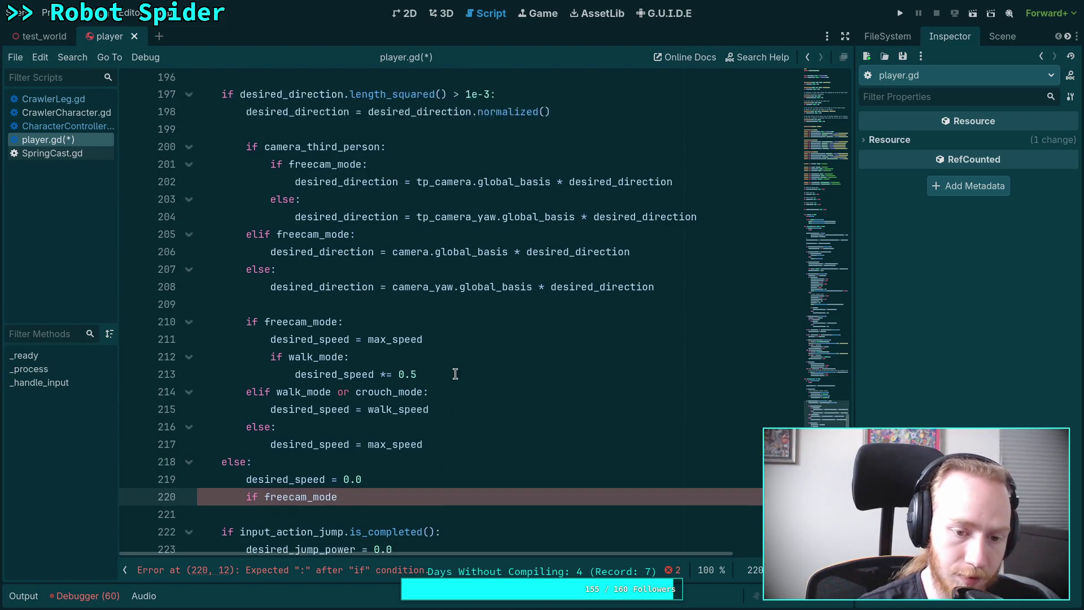
{"action": "scroll", "coordinate": [410, 296], "scroll_direction": "up", "scroll_amount": 3}
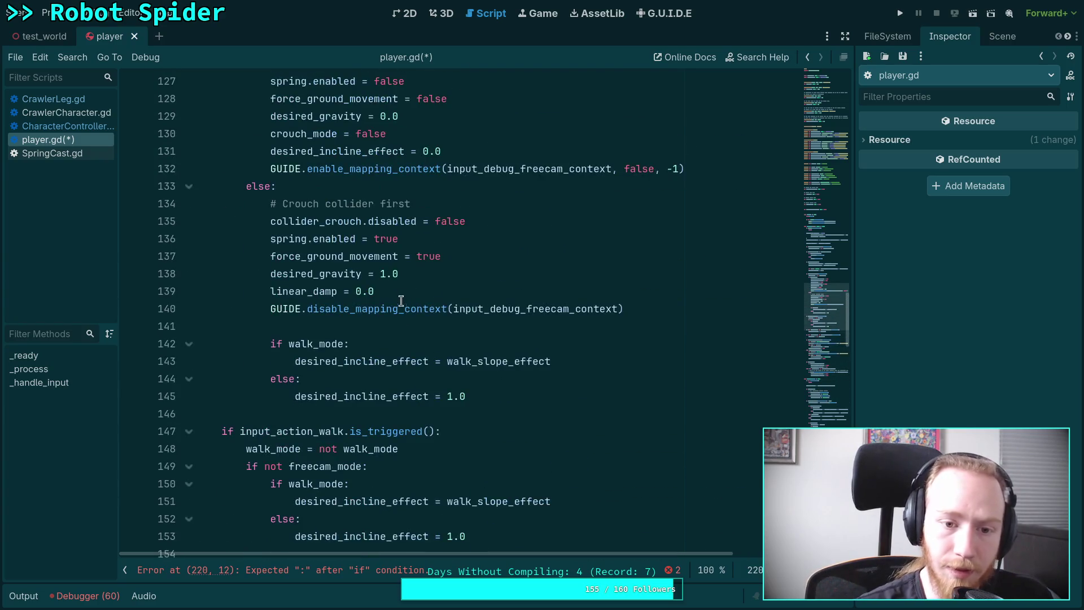
{"action": "left_click_drag", "start_coordinate": [402, 294], "coordinate": [458, 279]}
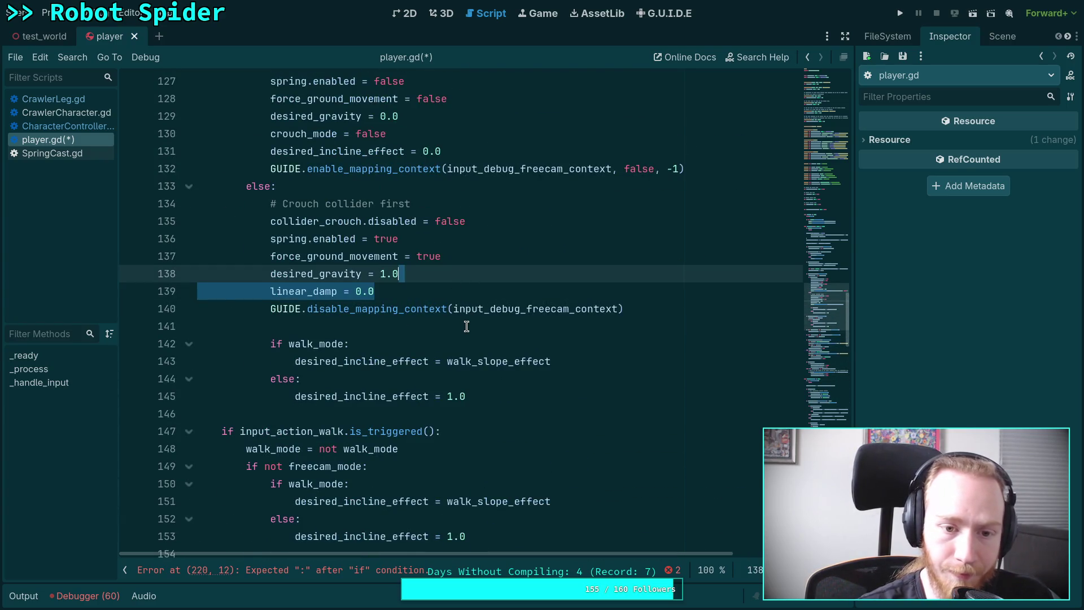
{"action": "scroll", "coordinate": [466, 327], "scroll_direction": "down", "scroll_amount": 6}
{"action": "scroll", "coordinate": [465, 327], "scroll_direction": "up", "scroll_amount": 6}
{"action": "key", "text": "BackSpace"}
{"action": "scroll", "coordinate": [463, 327], "scroll_direction": "down", "scroll_amount": 6}
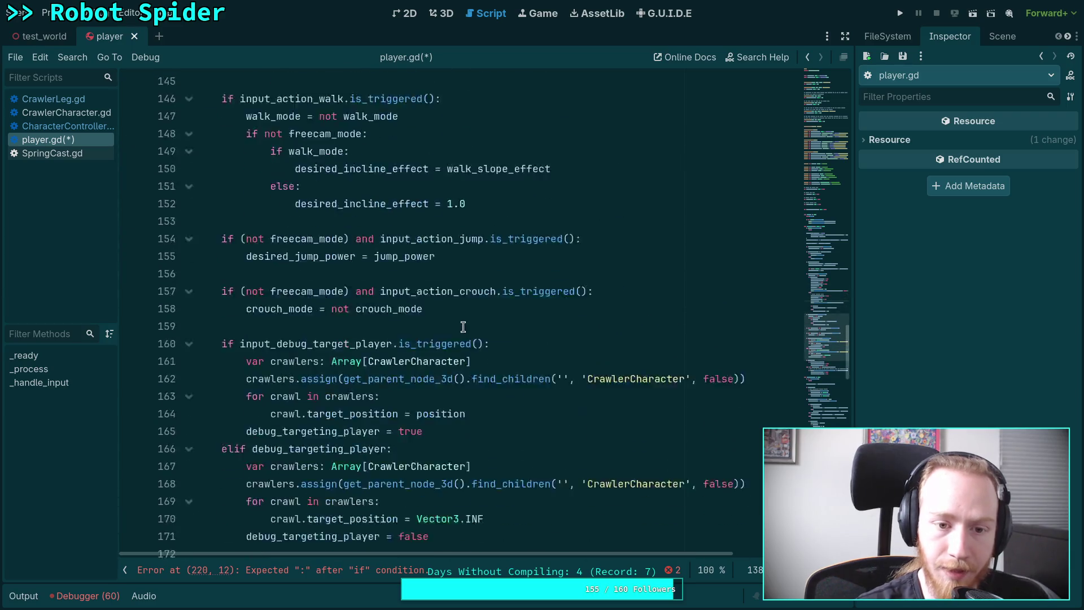
{"action": "scroll", "coordinate": [463, 327], "scroll_direction": "down", "scroll_amount": 18}
Add 'linear_damp = 10.0' under the idle freecam_mode check.
{"action": "left_click", "coordinate": [428, 427]}
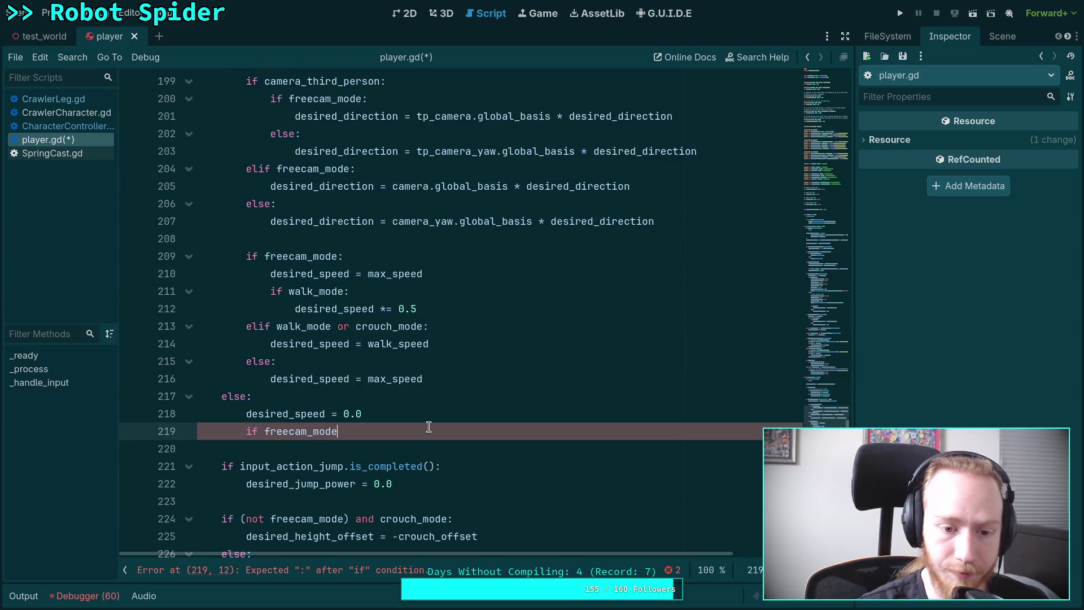
{"action": "key", "text": "Return"}
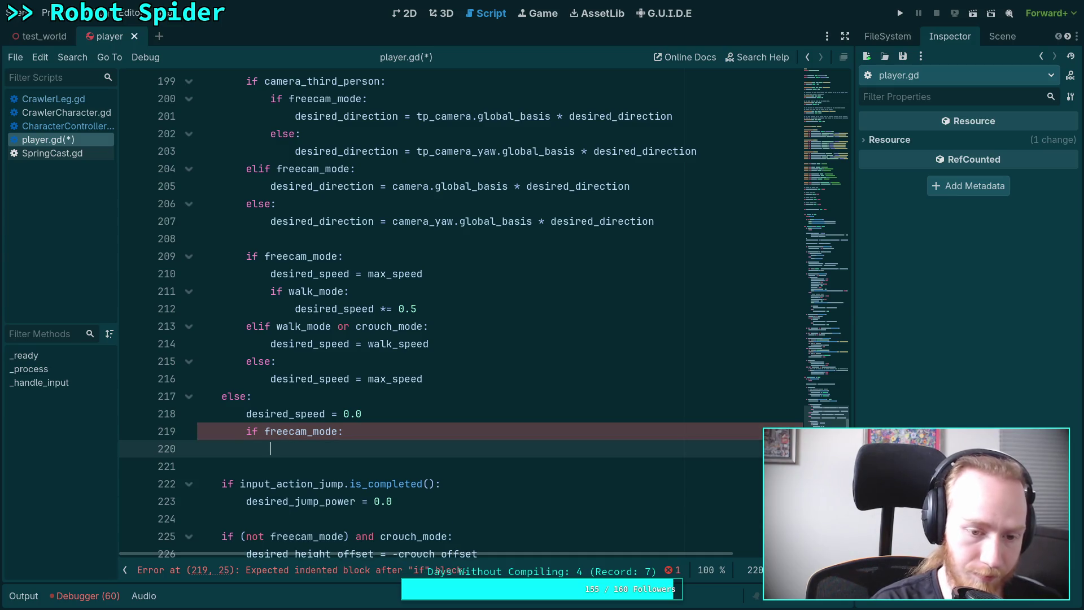
{"action": "type", "text": "_d"}
{"action": "key", "text": "Return"}
{"action": "key", "text": "ctrl+space"}
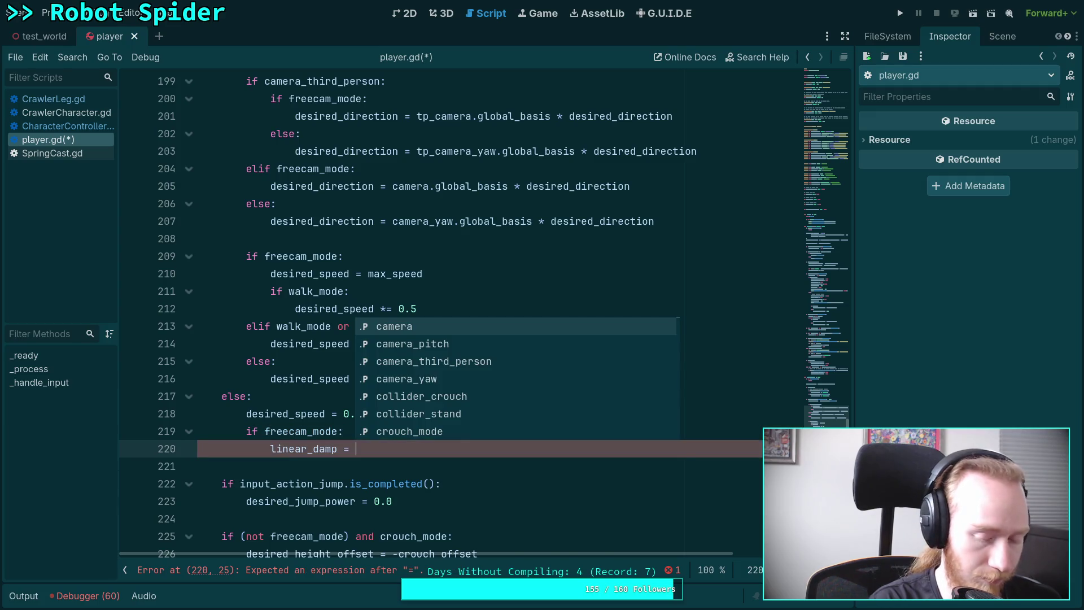
{"action": "type", "text": "1.0"}
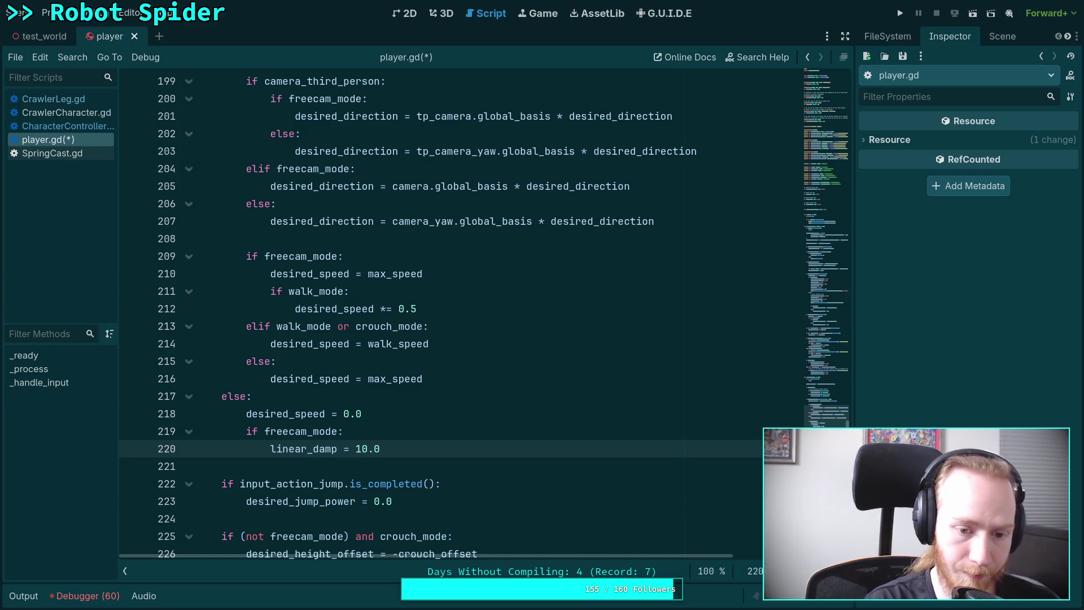
{"action": "key", "text": "Return"}
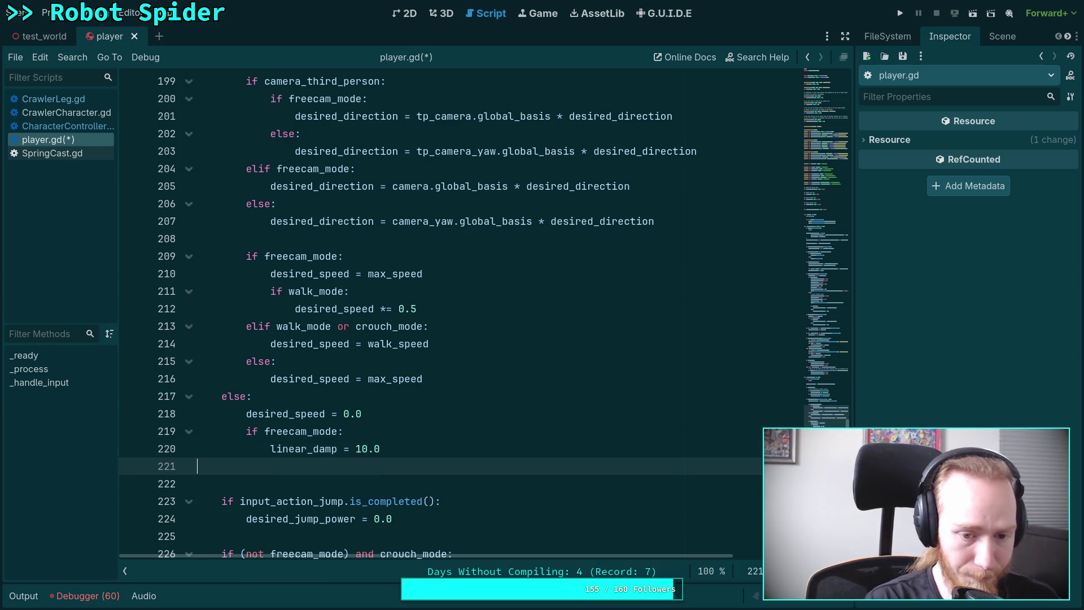
{"action": "key", "text": "BackSpace"}
Add 'linear_damp = 0.0' under the moving freecam check on line 209 and save.
{"action": "scroll", "coordinate": [429, 425], "scroll_direction": "up", "scroll_amount": 2}
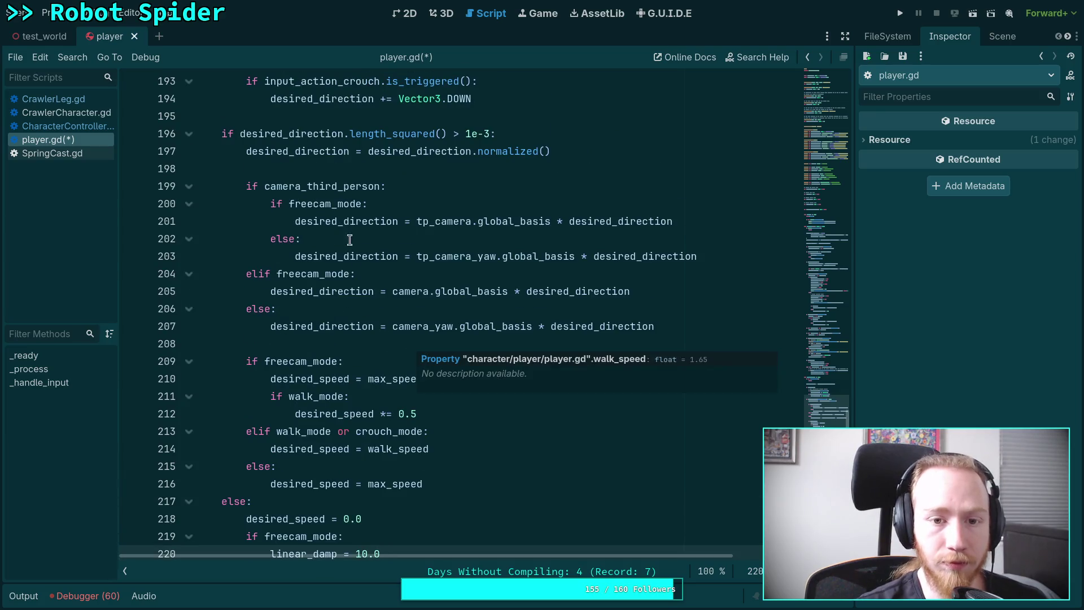
{"action": "scroll", "coordinate": [601, 156], "scroll_direction": "down", "scroll_amount": 1}
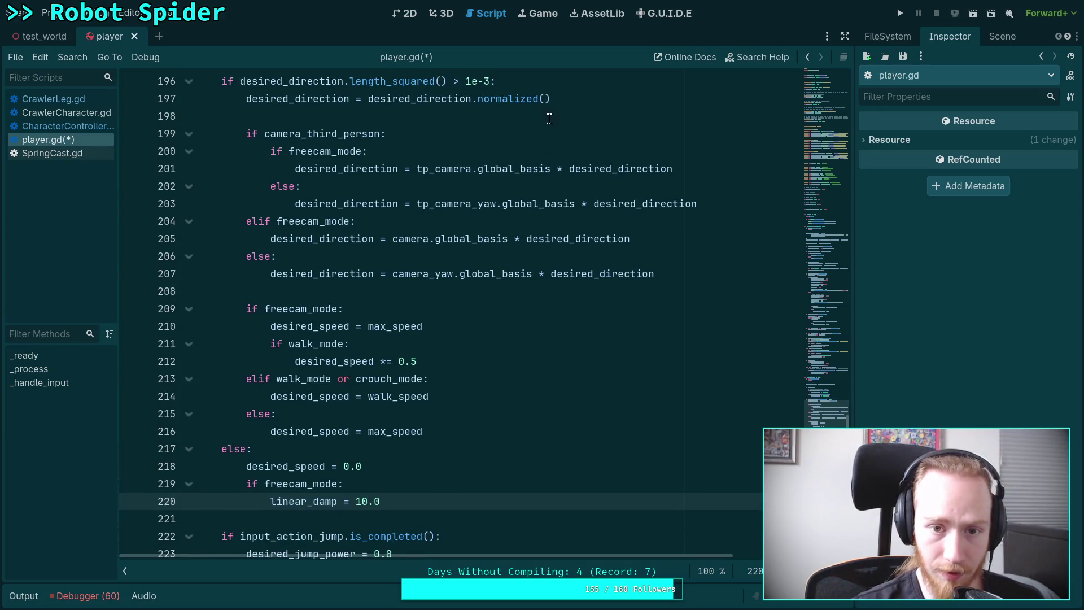
{"action": "left_click", "coordinate": [614, 100]}
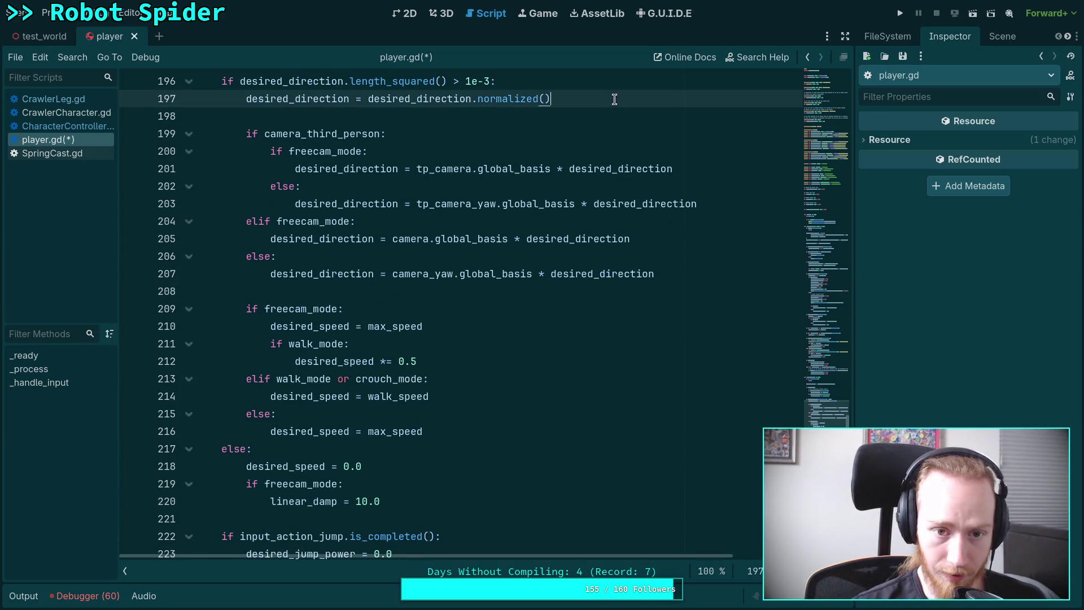
{"action": "left_click", "coordinate": [395, 314]}
{"action": "key", "text": "Return"}
{"action": "type", "text": "lin"}
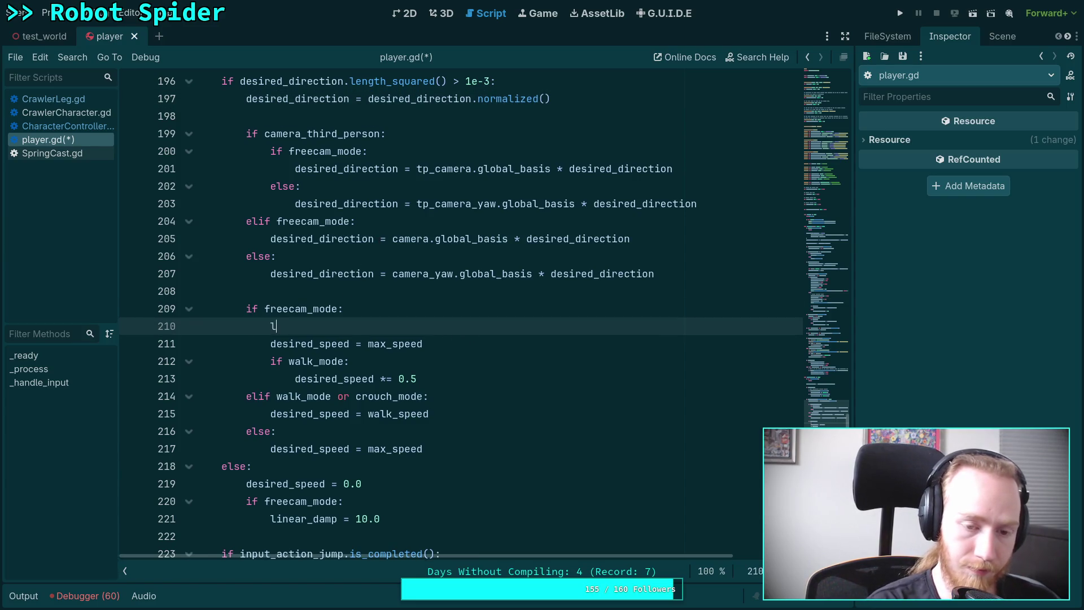
{"action": "key", "text": "Down"}
{"action": "key", "text": "Return"}
{"action": "type", "text": "= "}
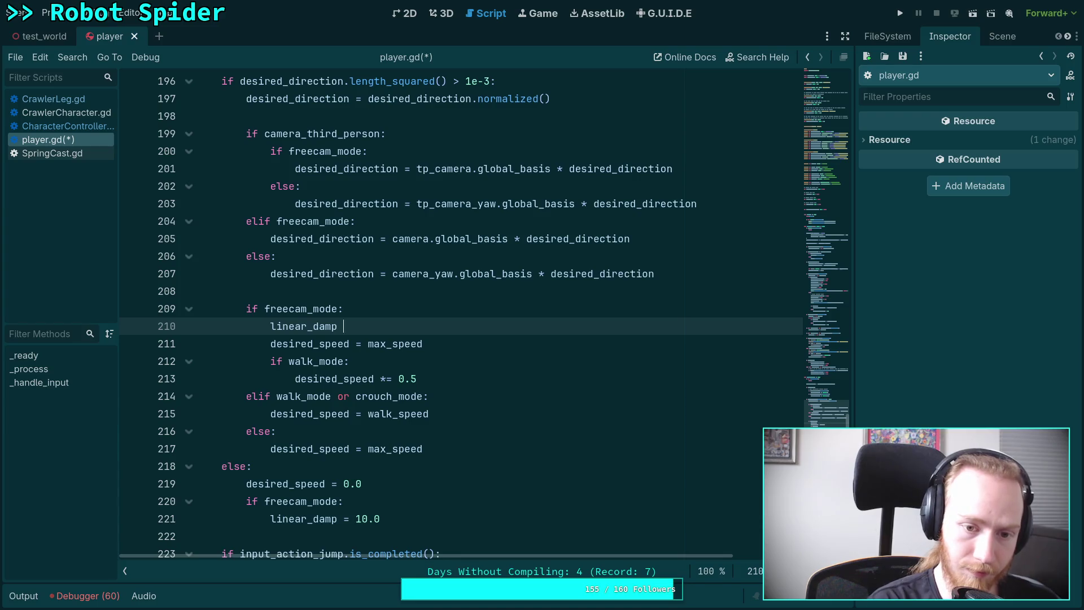
{"action": "type", "text": "0.0"}
{"action": "key", "text": "ctrl+s"}
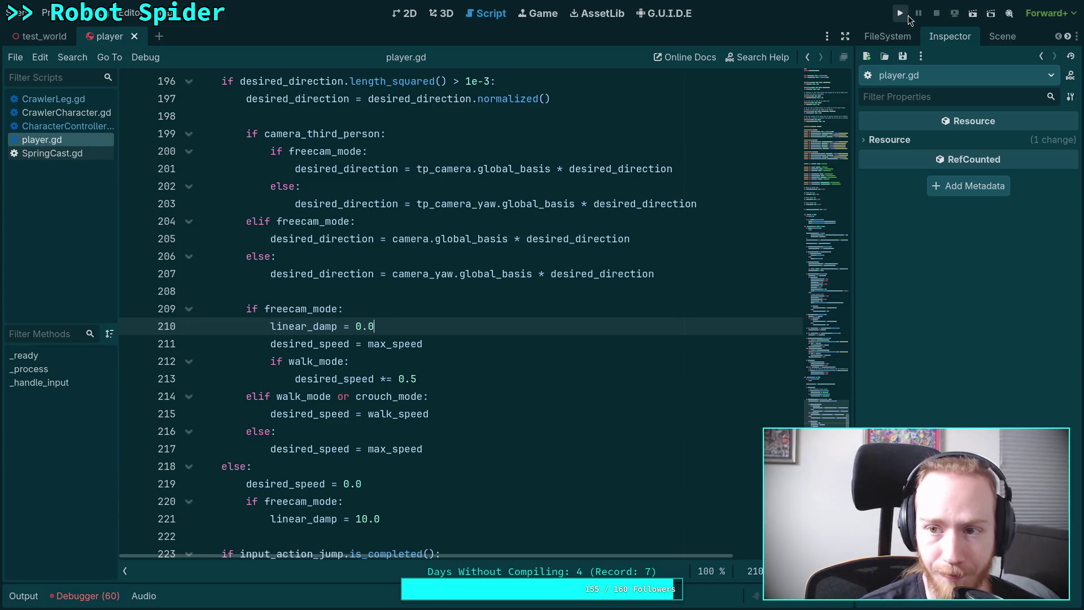
Run the game, strafe the freecam left and right, fly it forward, then stop the run.
{"action": "left_click", "coordinate": [908, 15]}
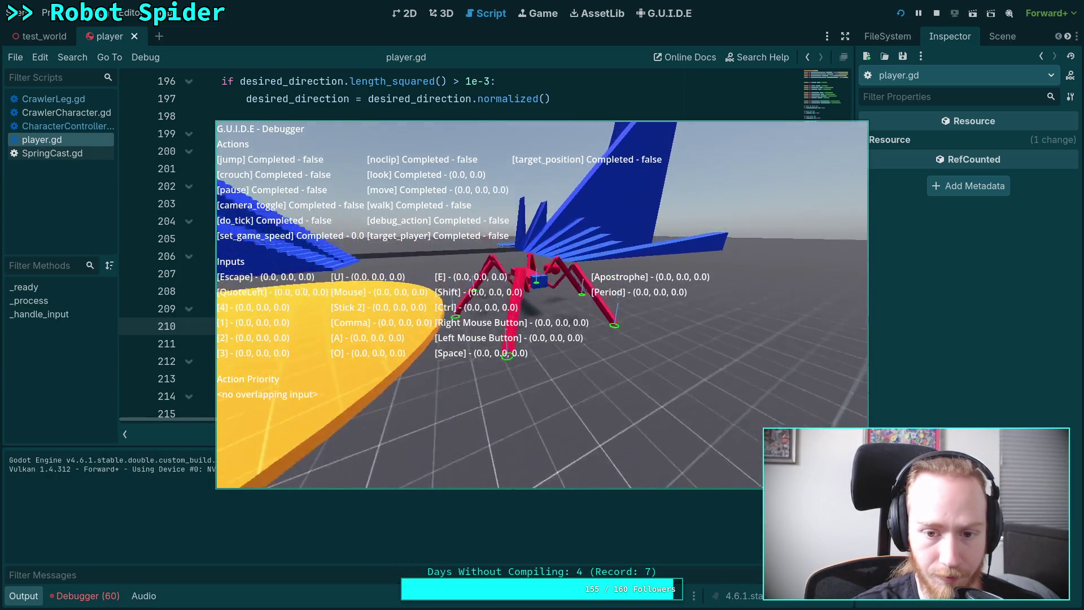
{"action": "key", "text": "space"}
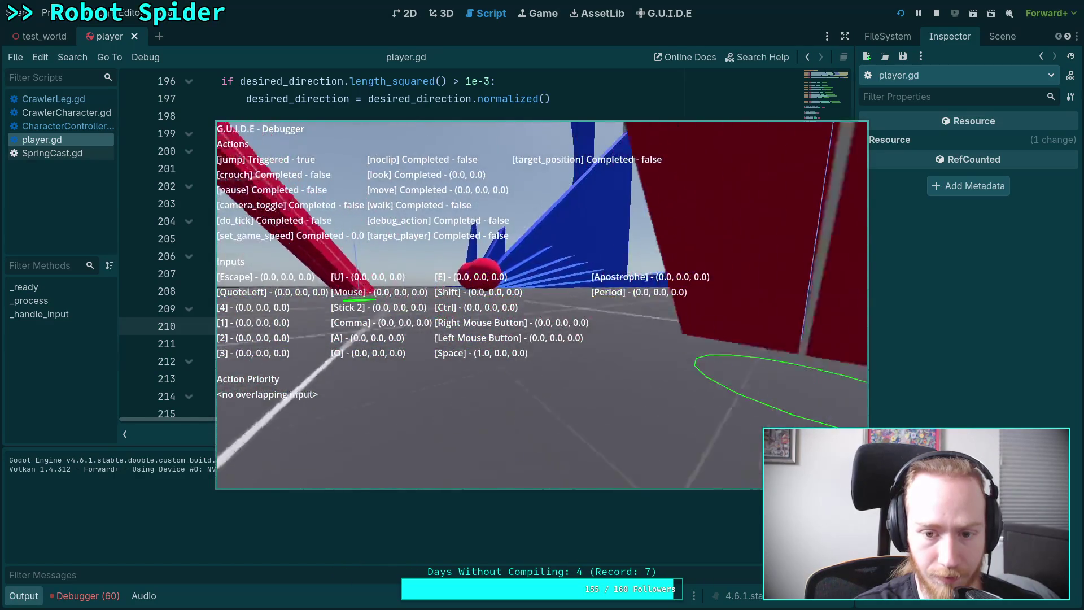
{"action": "key", "text": "a"}
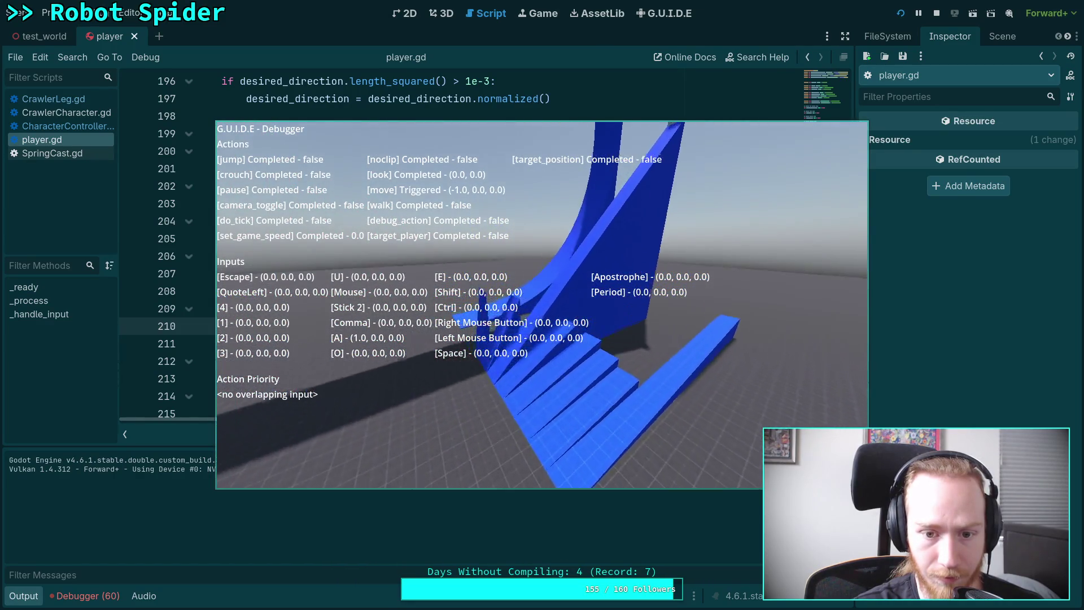
{"action": "key", "text": "a"}
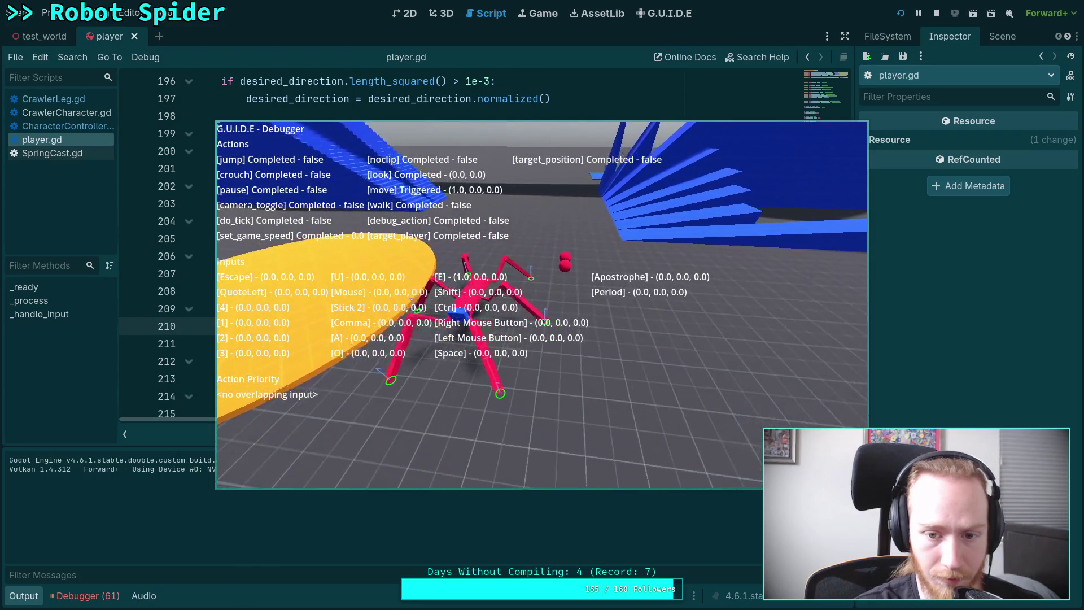
{"action": "key", "text": "a"}
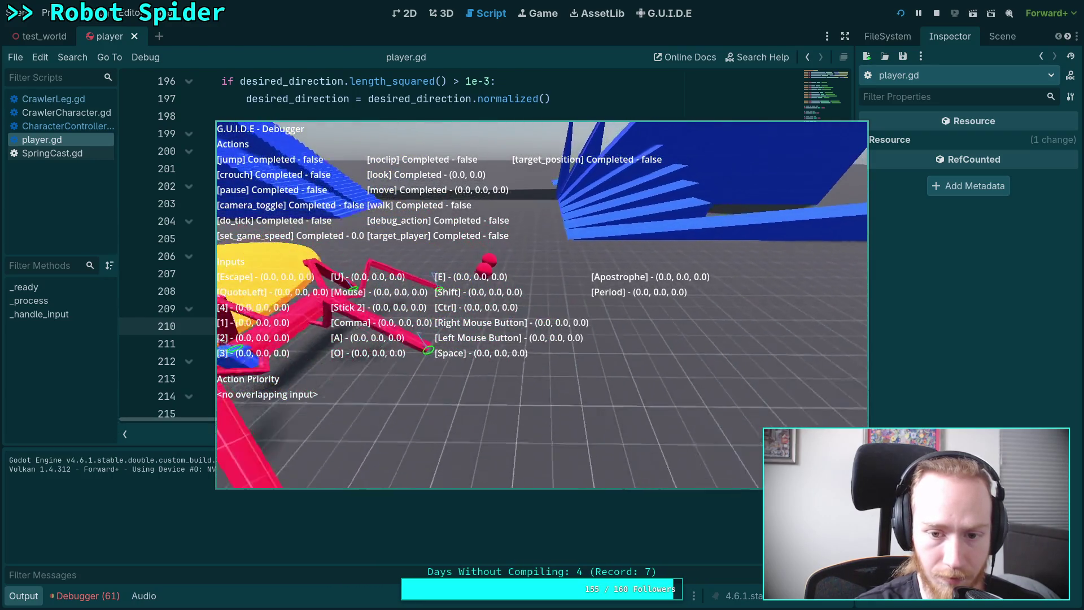
{"action": "key", "text": "e"}
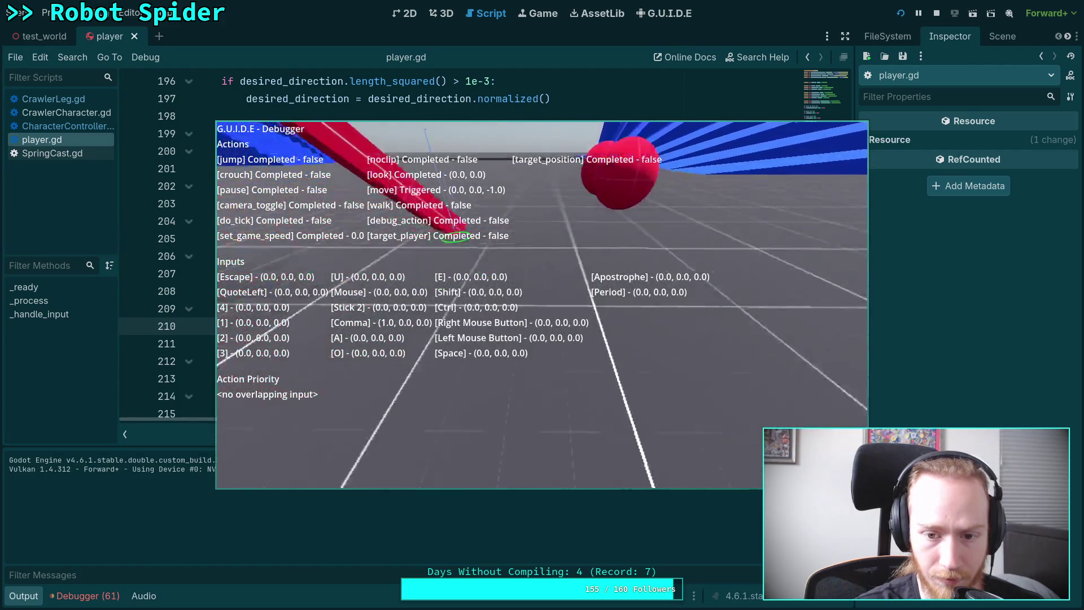
{"action": "key", "text": "a"}
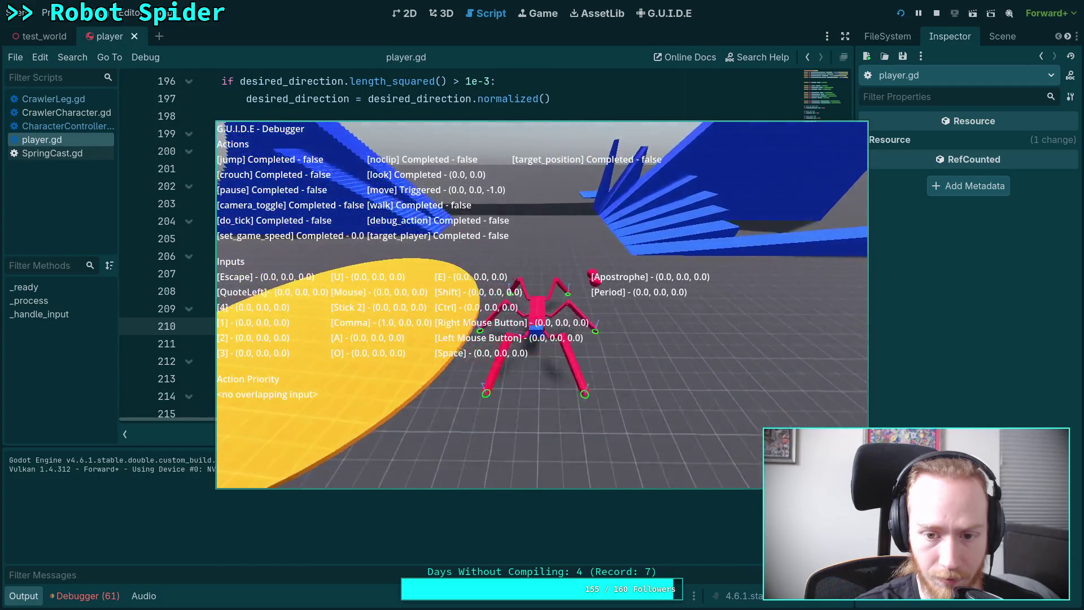
{"action": "mouse_move", "coordinate": [542, 305]}
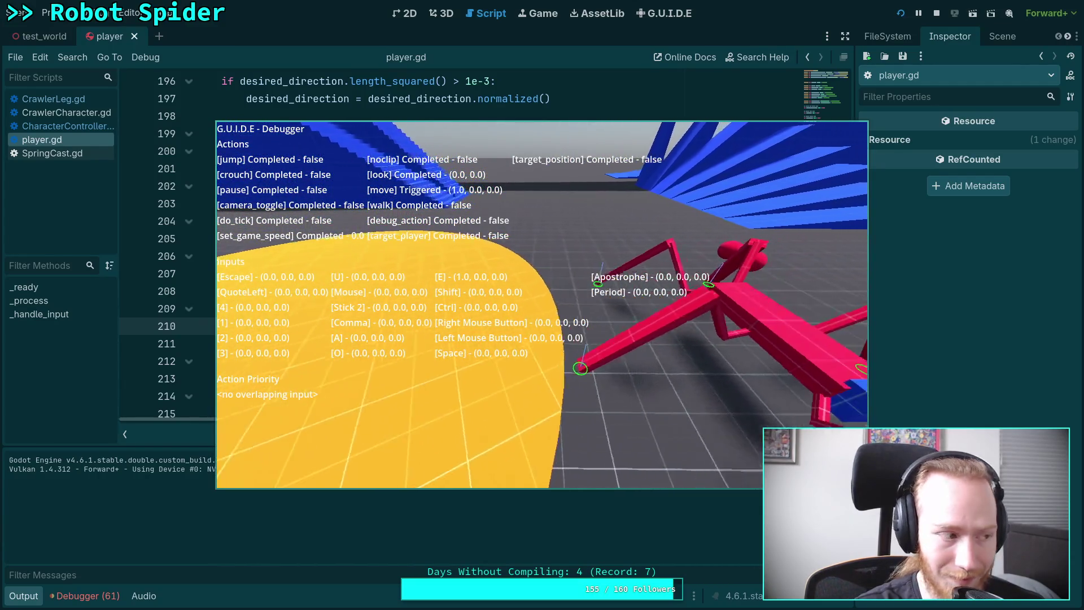
{"action": "key", "text": "comma"}
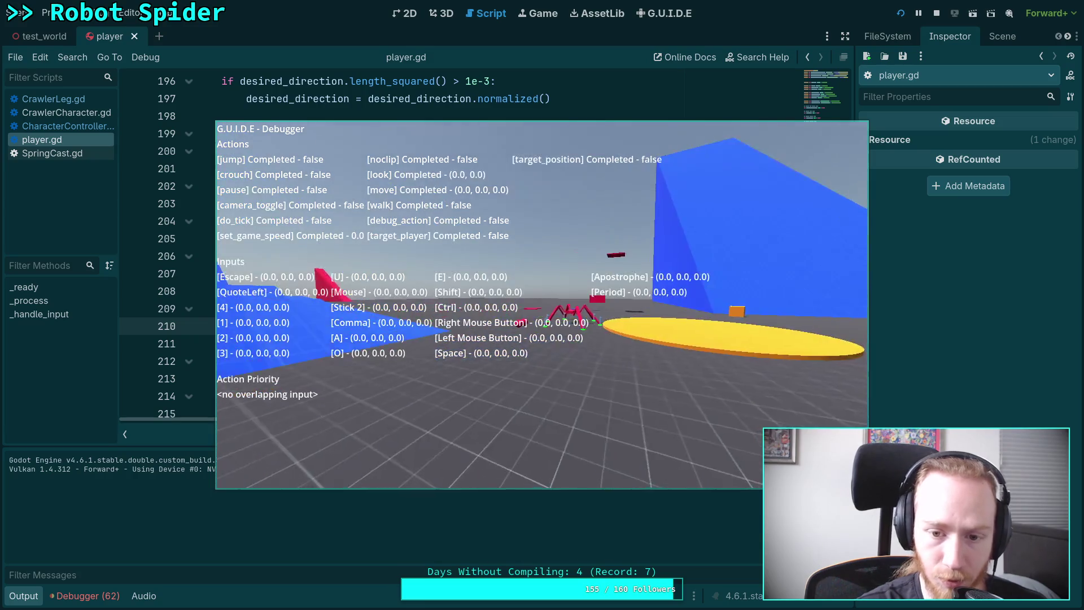
{"action": "key", "text": "Escape"}
{"action": "left_click", "coordinate": [937, 13]}
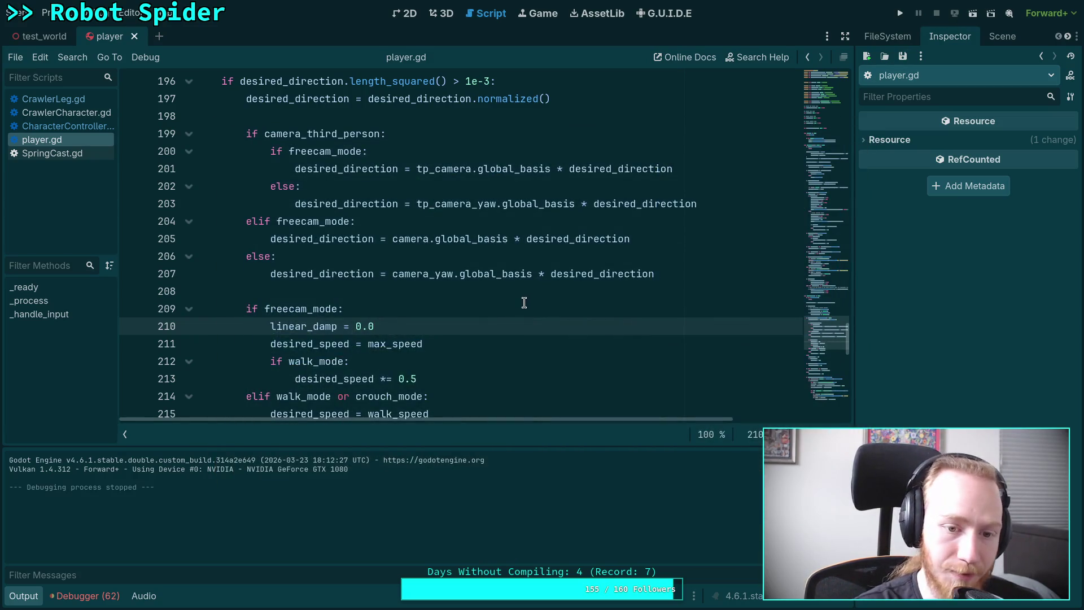